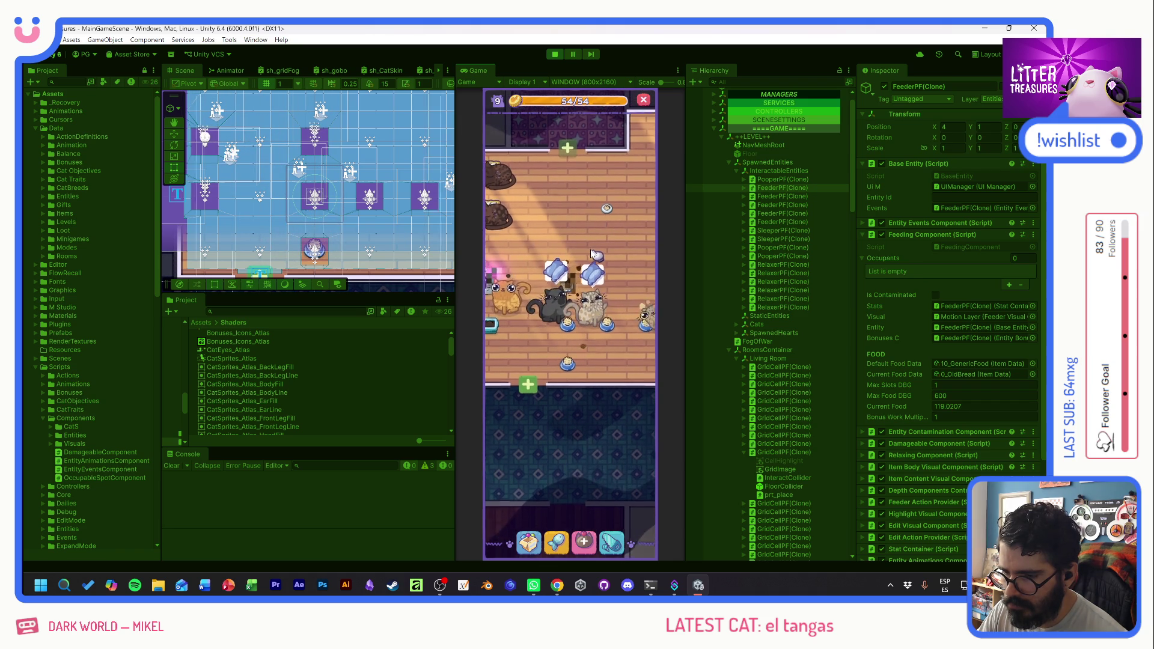
- Pause the game, check FeederPF(Clone)'s occupant and Entity Bonuses Component, then start the feeder's scoop minigame
mouse_move(507, 303)
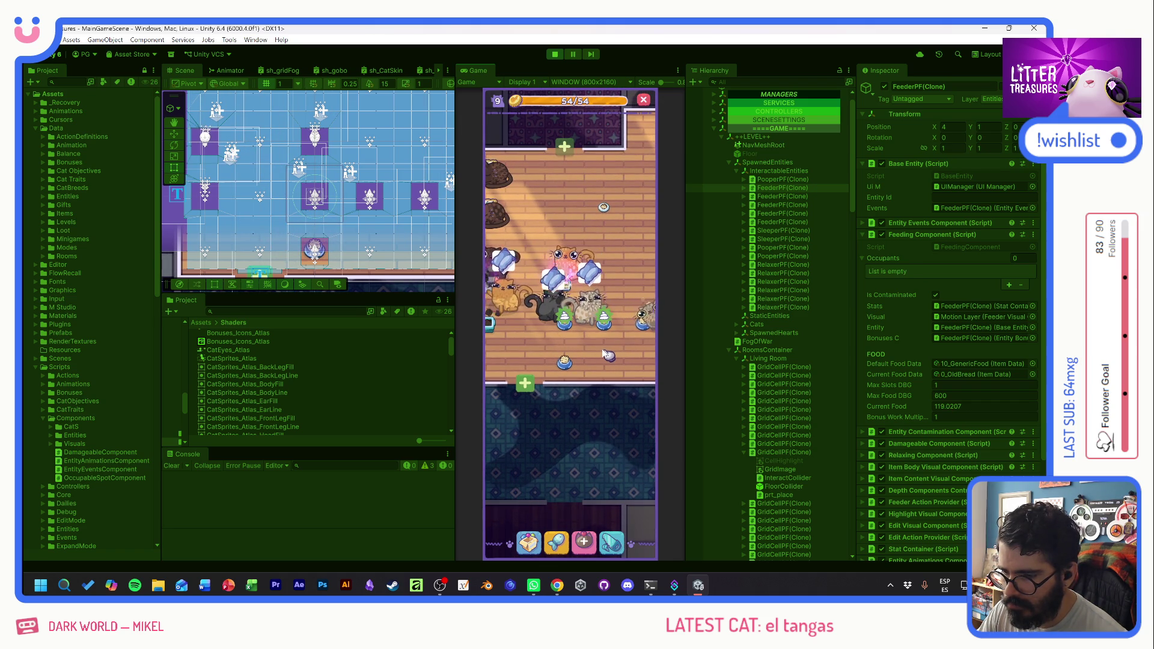
mouse_move(564, 288)
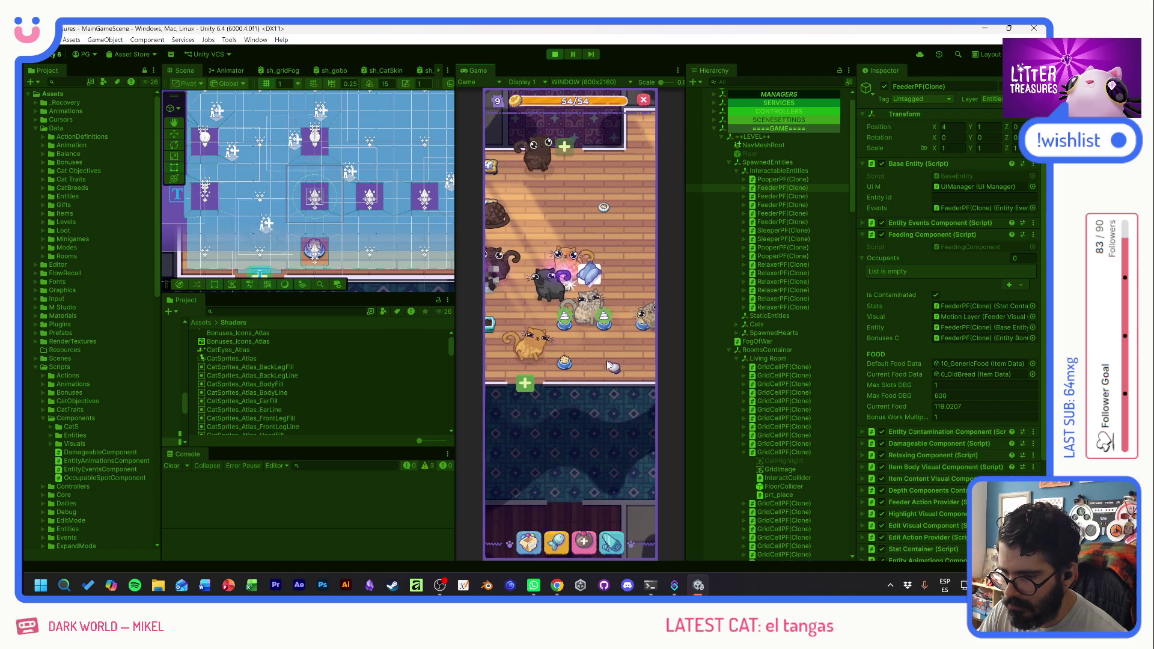
left_click(572, 54)
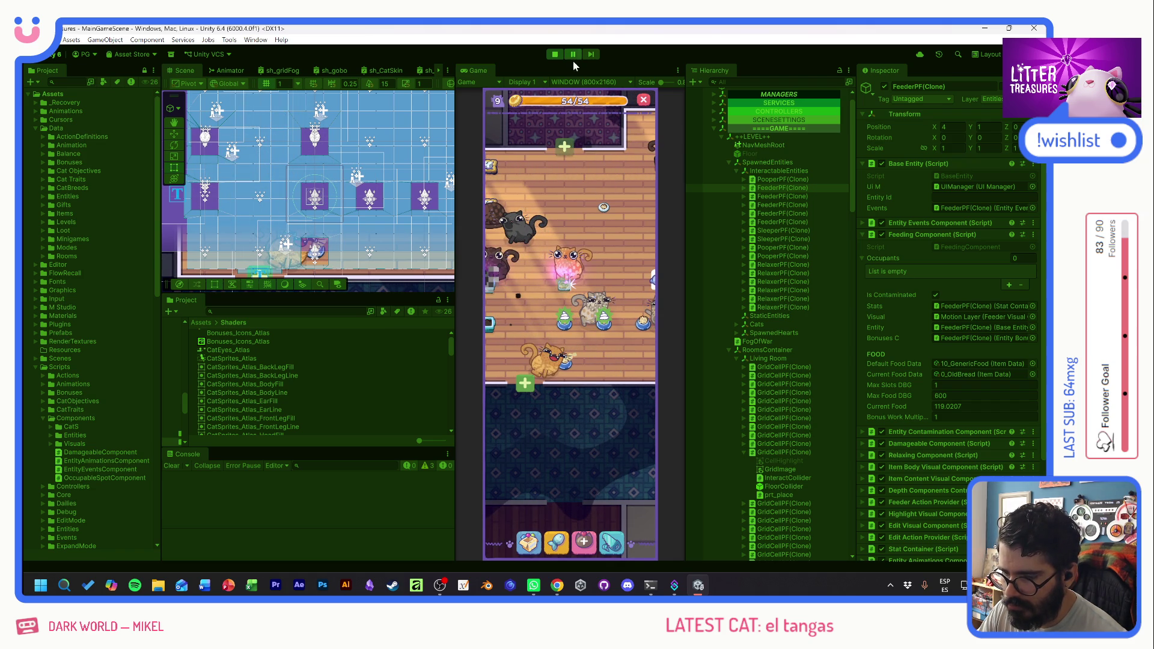
left_click(324, 259)
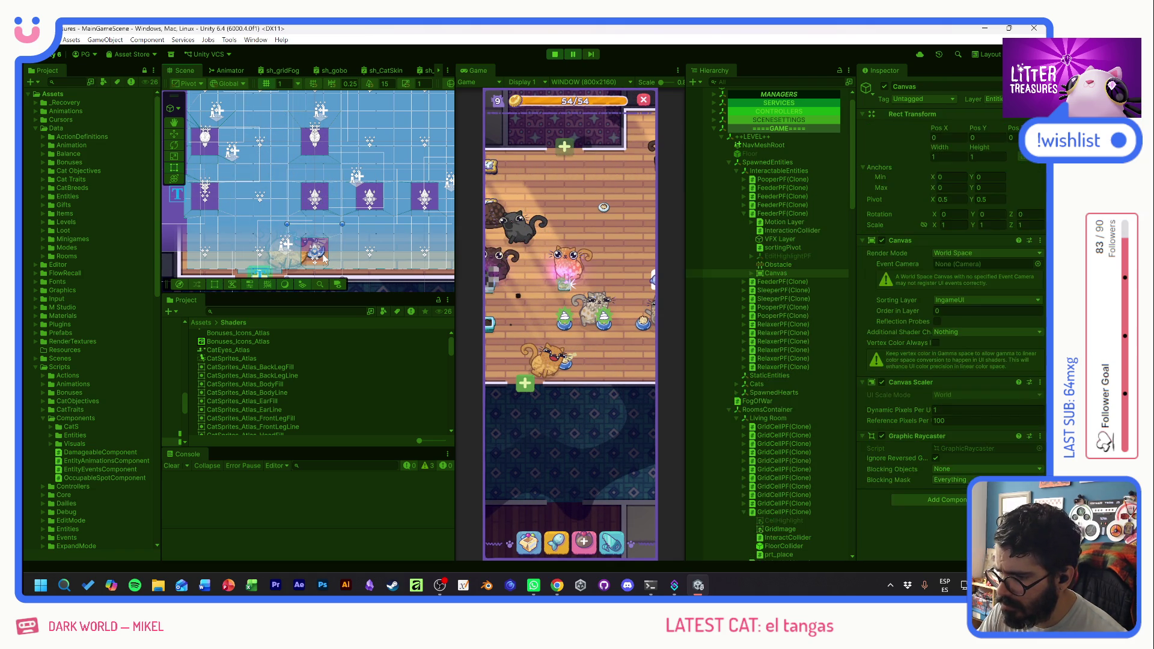
left_click(792, 213)
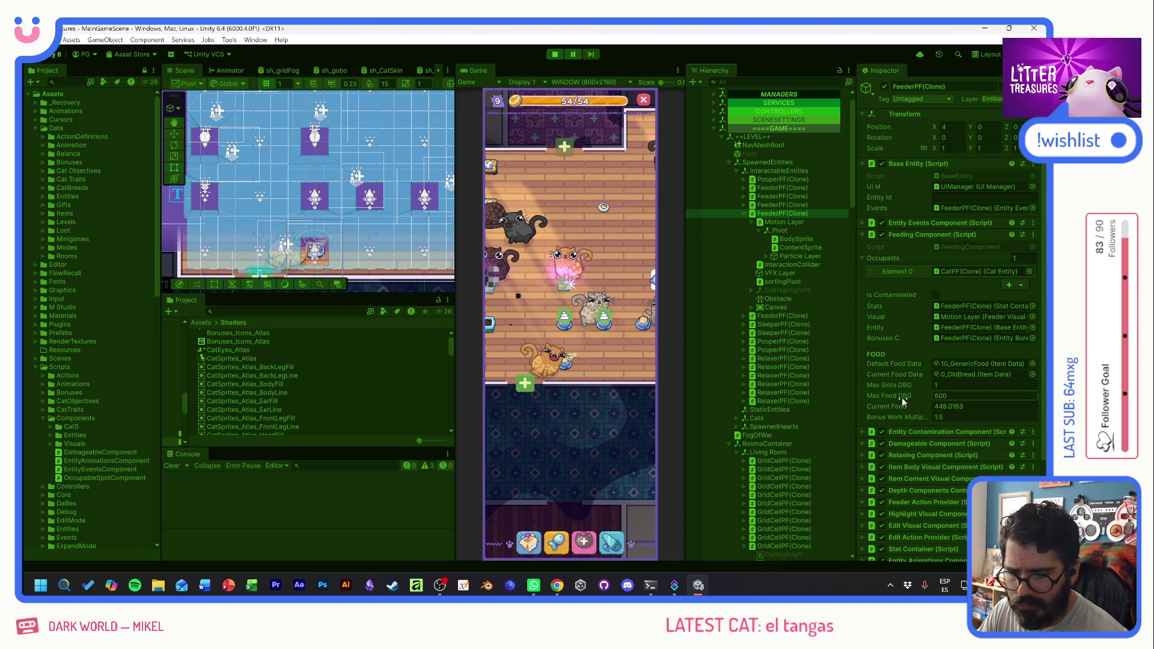
scroll(902, 397, "down", 4)
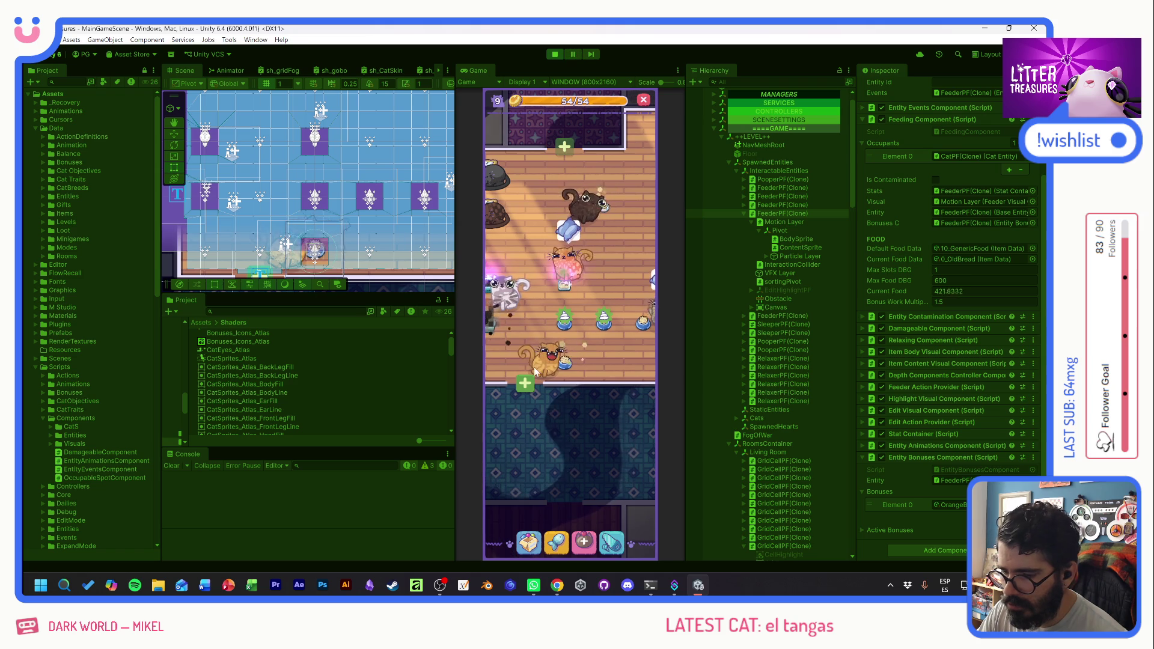
mouse_move(546, 364)
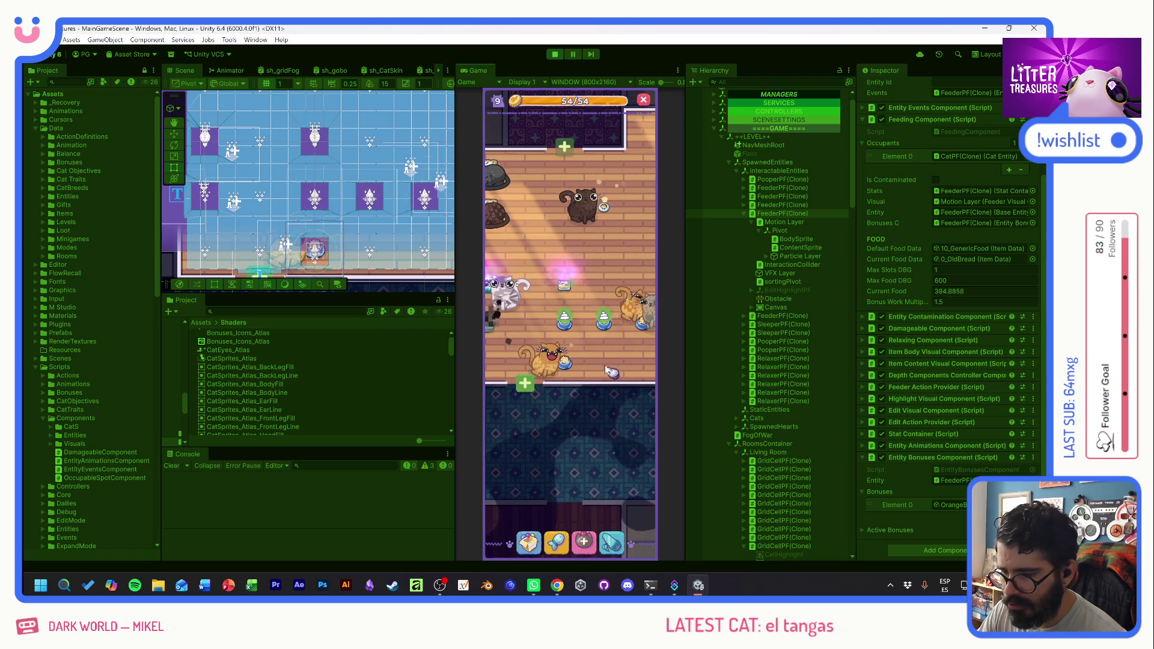
left_click(568, 291)
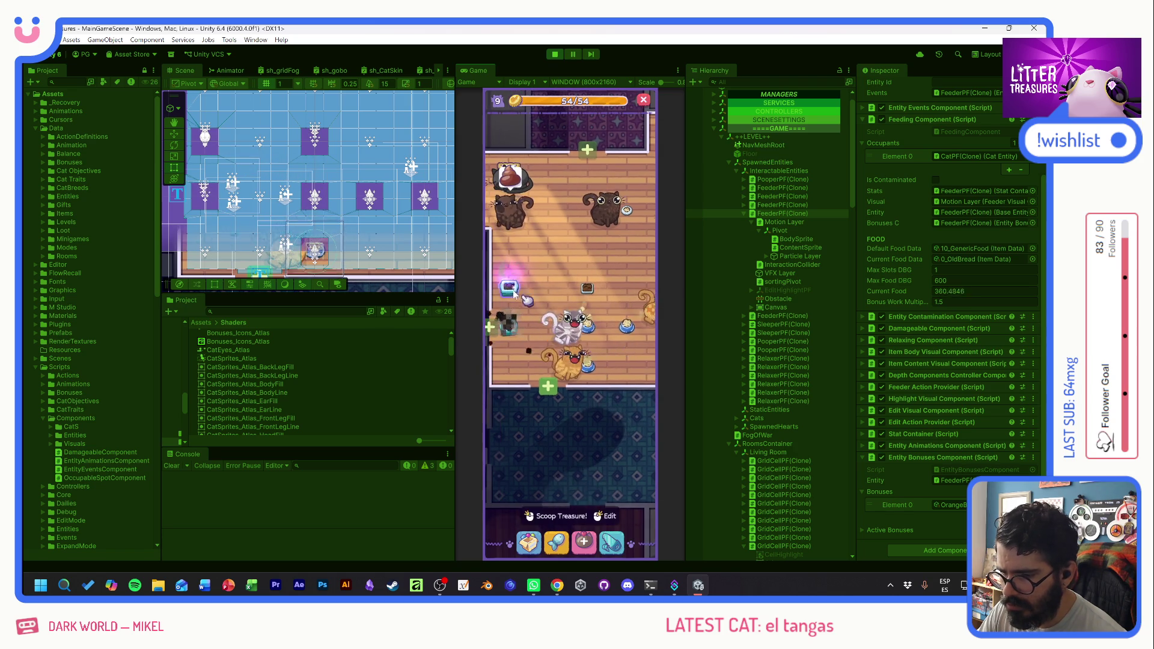
- Finish the first Scoop the Treasure round by guiding the diamond through the sequence
left_click(598, 346)
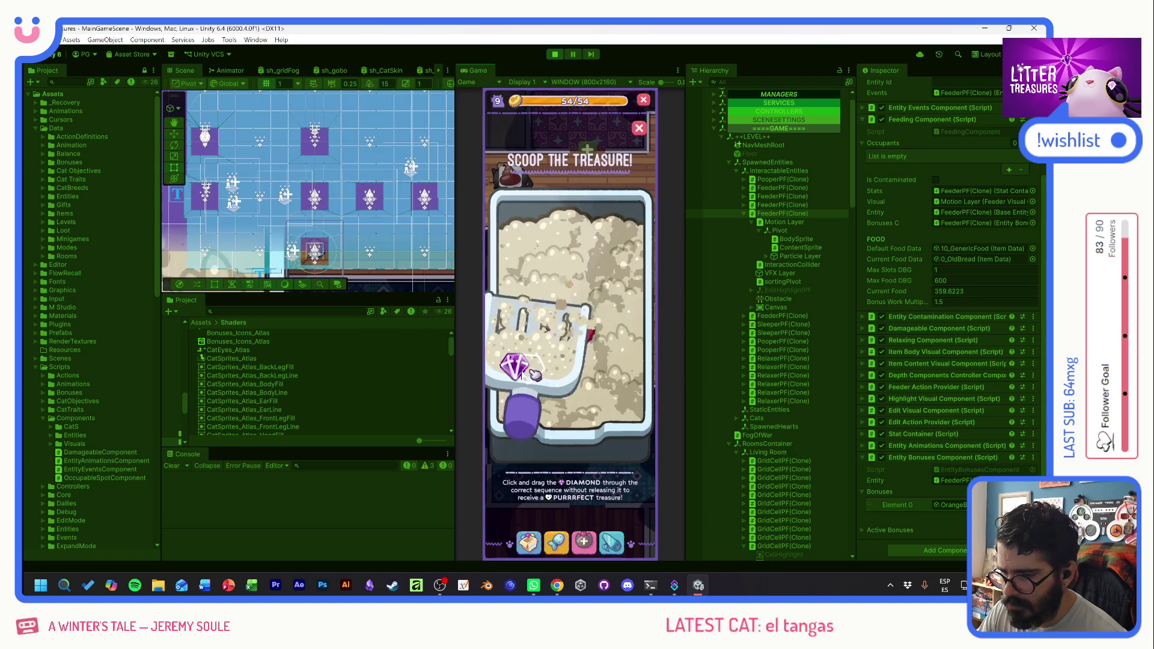
left_click_drag(517, 369, 604, 379)
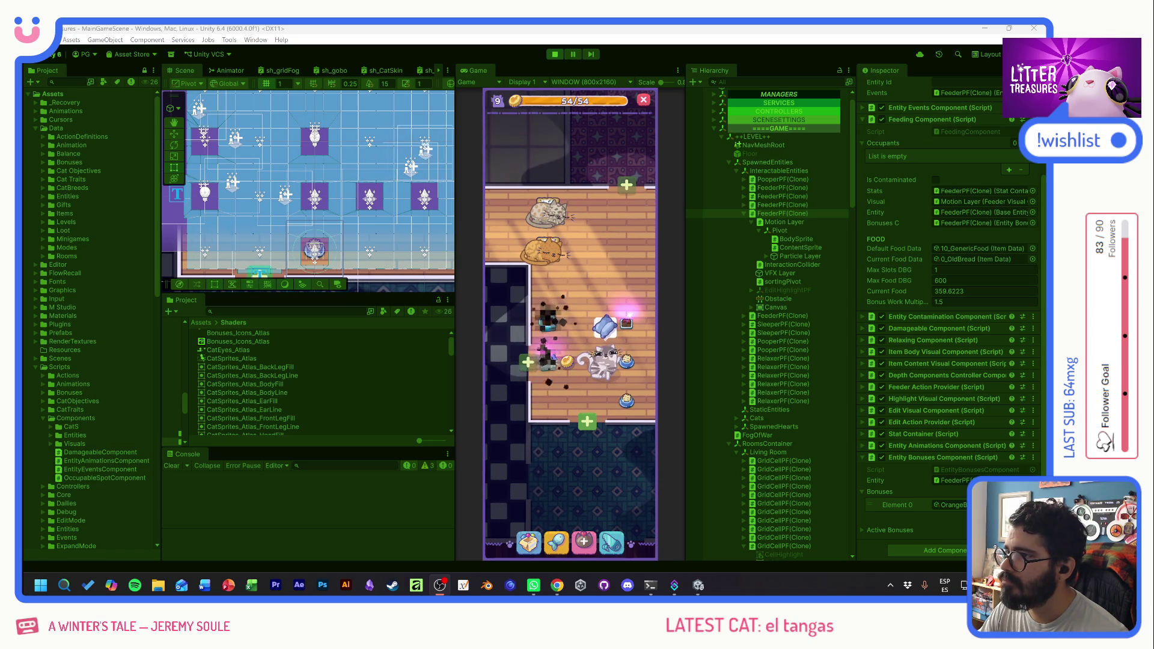
left_click(606, 266)
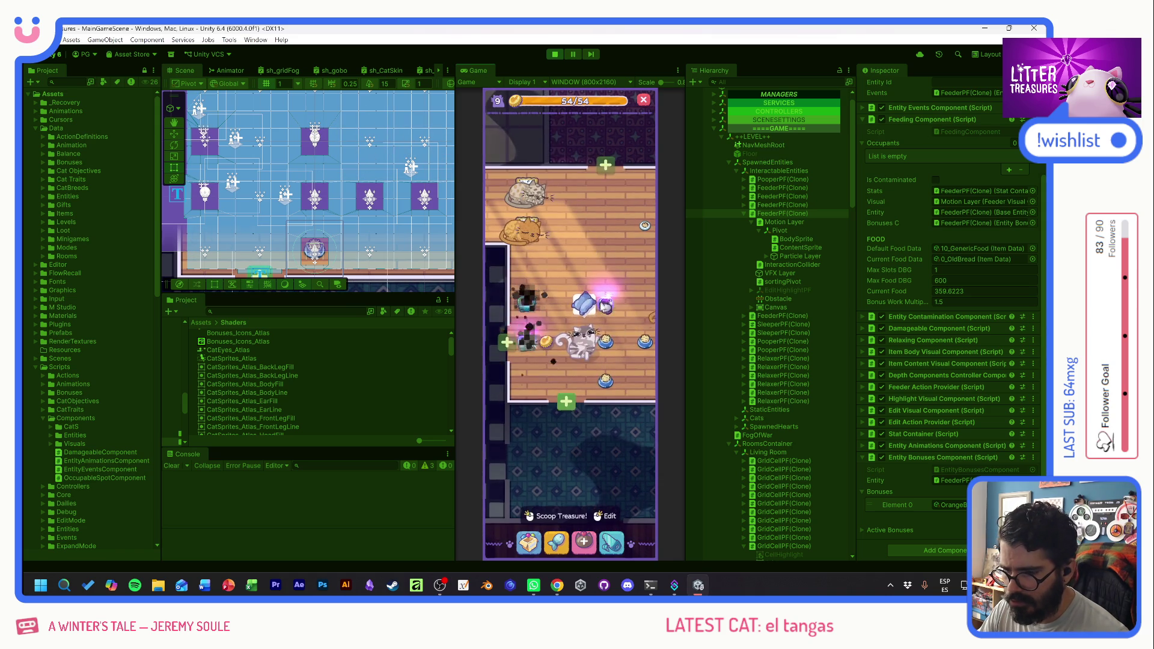
- Play more scoop rounds on the litter boxes, collecting the cake reward along the way
left_click(592, 381)
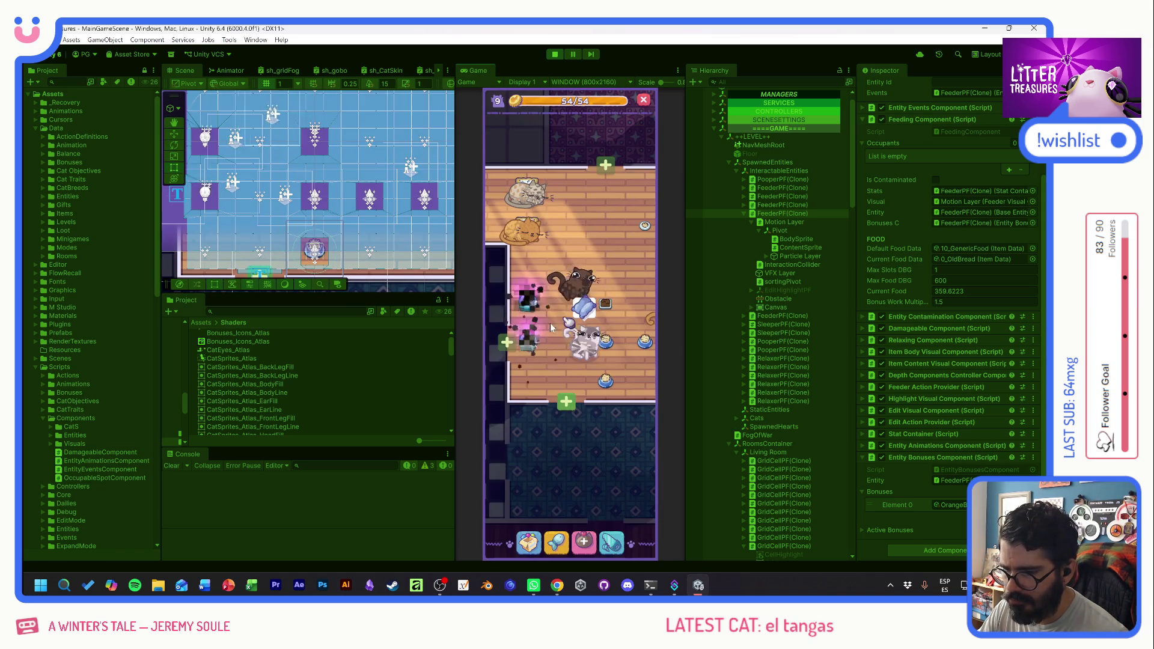
left_click(603, 378)
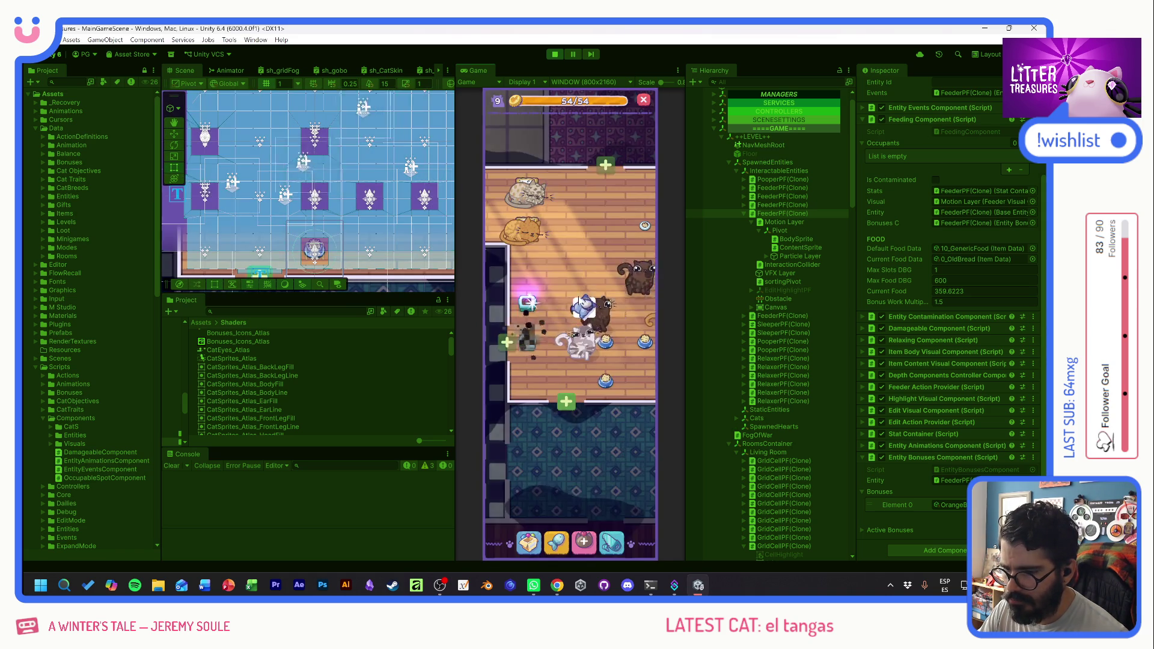
left_click_drag(595, 331, 609, 364)
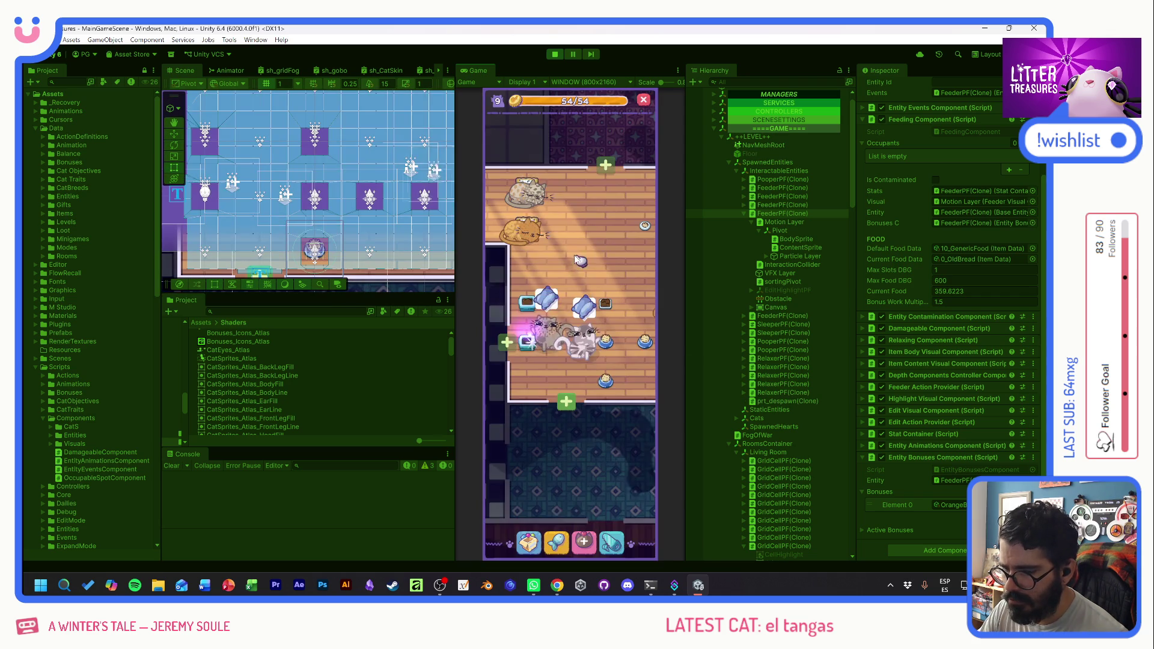
left_click(535, 313)
left_click_drag(563, 280, 612, 366)
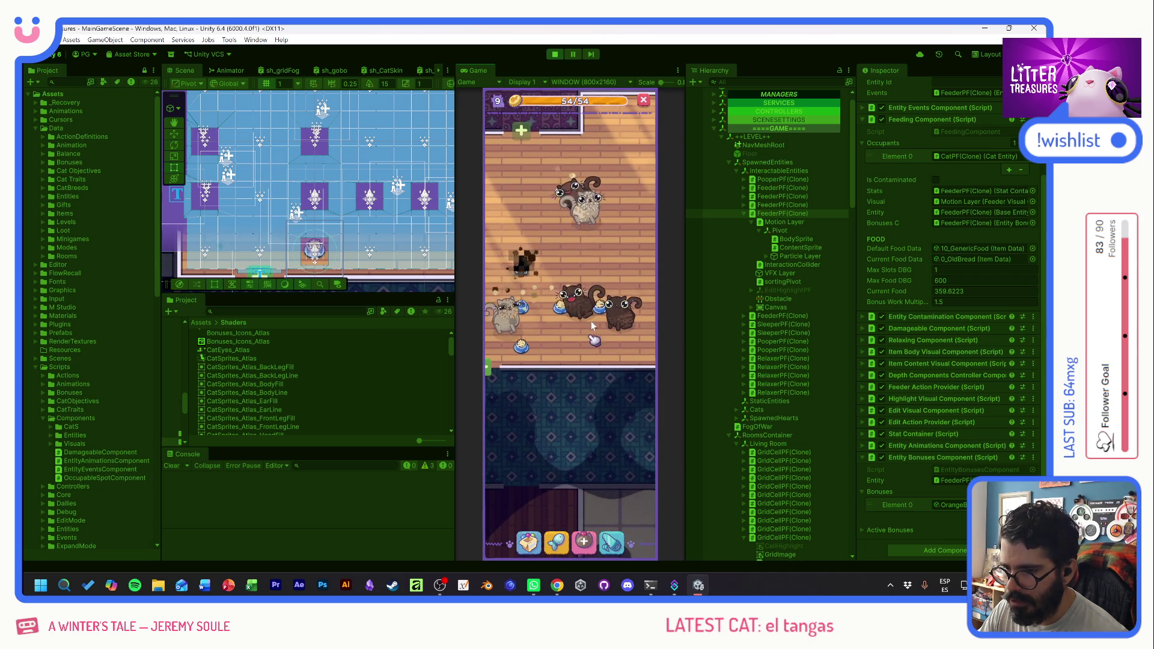
- Complete a litter box scoop and collect the Old Bread reward
left_click(527, 328)
mouse_move(527, 328)
left_mouse_down()
mouse_move(595, 313)
mouse_move(602, 371)
left_mouse_up()
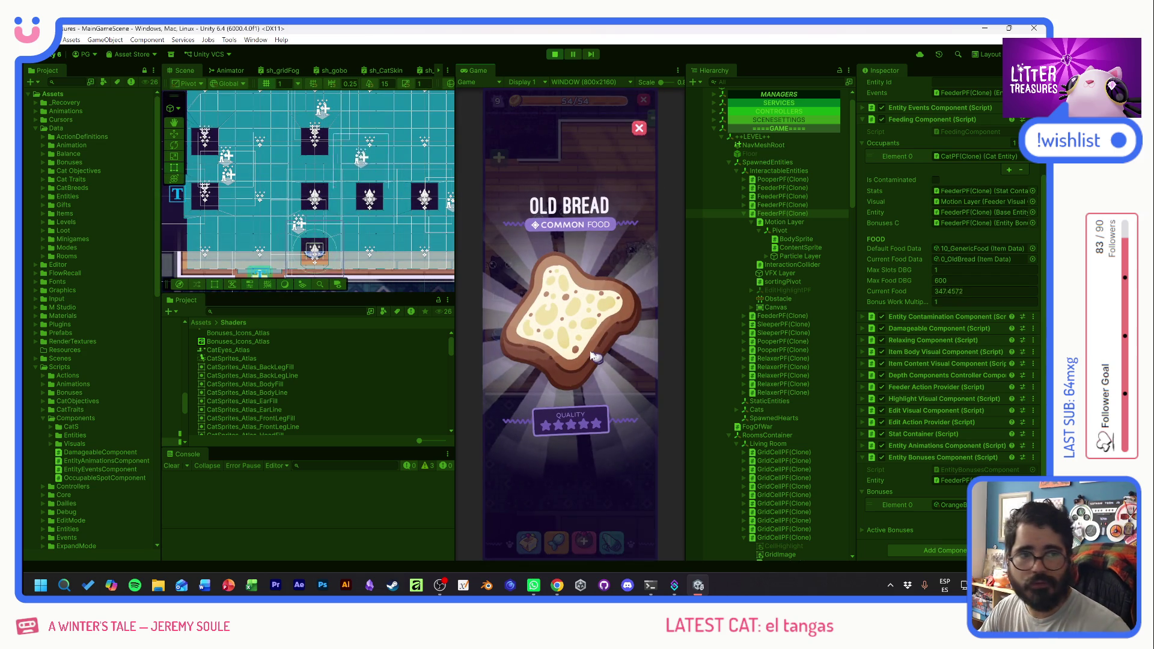
left_click(569, 308)
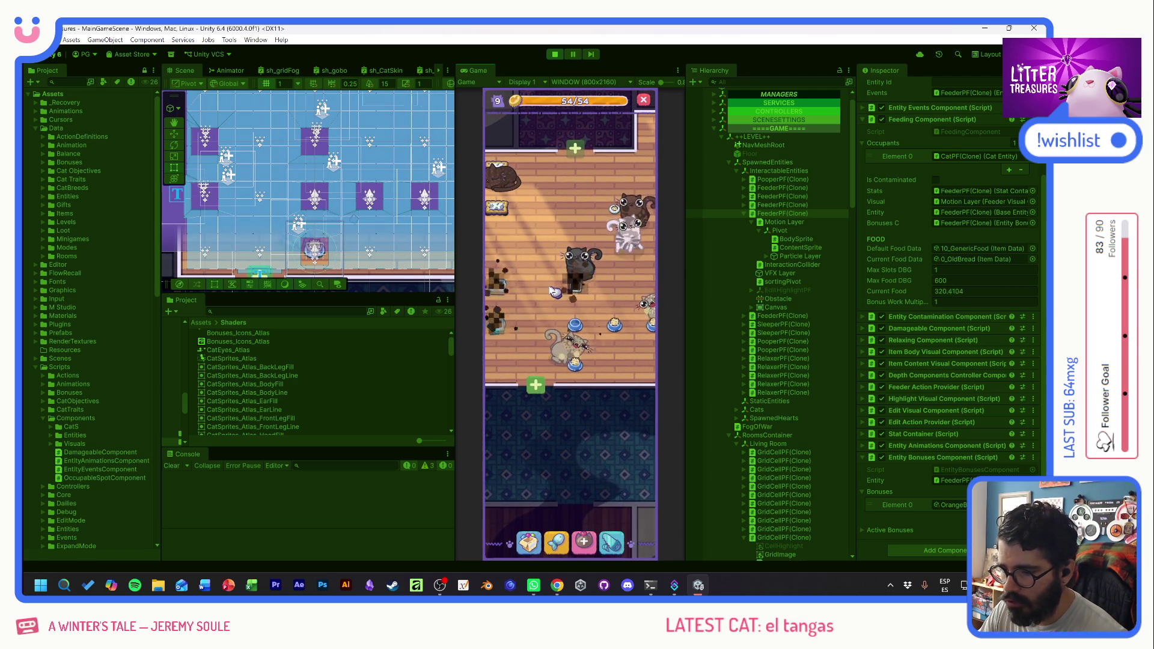
- Scoop another litter box for the Pot Soil reward, then stop Play mode
left_click(500, 295)
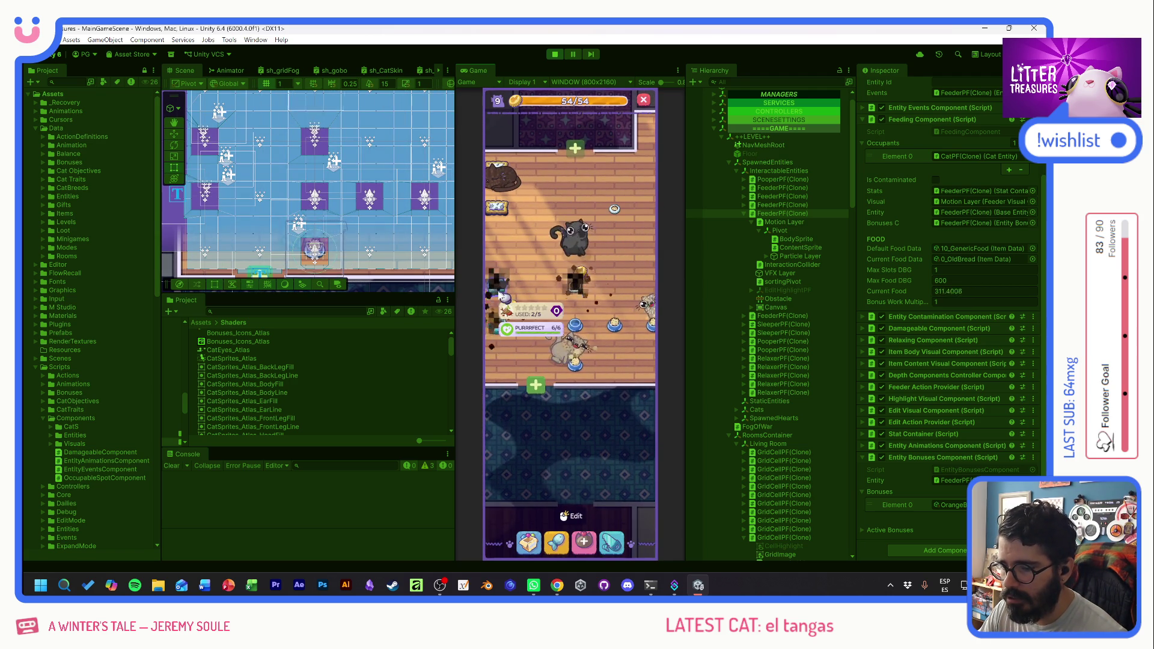
left_click_drag(500, 295, 530, 248)
left_click(530, 248)
left_click(570, 515)
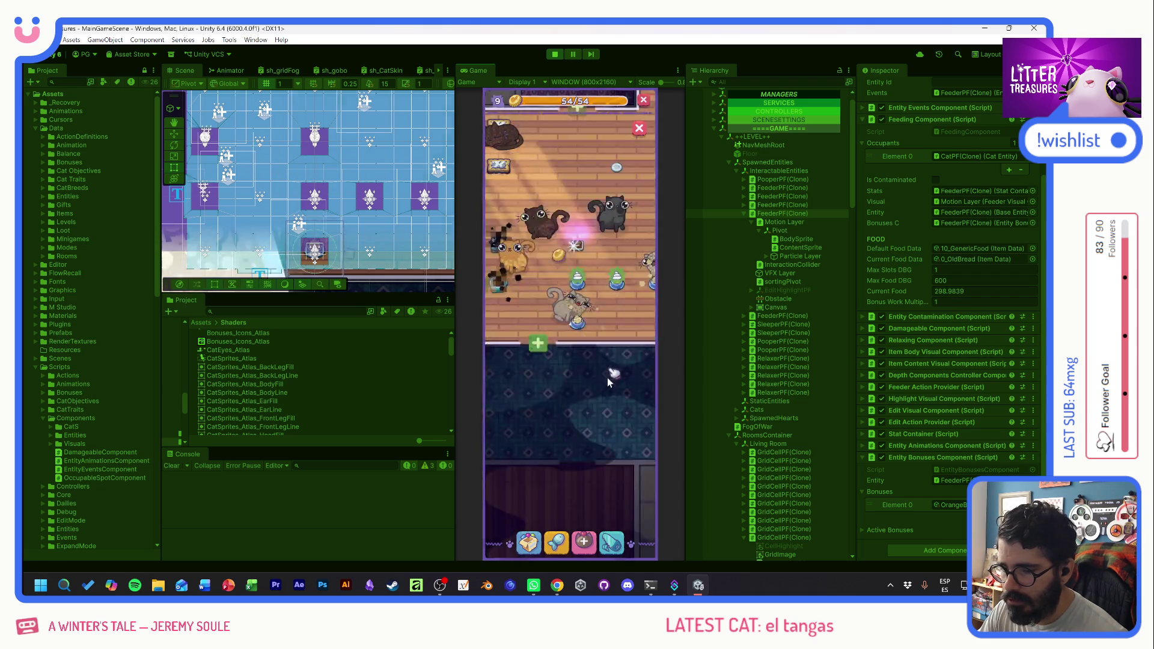
left_click(554, 54)
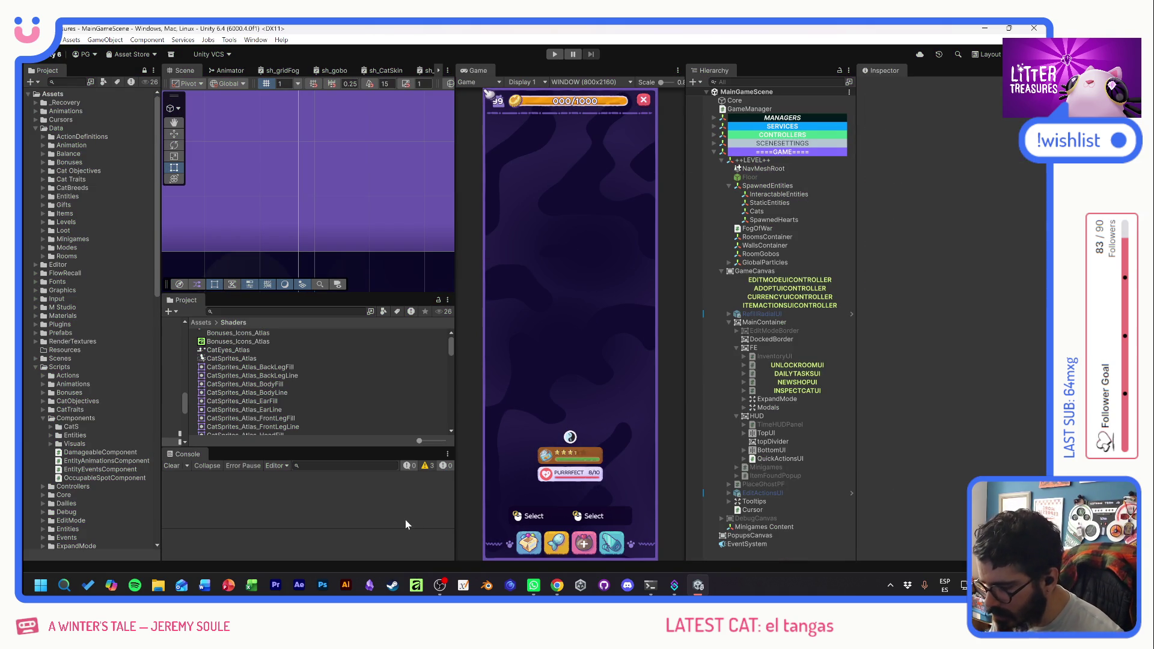
- Open the 0_ToDo kanban in Obsidian and move it to the GameDev root
left_click(364, 591)
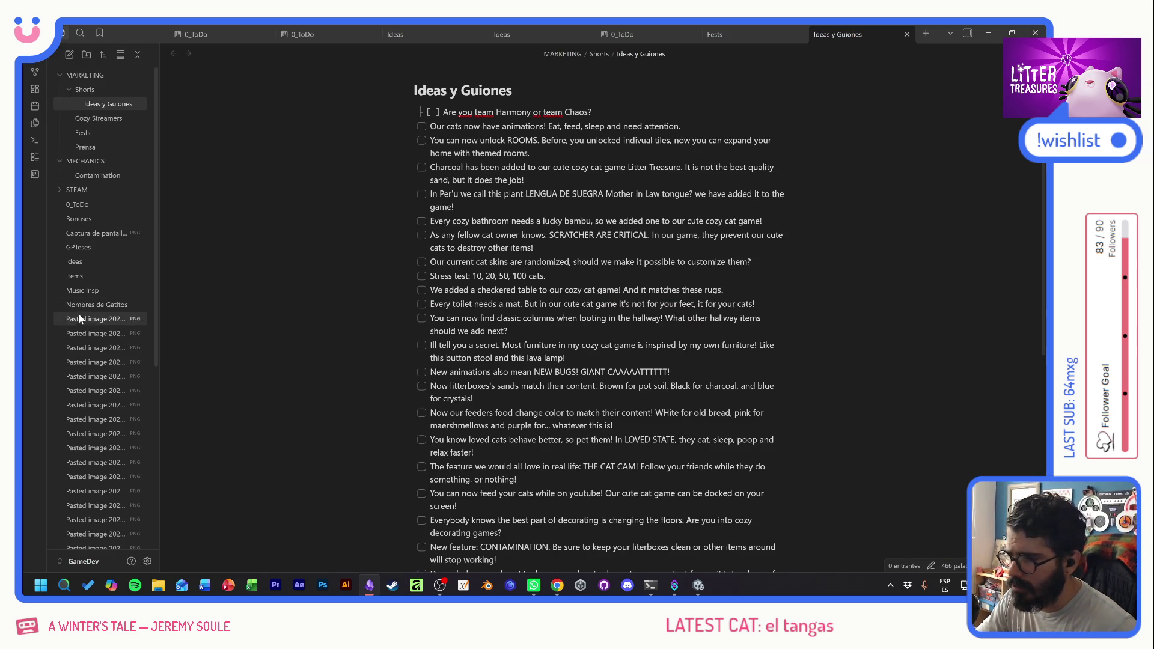
left_click(96, 174)
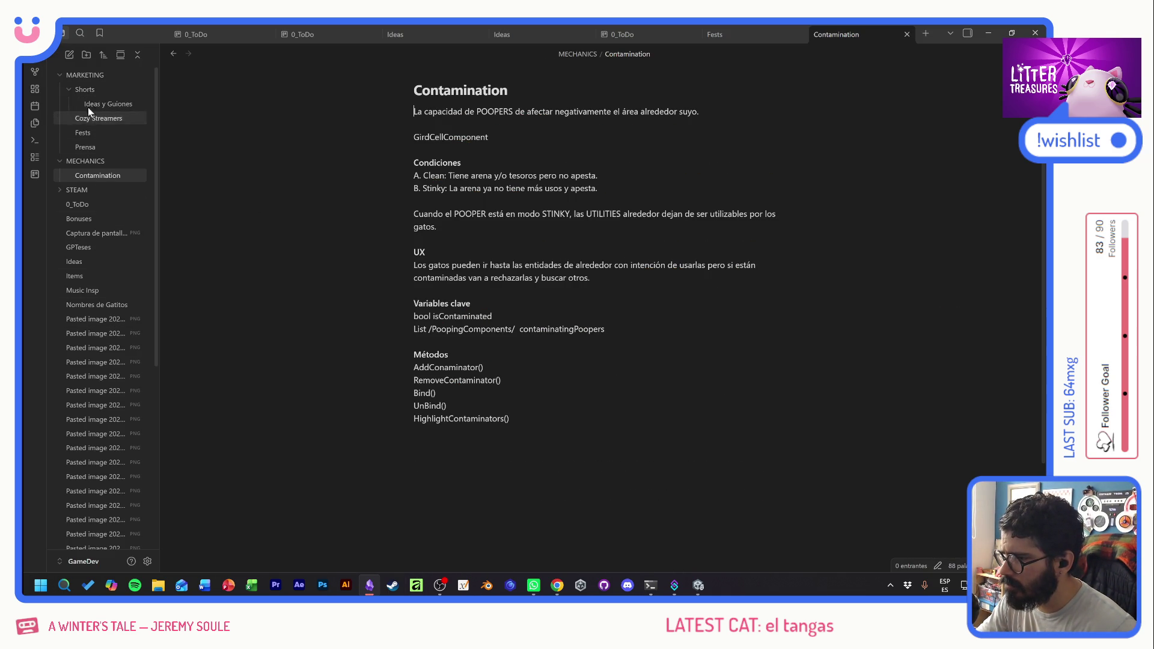
left_click(78, 204)
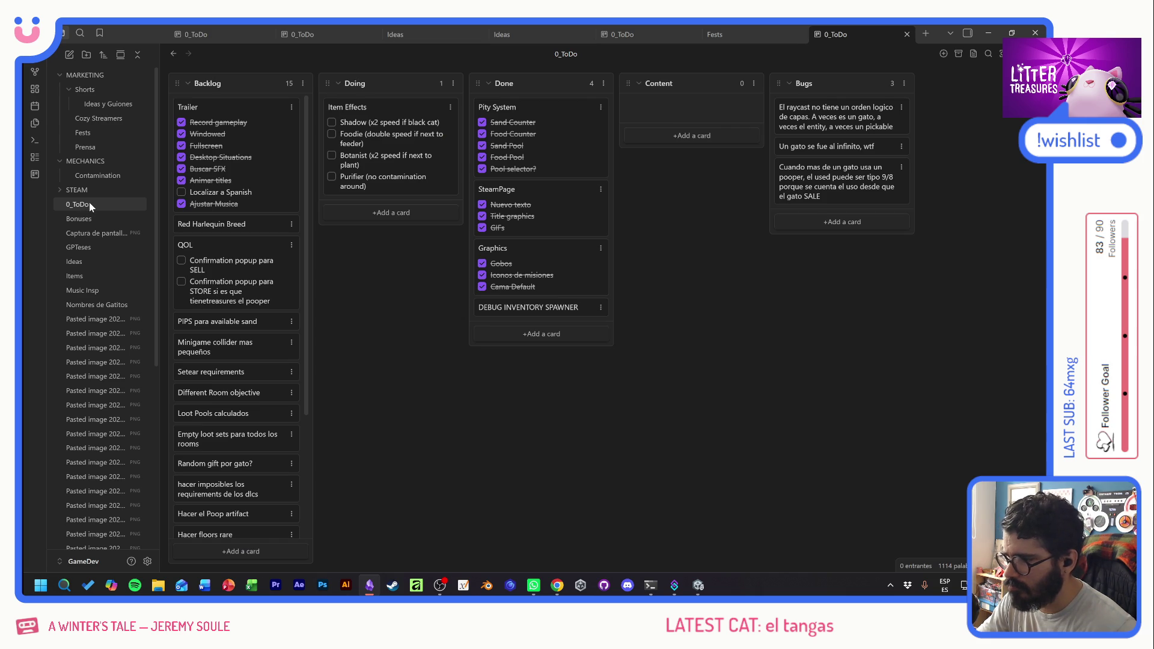
left_click_drag(87, 207, 85, 67)
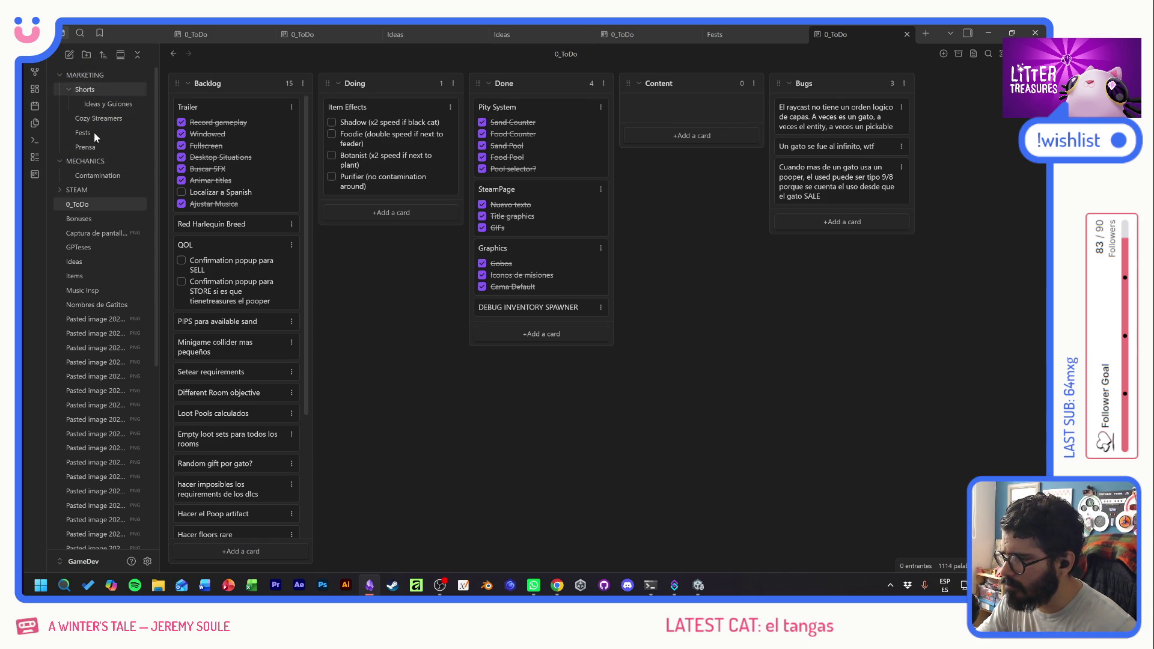
- Collapse MECHANICS and MARKETING, tick Shadow in the Item Effects card, and open the Bonuses note
left_click(59, 160)
left_click(59, 74)
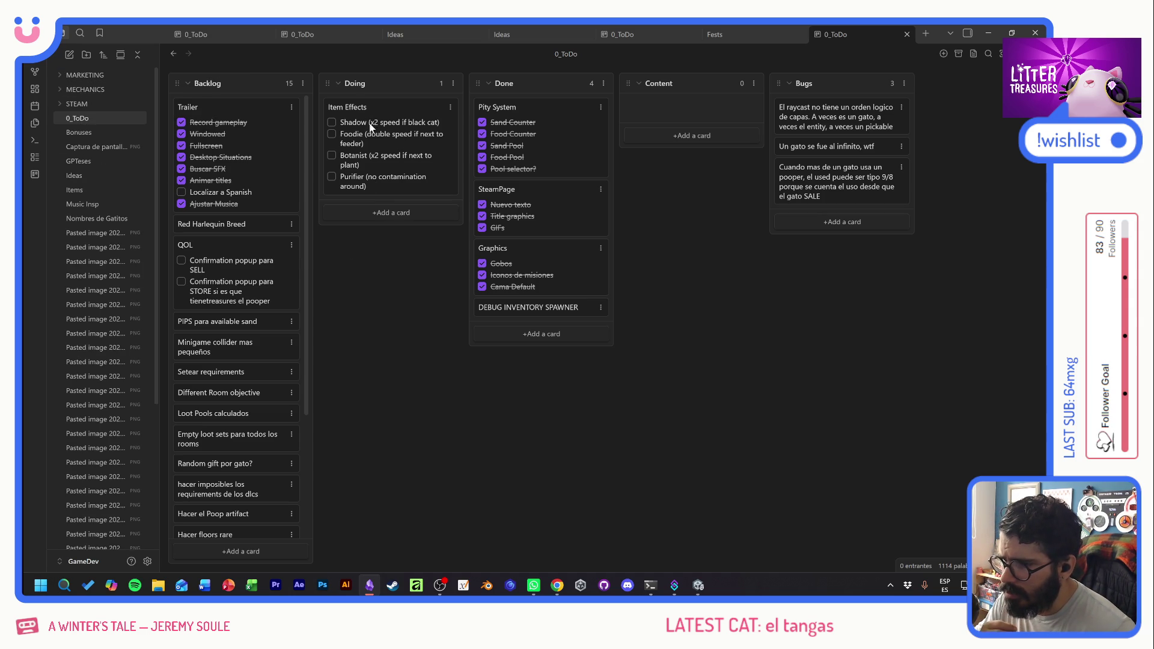
left_click(332, 122)
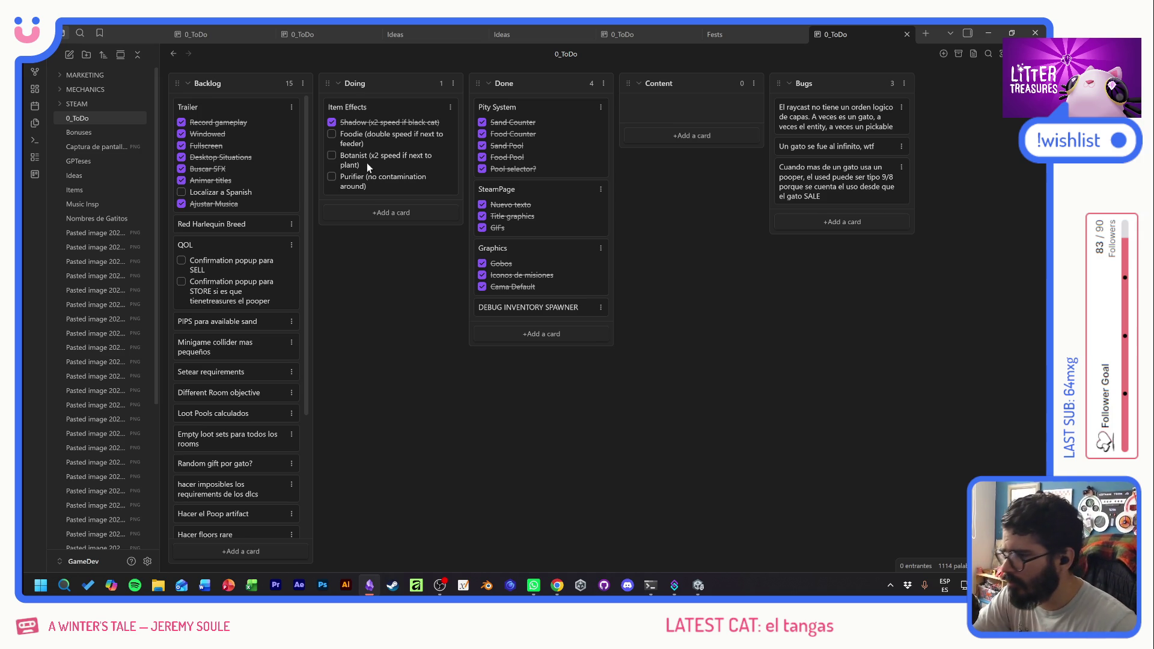
left_click(103, 132)
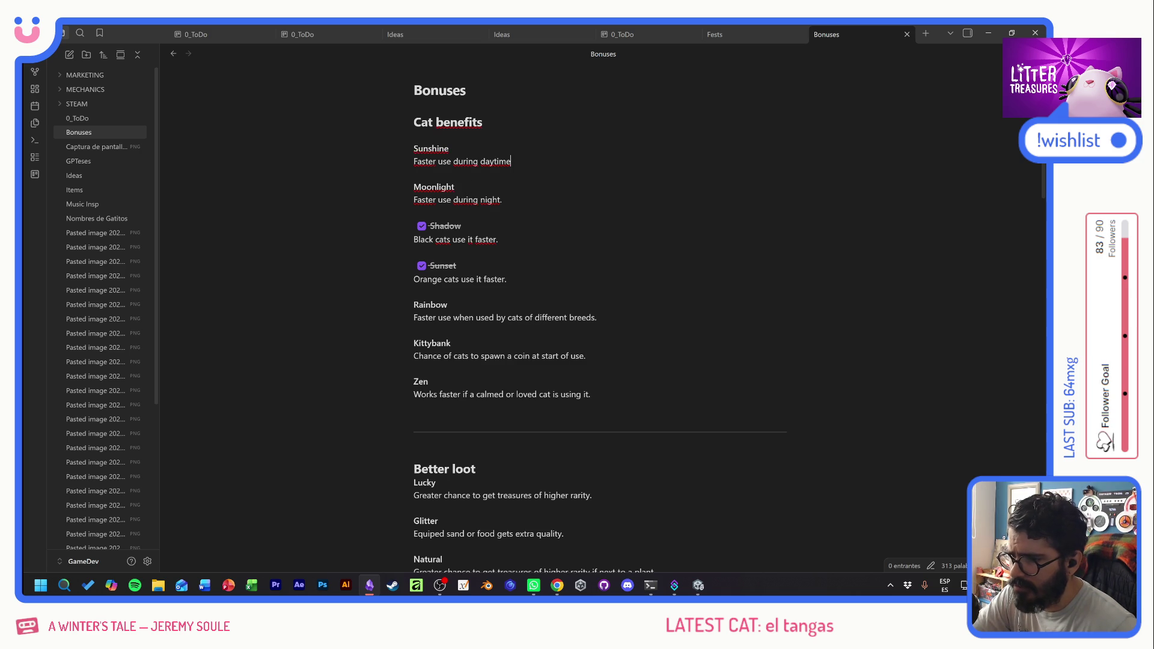
left_click(502, 200)
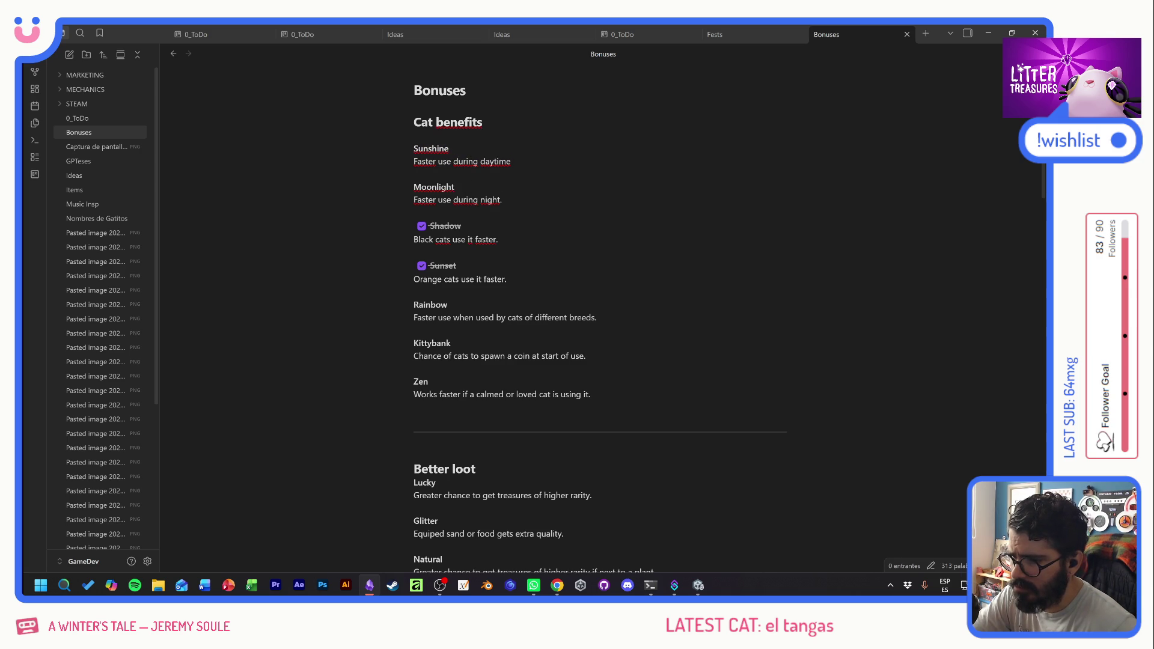
key("End")
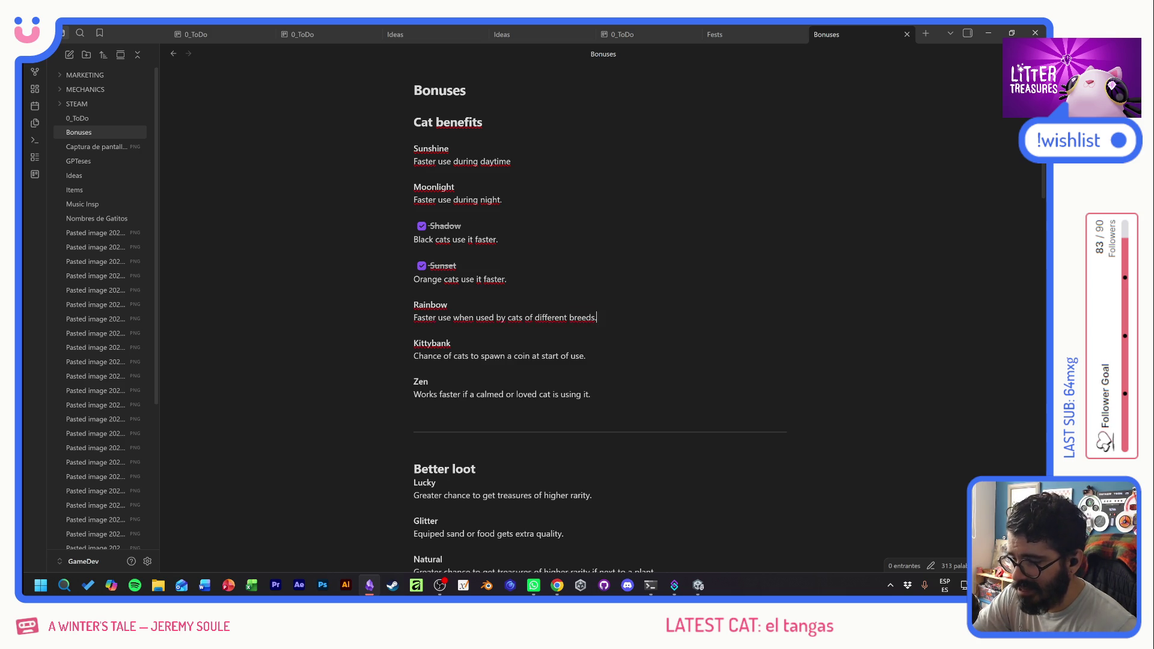
key("shift+Home")
key("shift+Down")
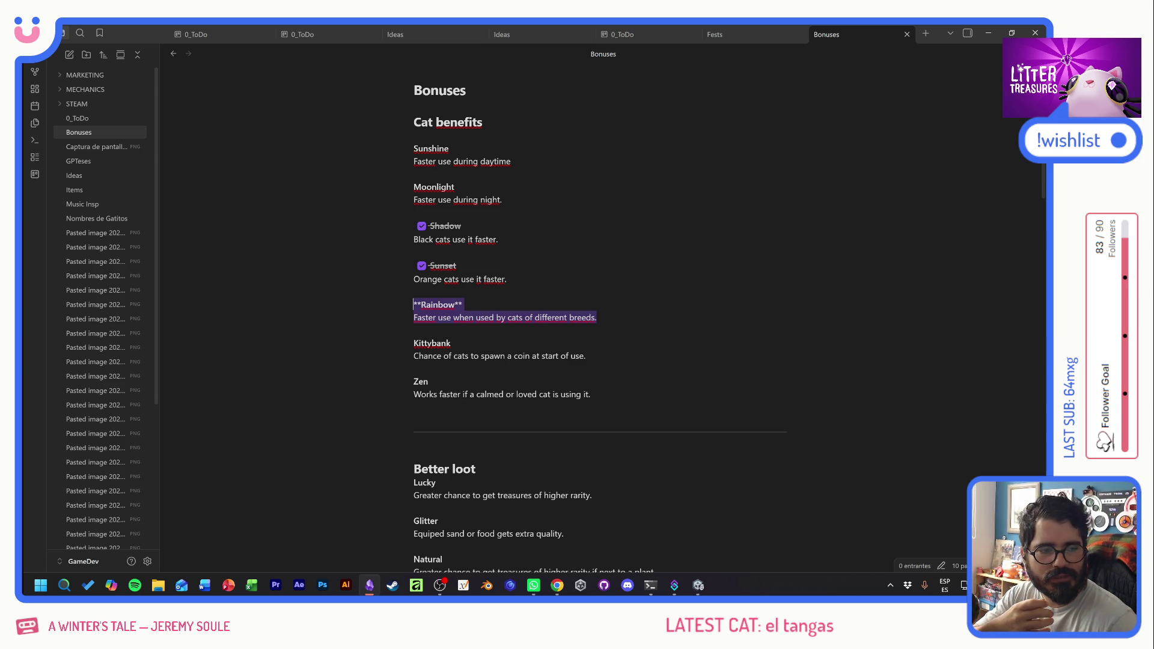
key("alt+Tab")
left_click(506, 279)
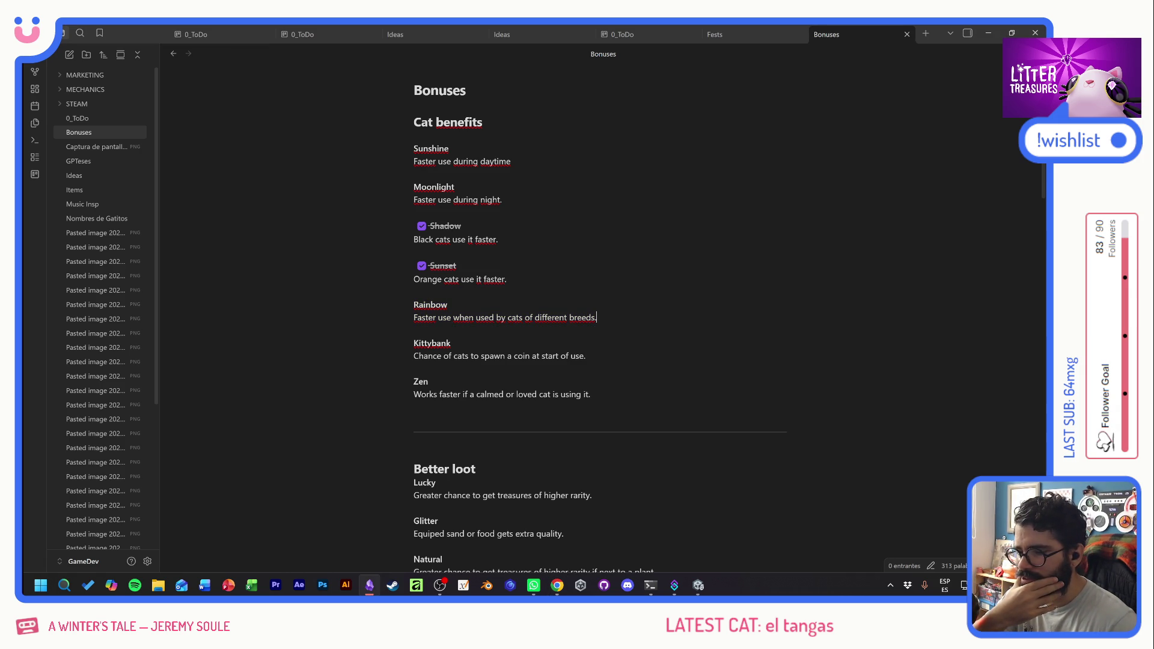
left_click_drag(597, 317, 348, 290)
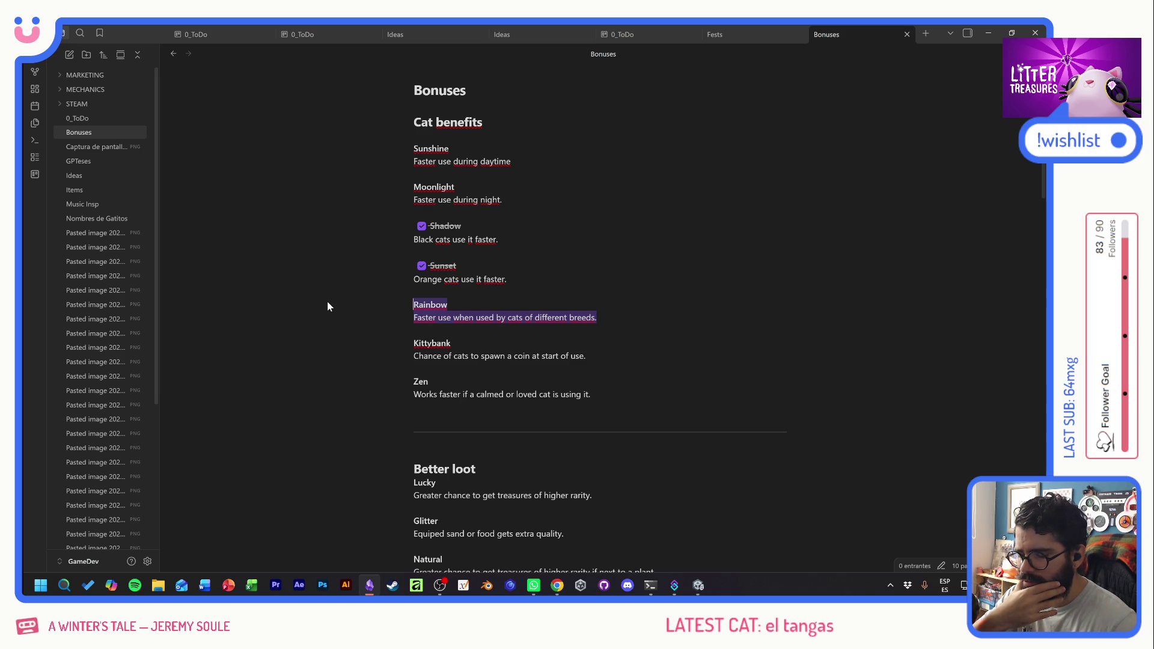
left_click(327, 307)
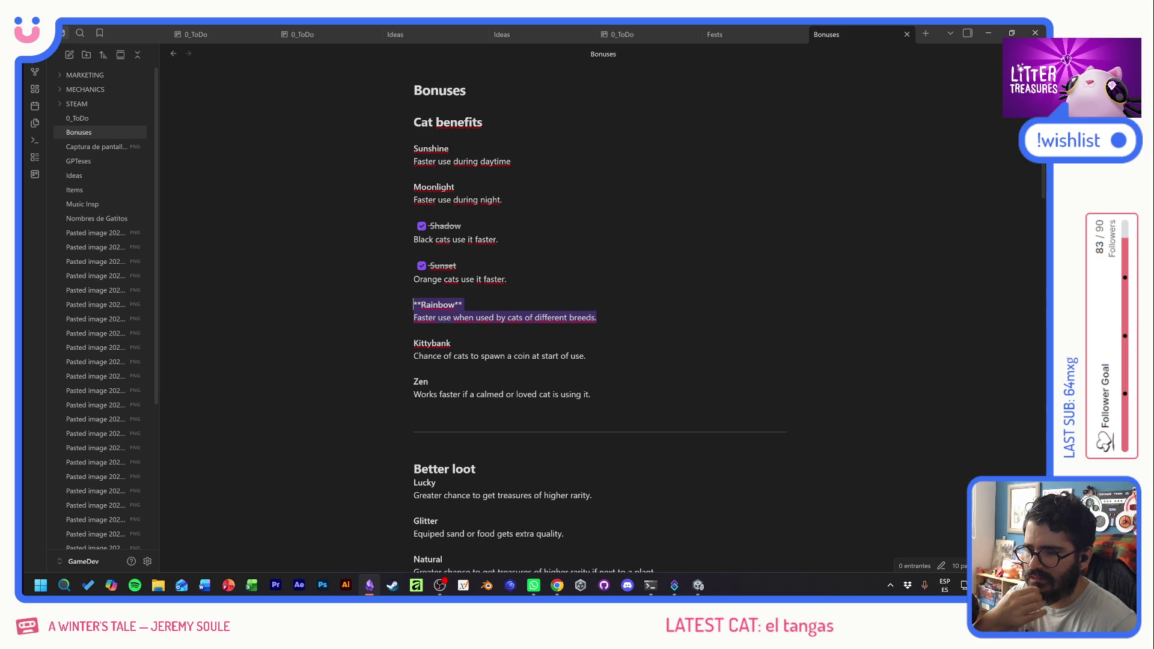
left_click(420, 343)
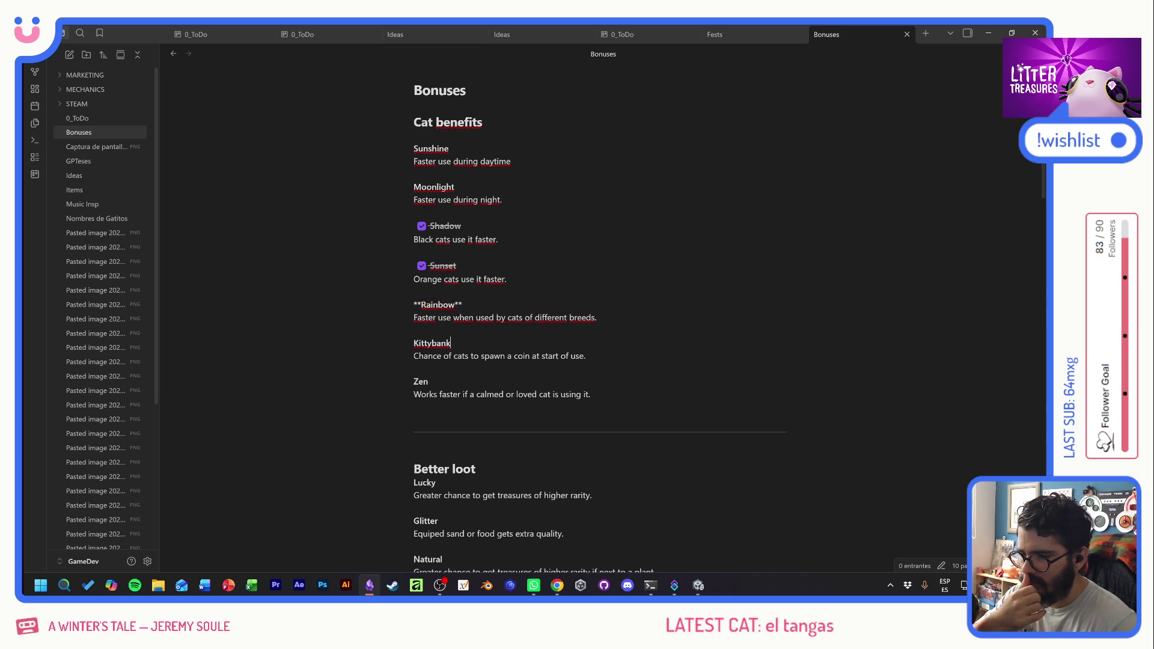
left_click(507, 278)
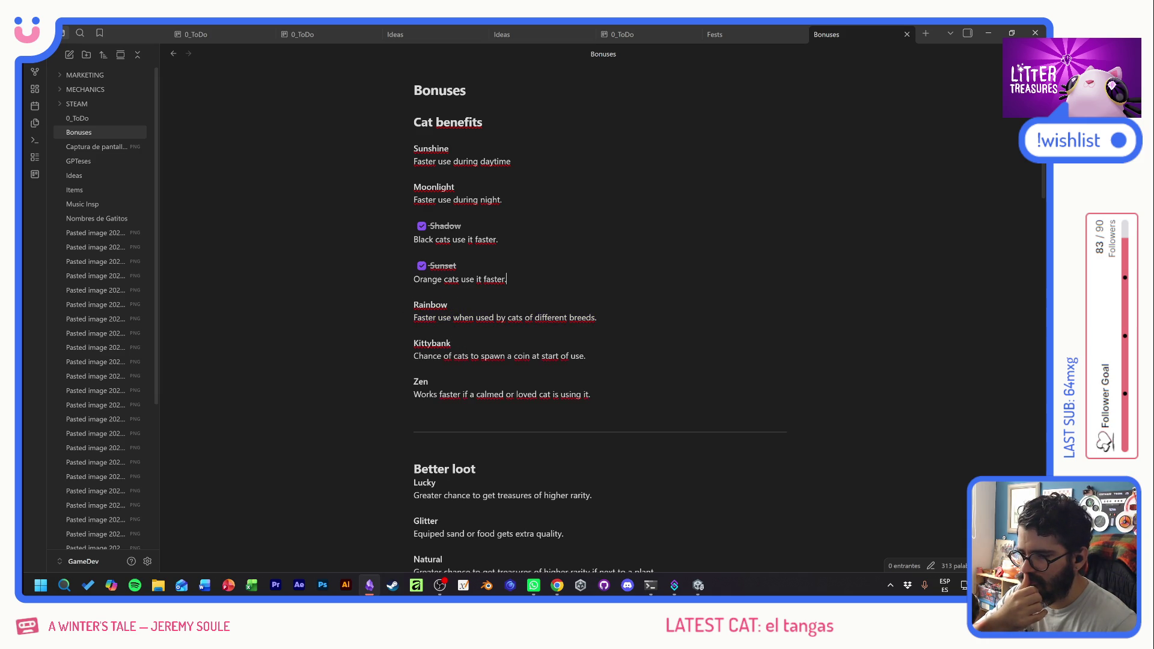
left_click(596, 318)
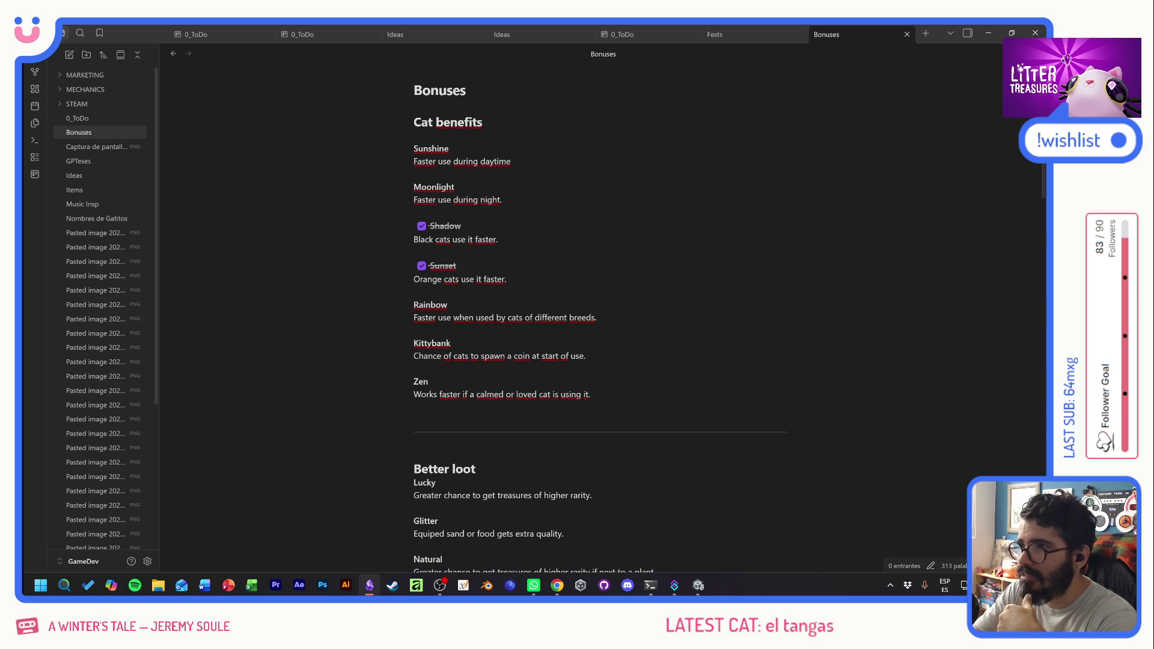
key("alt+Tab")
key("alt+Tab")
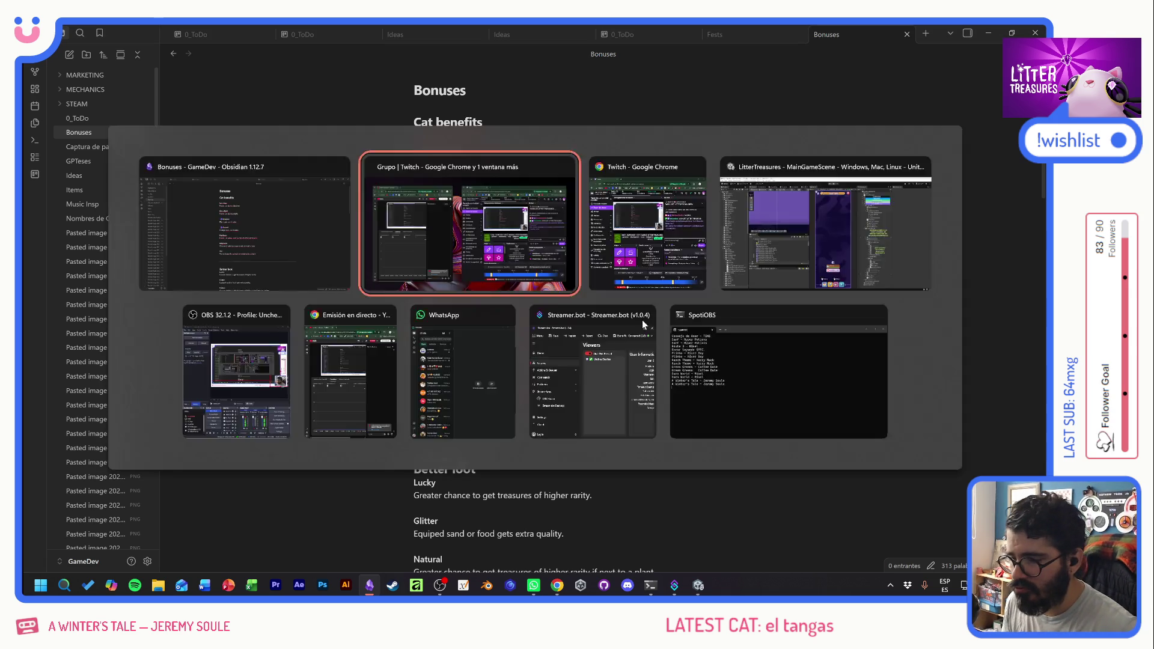
- Search the Unity Project for 'bonus' and open the BreedBonusData script in Visual Studio
key("alt+Tab")
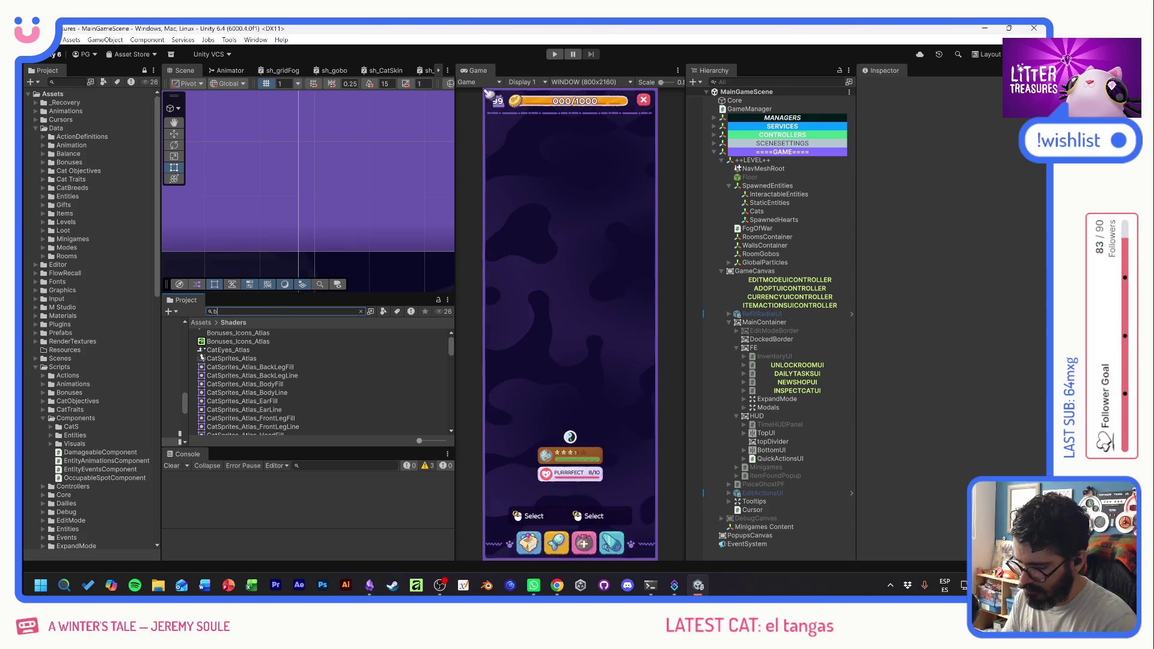
type("bns")
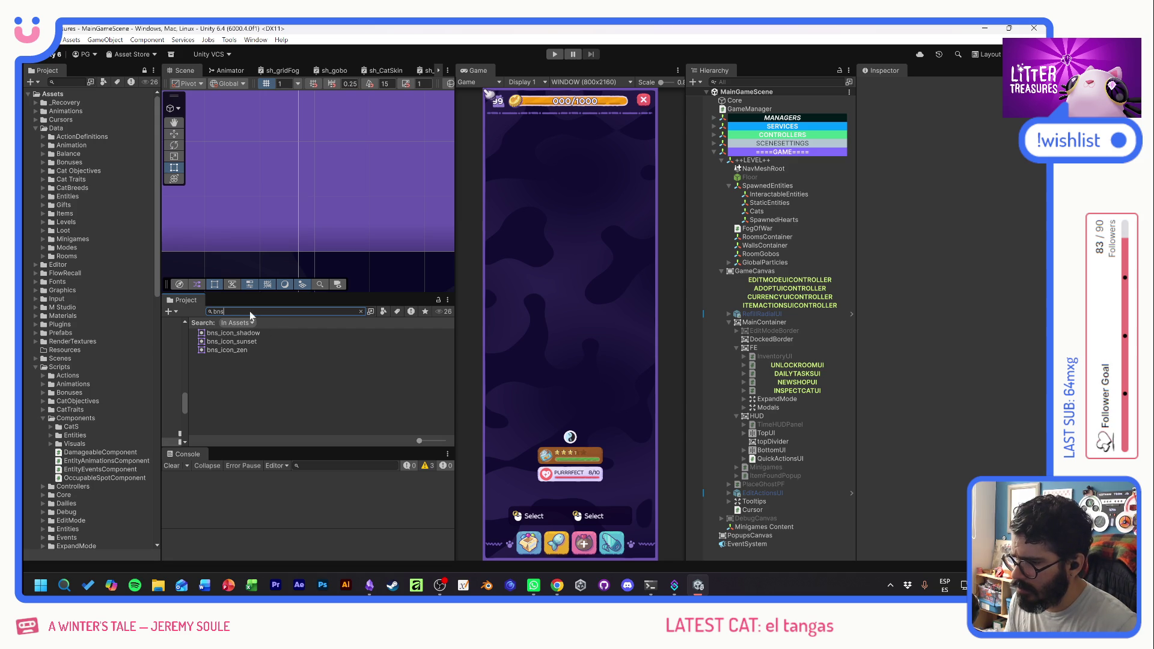
type("bonus")
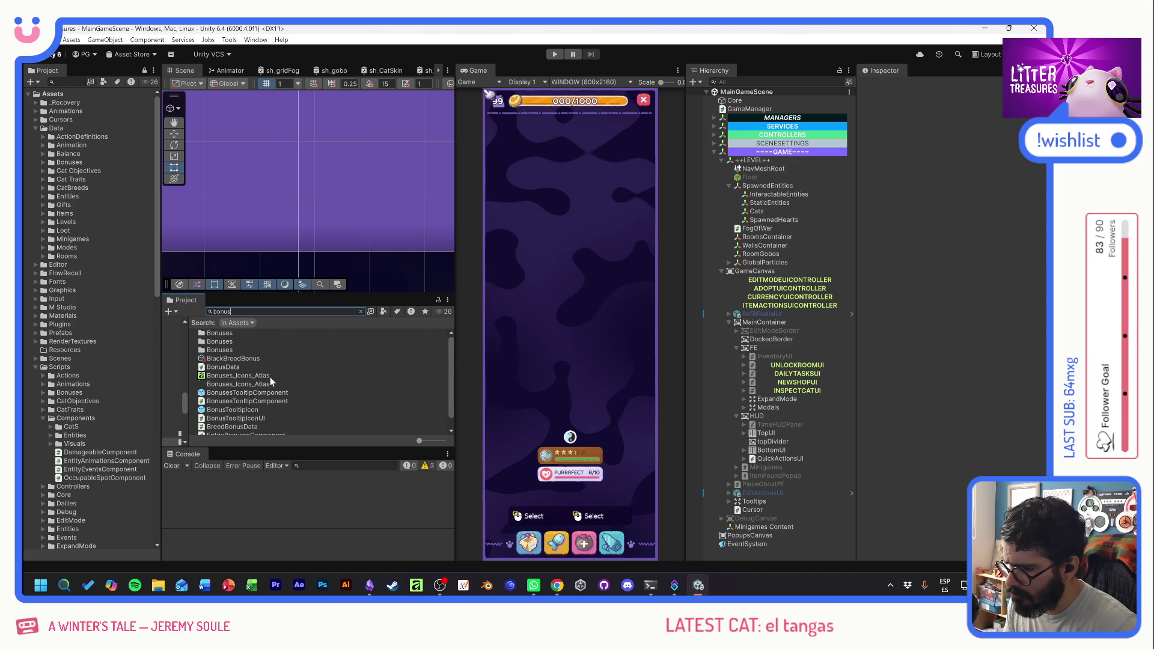
scroll(269, 377, "down", 1)
left_click(211, 414)
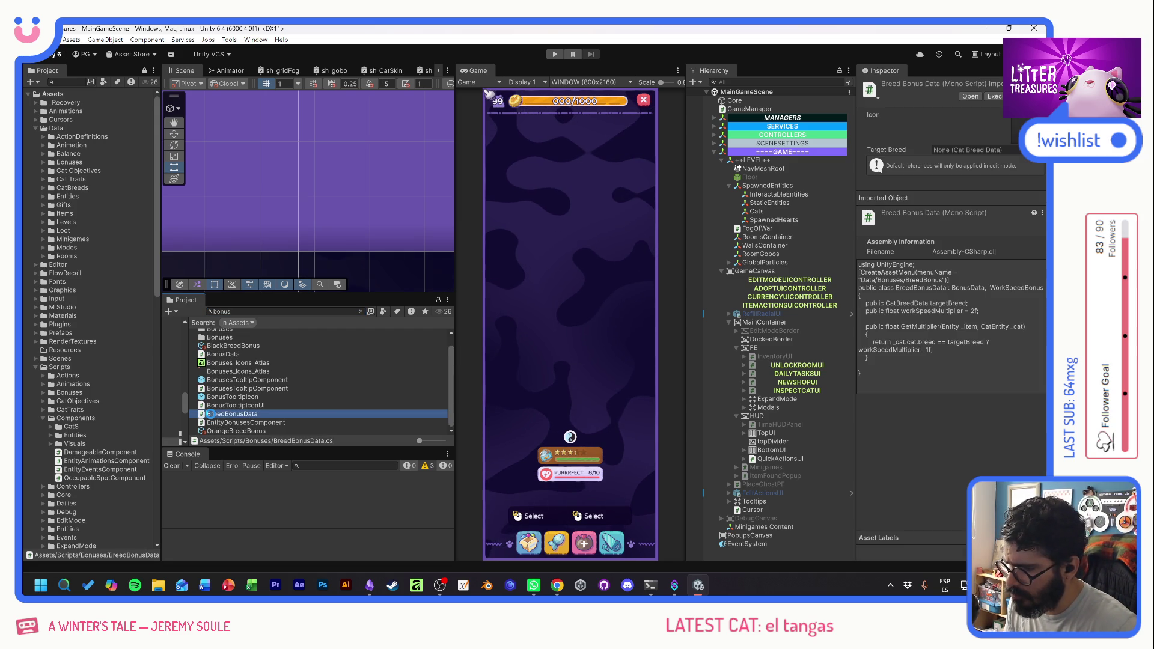
double_click(211, 413)
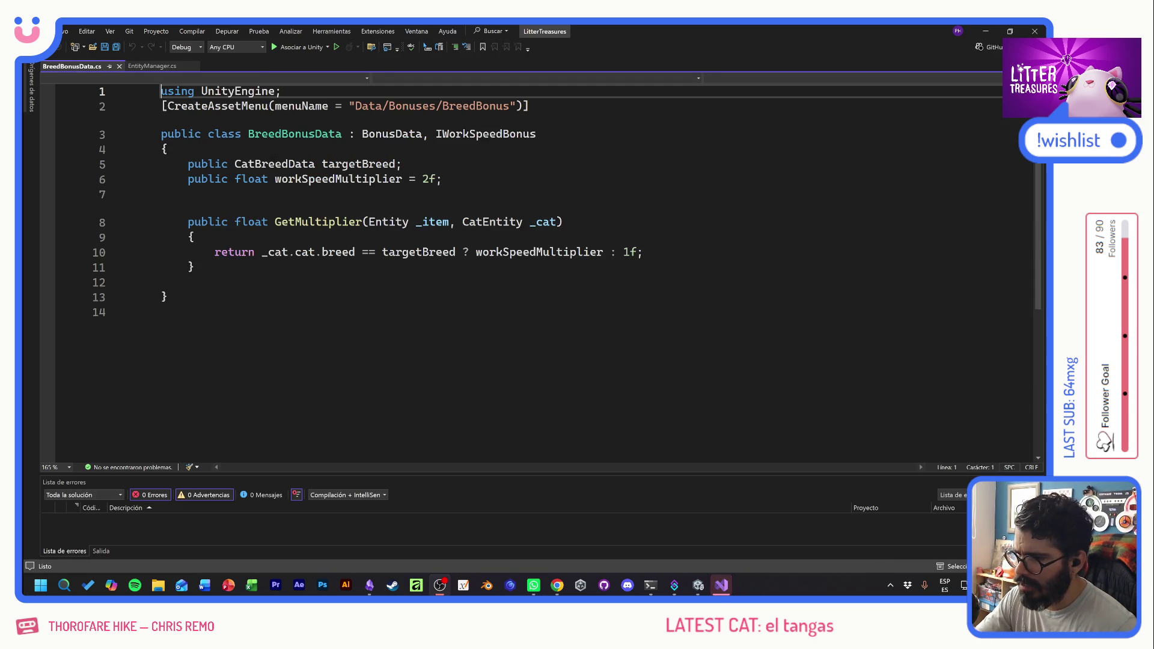
- Review GetMultiplier: returns workSpeedMultiplier (2f) when the breed matches targetBreed, else 1f
left_click(427, 179)
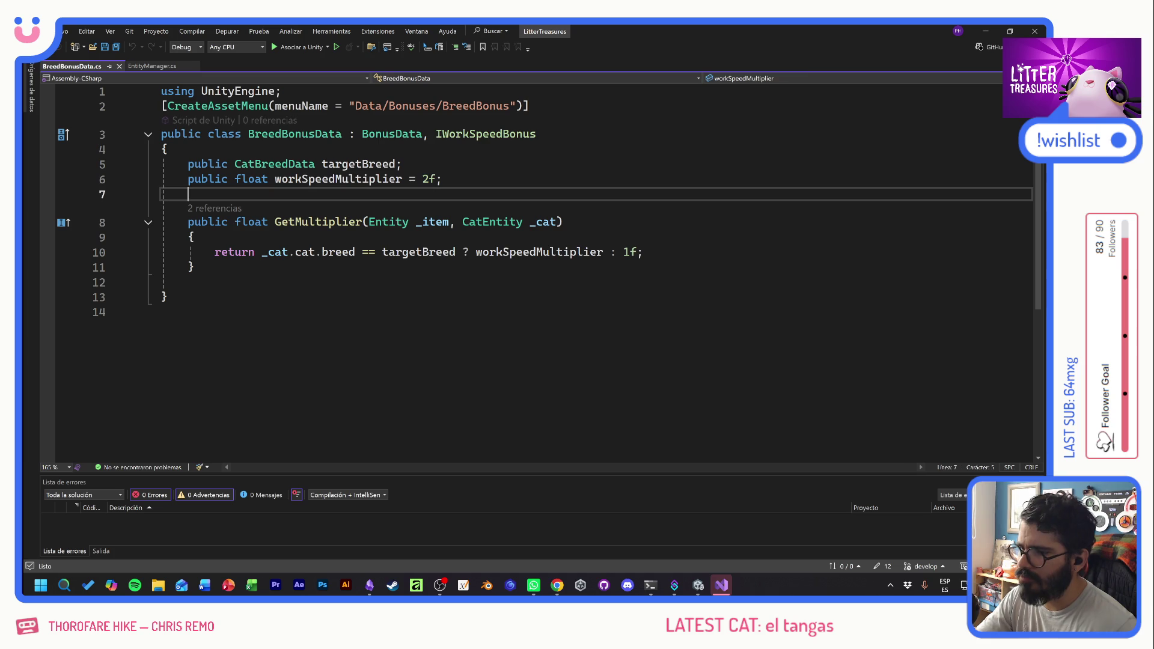
left_click(187, 194)
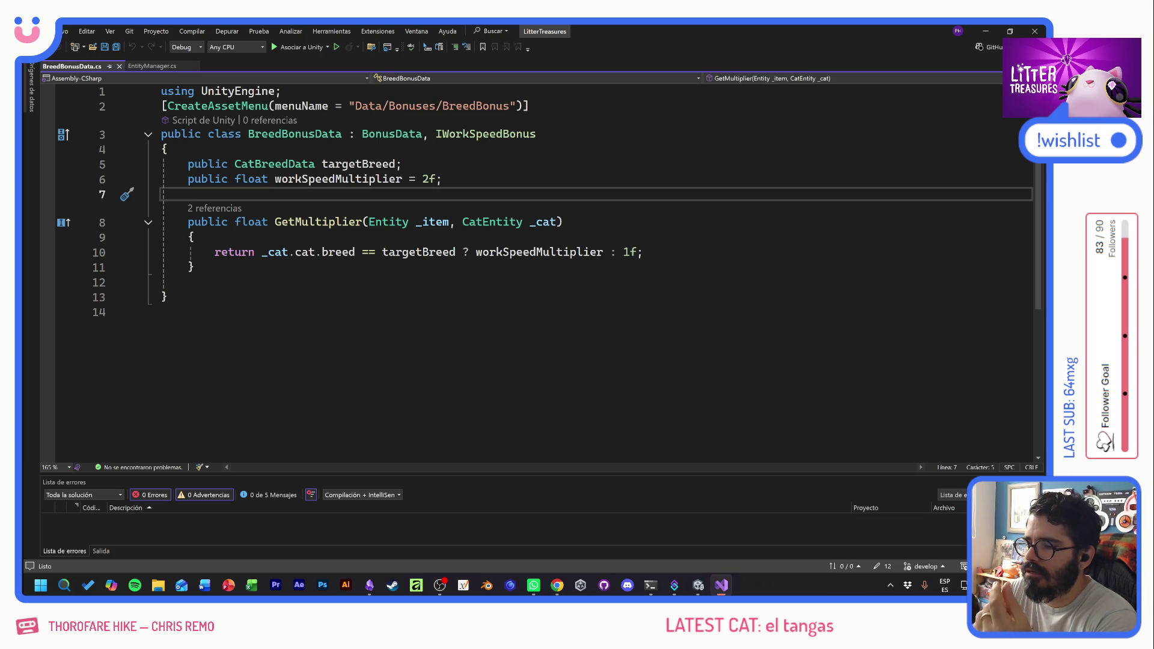
left_click_drag(315, 251, 430, 252)
left_click(463, 251)
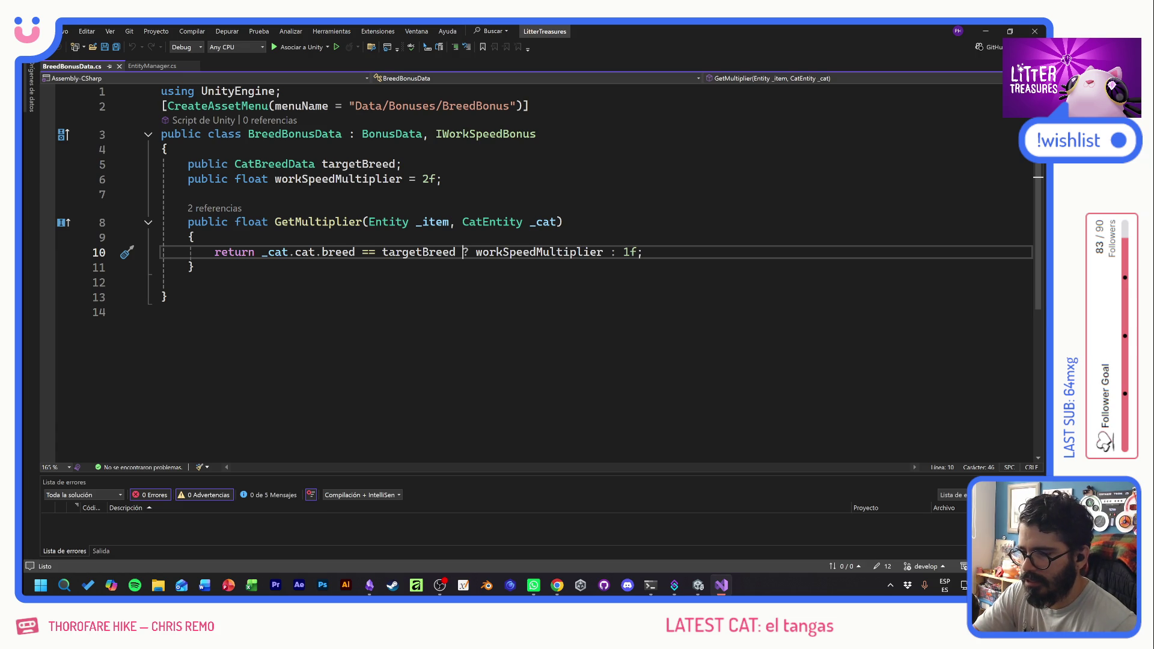
left_click_drag(476, 251, 603, 252)
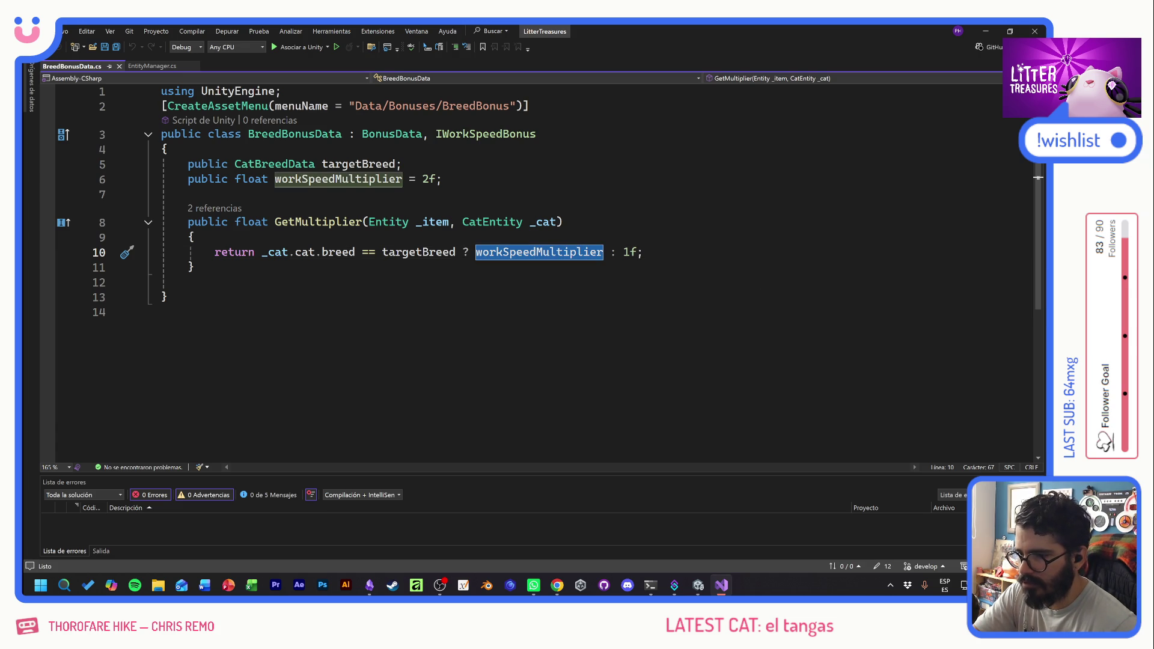
left_click(430, 178)
left_click_drag(643, 252, 616, 251)
left_click(162, 282)
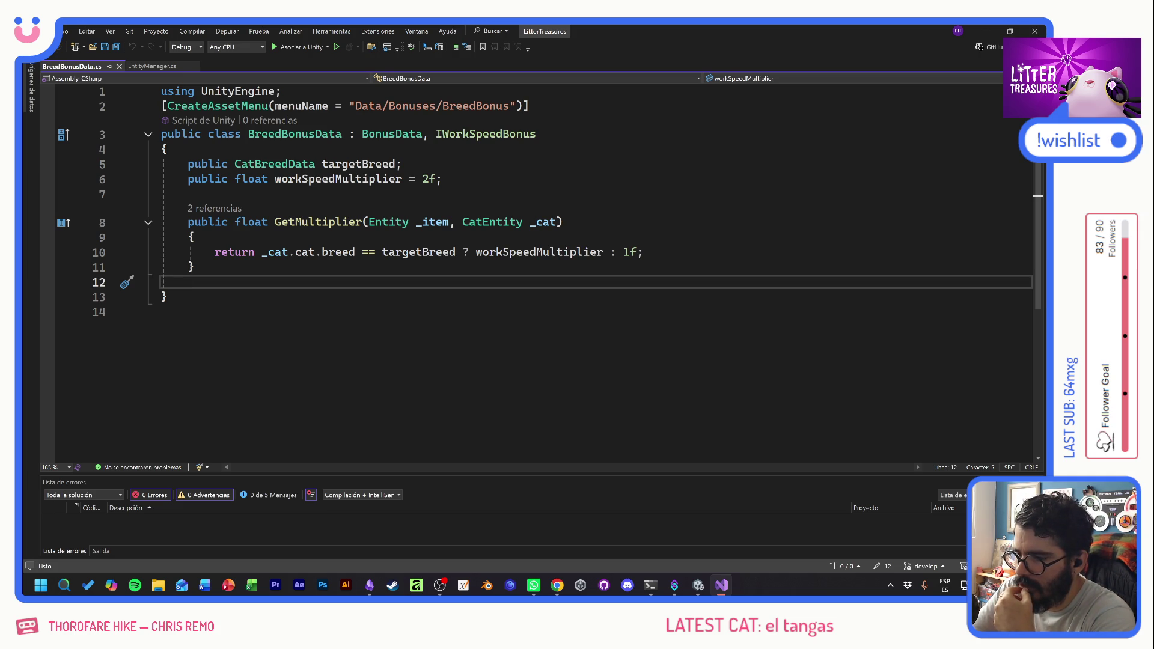
- Switch back to the Bonuses note in Obsidian
key("alt+Tab")
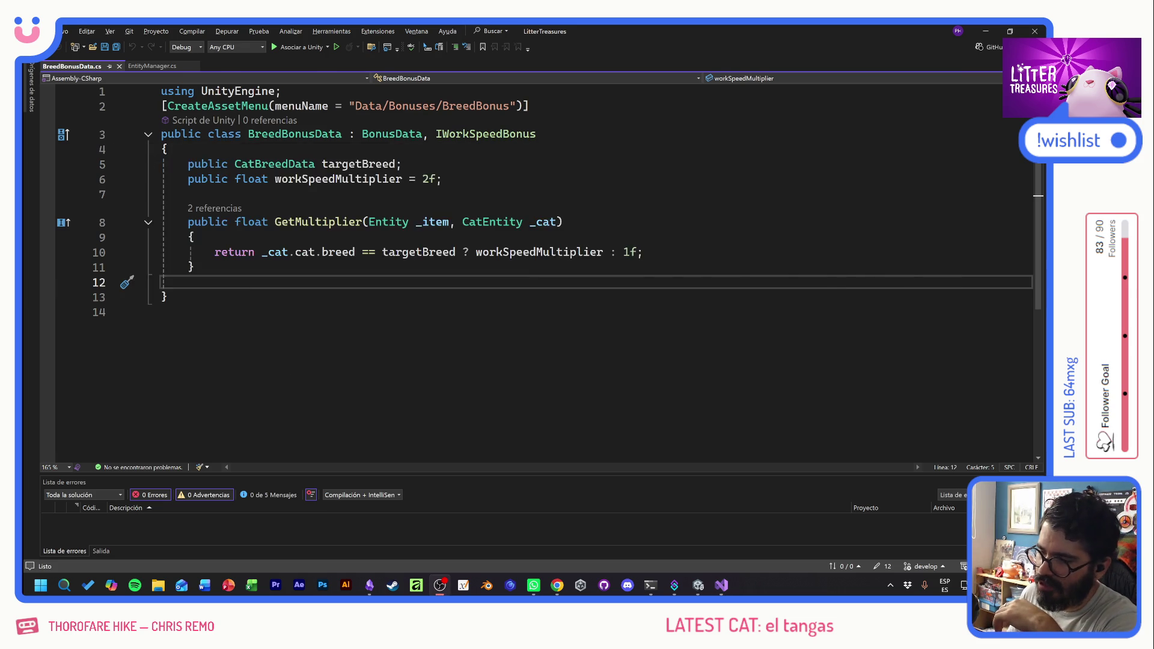
key("alt+Tab")
key("Tab")
key("Tab")
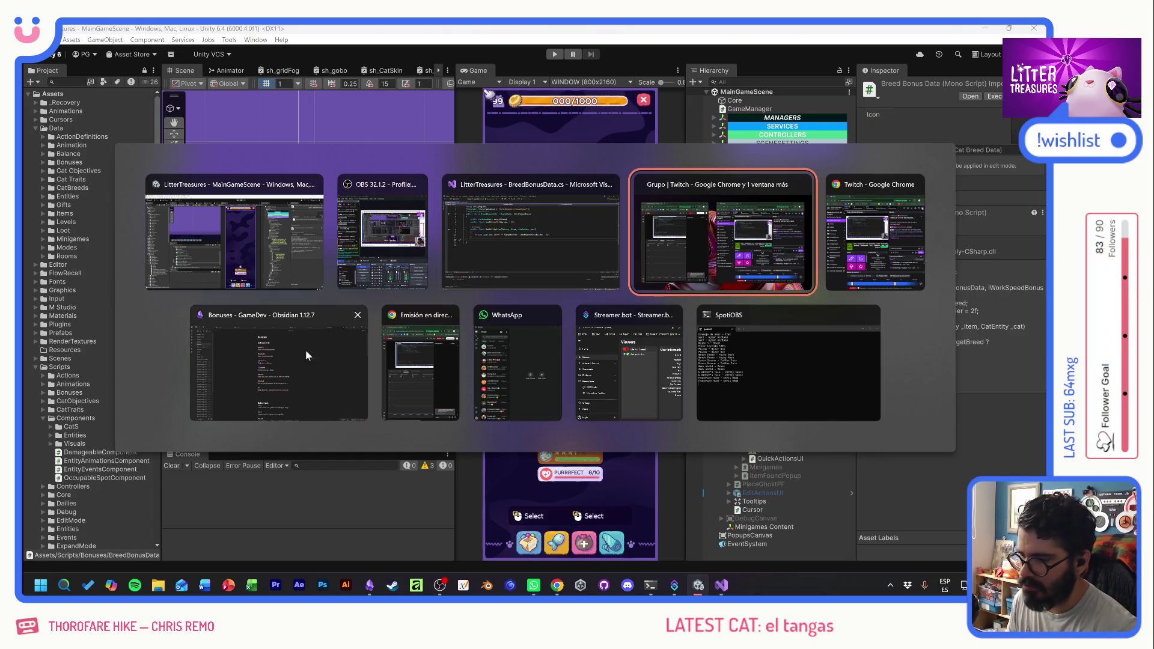
left_click(319, 355)
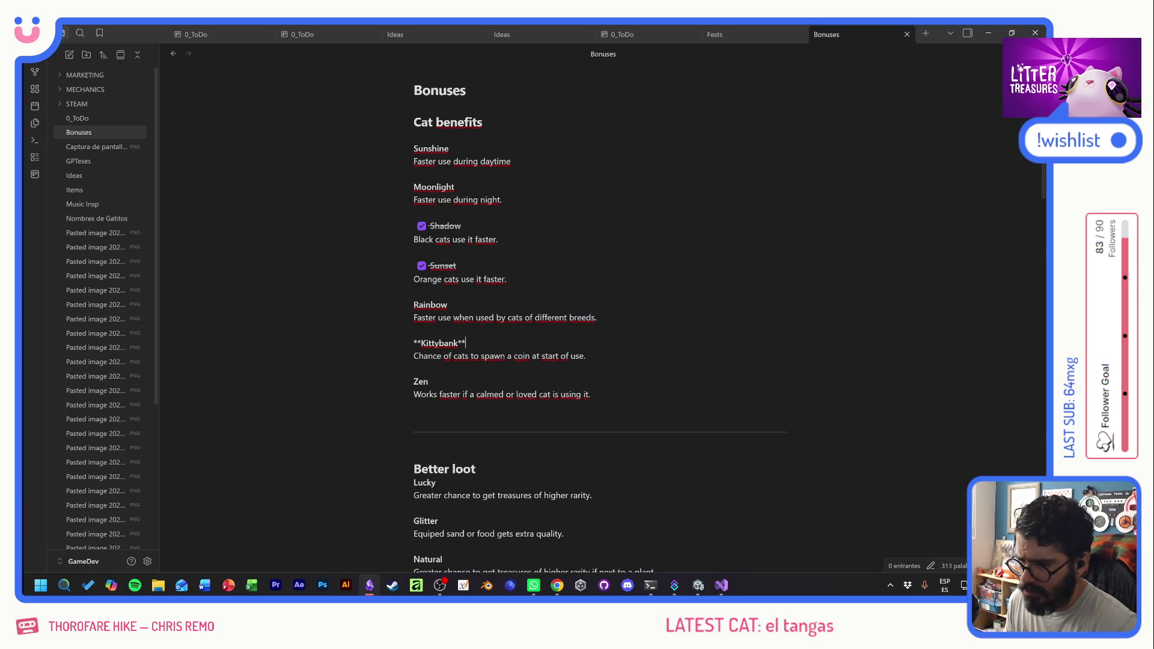
- Select the Zen bonus heading and its description in the Bonuses note
key("Home")
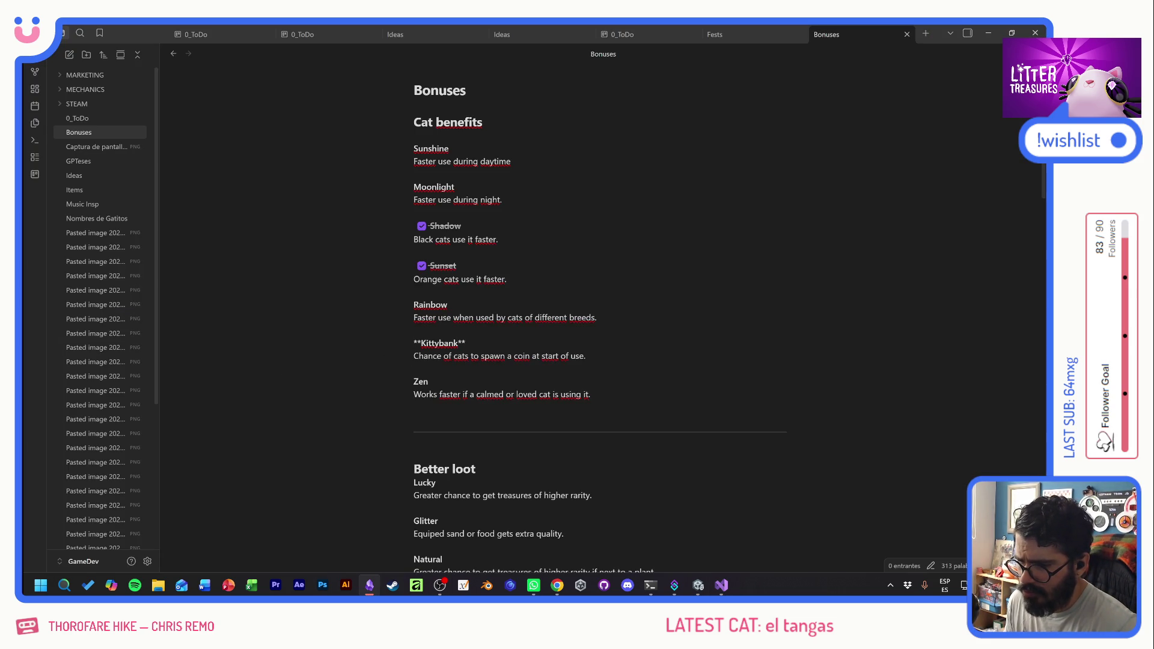
left_click_drag(585, 356, 381, 343)
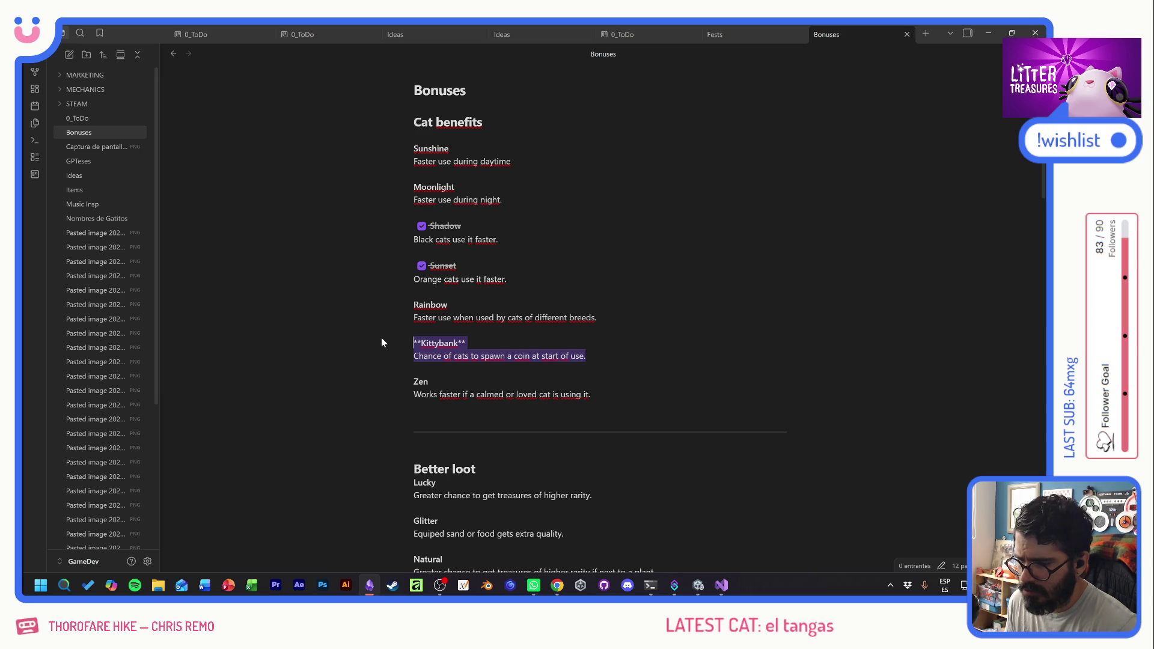
left_click(434, 317)
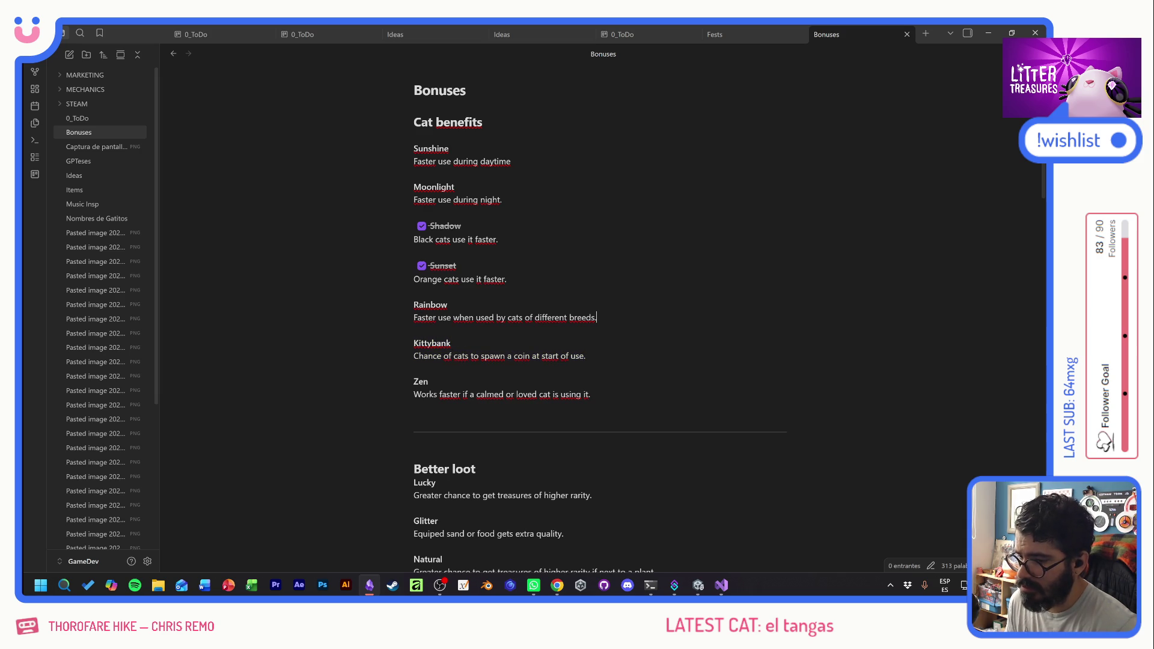
key("End")
key("ctrl+b")
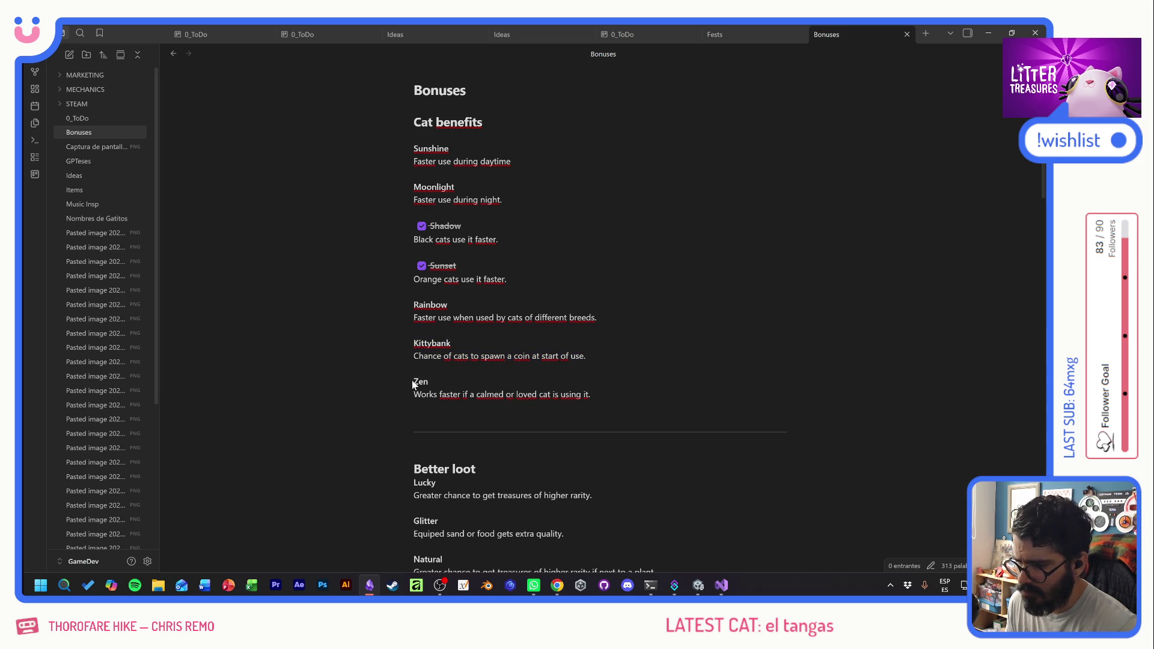
left_click_drag(412, 381, 591, 394)
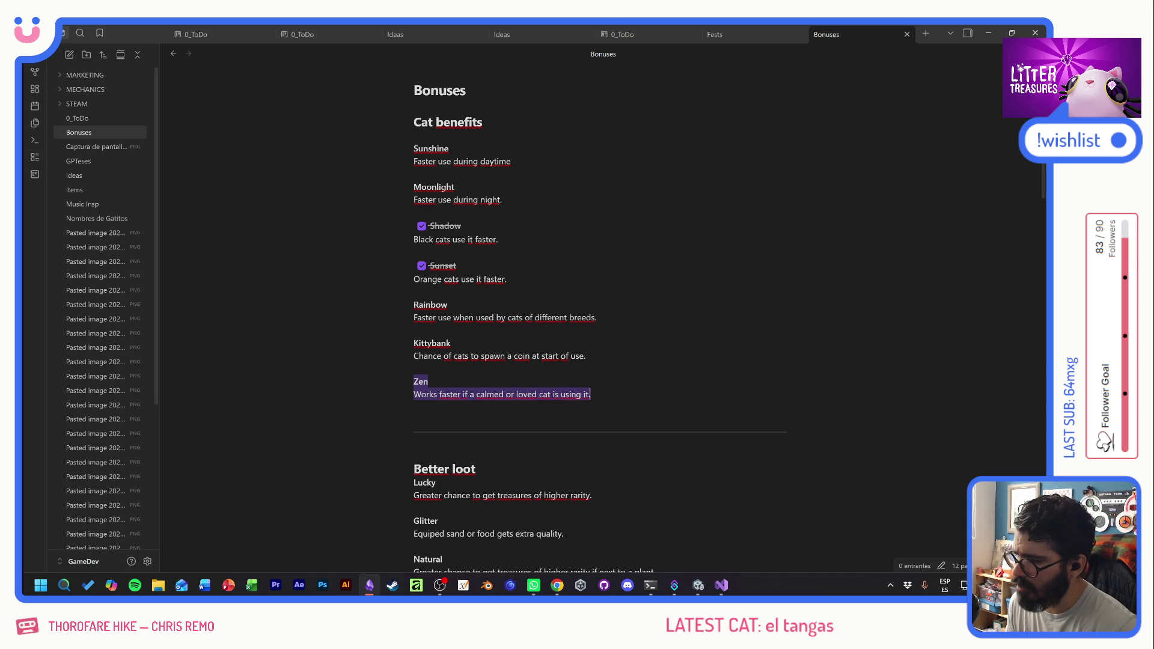
left_click(590, 394)
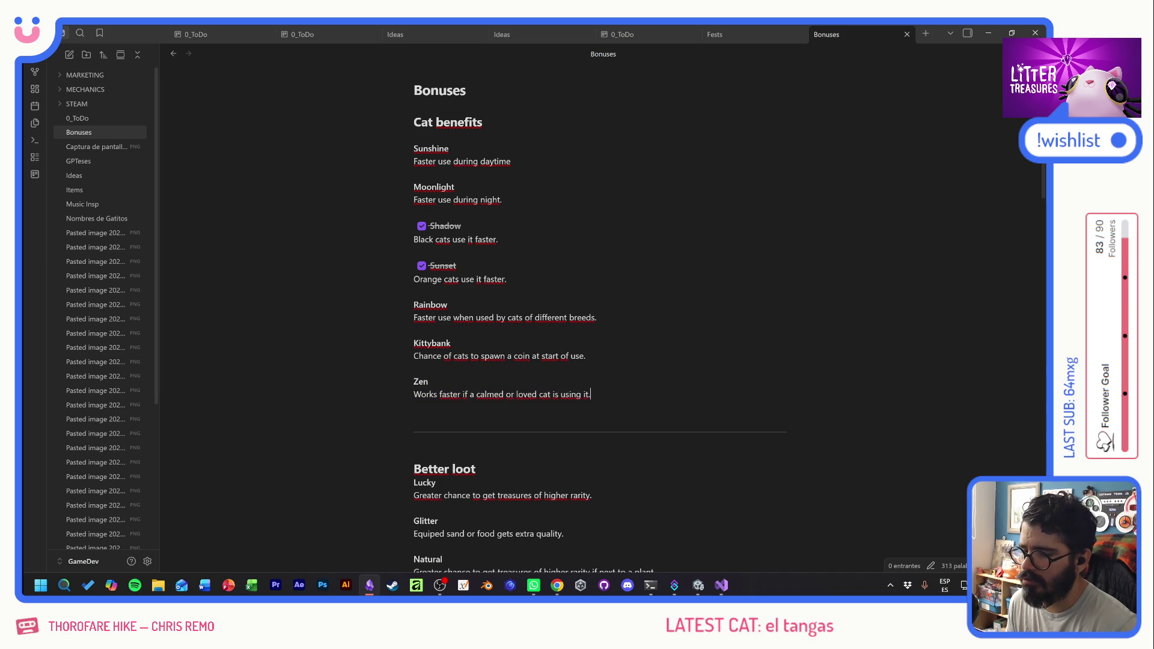
left_click_drag(590, 394, 384, 380)
key("ctrl+c")
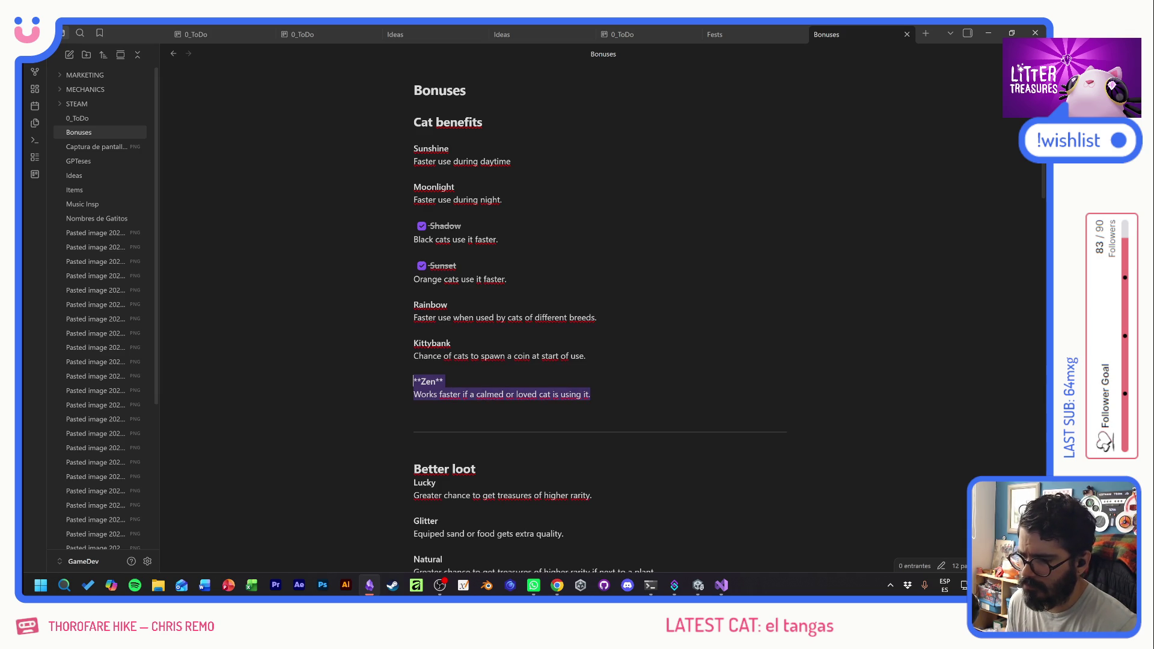
- Paste a copy of the Zen entry below it and rename the copy's heading to Lovely
key("Right")
key("Return")
key("Return")
key("ctrl+v")
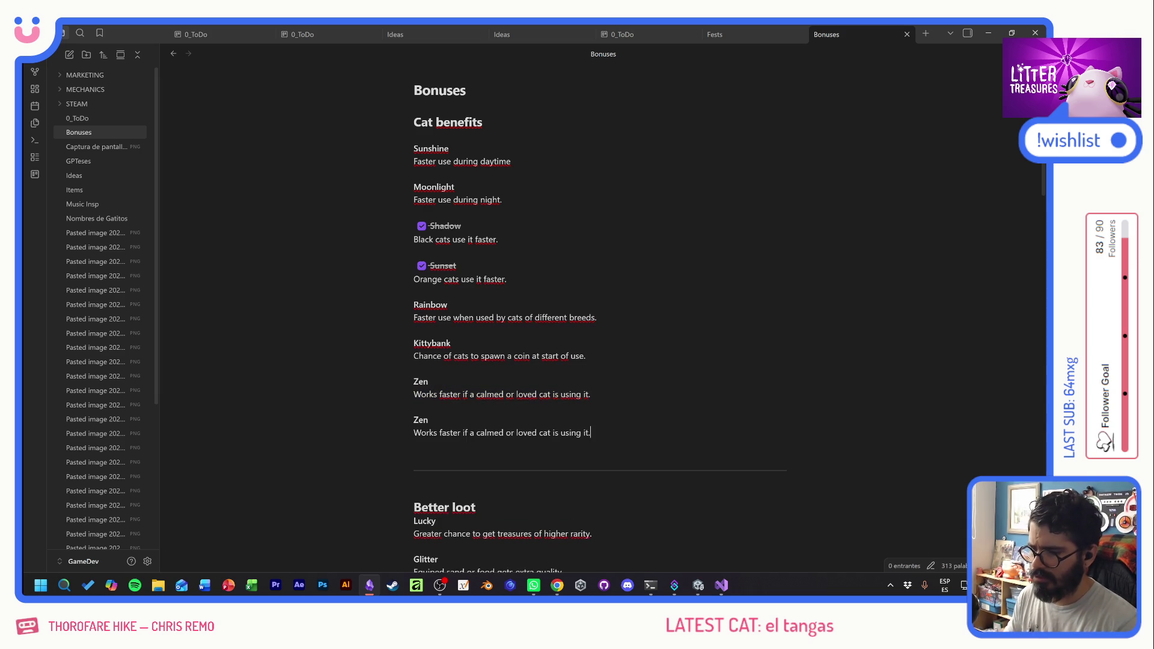
key("Up")
key("shift+Home")
type("Lovely")
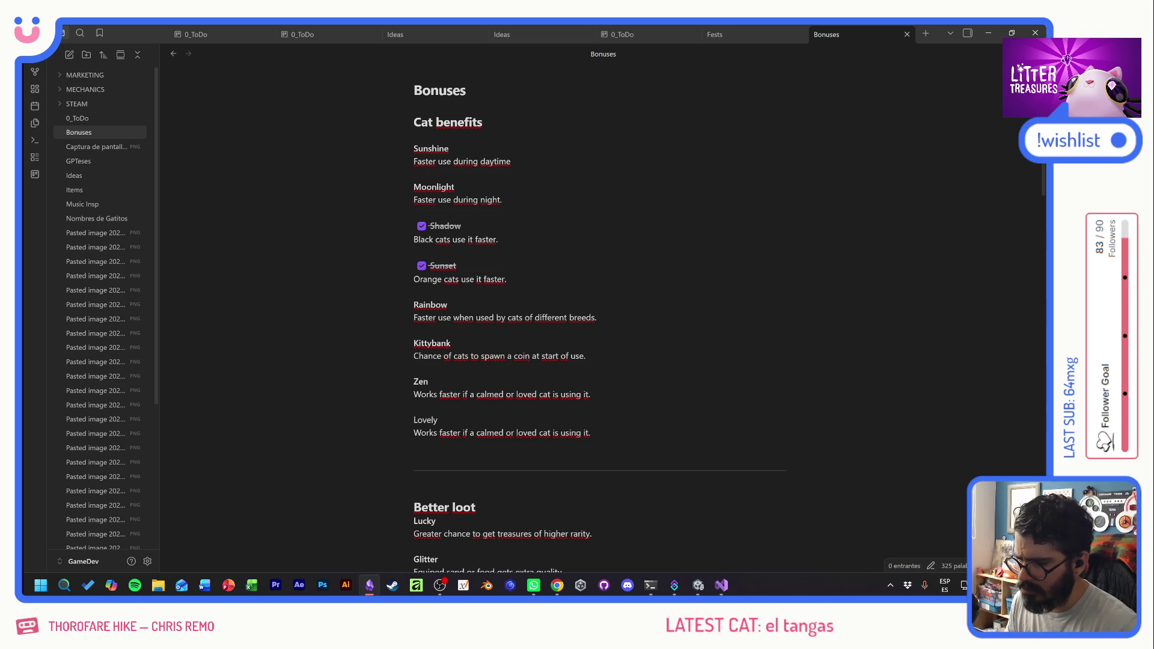
- Remove 'or loved' from Zen's description and add the (EPIC) and (RARE) rarity tags
mouse_move(506, 394)
left_mouse_down()
mouse_move(554, 395)
mouse_move(539, 394)
left_mouse_up()
key("BackSpace")
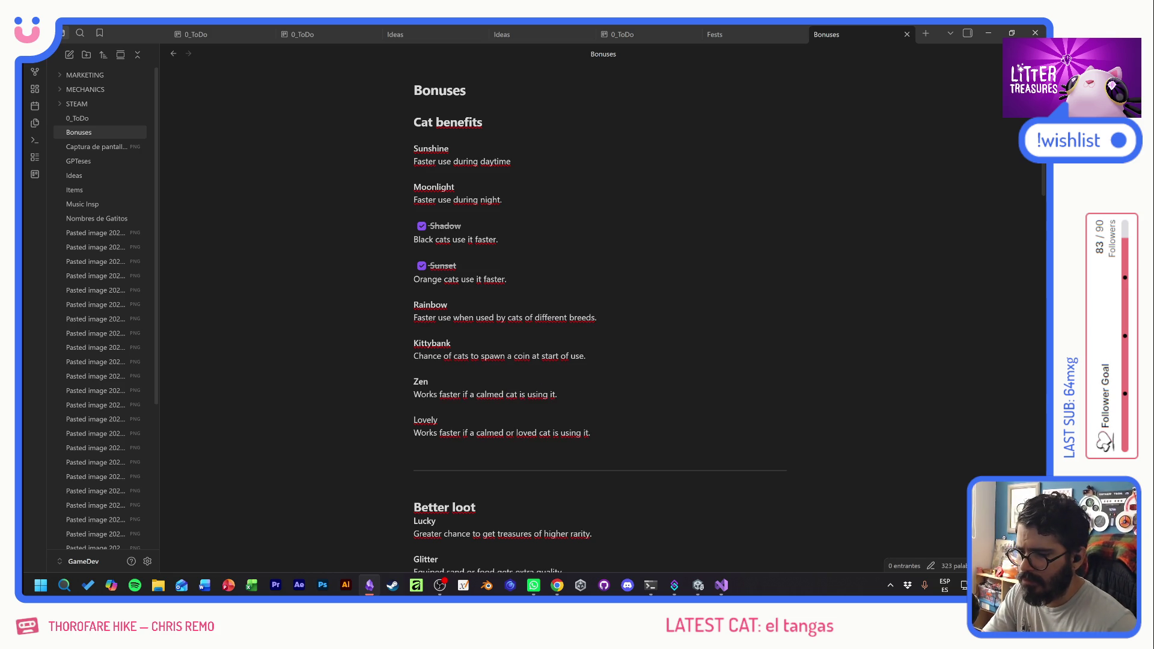
left_click(430, 381)
type("(")
key("Caps_Lock")
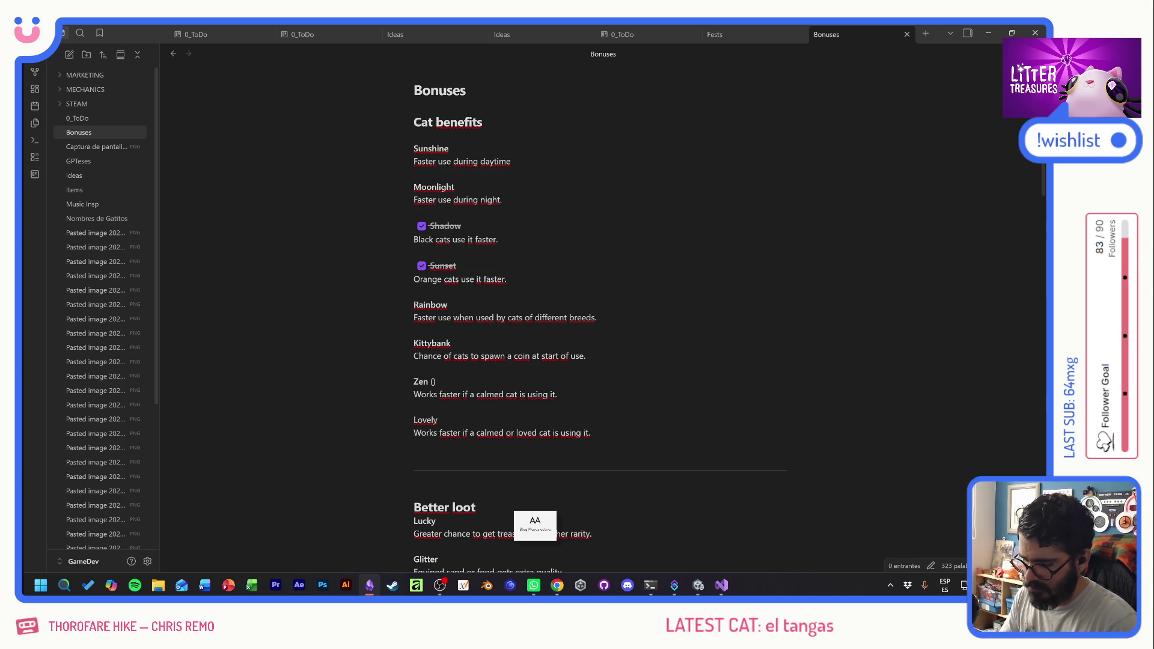
type("EPIC")
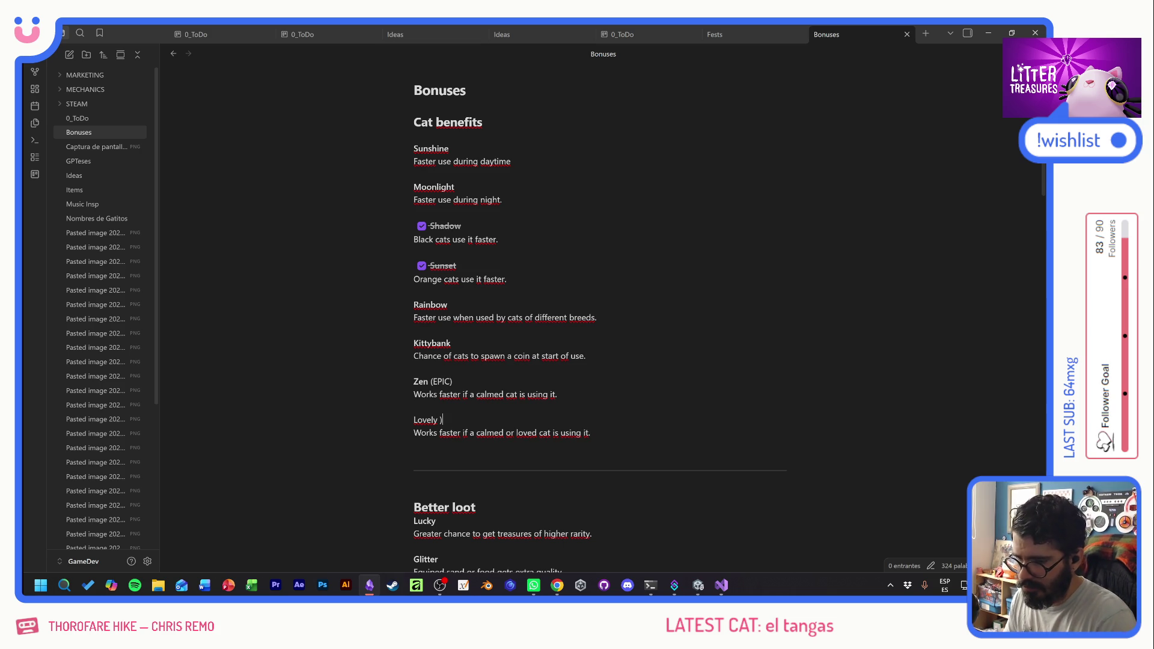
type(" RARE")
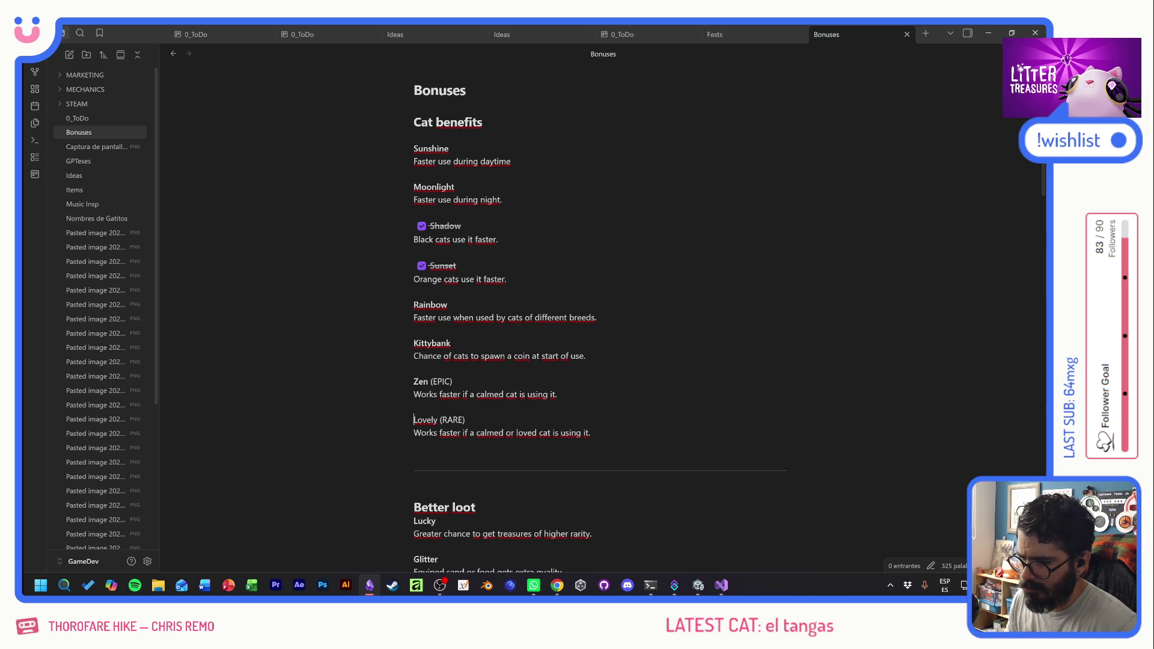
- Delete 'calmed or ' from Lovely's description and bold the Lovely heading with **
left_click_drag(517, 433, 476, 433)
key("BackSpace")
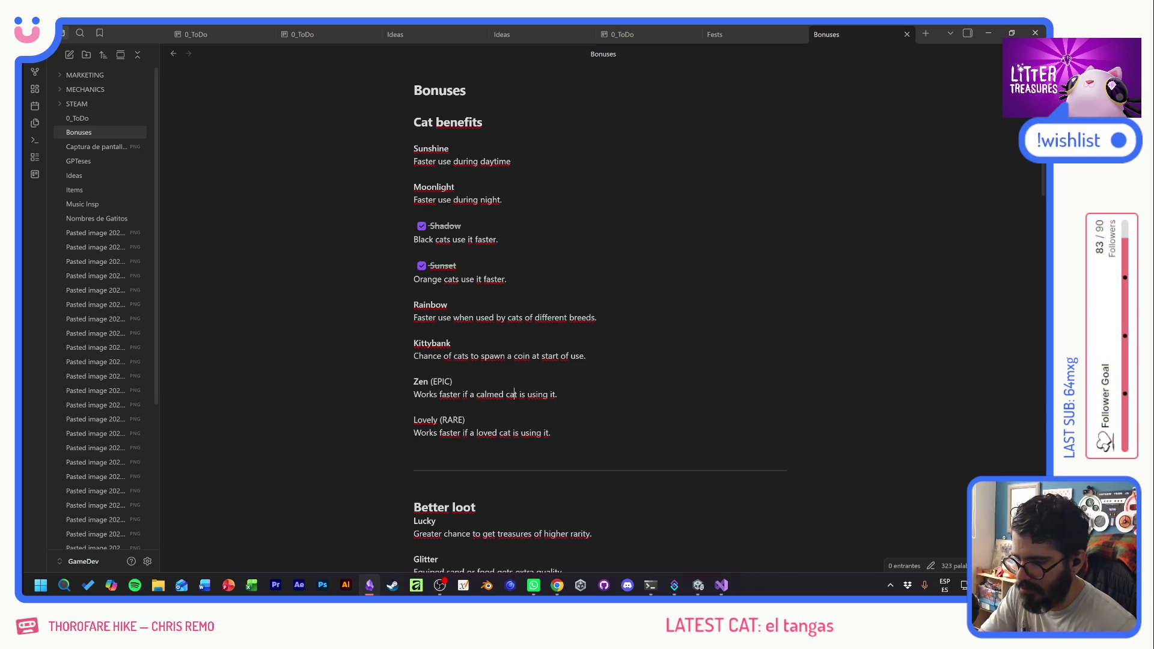
left_click_drag(549, 433, 470, 432)
left_click(550, 432)
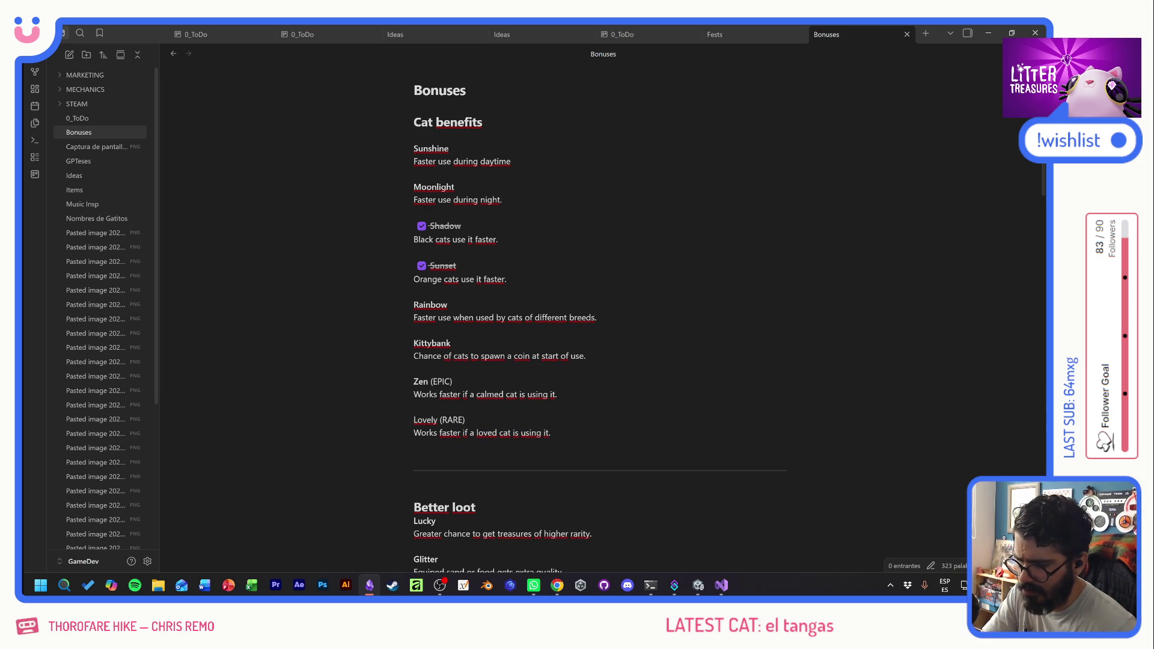
type("**")
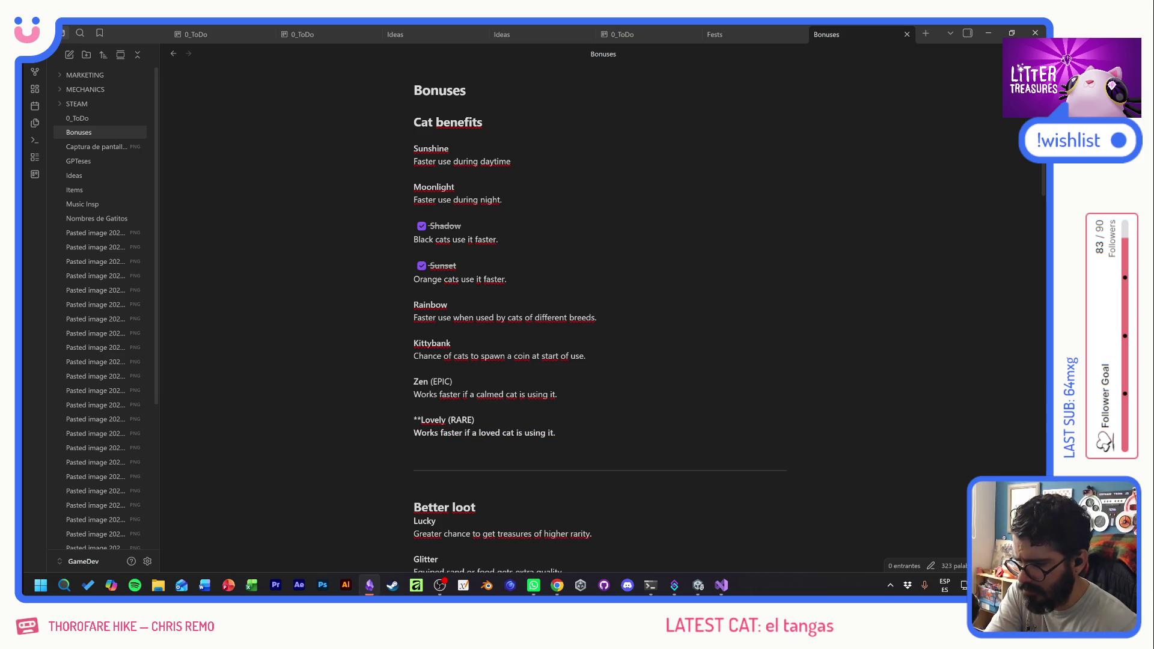
type("**")
left_click(452, 381)
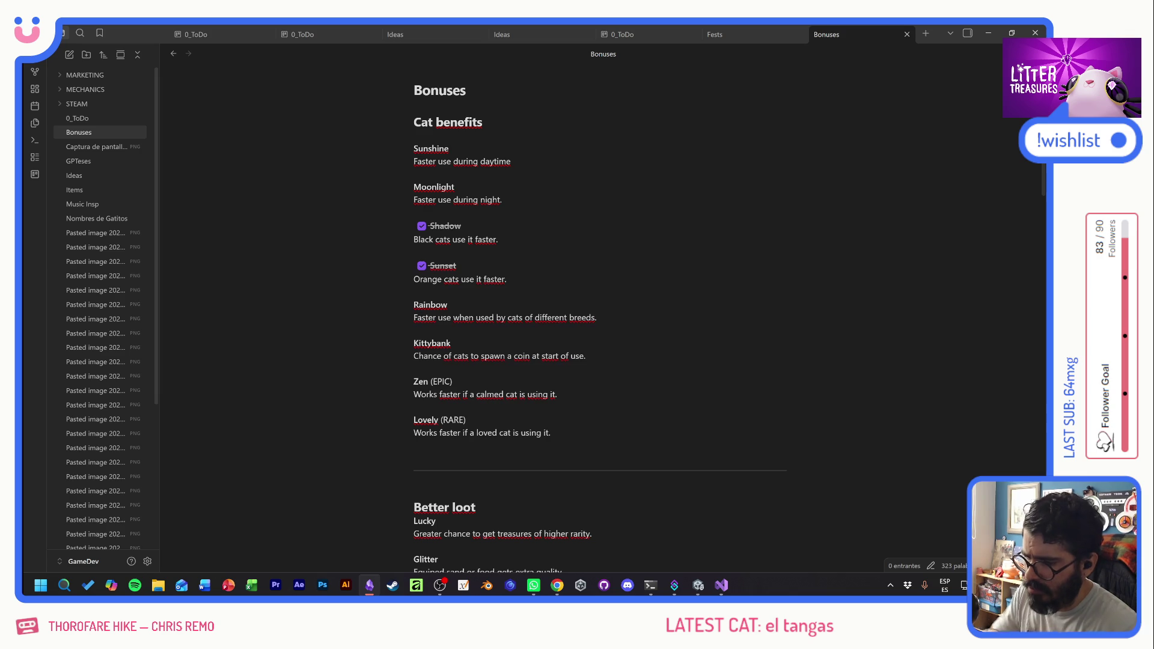
key("alt+Tab")
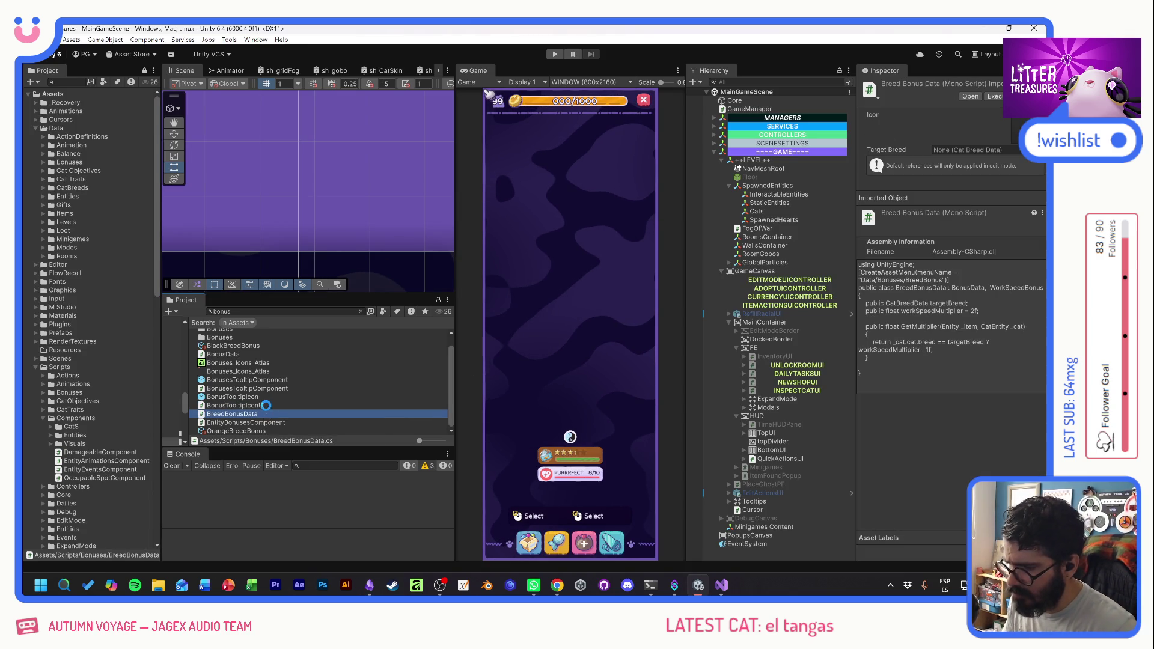
- Rename the BreedBonusData copy in the Project panel to RelaxBonusData and open RelaxBonusData.cs in Visual Studio
left_click(226, 408)
left_click(226, 405)
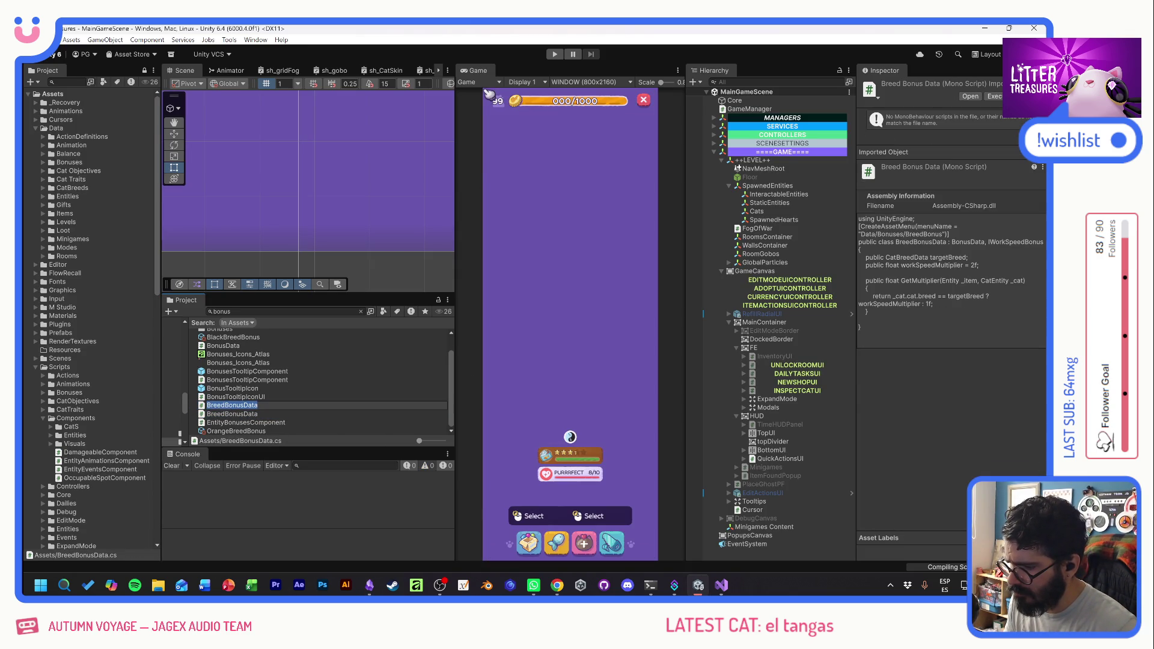
left_click_drag(226, 407, 207, 407)
type("Re")
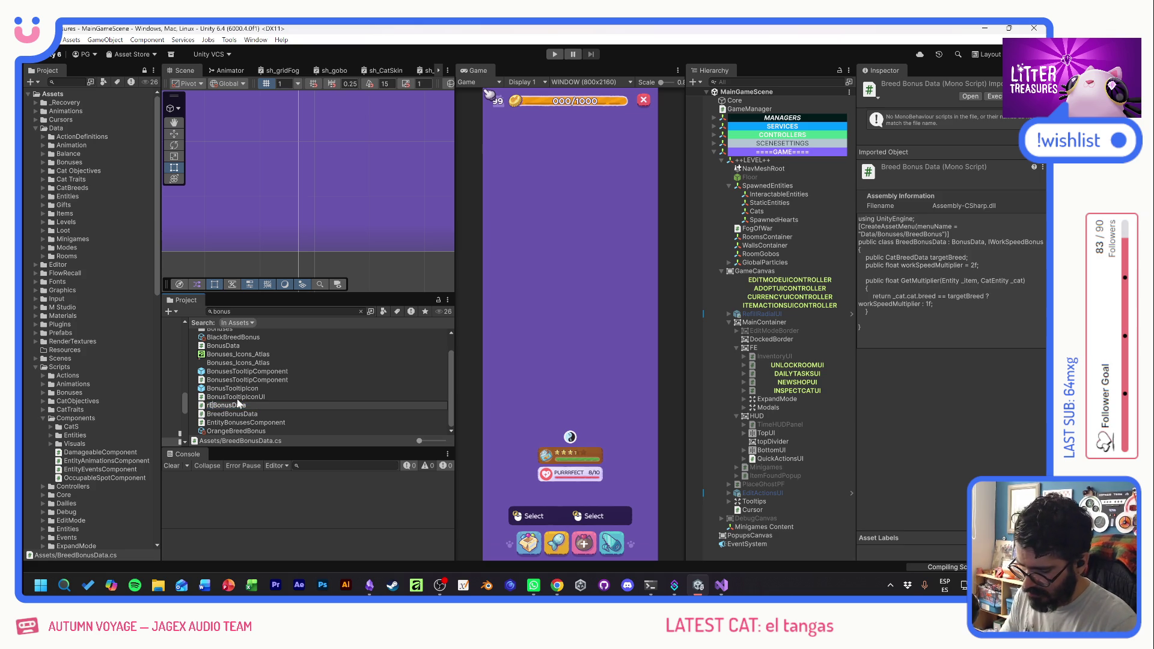
key("BackSpace")
key("BackSpace")
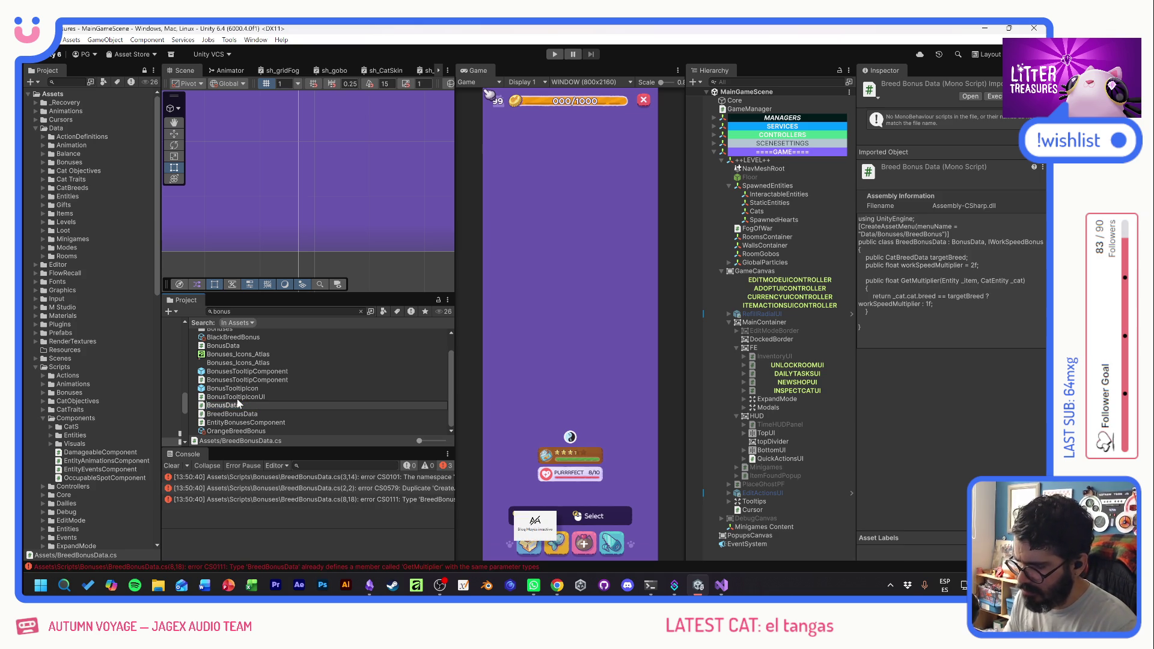
type("Relax")
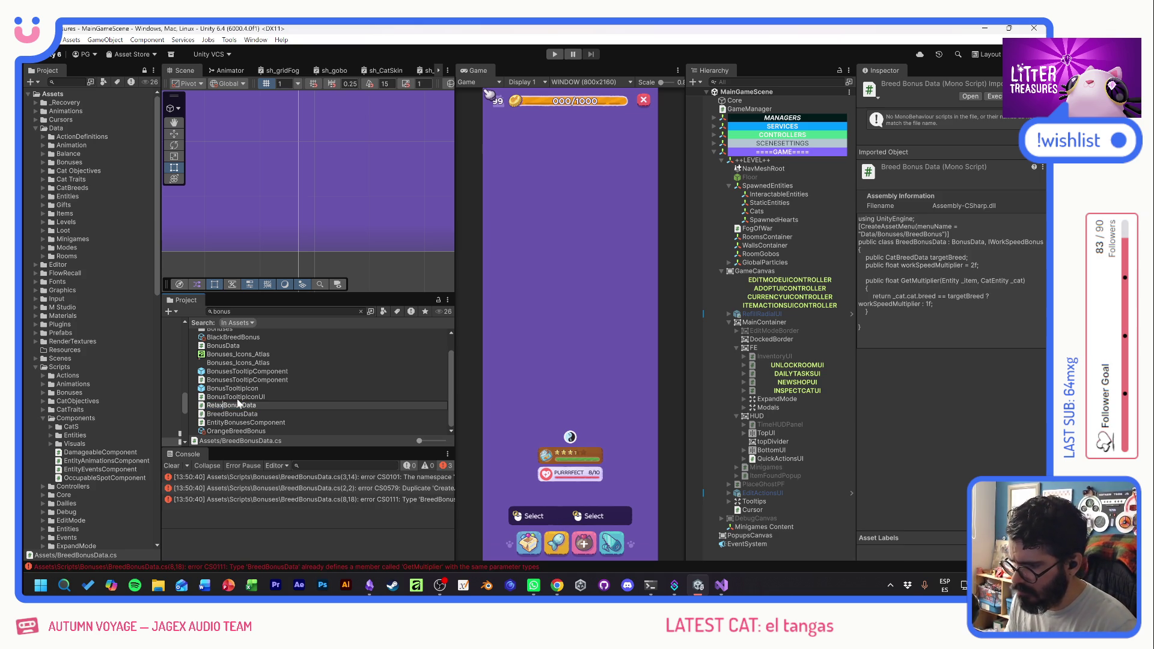
key("Return")
double_click(207, 431)
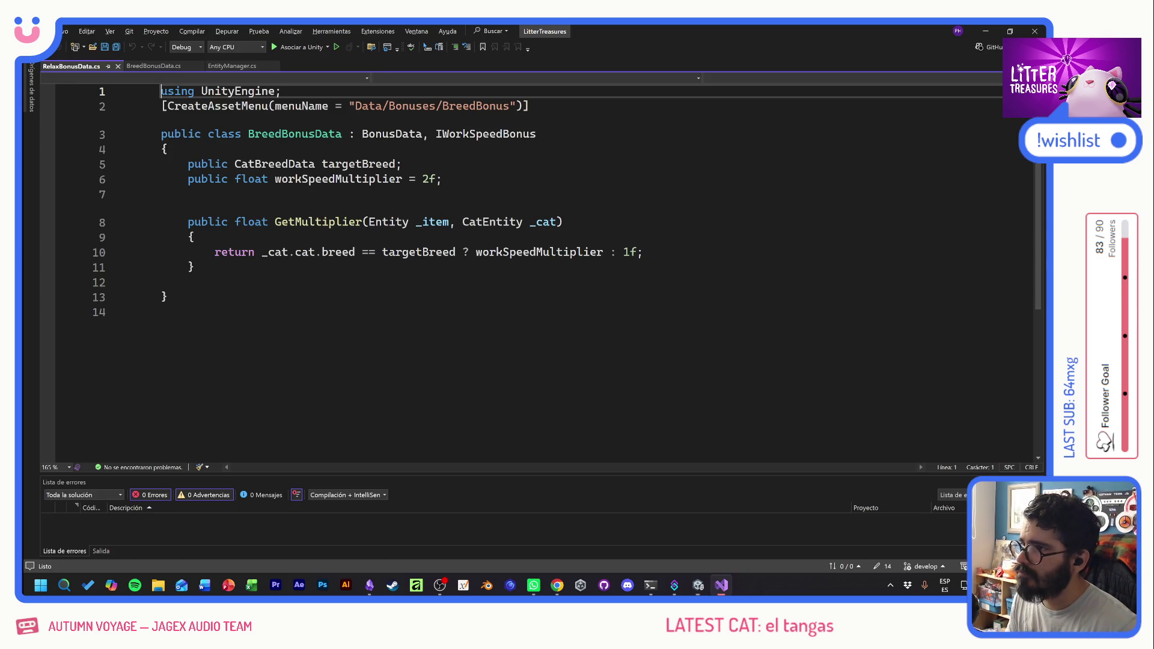
- Inspect workSpeedMultiplier, then jump to CatEntity.cs and read how OnInitialize assigns traits from breed
left_click(375, 178)
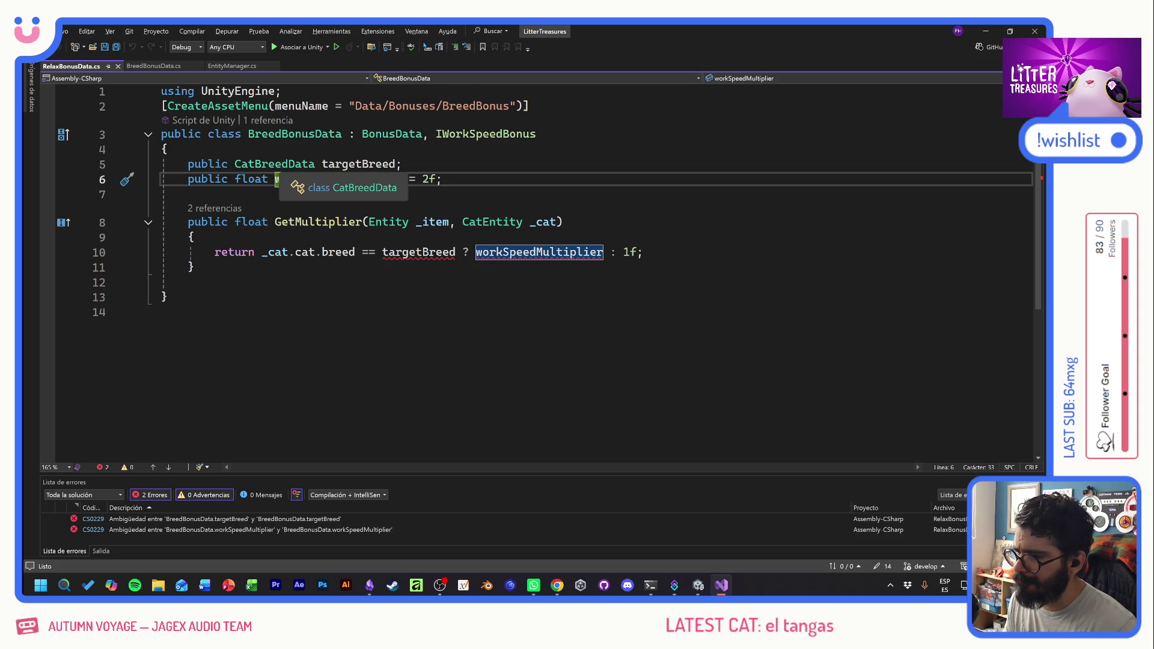
double_click(279, 171)
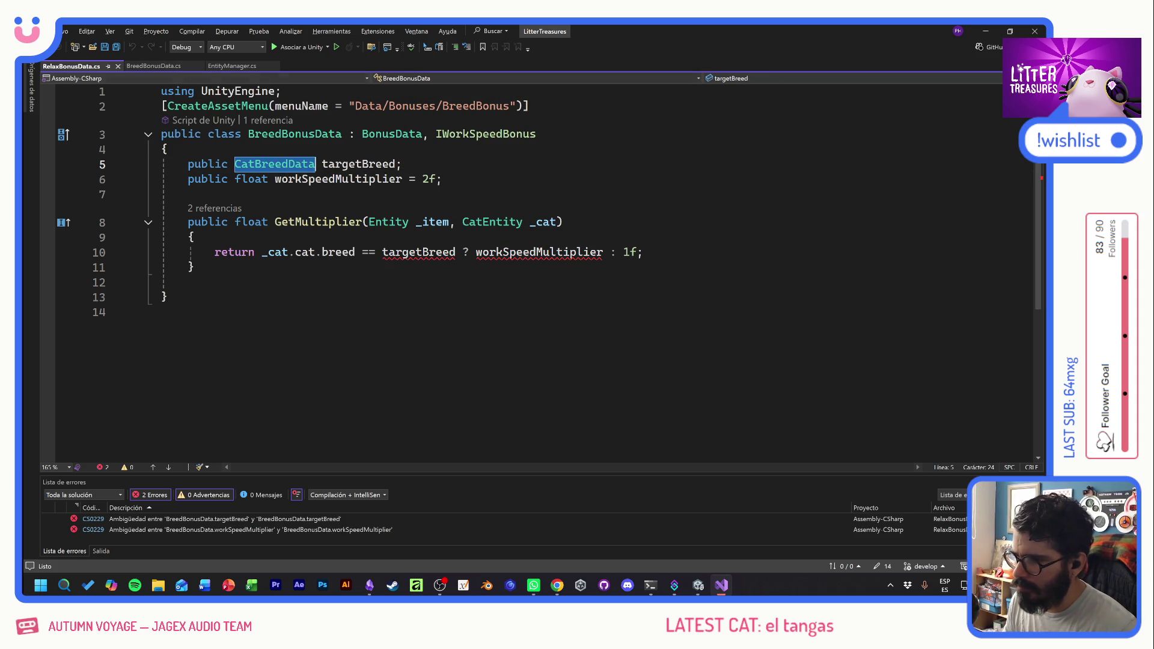
left_click(279, 178)
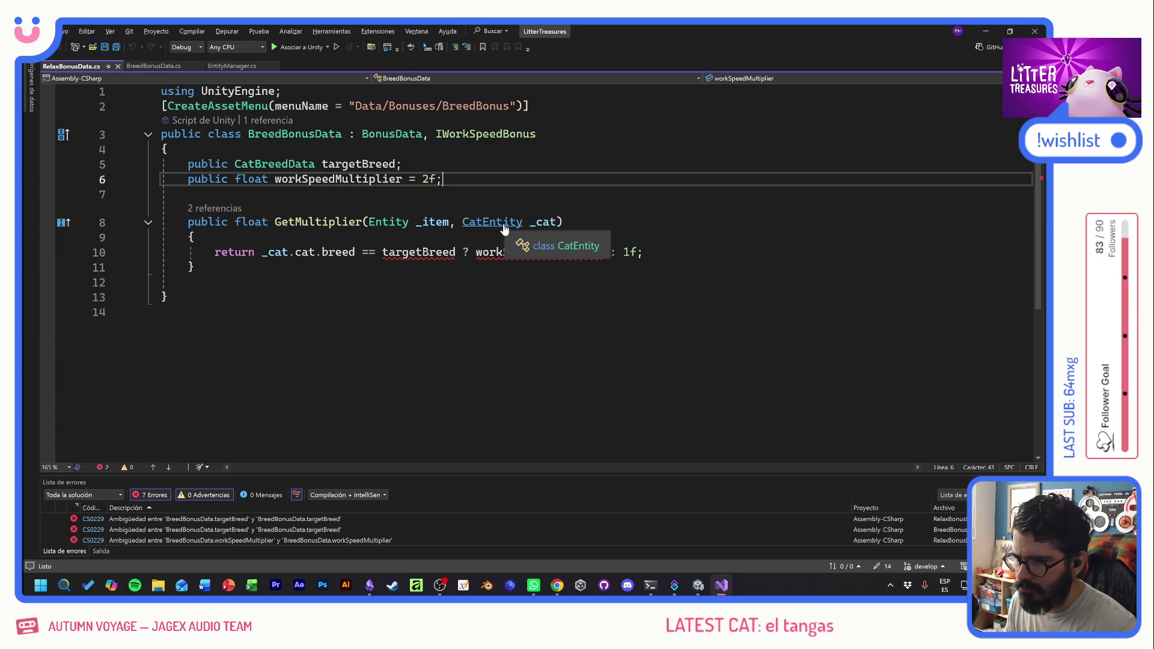
left_click(484, 222, "ctrl")
left_click(529, 300)
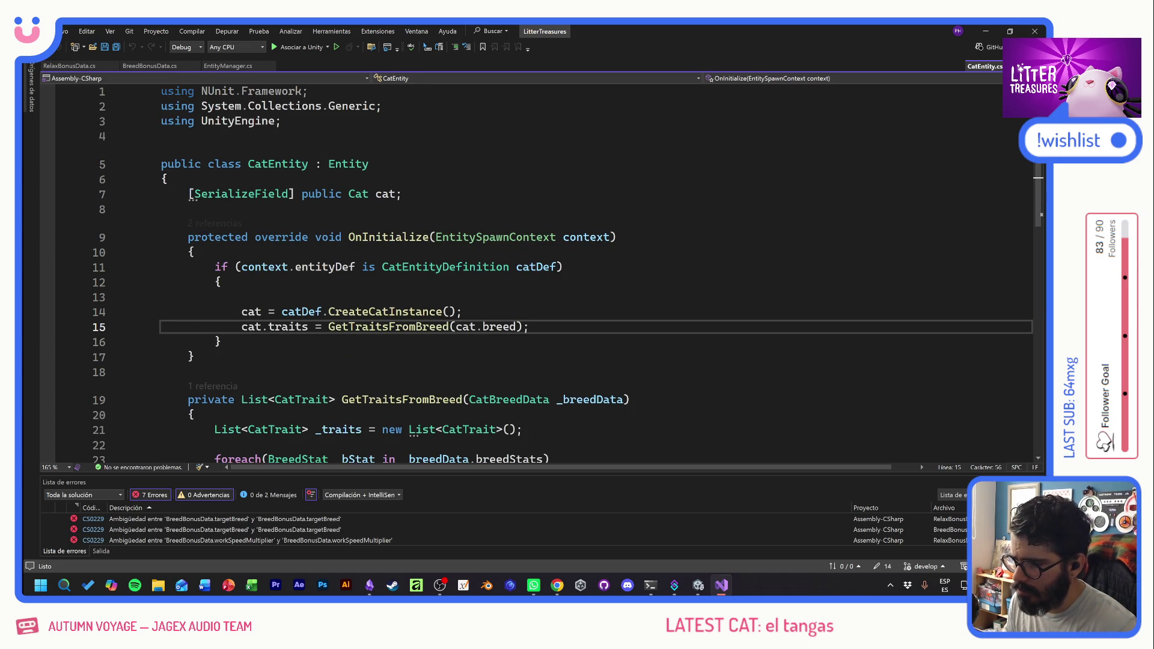
scroll(529, 300, "down", 3)
scroll(529, 300, "down", 2)
- Search the Unity Project for 'catpf' and select the CatPF prefab
key("alt+Tab")
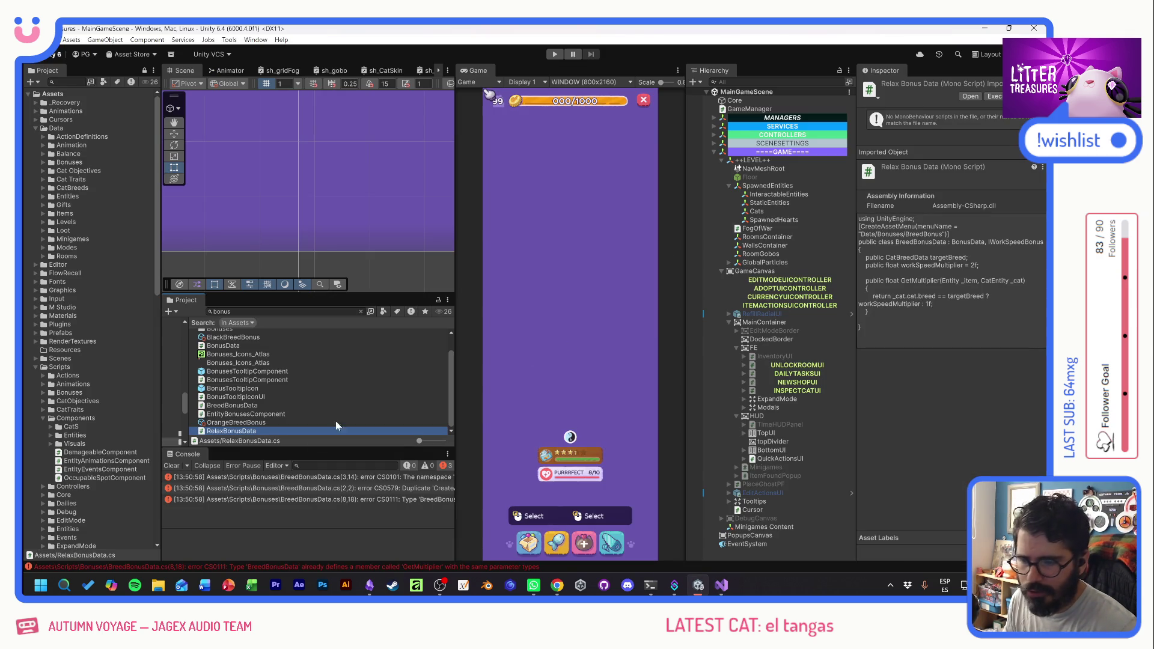
key("ctrl+f")
type("catpf")
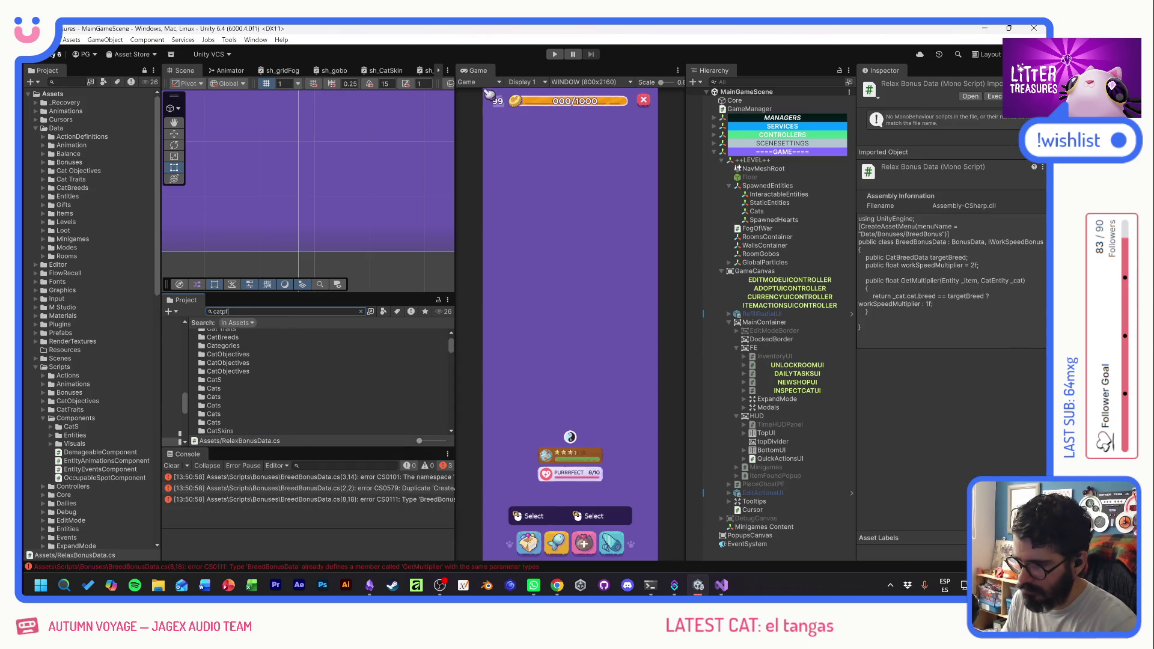
key("Down")
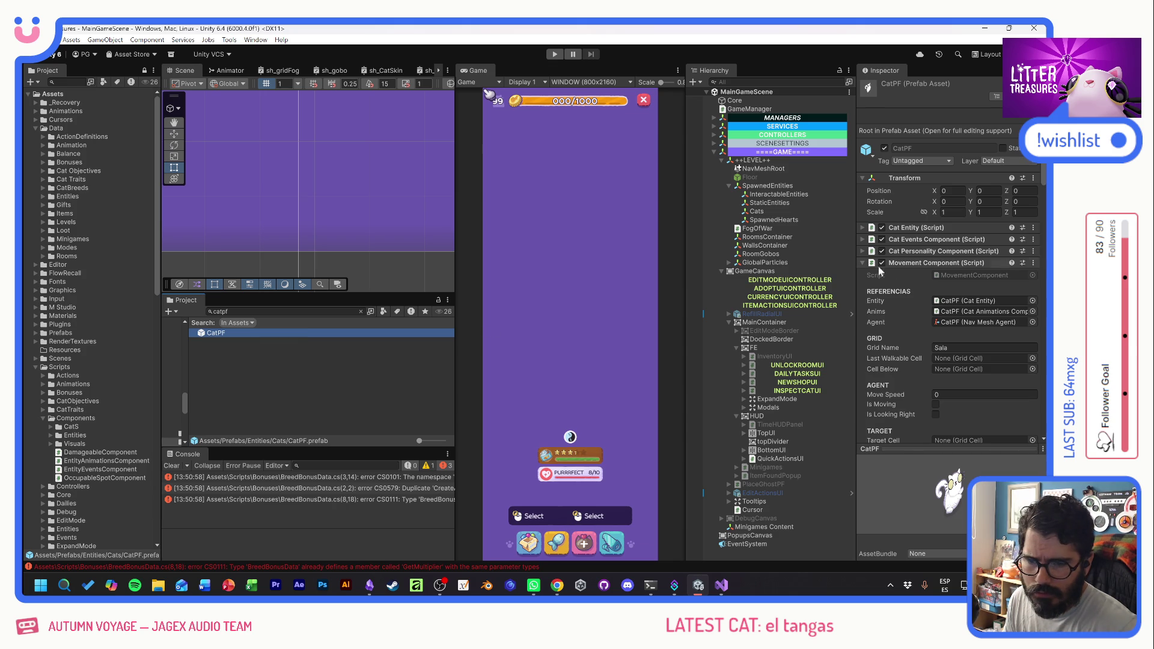
- Collapse the Movement, Nutrition and Cat Animations components and open CatStressComponent.cs in Visual Studio
left_click(920, 263)
left_click(914, 286)
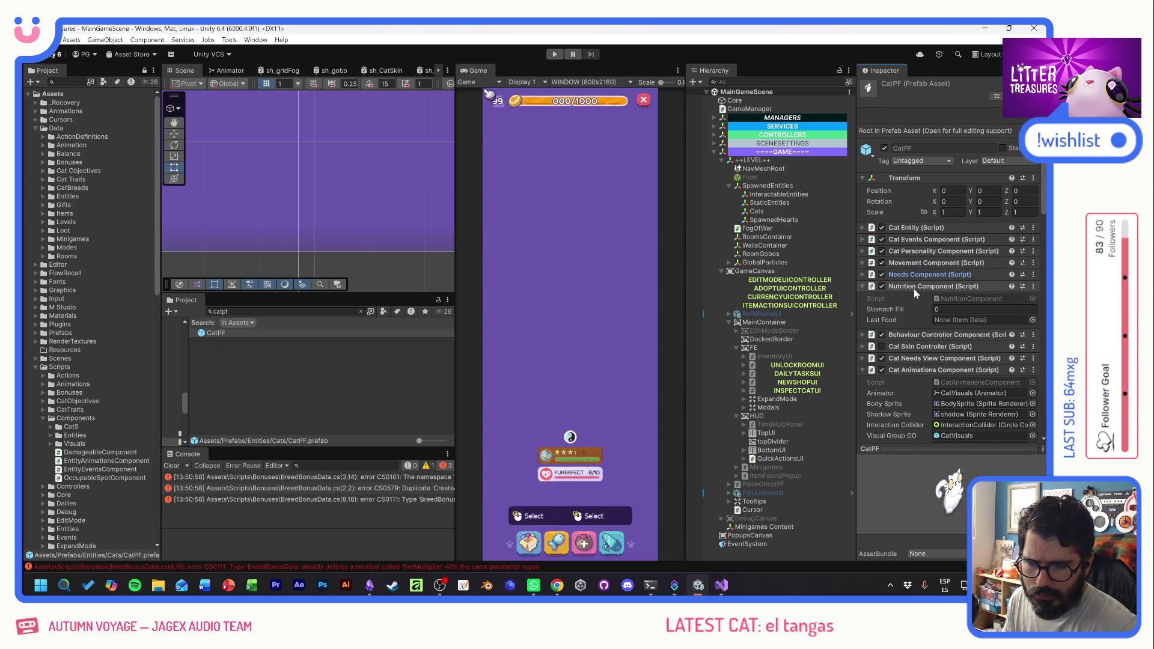
left_click(914, 288)
scroll(913, 348, "down", 3)
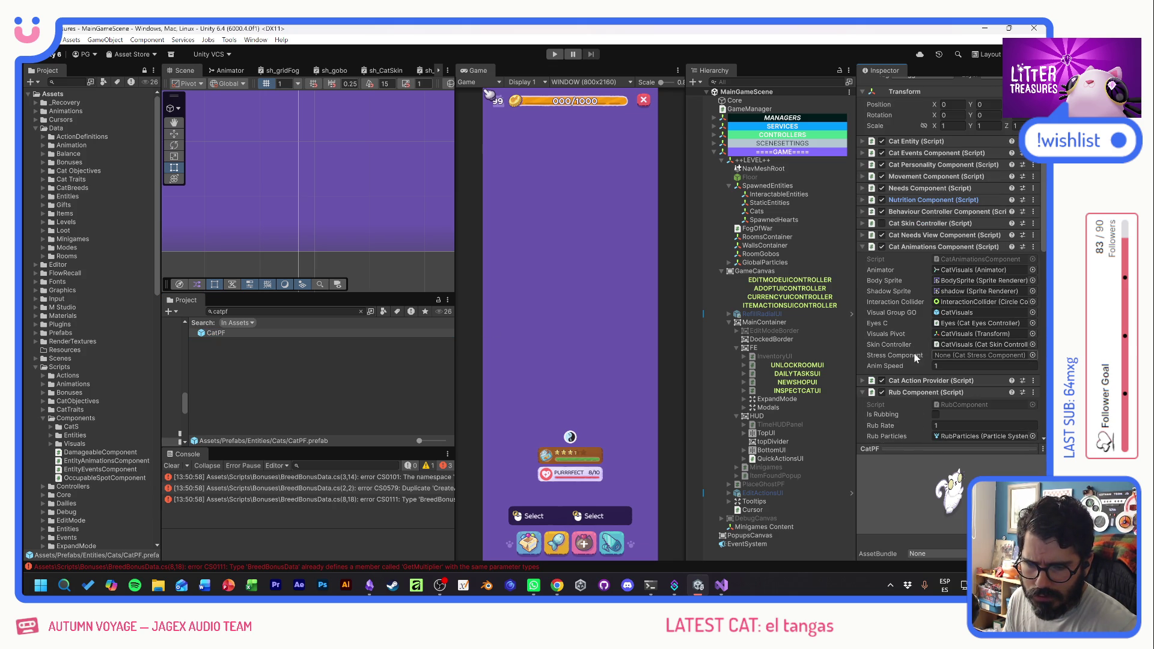
left_click(920, 247)
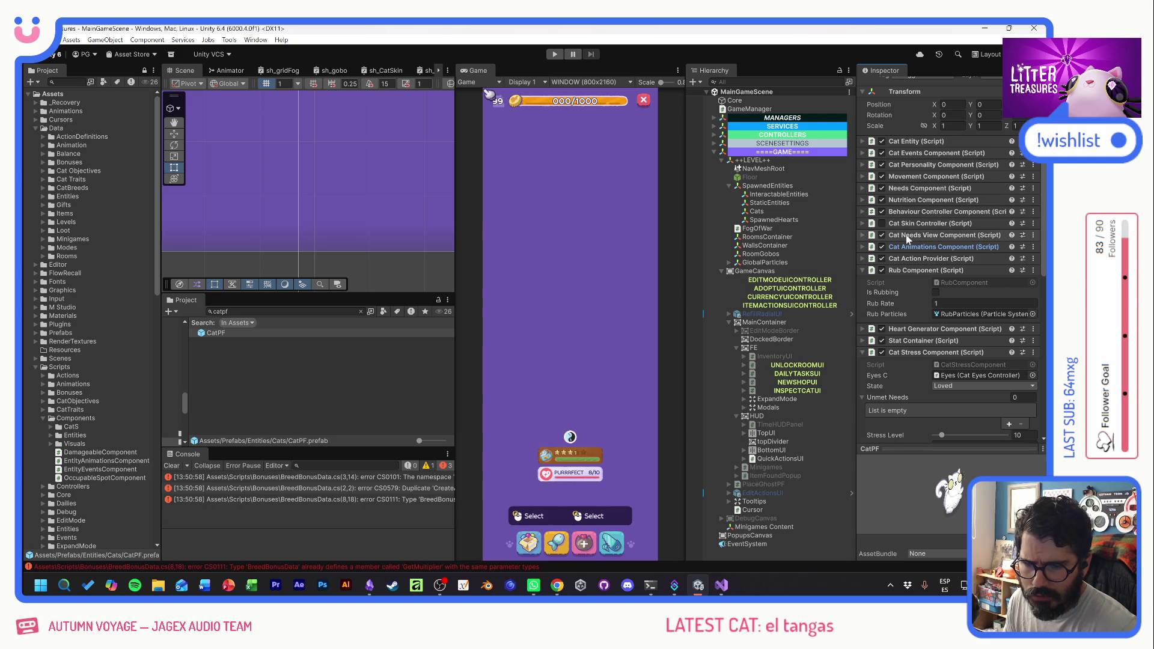
double_click(955, 366)
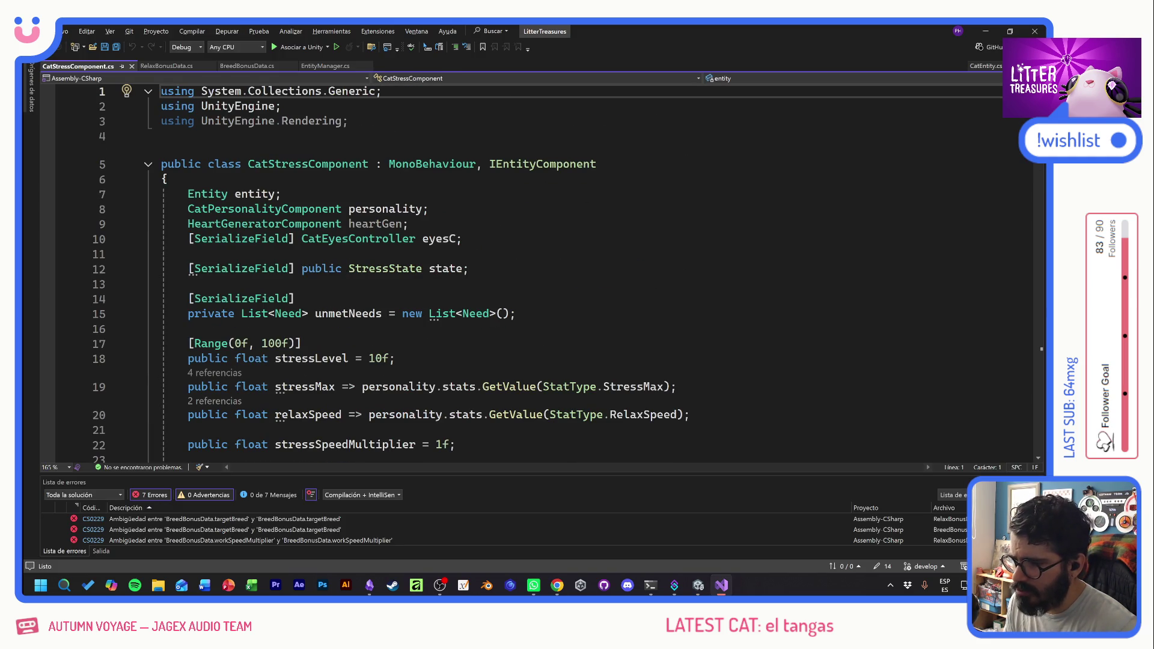
- Change the CatBreedData targetBreed field on line 5 to StressState targetState
left_click(165, 66)
key("Up")
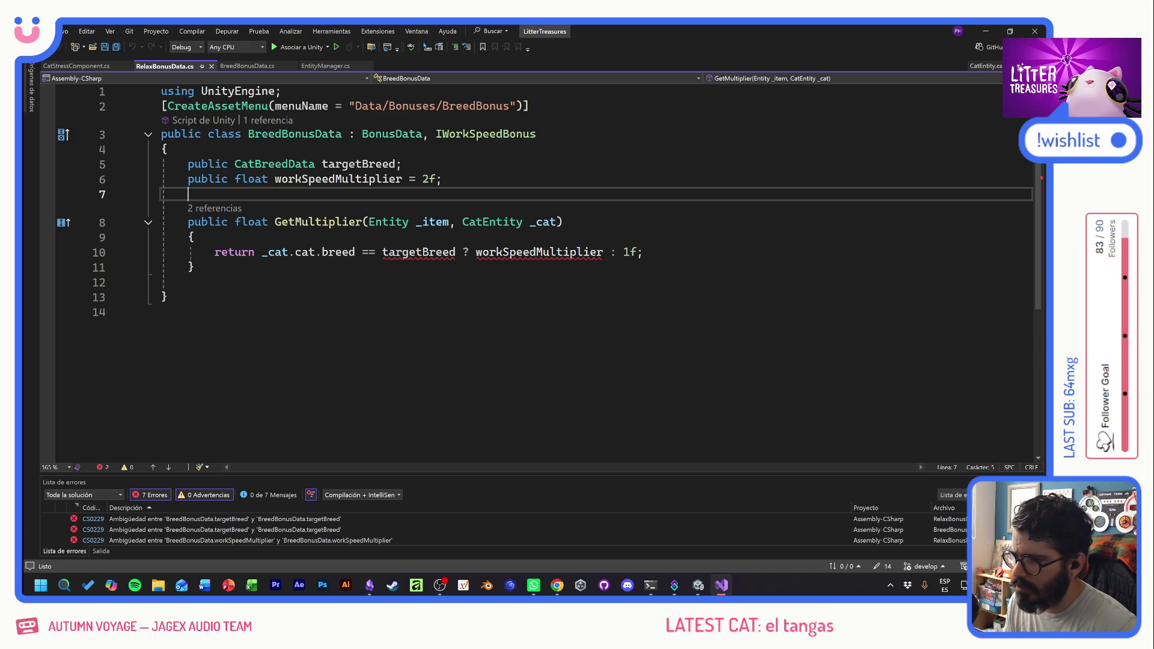
left_click(529, 252)
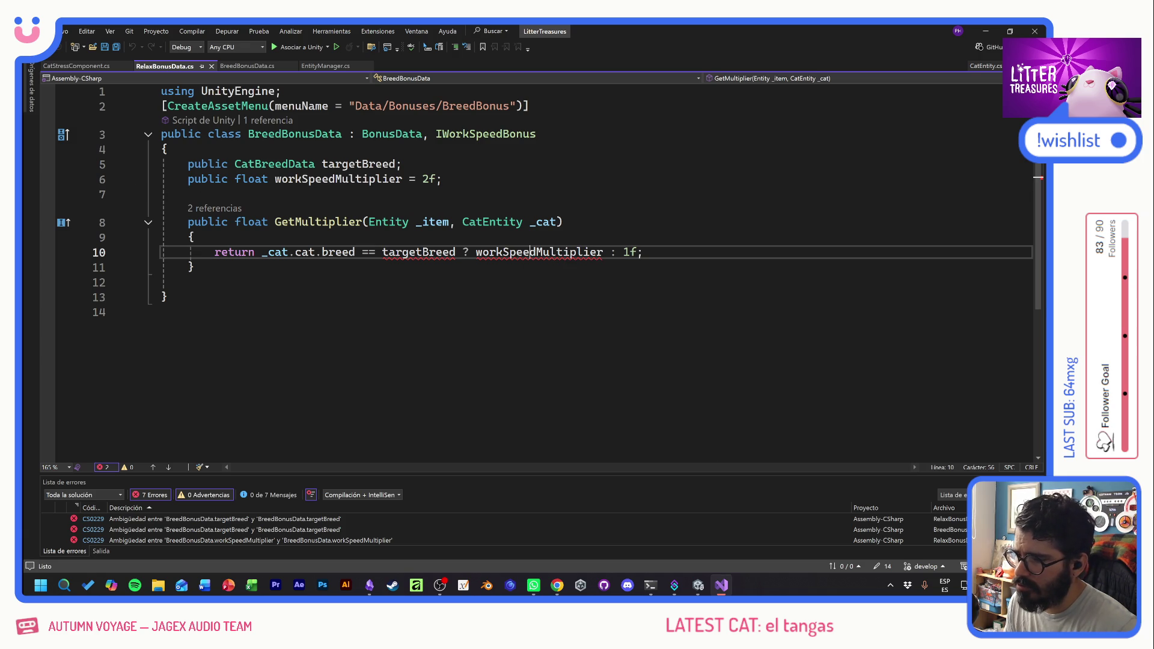
double_click(274, 163)
key("BackSpace")
type("Stress")
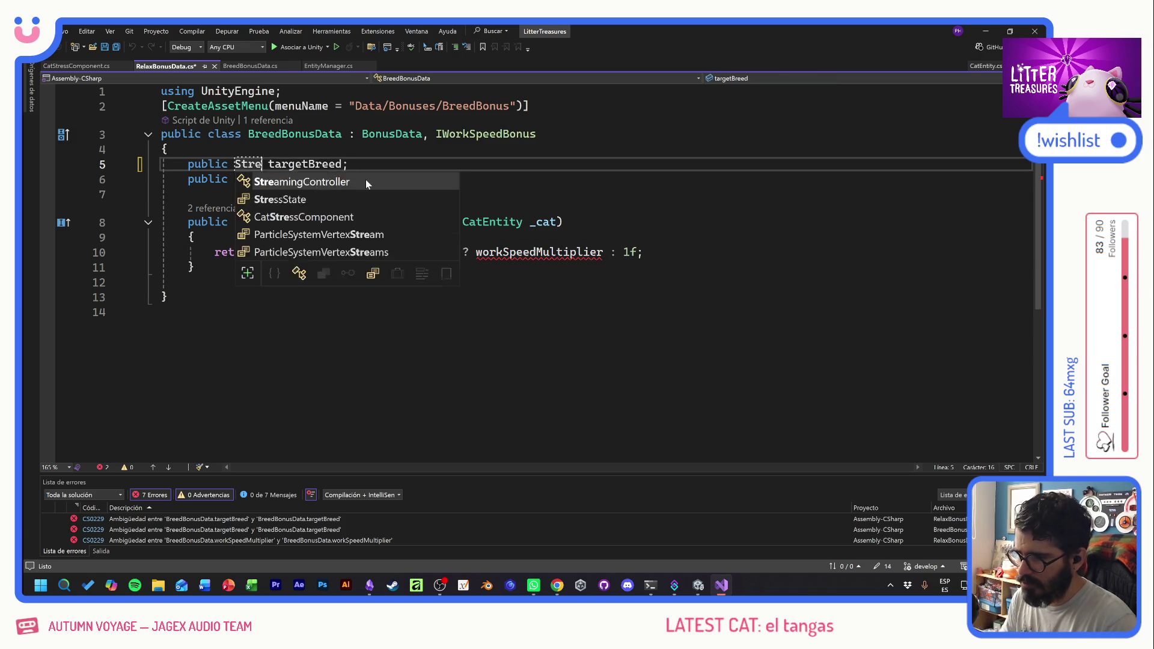
key("Tab")
left_click_drag(355, 164, 390, 163)
type("State")
left_click(188, 194)
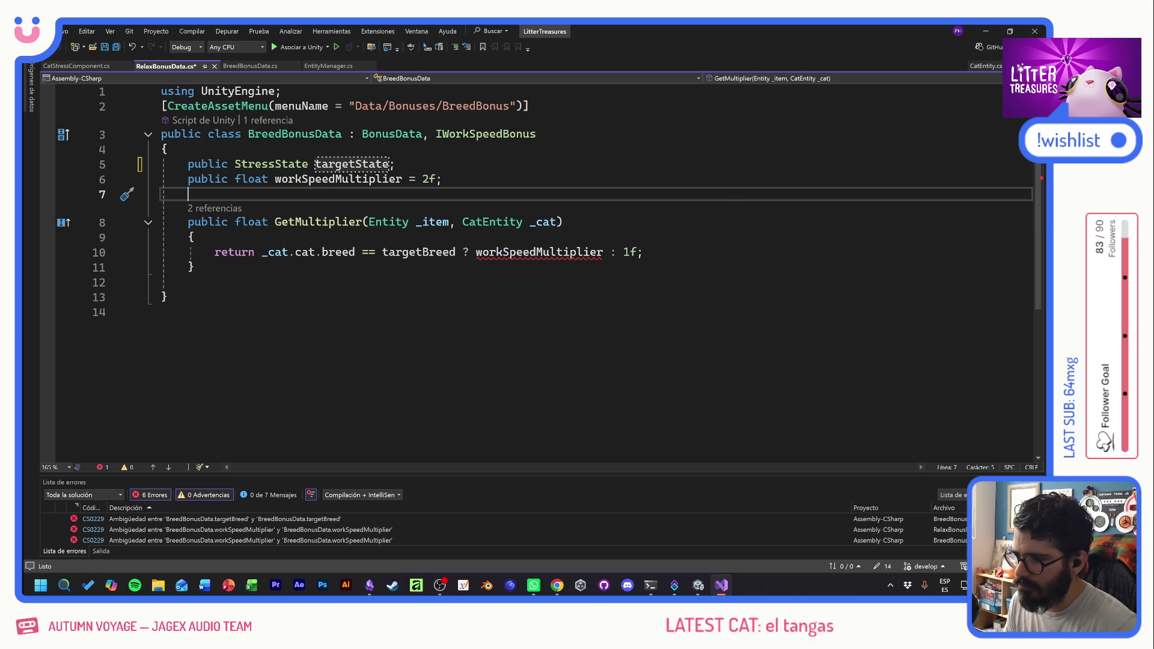
- Declare StressState _catState = _cat.Get<CatStressComponent>().state in GetMultiplier and save
key("Down")
key("Down")
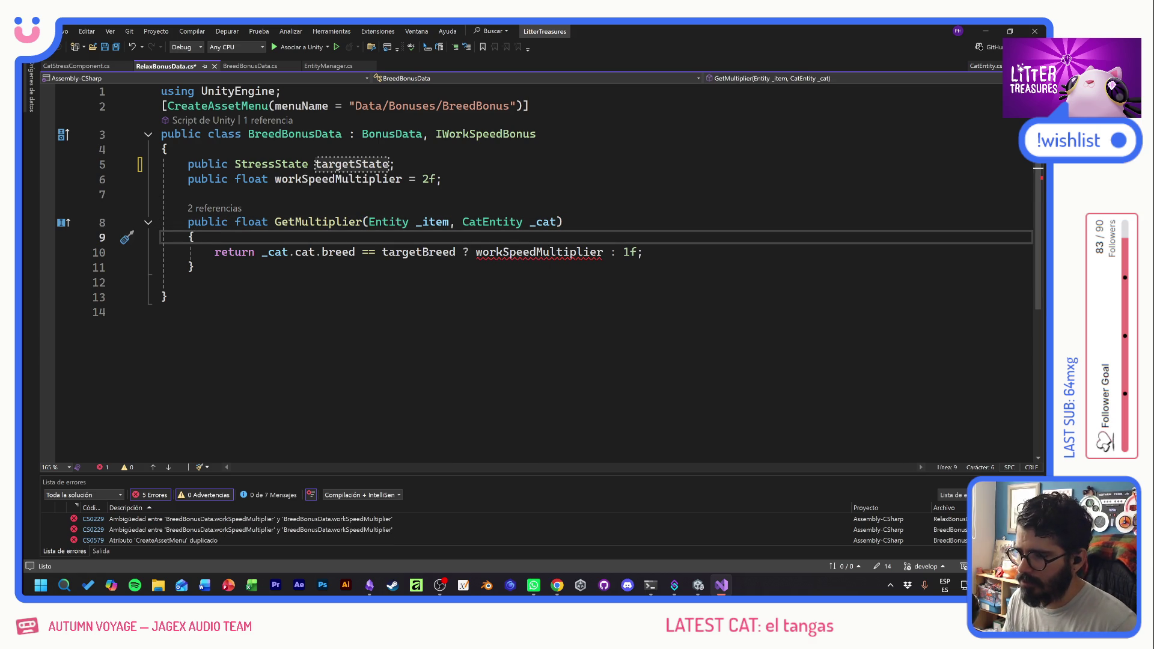
key("Return")
key("Return")
key("Up")
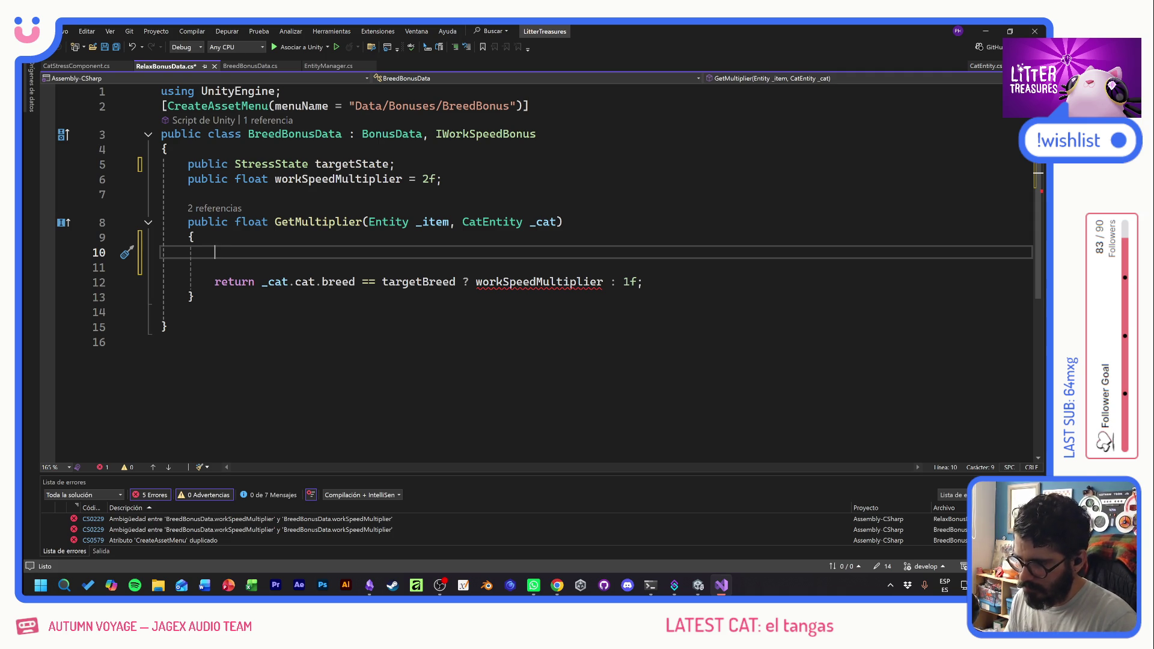
type("Stresst")
key("BackSpace")
key("BackSpace")
key("BackSpace")
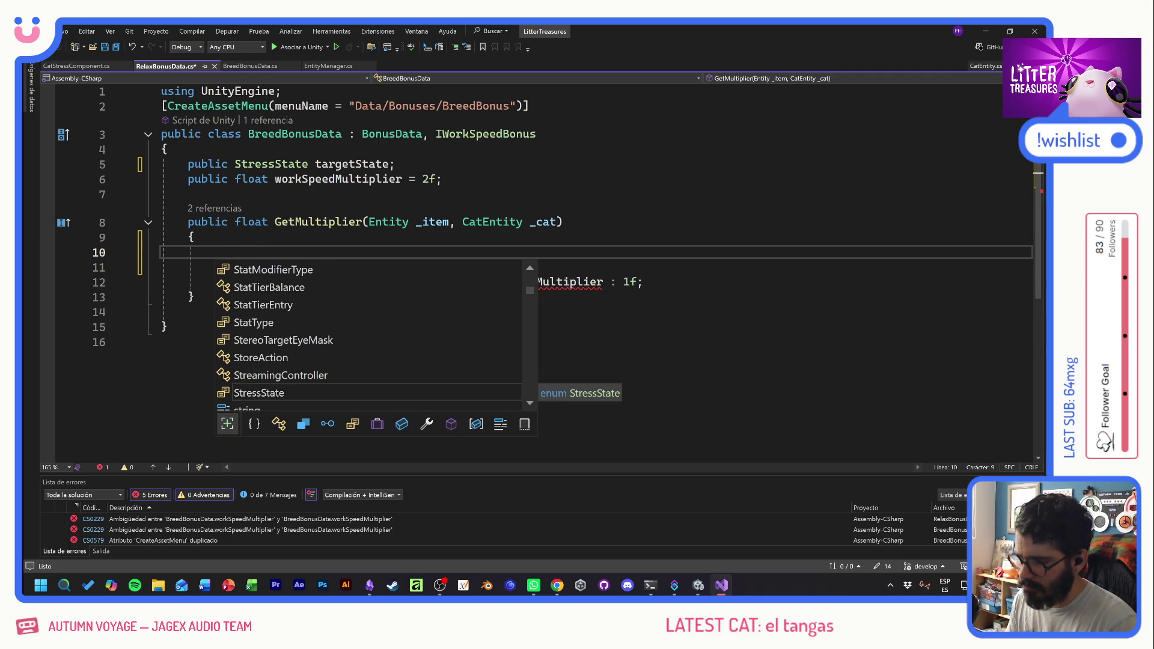
key("Escape")
type("Str")
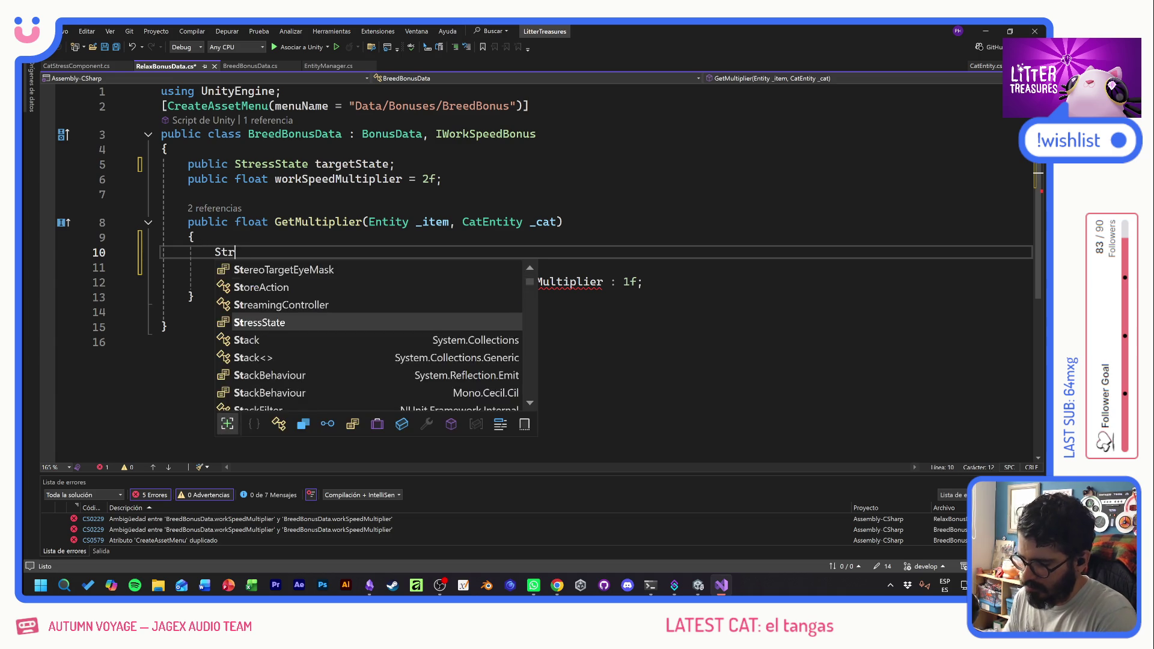
type("essState ?")
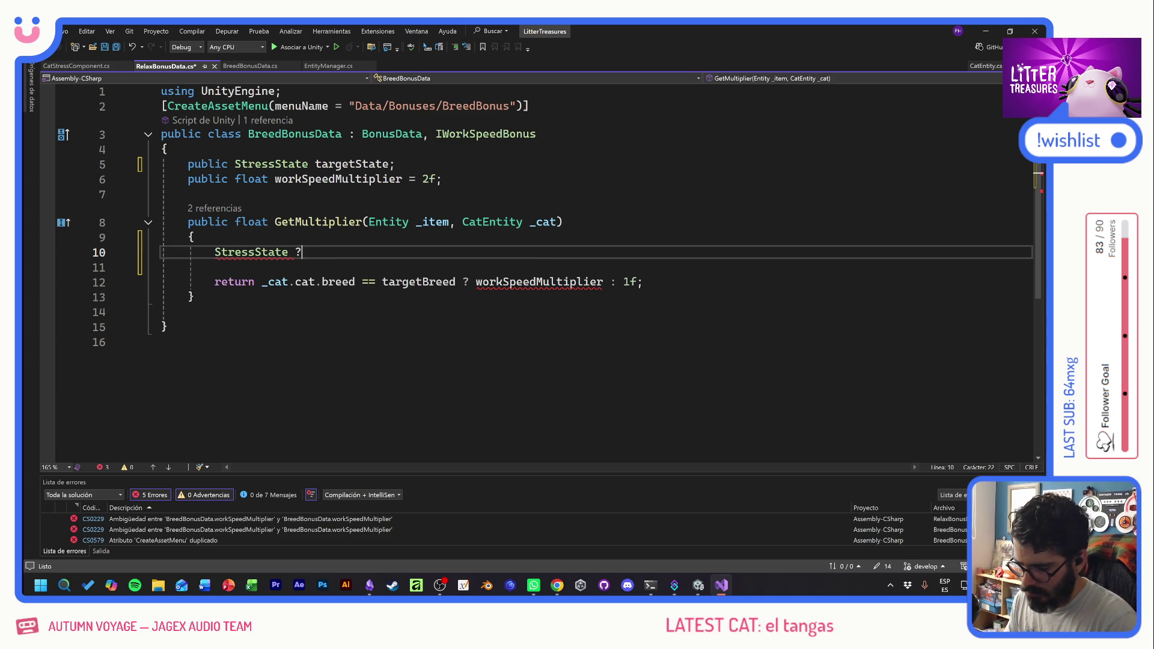
type("catState")
key("BackSpace")
key("BackSpace")
key("BackSpace")
key("BackSpace")
key("BackSpace")
key("BackSpace")
key("super+space")
type("_catState")
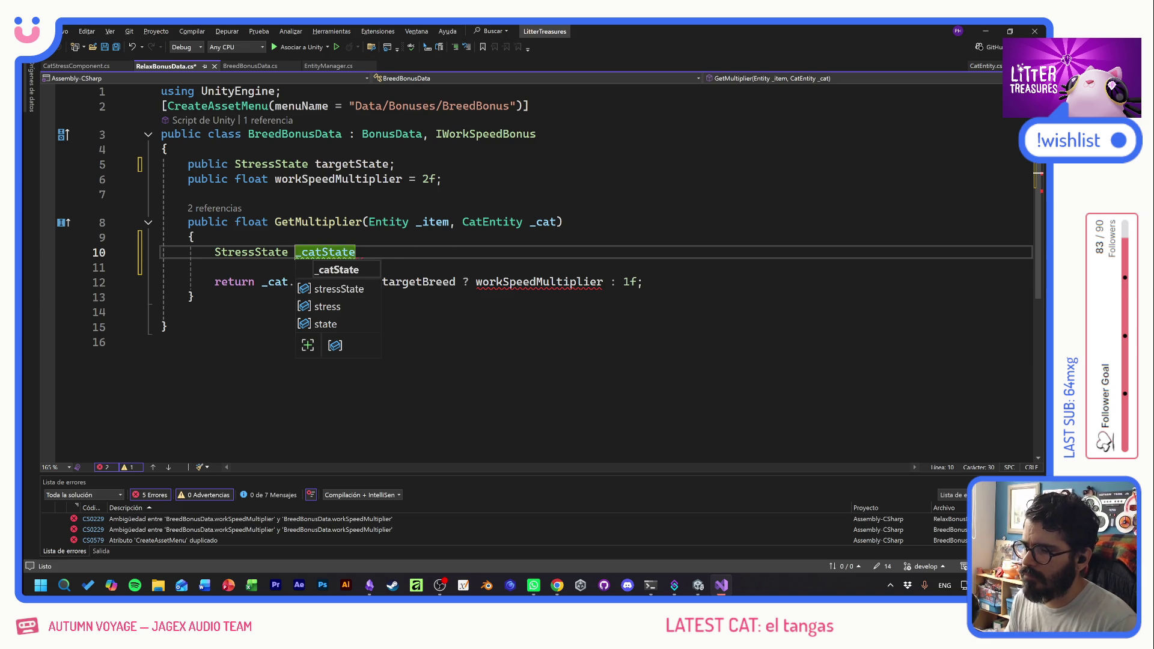
type(" = _cat")
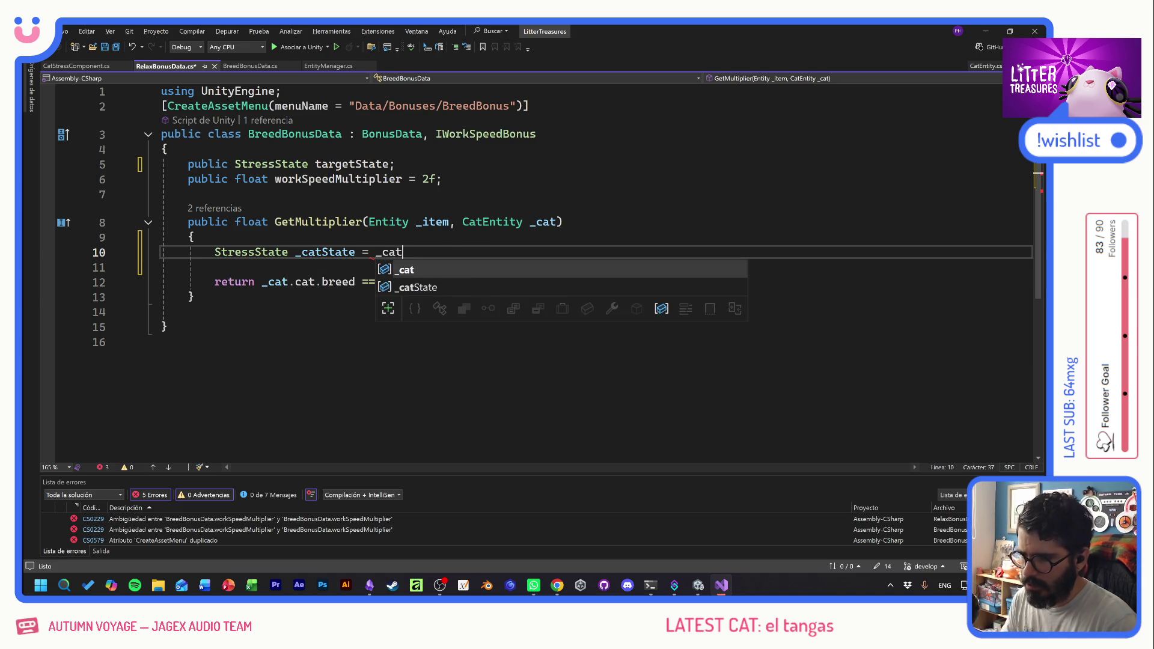
type(".")
type("Get<Cat")
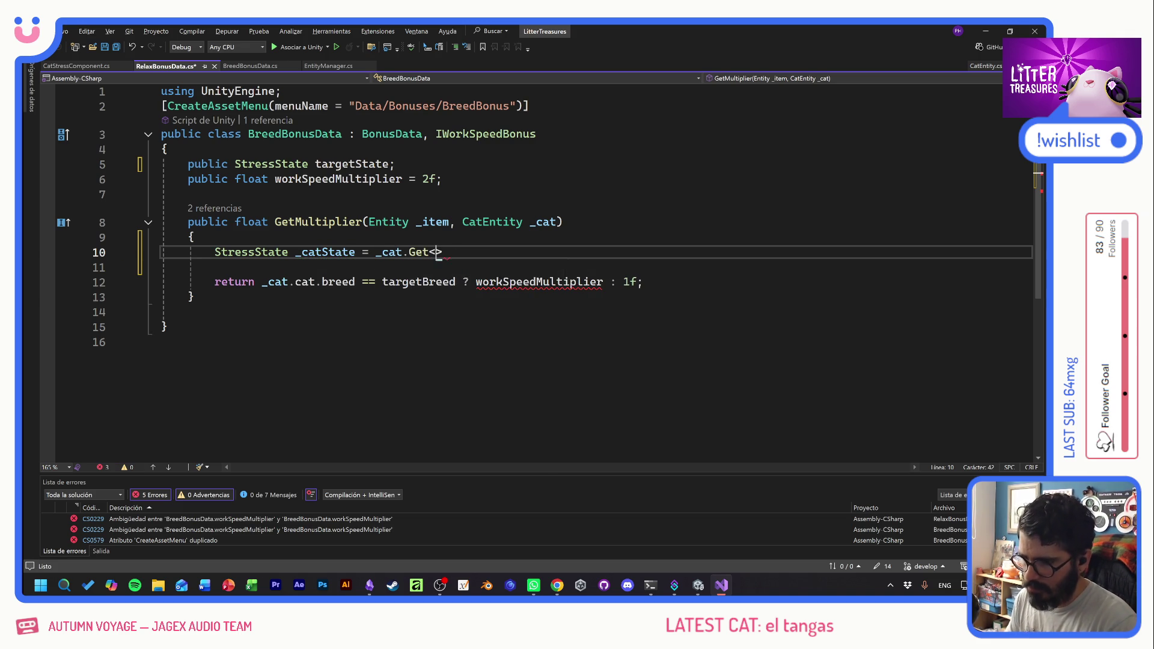
type("Stre")
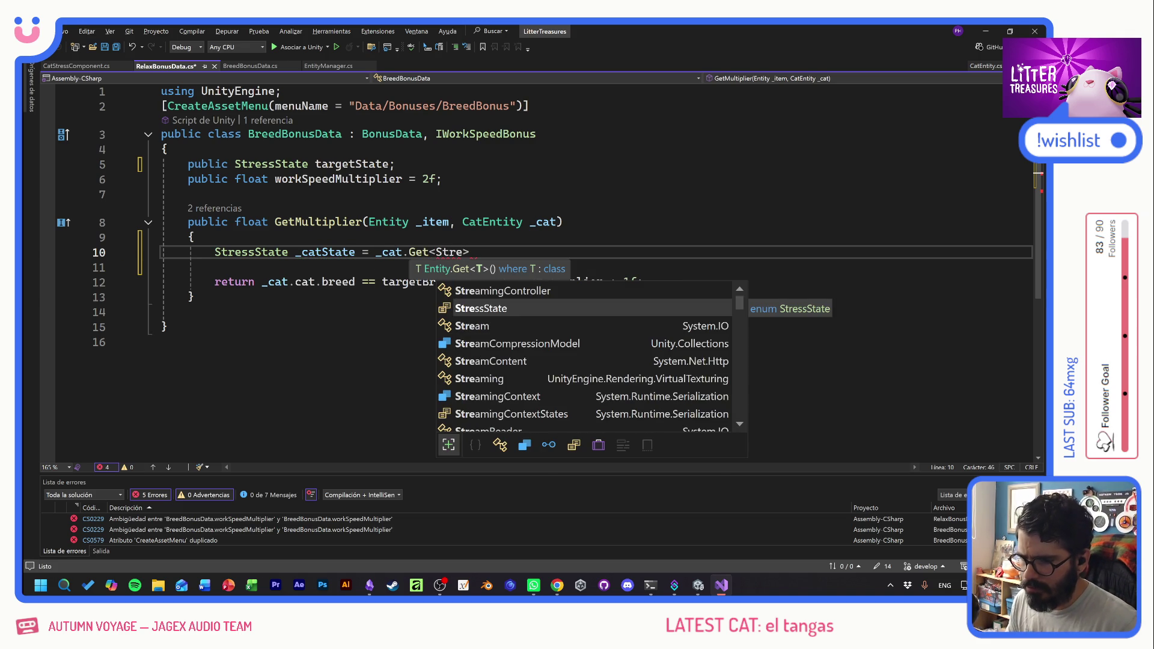
type("ss")
key("Down")
type(">")
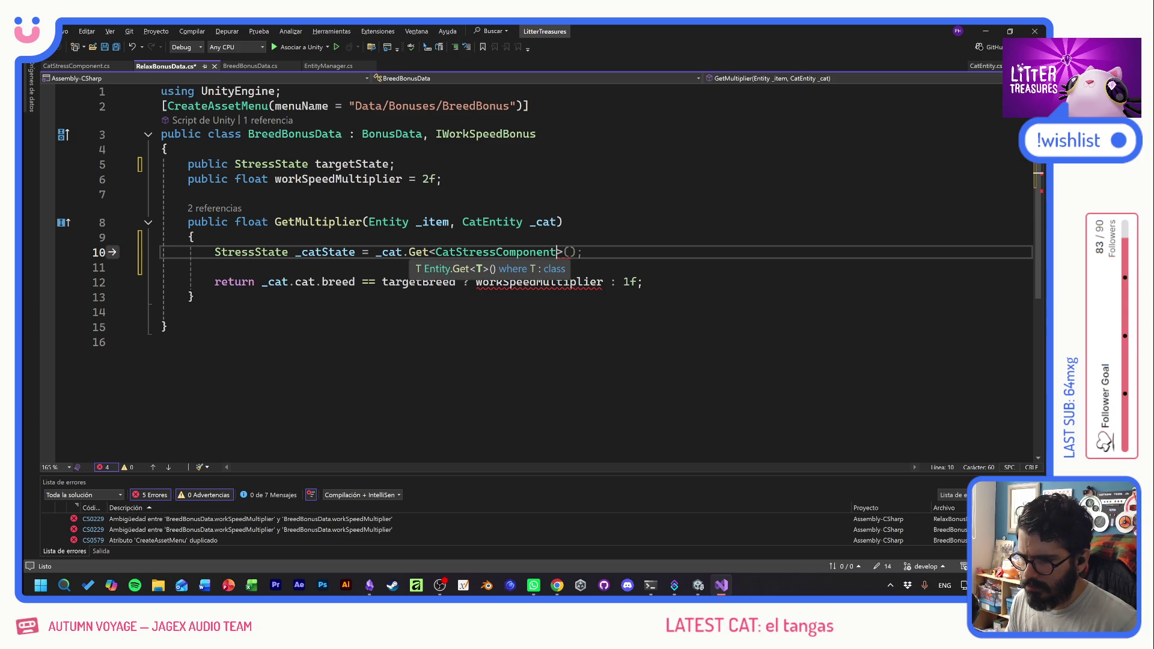
type("().st")
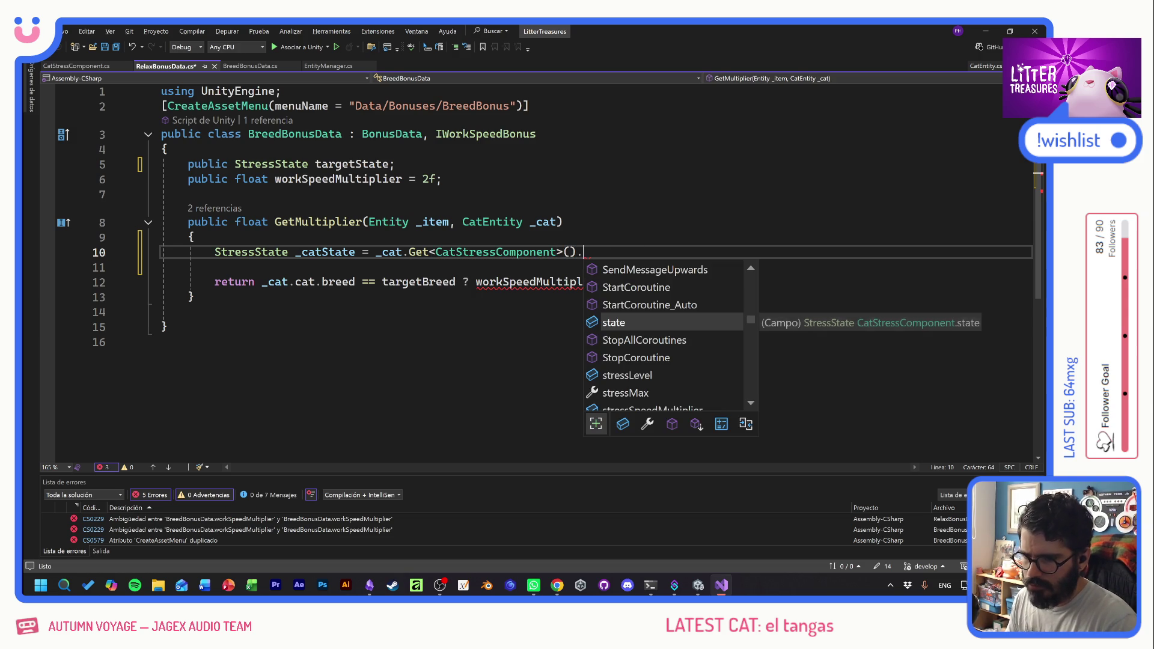
key("Tab")
type(";")
key("ctrl+s")
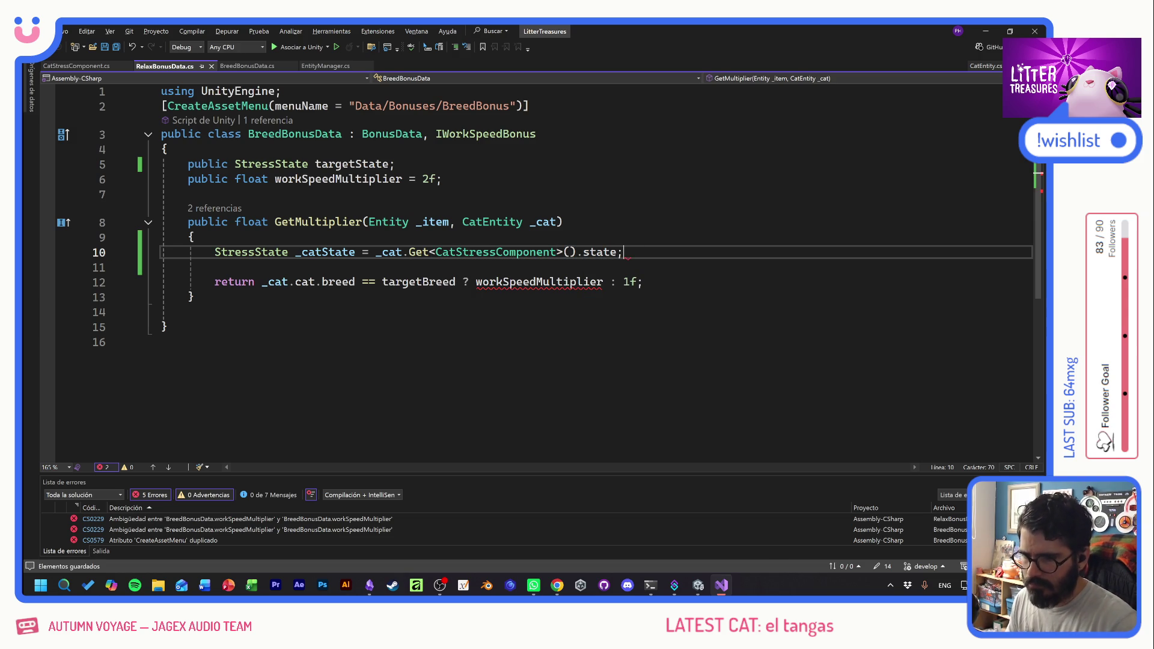
- Replace the breed check on line 12 with _catState == targetState
double_click(305, 281)
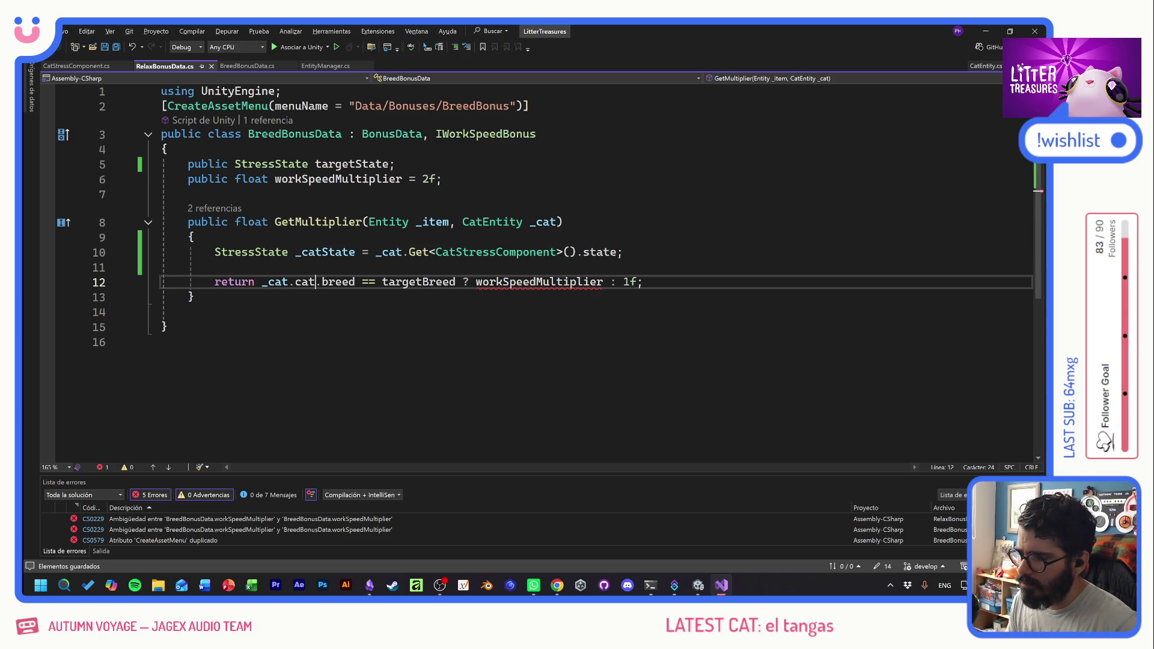
double_click(326, 252)
key("ctrl+c")
left_click_drag(262, 282, 355, 282)
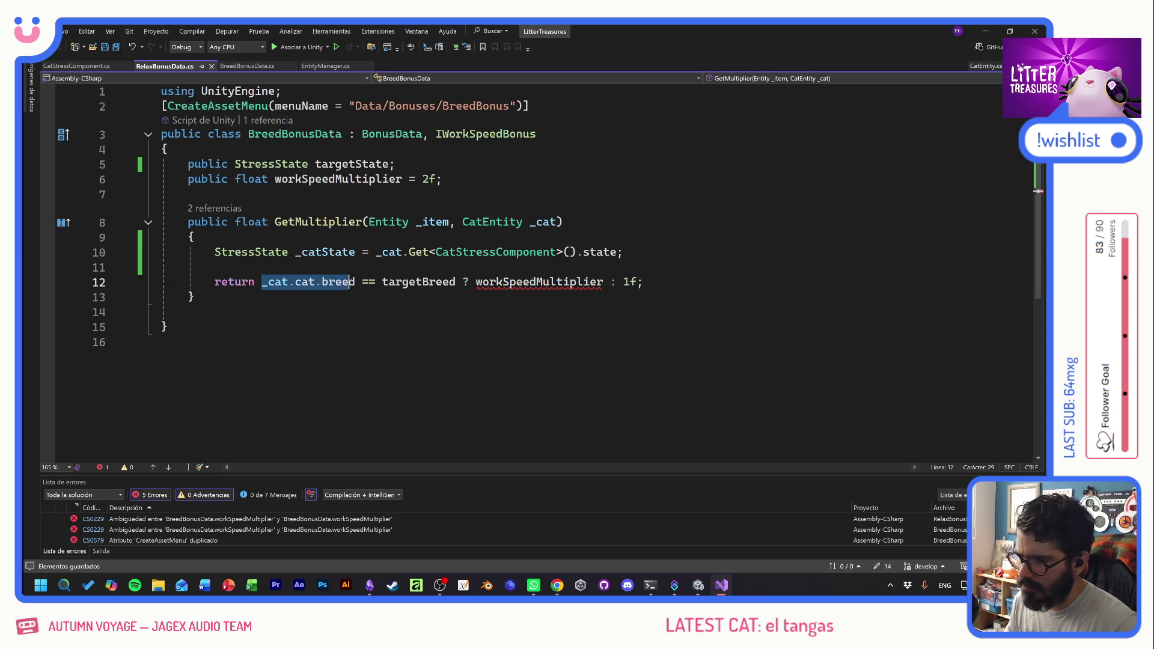
key("ctrl+v")
double_click(351, 164)
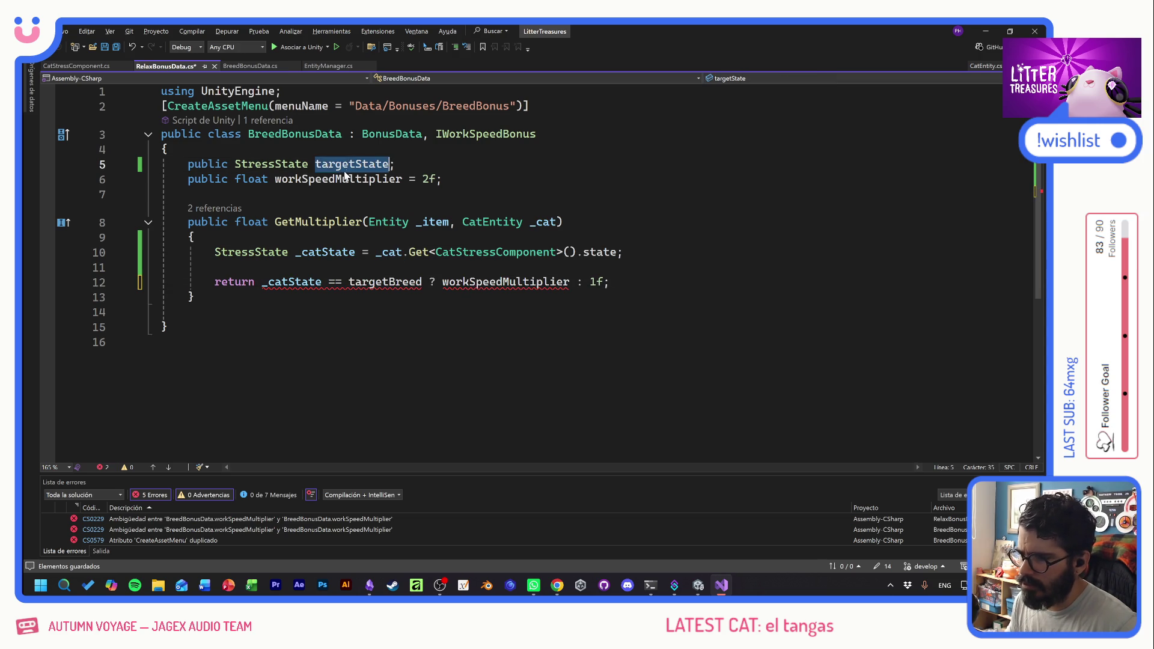
left_click(348, 282)
double_click(385, 282)
key("ctrl+v")
- Review the workSpeedMultiplier and targetState declarations, ending on the BreedBonusData class name
key("Up")
left_click(537, 282)
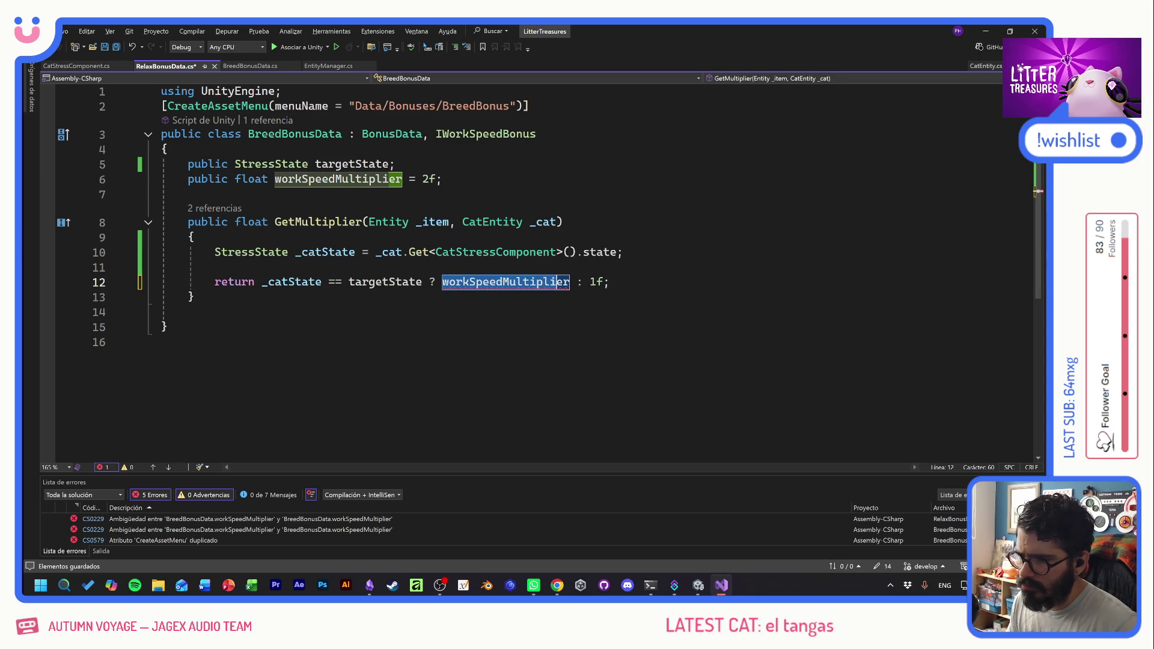
left_click(335, 179)
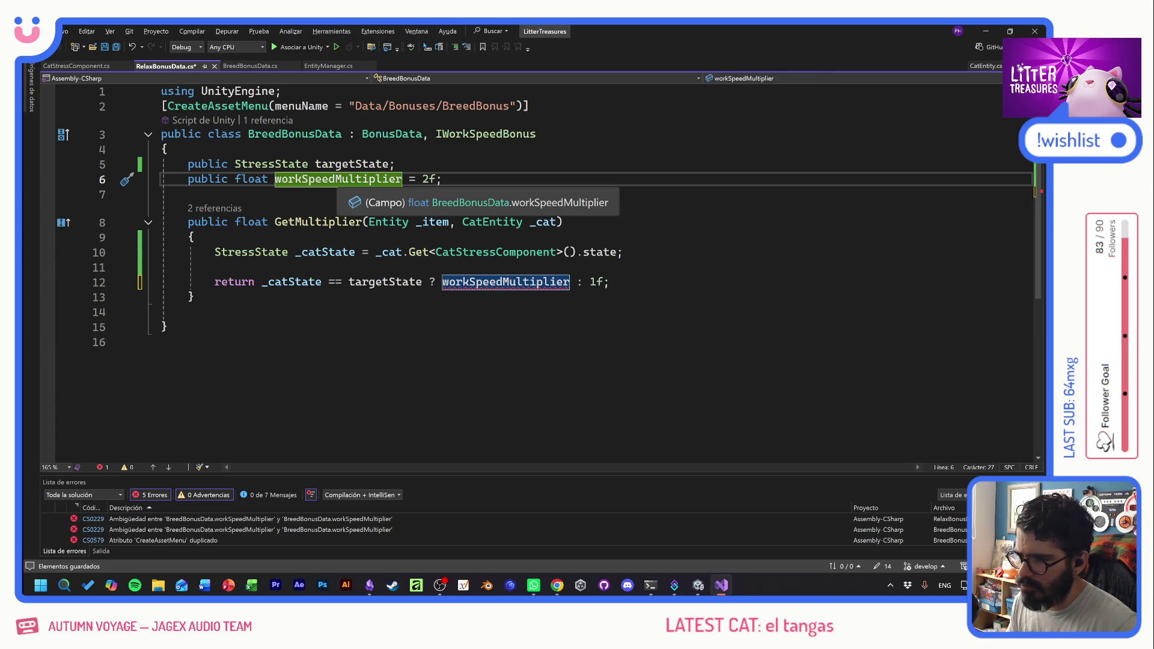
left_click(395, 164)
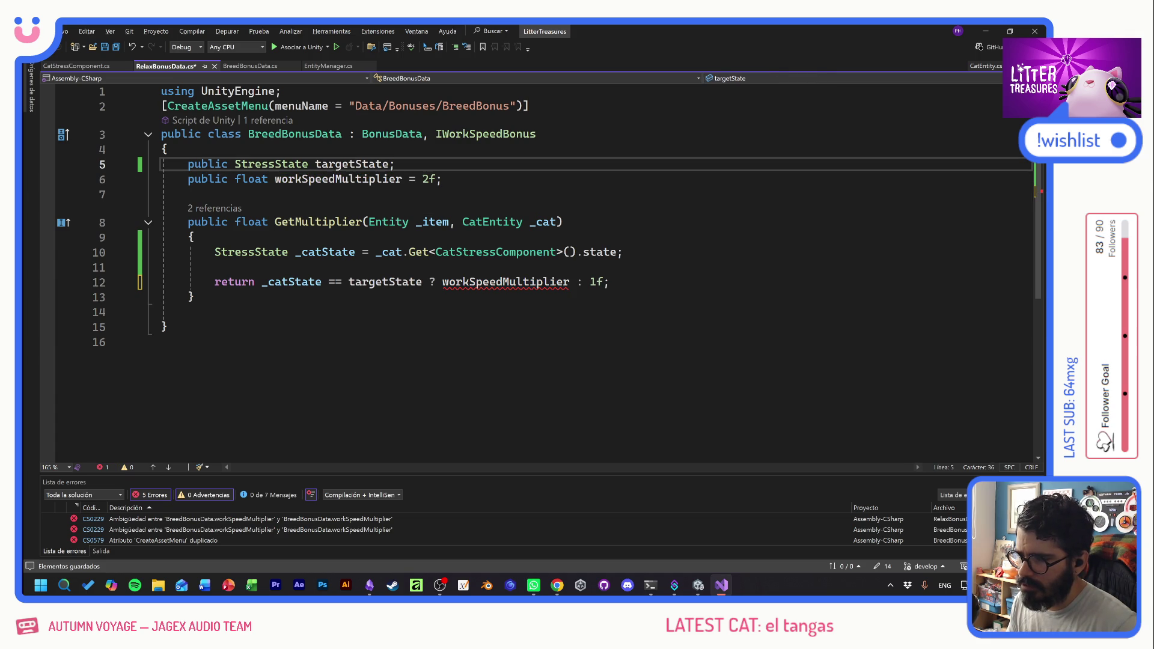
mouse_move(511, 282)
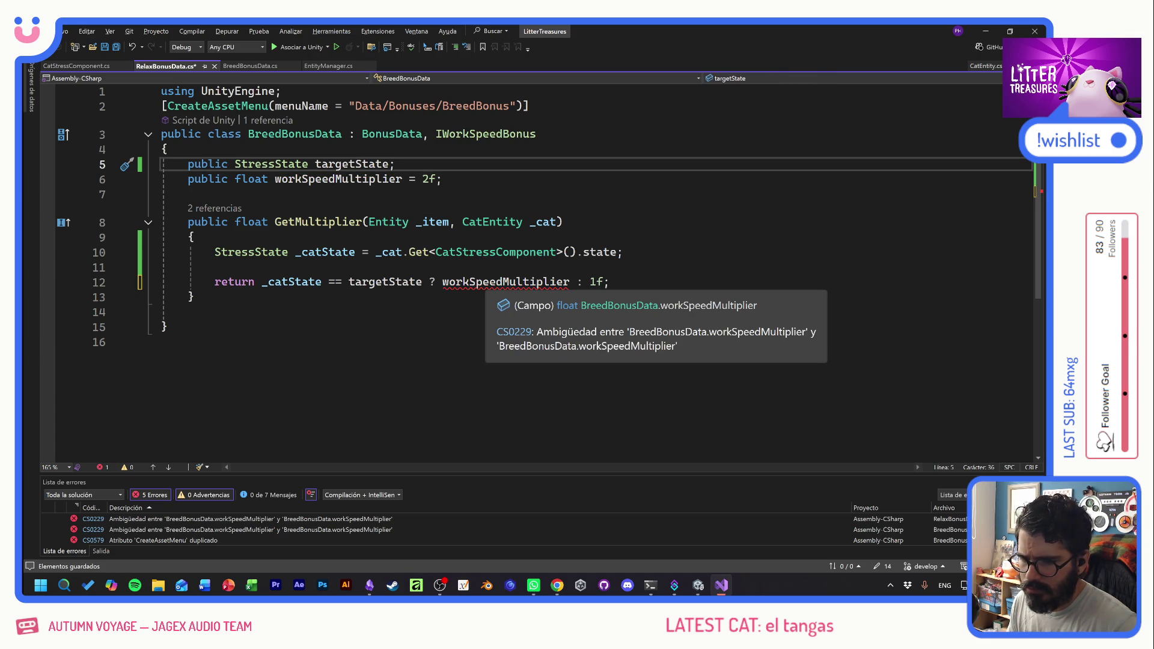
left_click(274, 134)
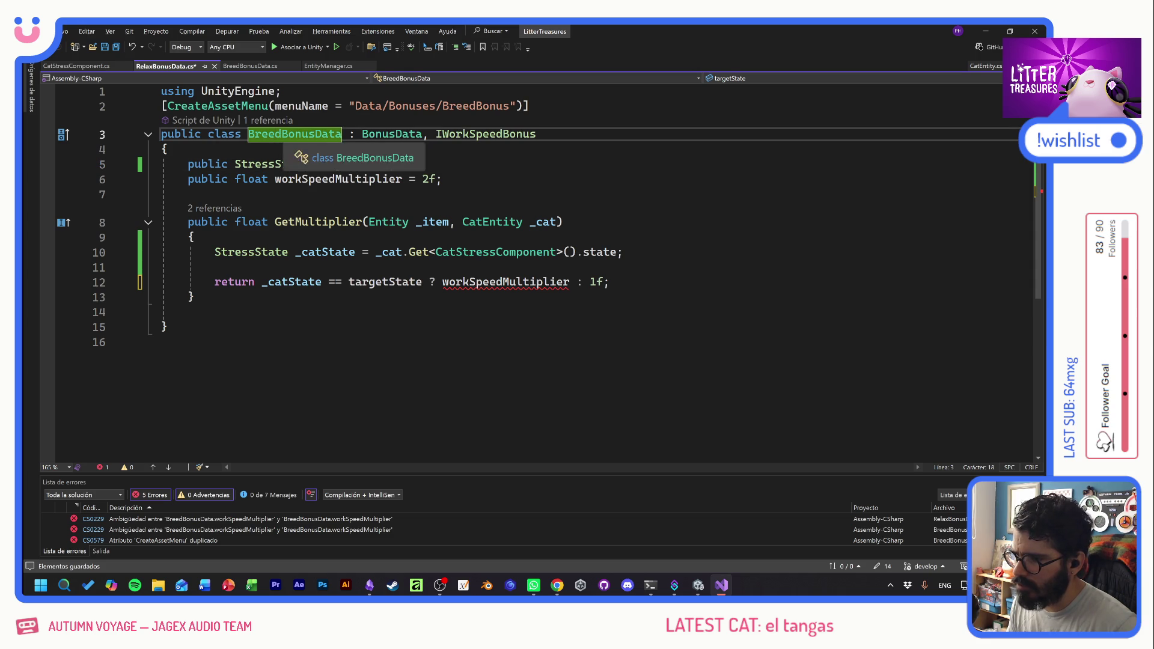
- Rename BreedBonusData to RelaxBonusData, set the menu path to Data/Bonuses/RelaxBonus, and return to Unity
key("ctrl+Left")
key("Delete")
key("Delete")
key("Delete")
type("Rela")
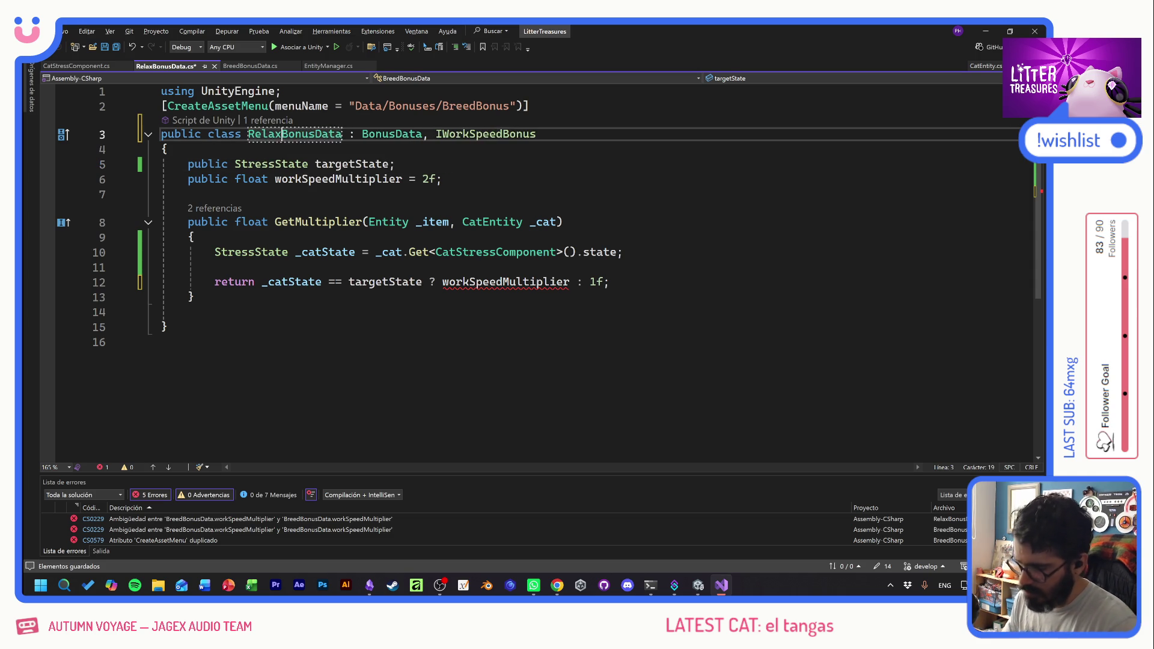
type("x")
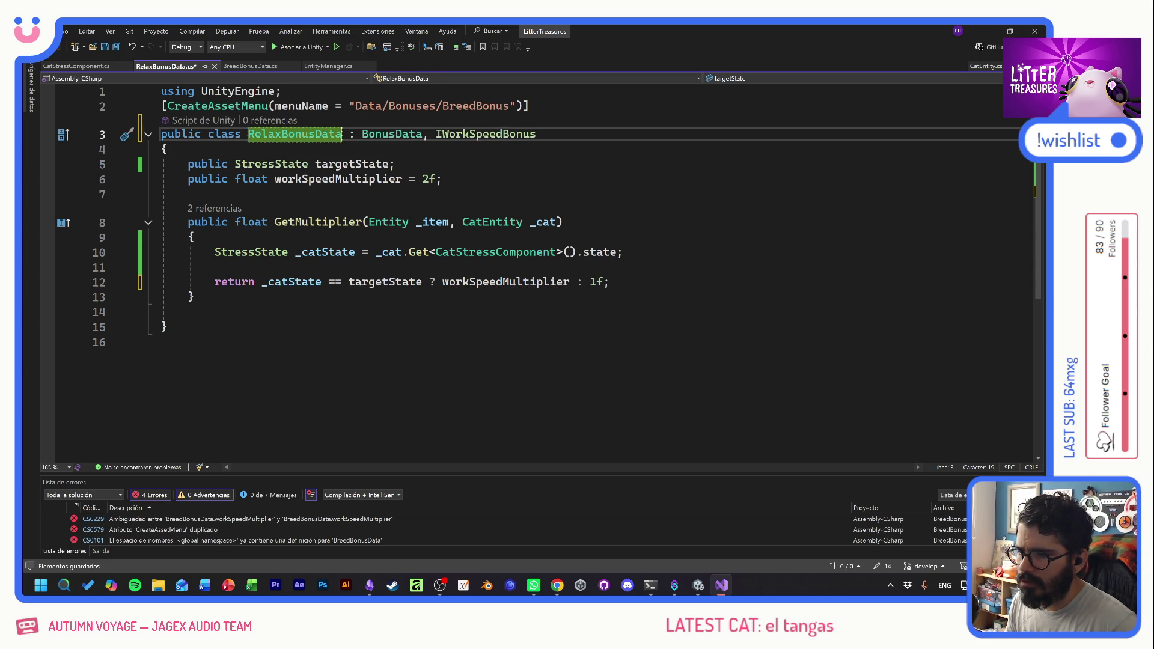
left_click_drag(442, 107, 476, 107)
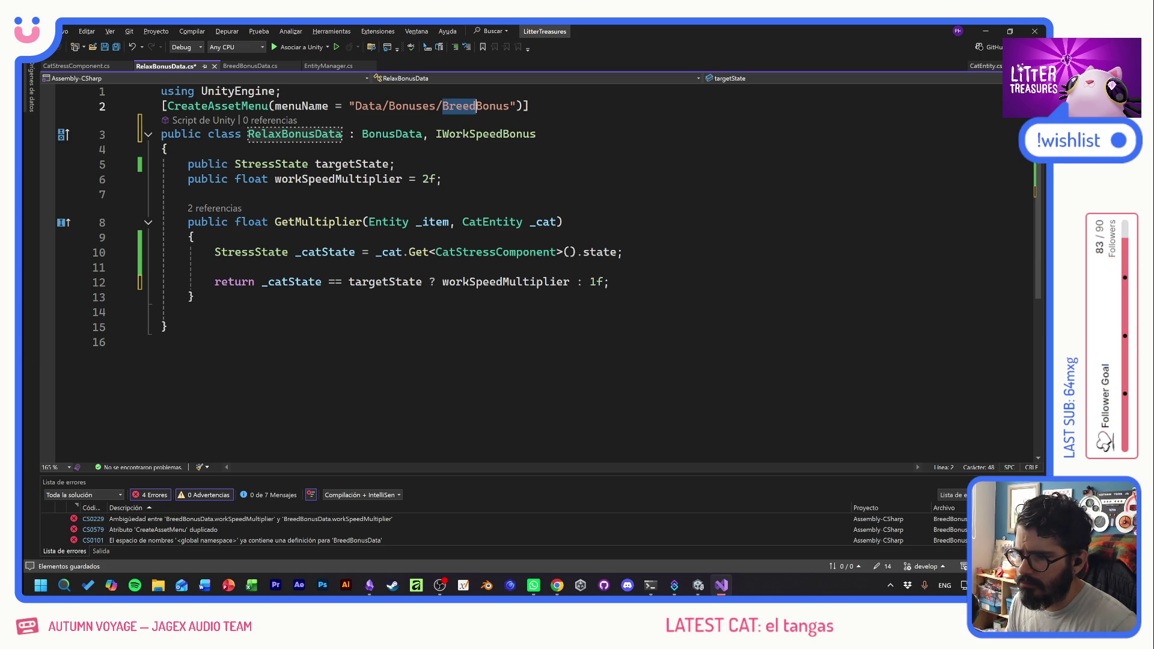
type("Relax")
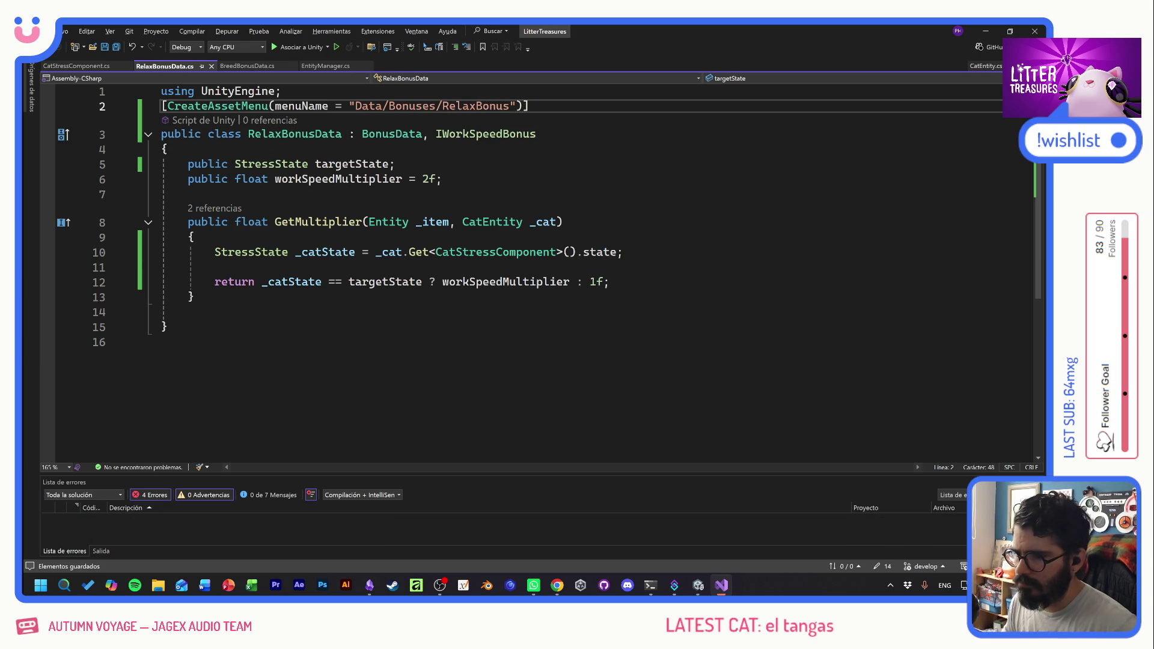
left_click(551, 222)
key("Up")
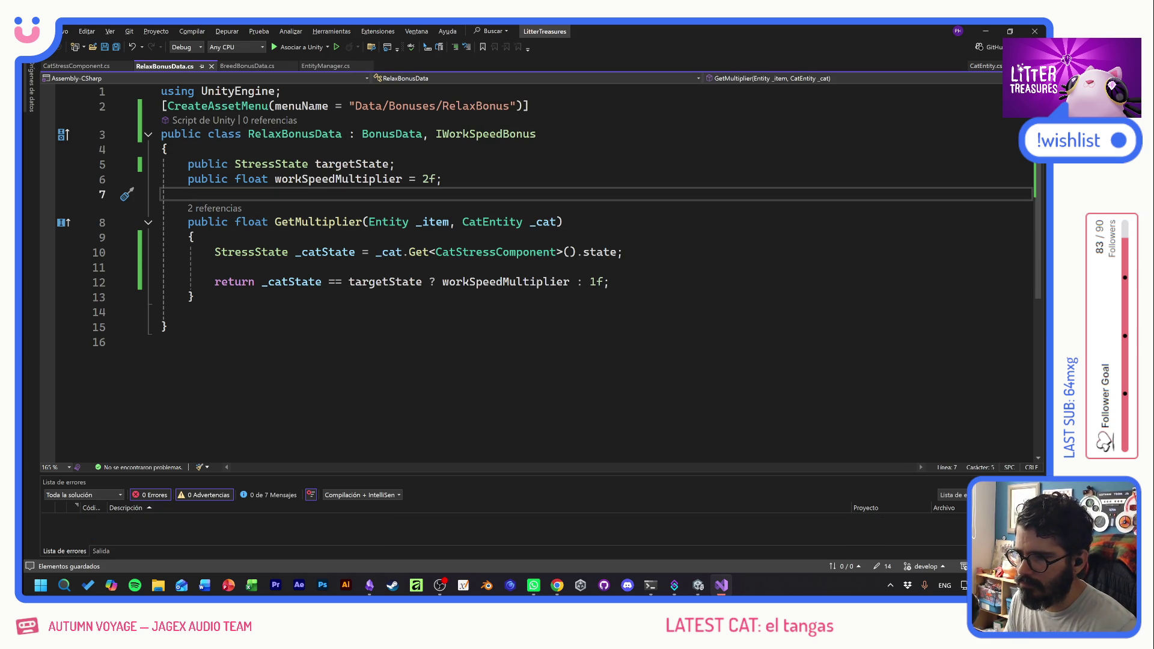
key("alt+Tab")
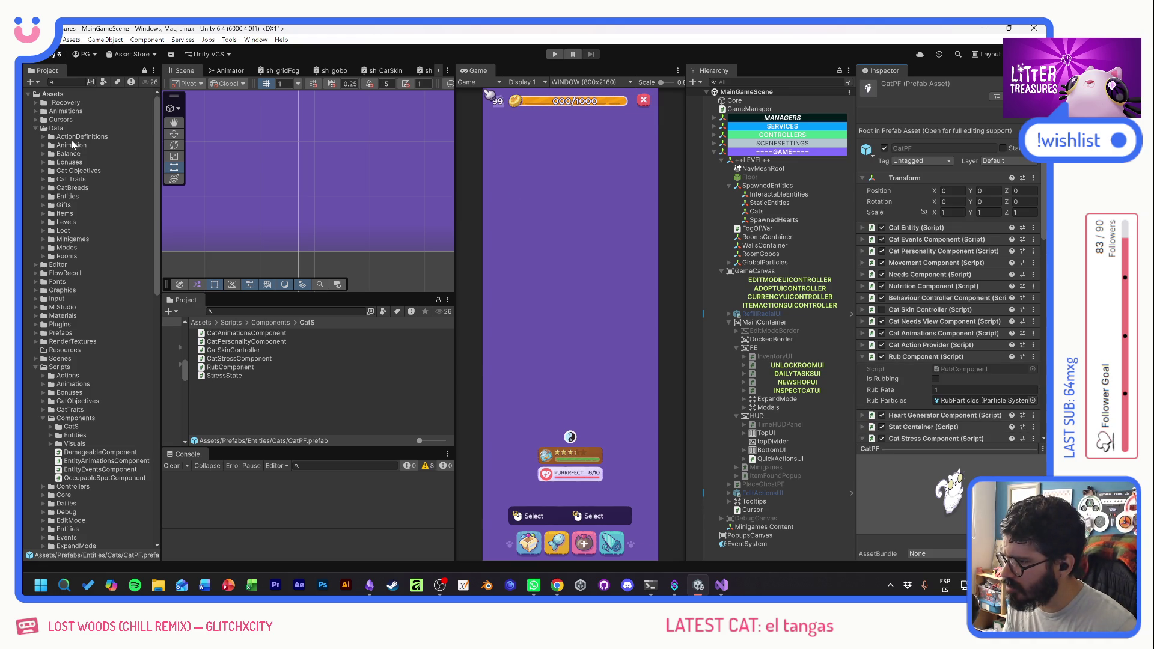
- Create a new Relax Bonus Data asset in the Data/Bonuses folder
left_click(43, 162)
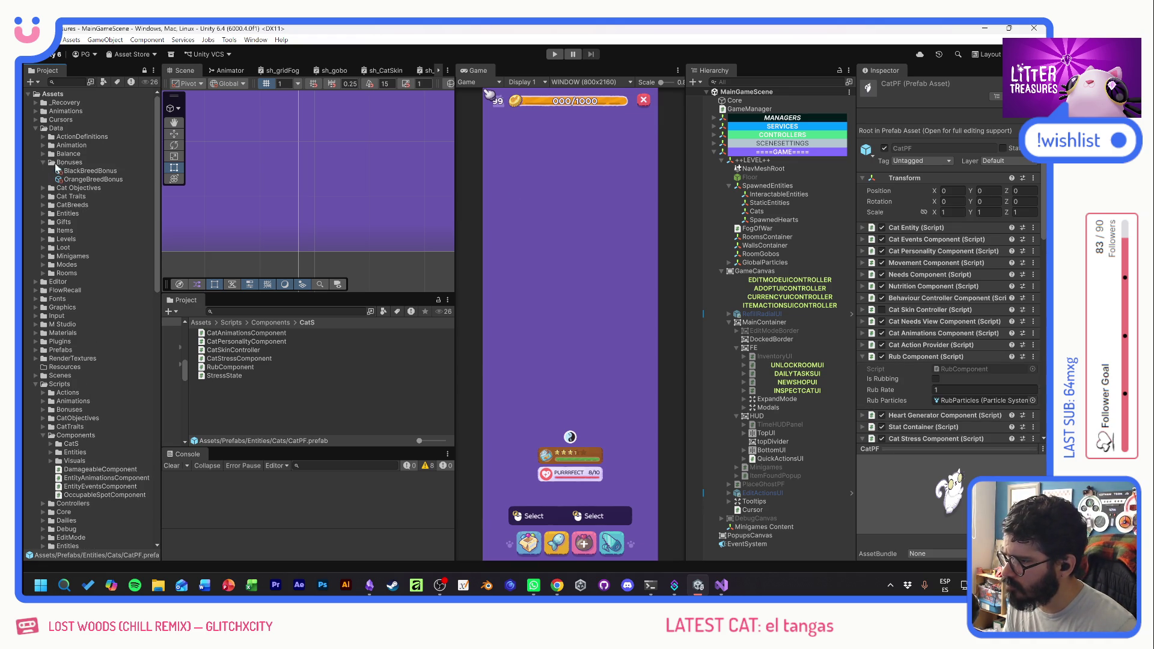
left_click(62, 164)
right_click(62, 165)
mouse_move(204, 169)
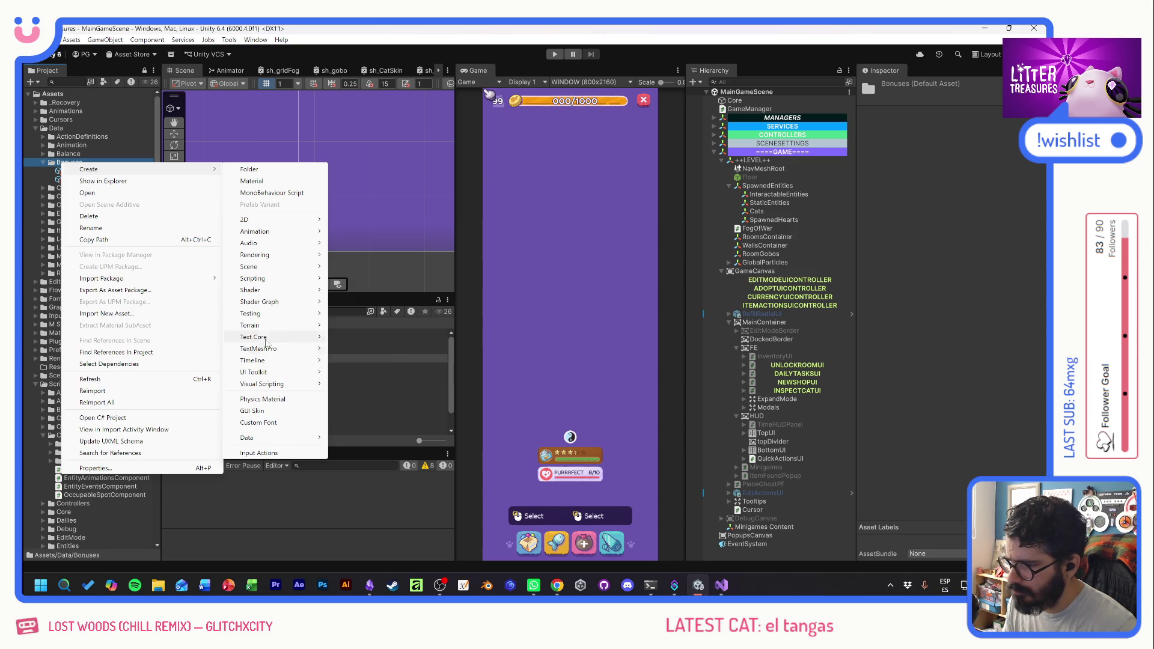
mouse_move(276, 438)
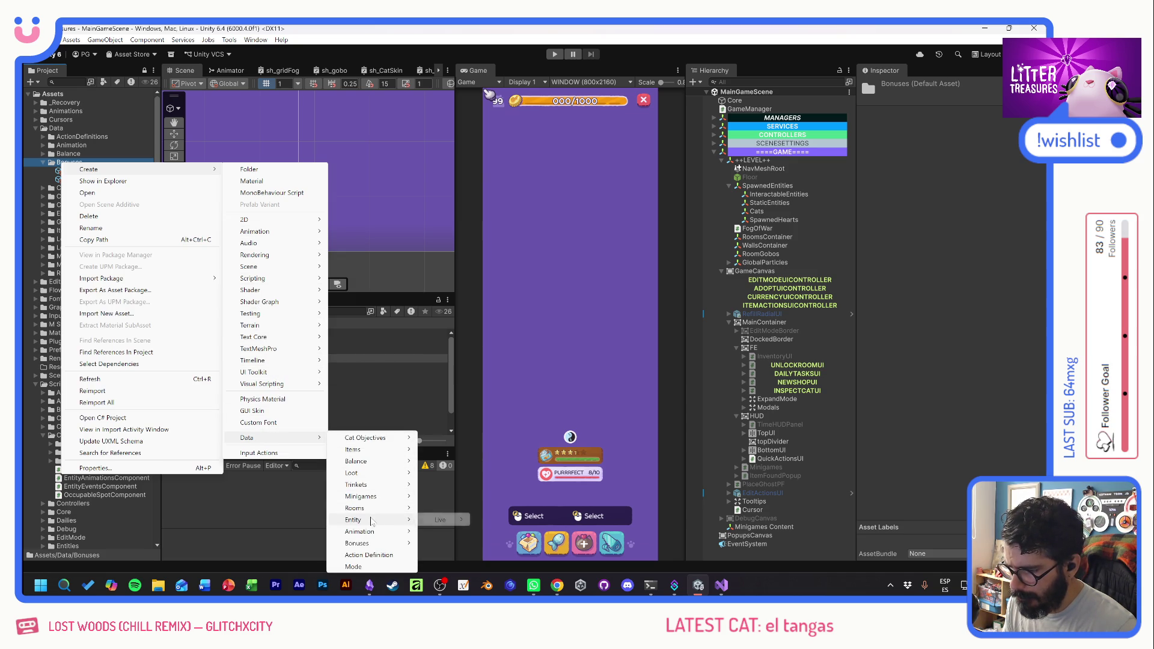
mouse_move(361, 544)
left_click(447, 555)
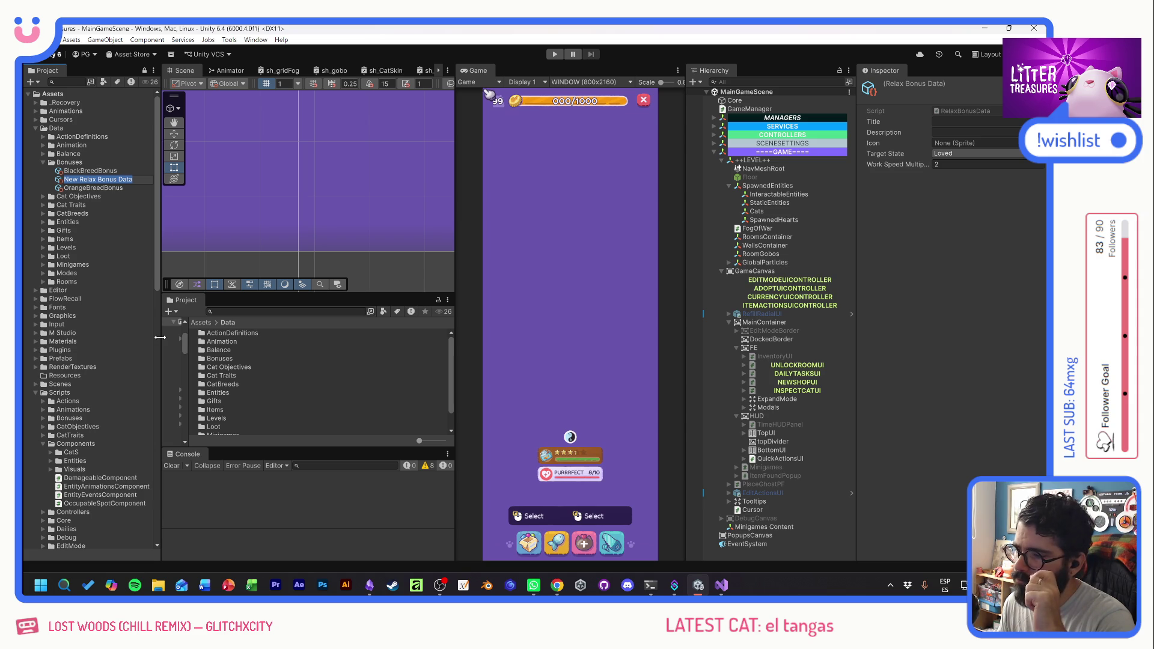
- Name the new asset RelaxBonus_Calmed
type("R")
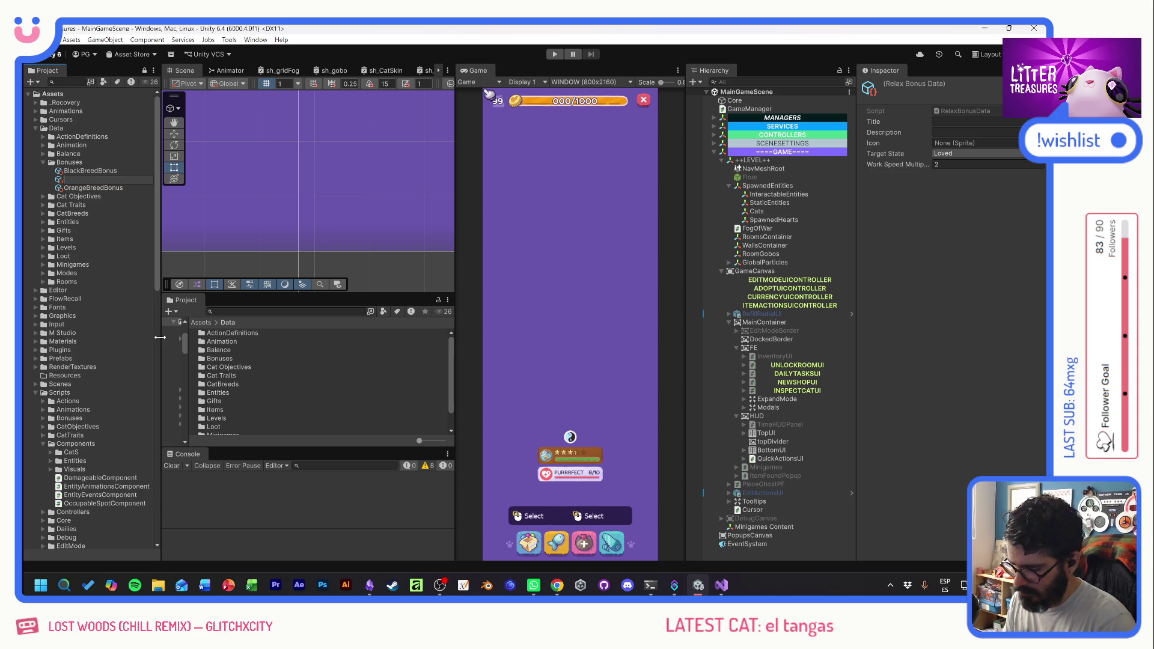
type("Br")
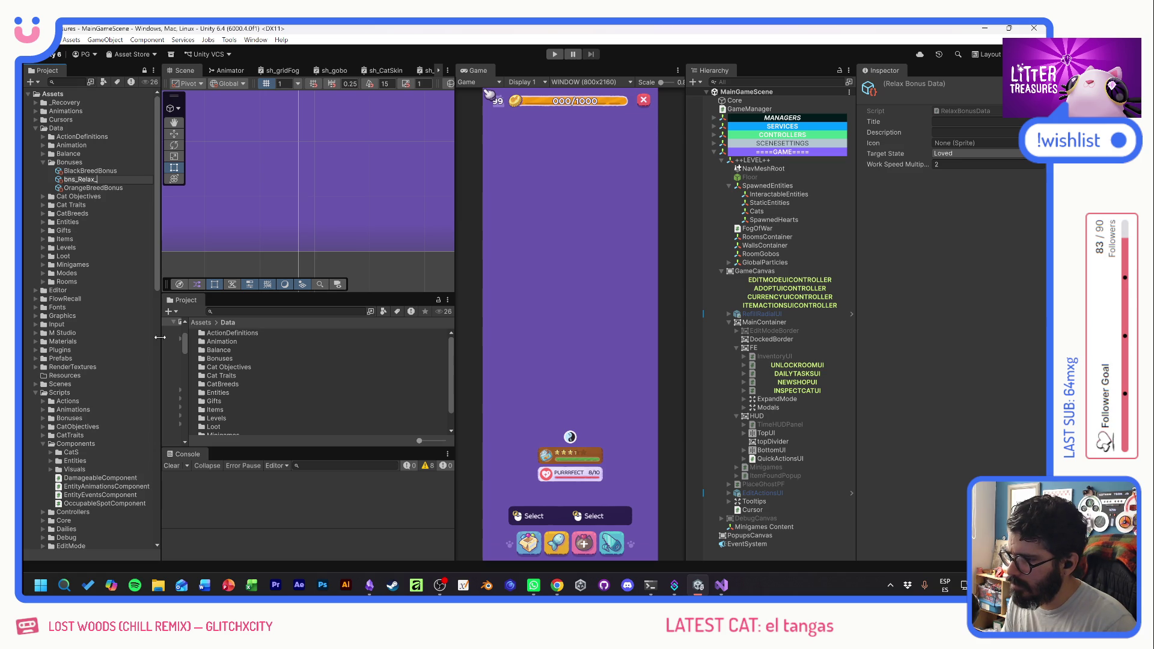
key("BackSpace")
key("BackSpace")
key("BackSpace")
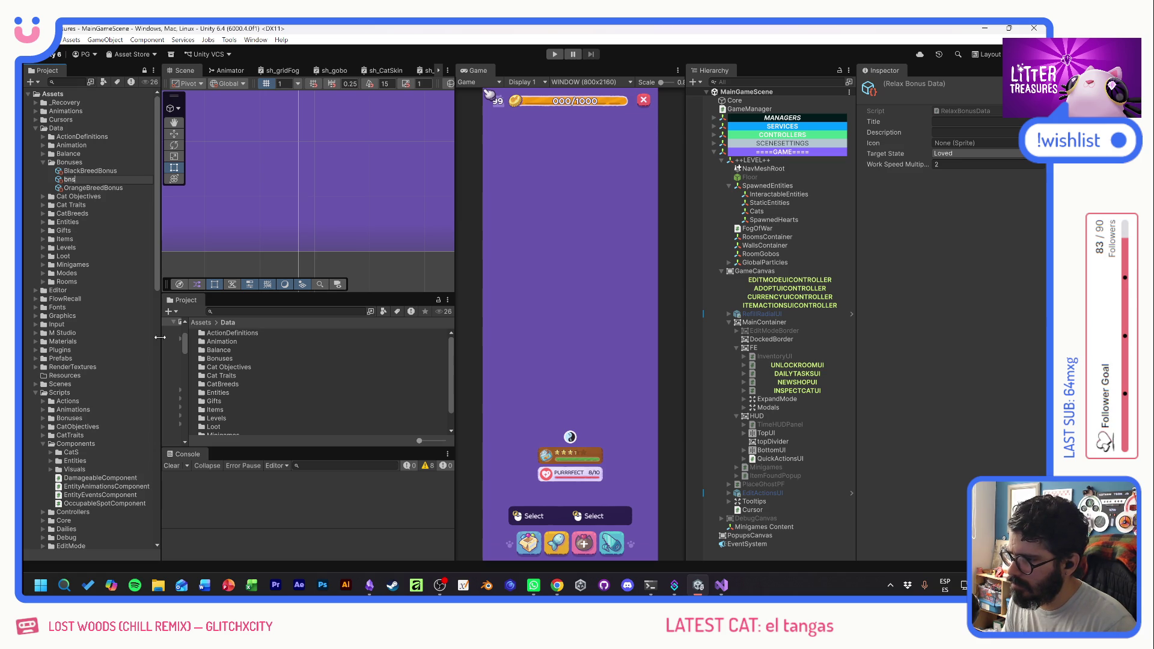
type("RelaxBonus_Calmed")
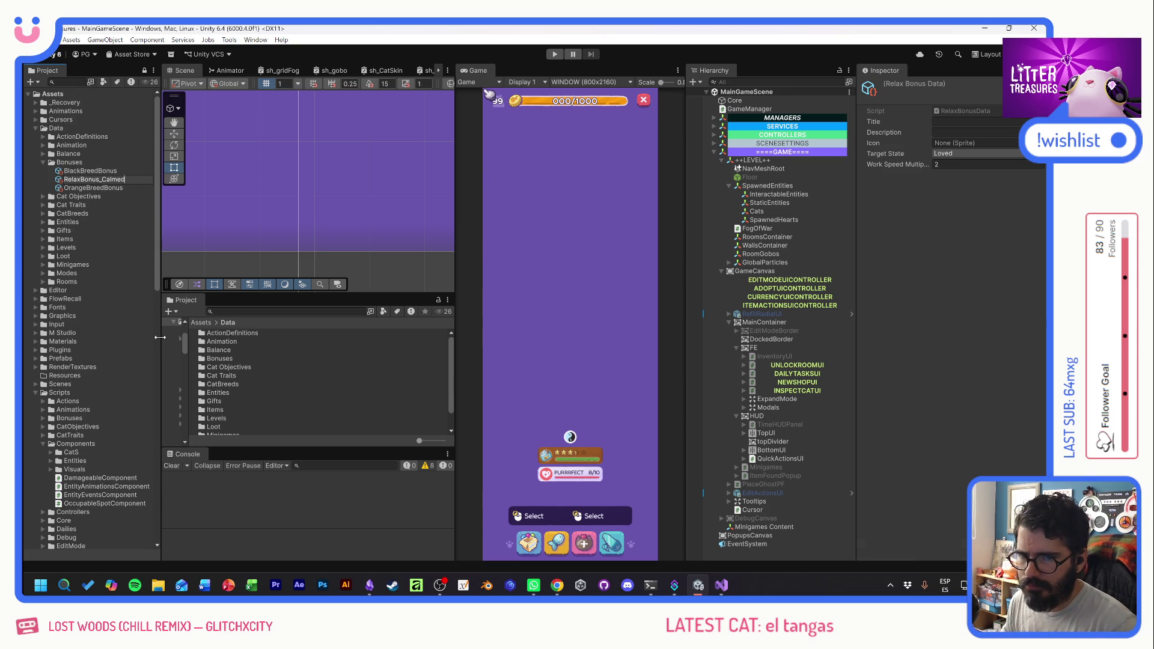
key("Return")
left_click(948, 155)
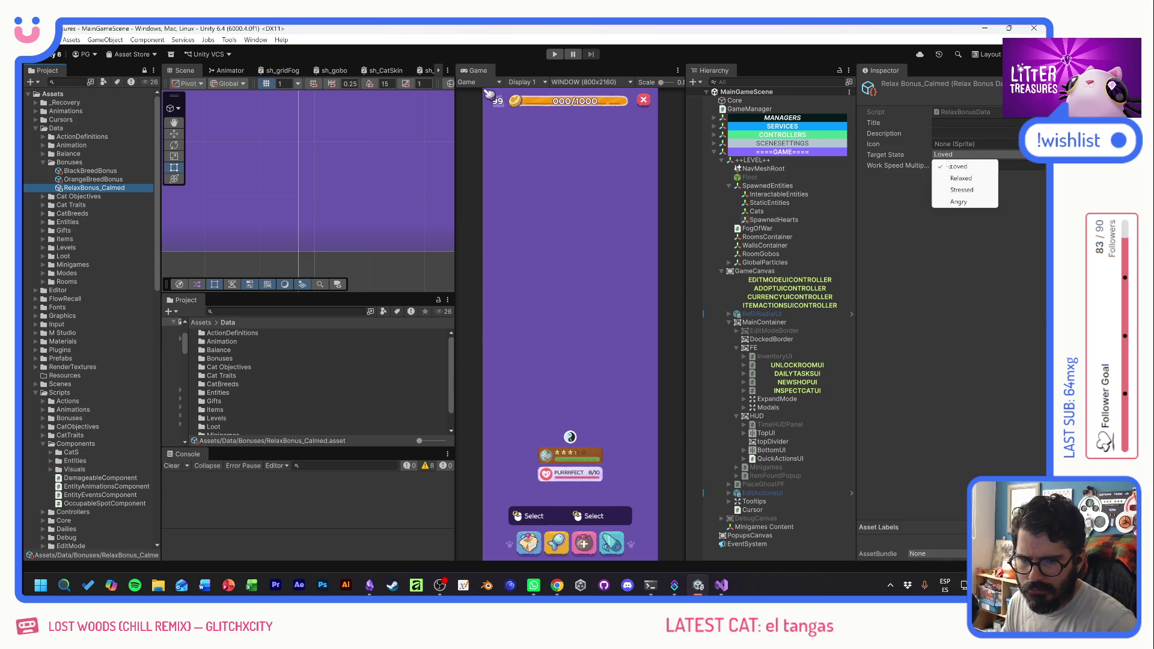
- Rename the asset from RelaxBonus_Calmed to RelaxBonus_Relaxed
left_click(107, 192)
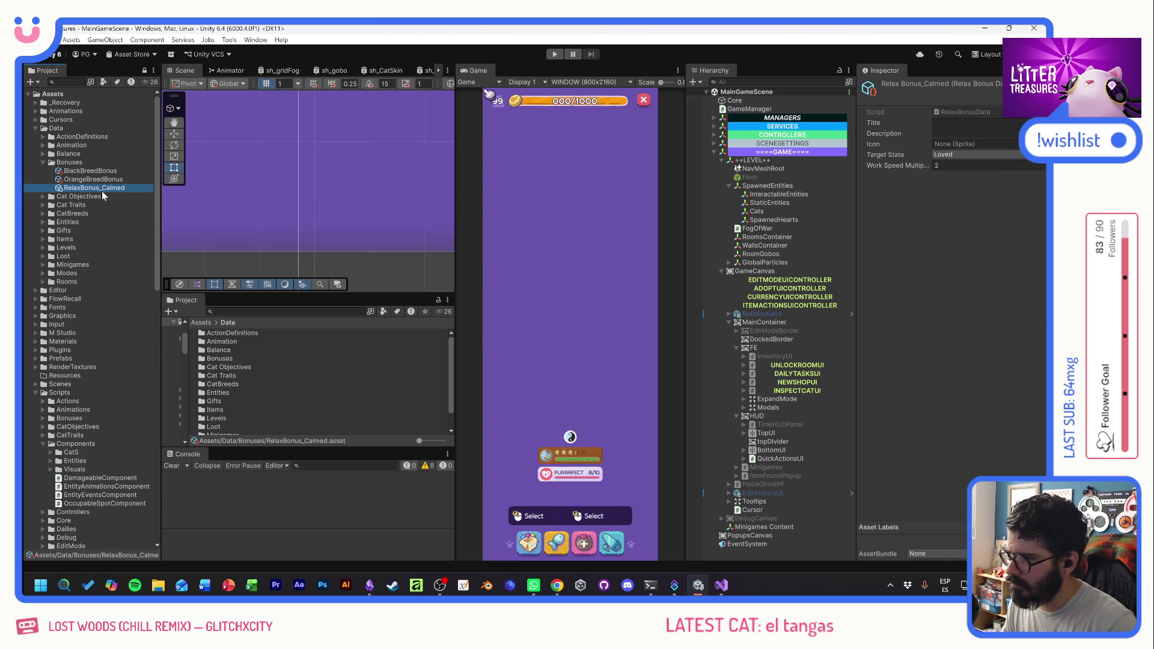
left_click_drag(101, 188, 138, 191)
type("Relax")
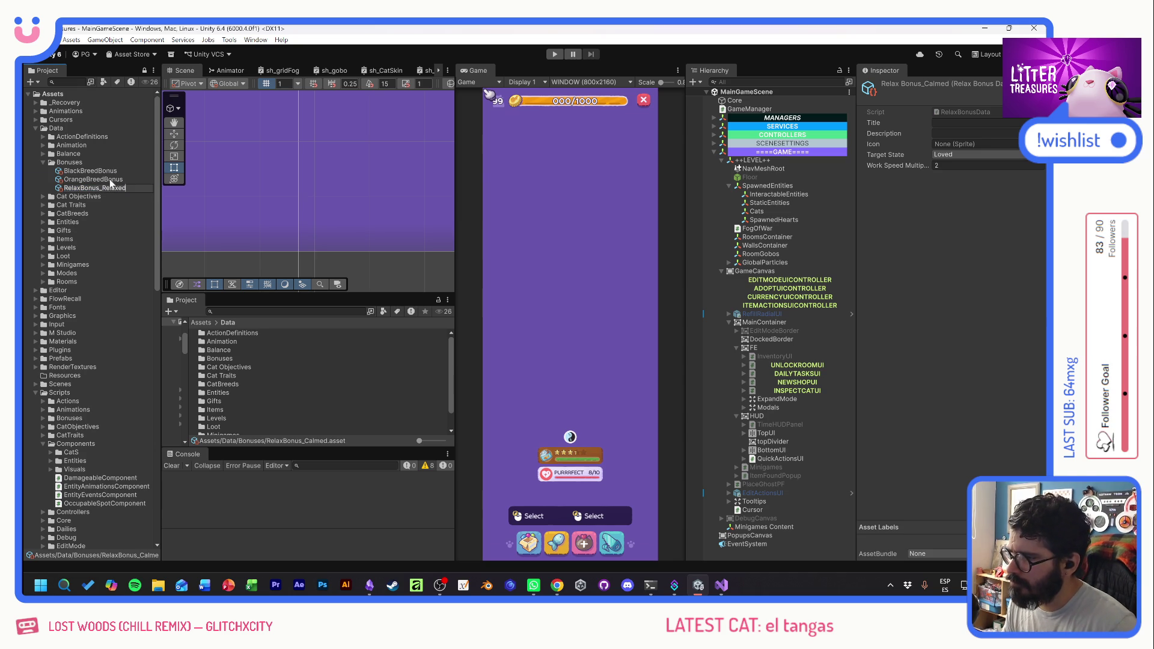
key("Return")
- Set the bonus title to Zen and write a works-faster description
left_click(961, 122)
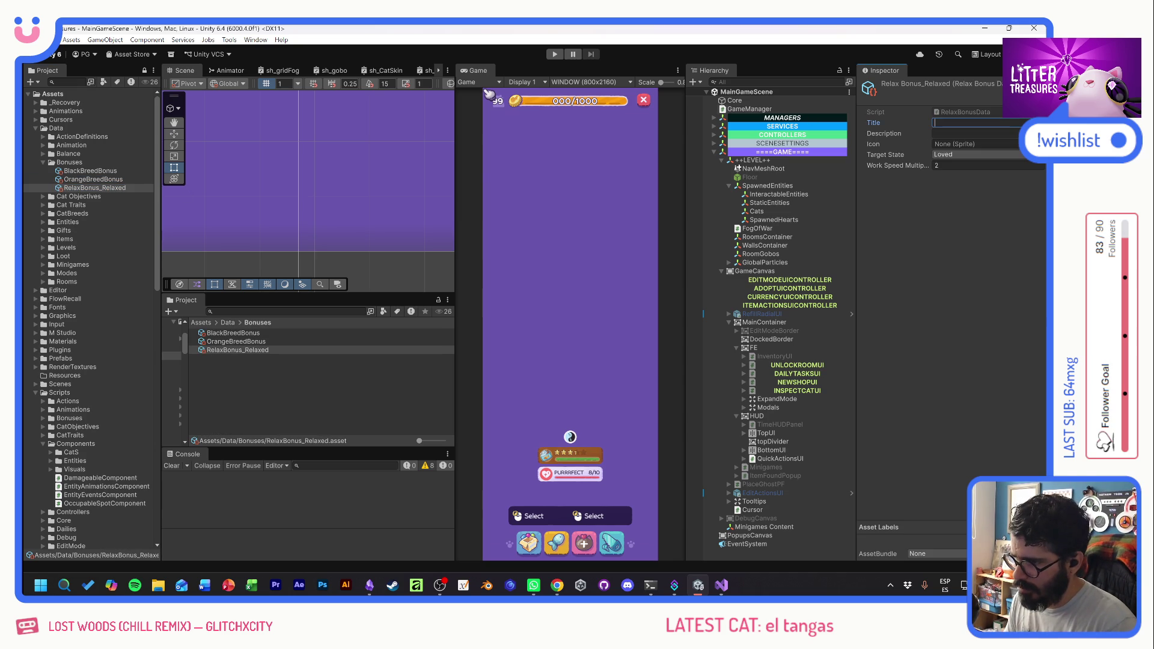
type("Zen")
left_click(973, 133)
type("Relaxed cat")
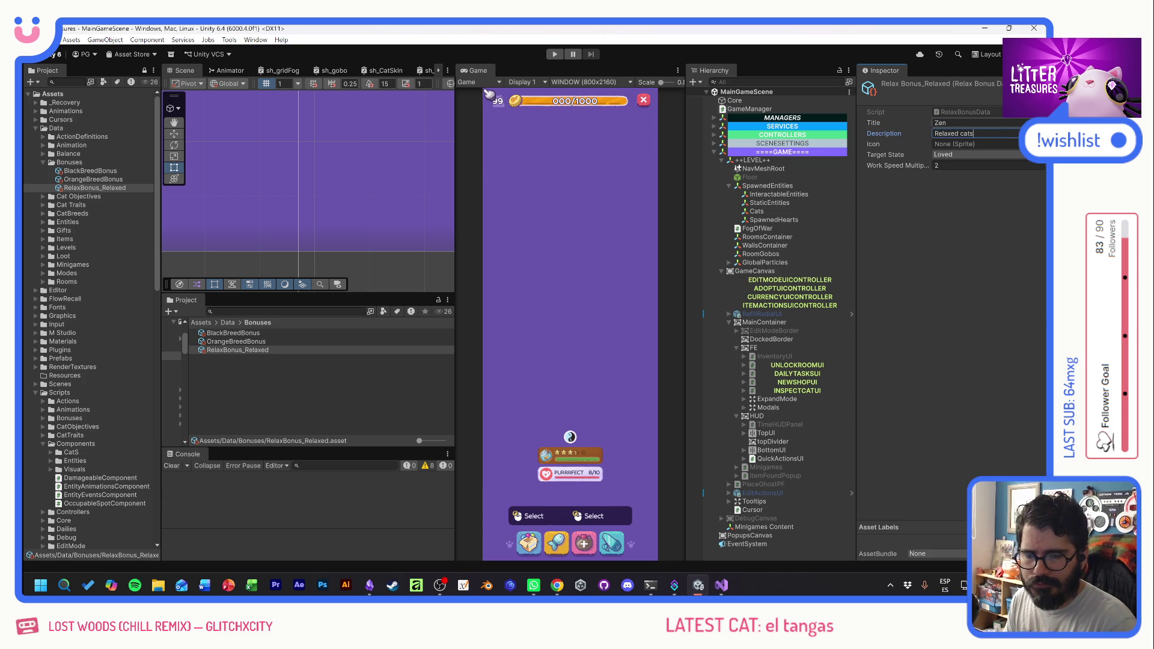
key("ctrl+BackSpace")
key("ctrl+BackSpace")
type("Works fas")
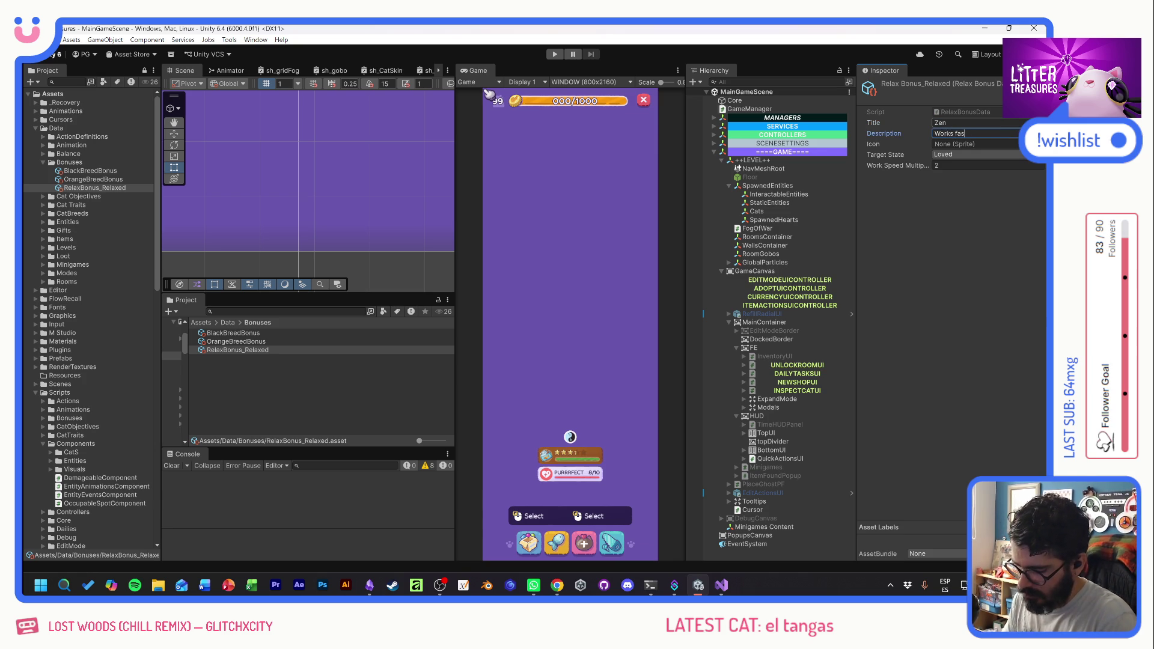
type("ter if being used b")
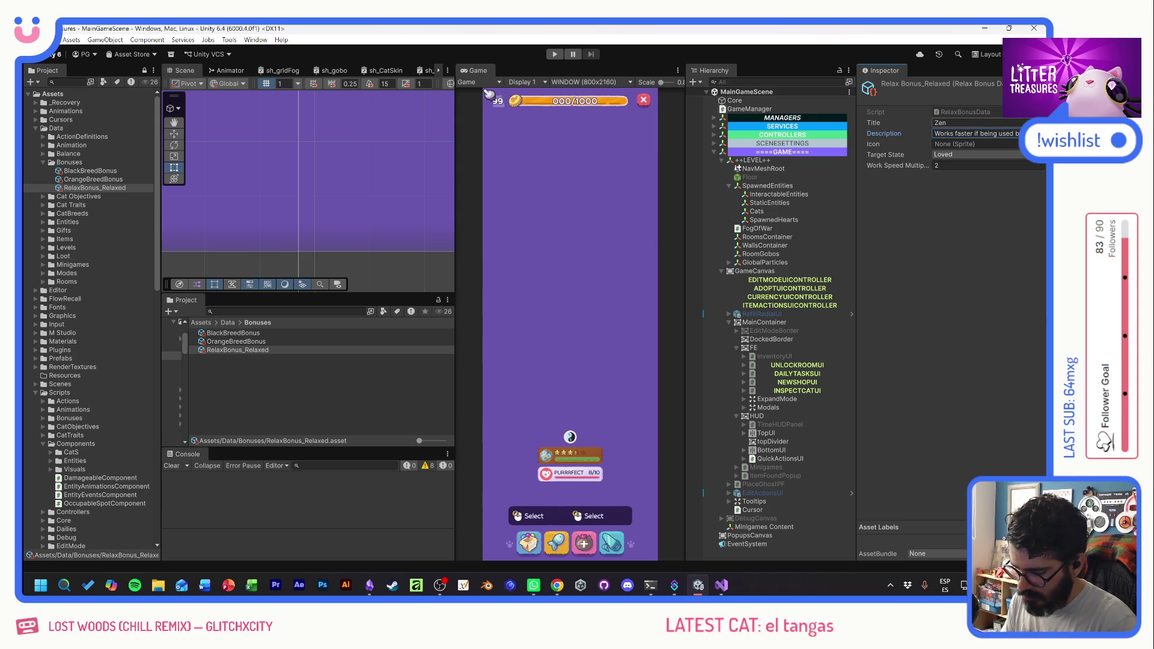
key("Caps_Lock")
type("y a RELA")
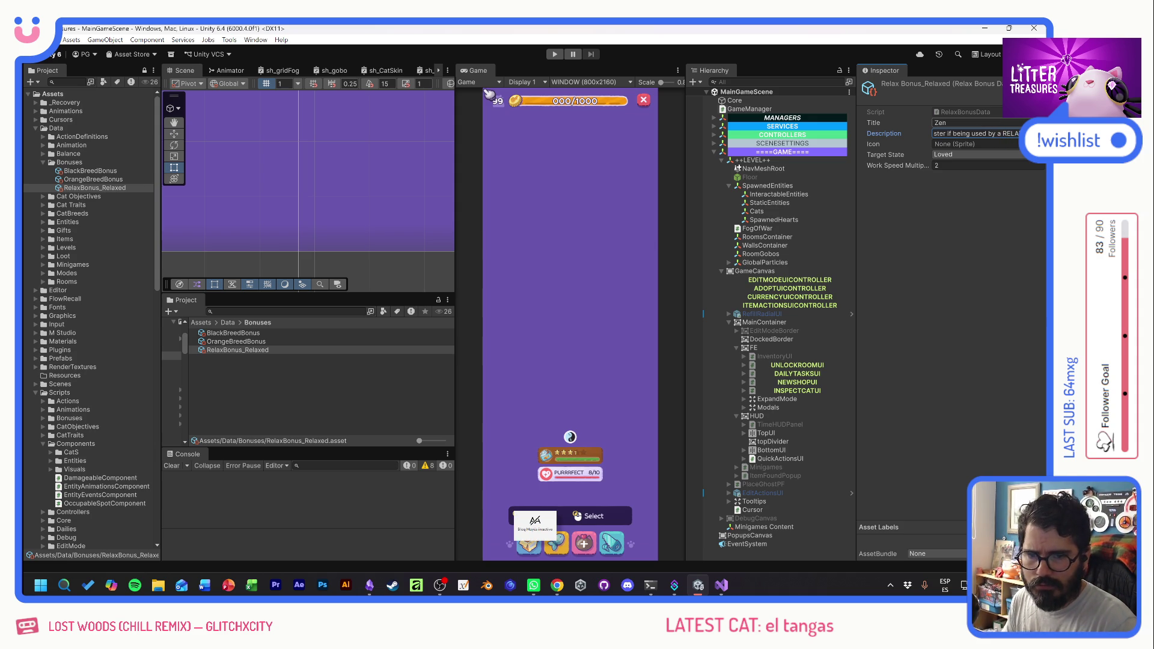
- Set the icon to bns_icon_zen and the Target State to Relaxed
left_click(1041, 145)
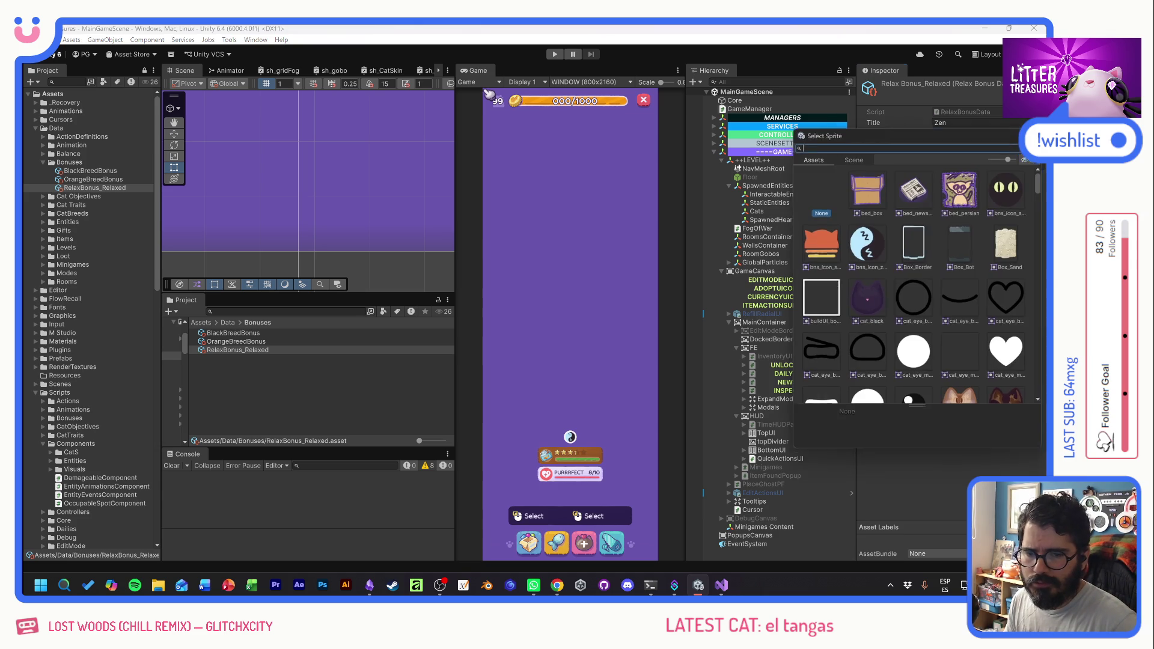
double_click(871, 239)
left_click(961, 155)
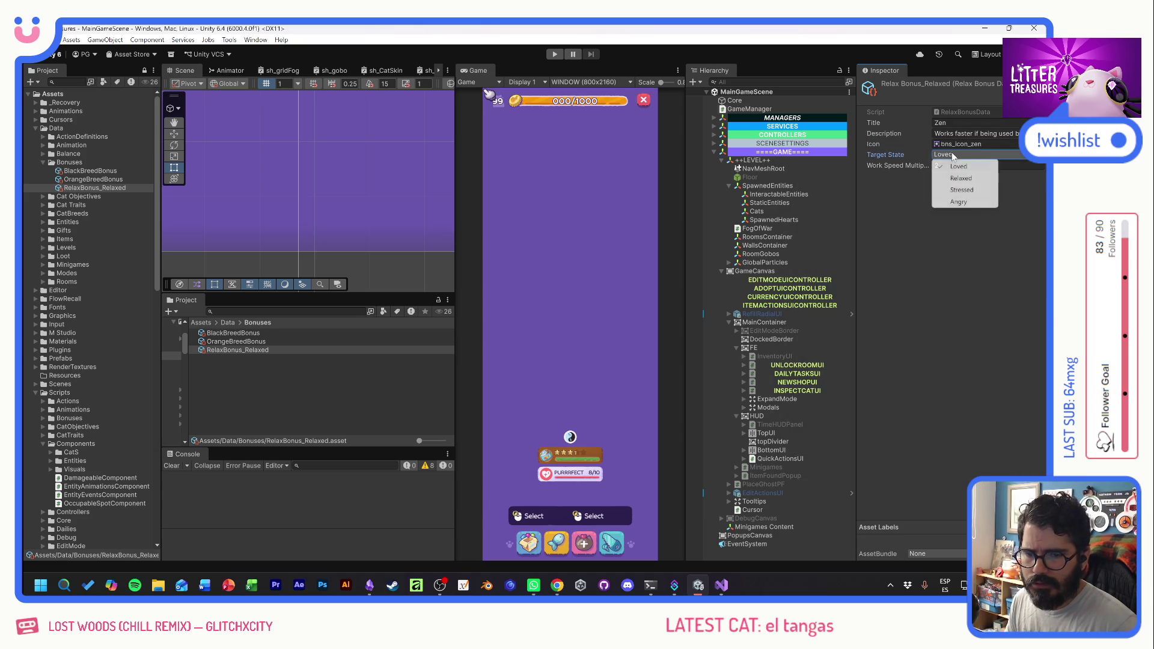
left_click(961, 179)
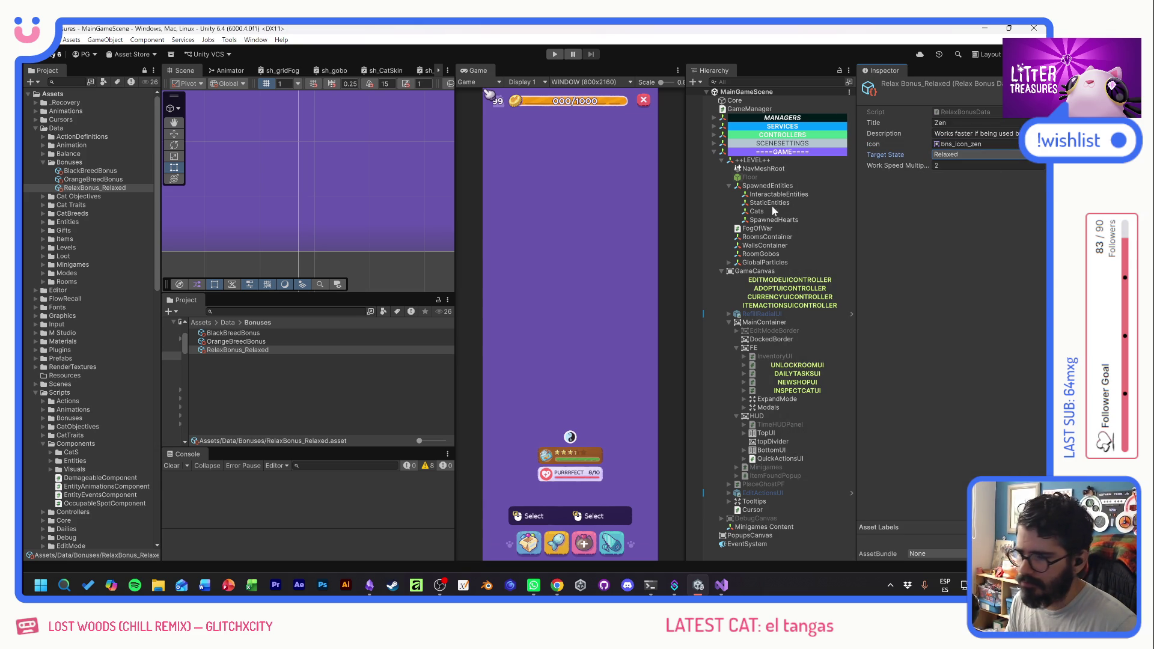
left_click(114, 188)
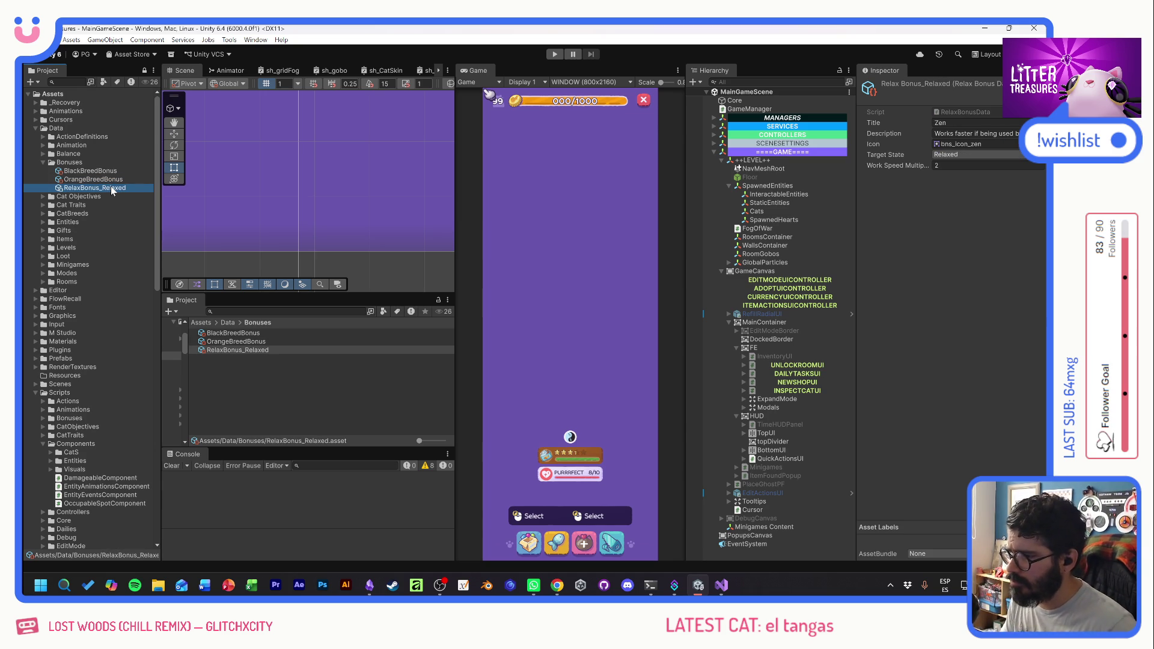
- Duplicate RelaxBonus_Relaxed as RelaxBonus_Loved with Target State Loved
key("ctrl+d")
left_click(106, 191)
left_click_drag(99, 188, 135, 191)
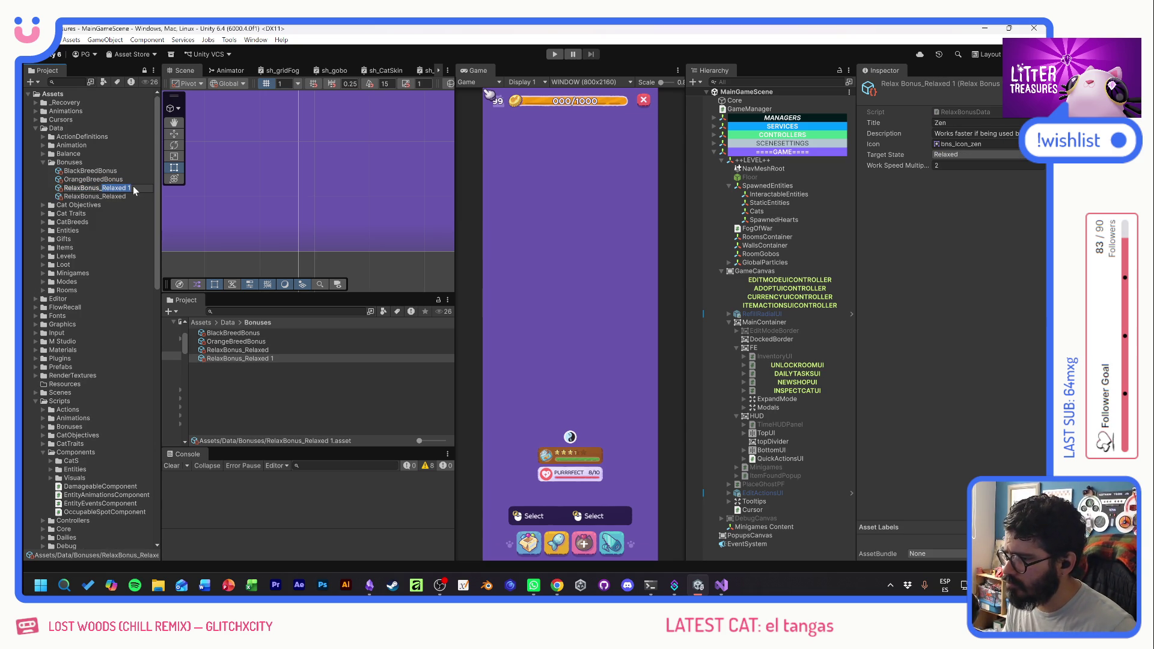
type("Loved")
key("Return")
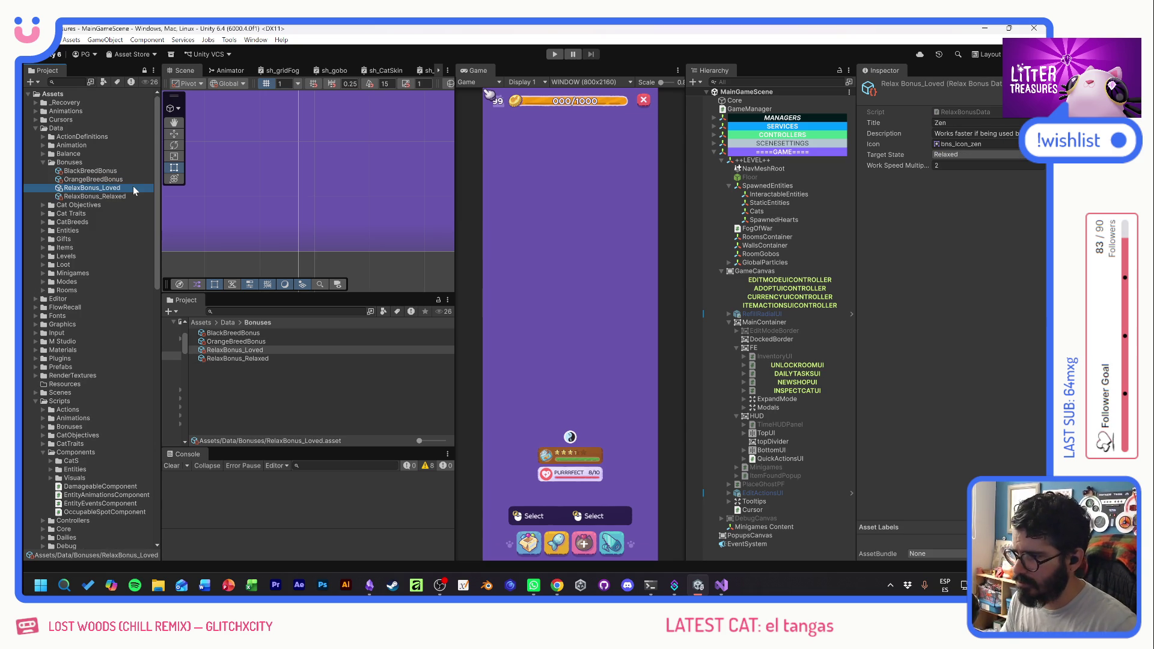
left_click(953, 156)
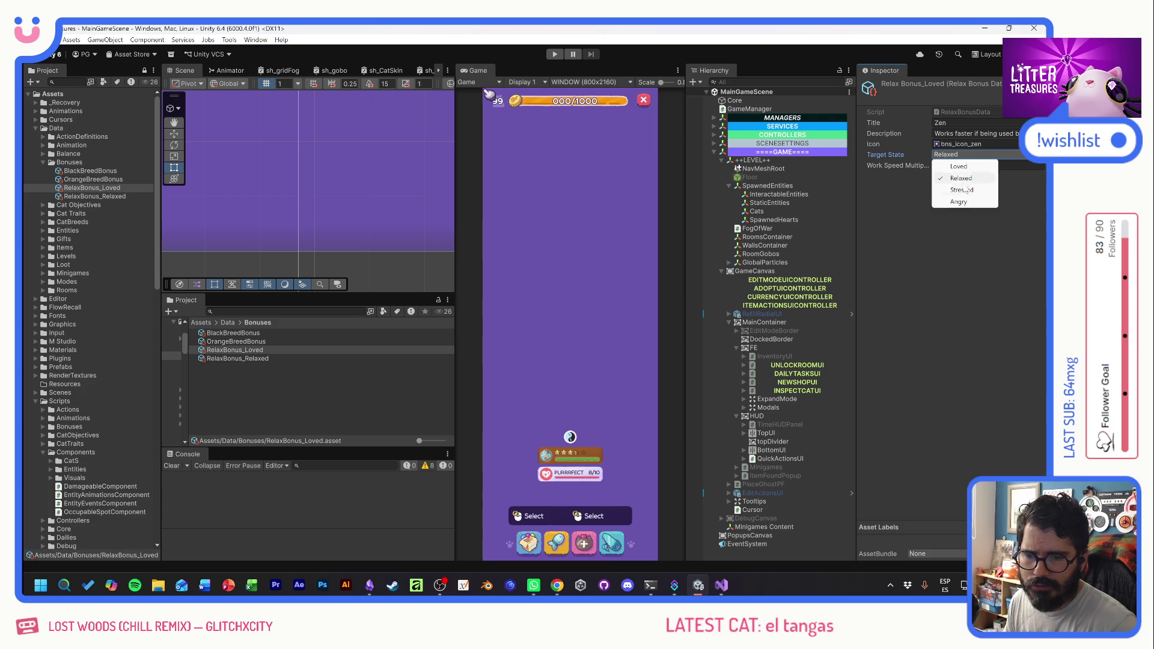
left_click(958, 166)
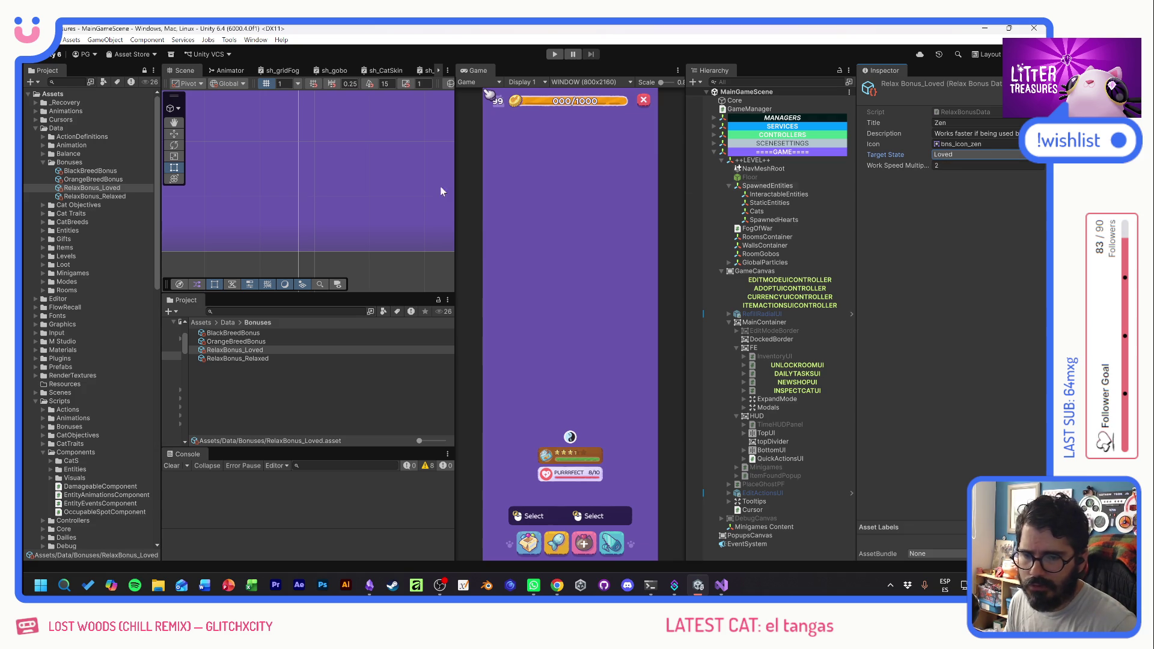
- Compare the work speed multipliers of the Relaxed, Black and Orange bonuses, then begin renaming BlackBreedBonus
left_click(961, 165)
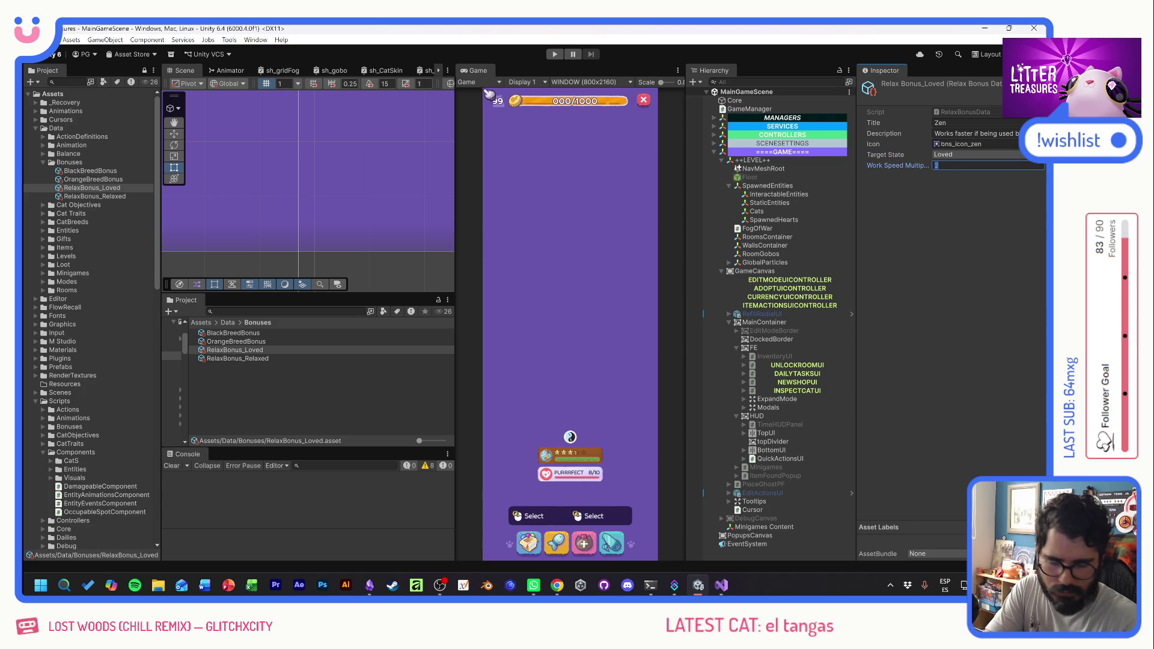
left_click(110, 195)
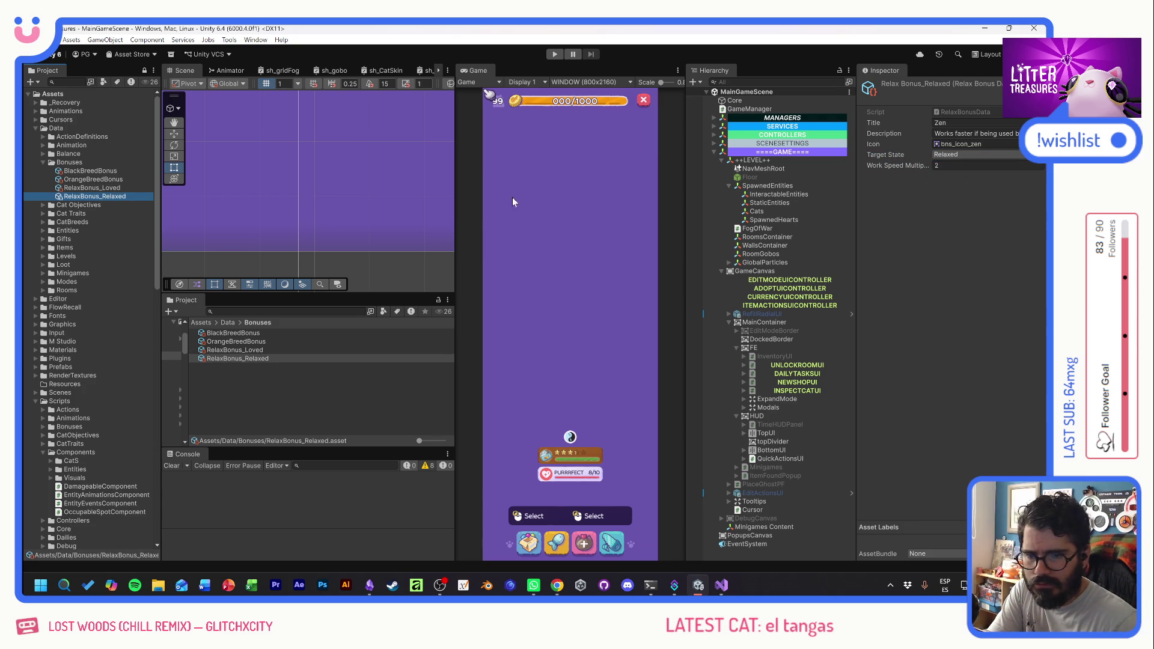
left_click(92, 171)
left_click(961, 166)
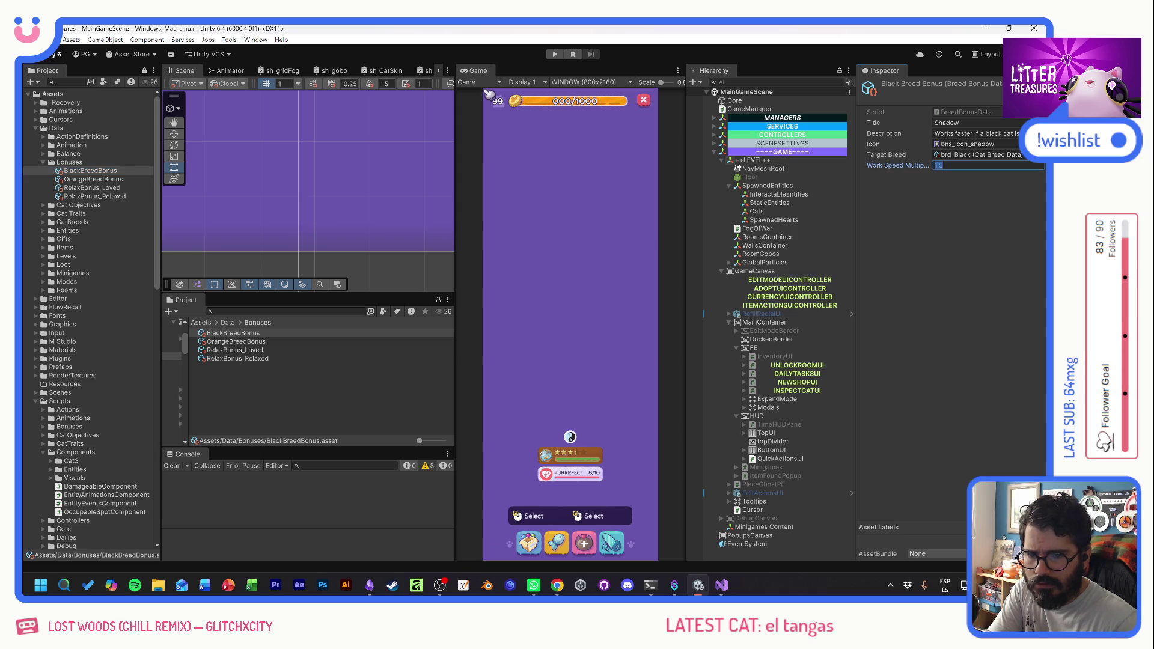
left_click(114, 180)
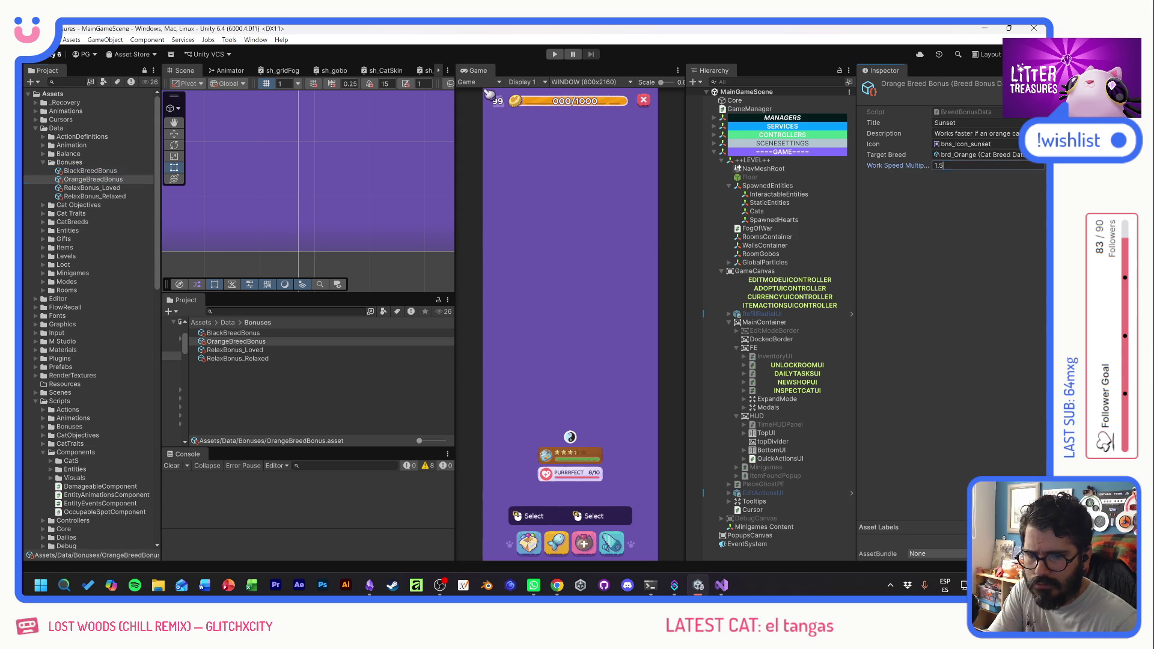
left_click(110, 171)
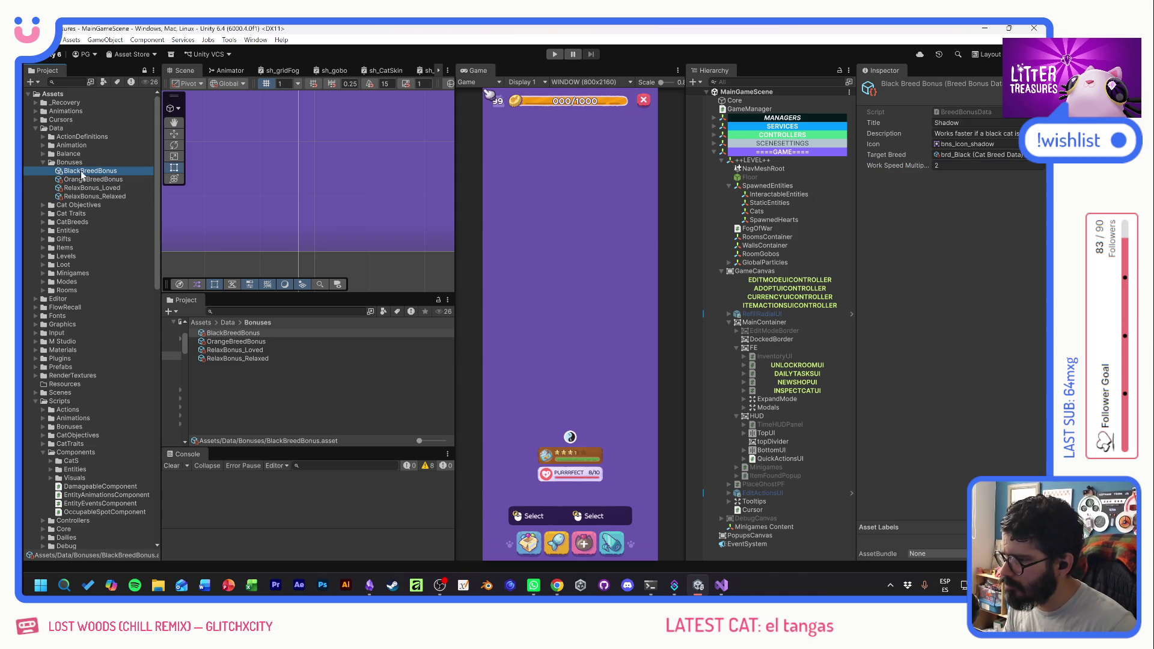
key("F2")
key("Home")
key("Delete")
key("Delete")
key("Delete")
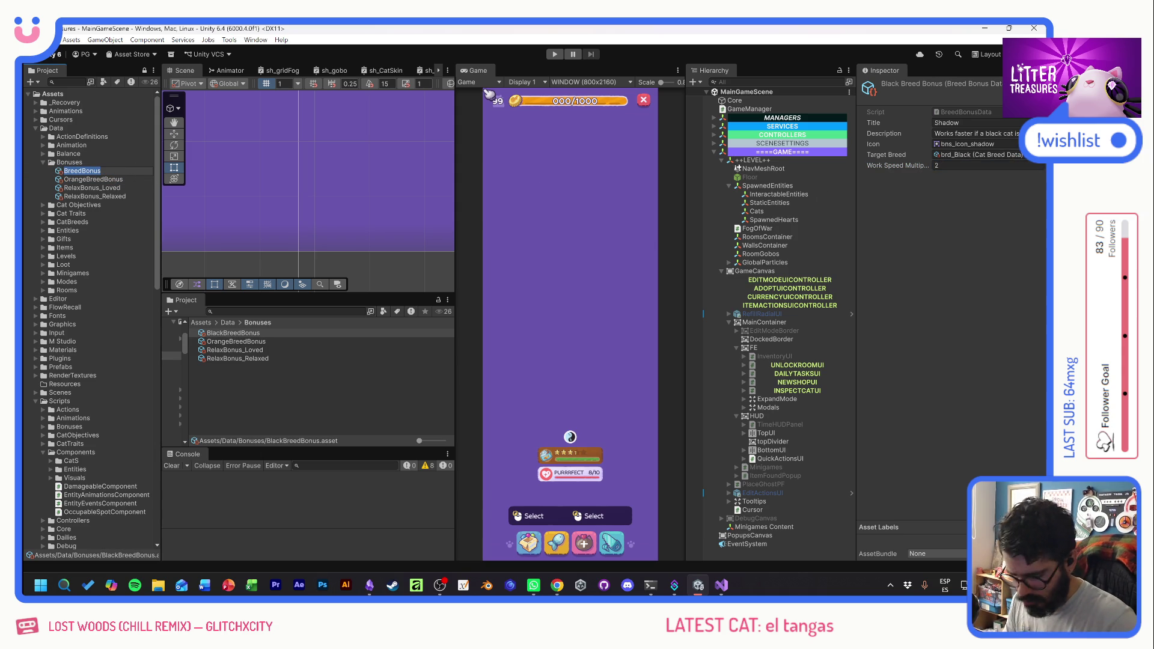
- Rename the breed bonuses to BreedBonus_Black and BreedBonus_Orange
type("_Black")
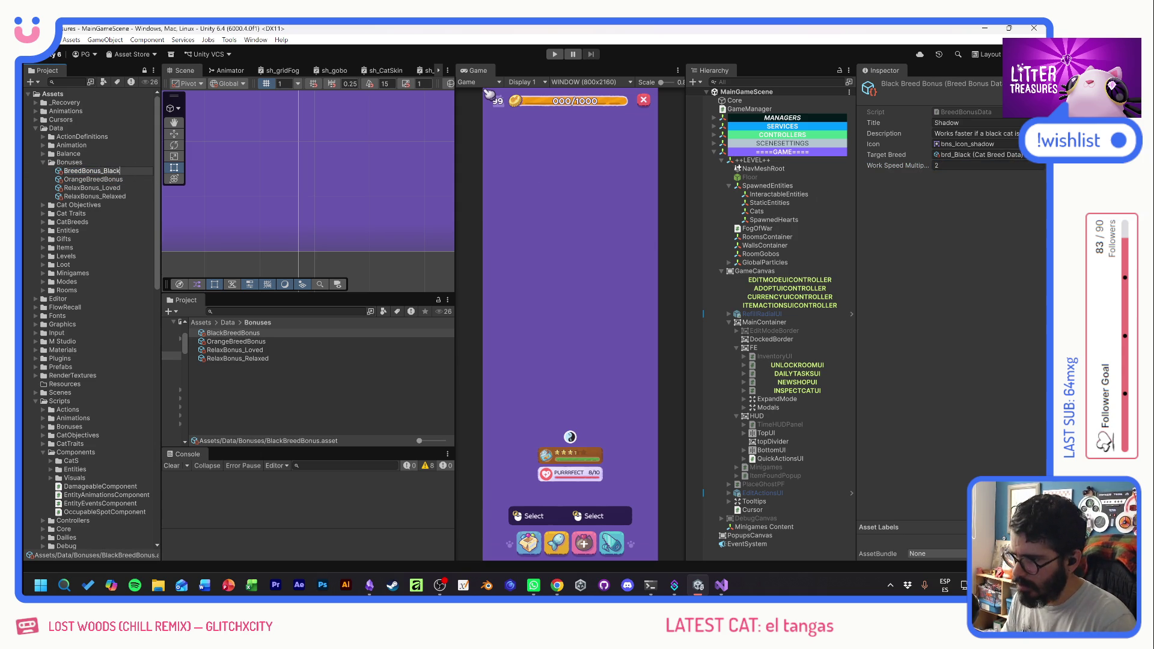
key("Return")
left_click(103, 180)
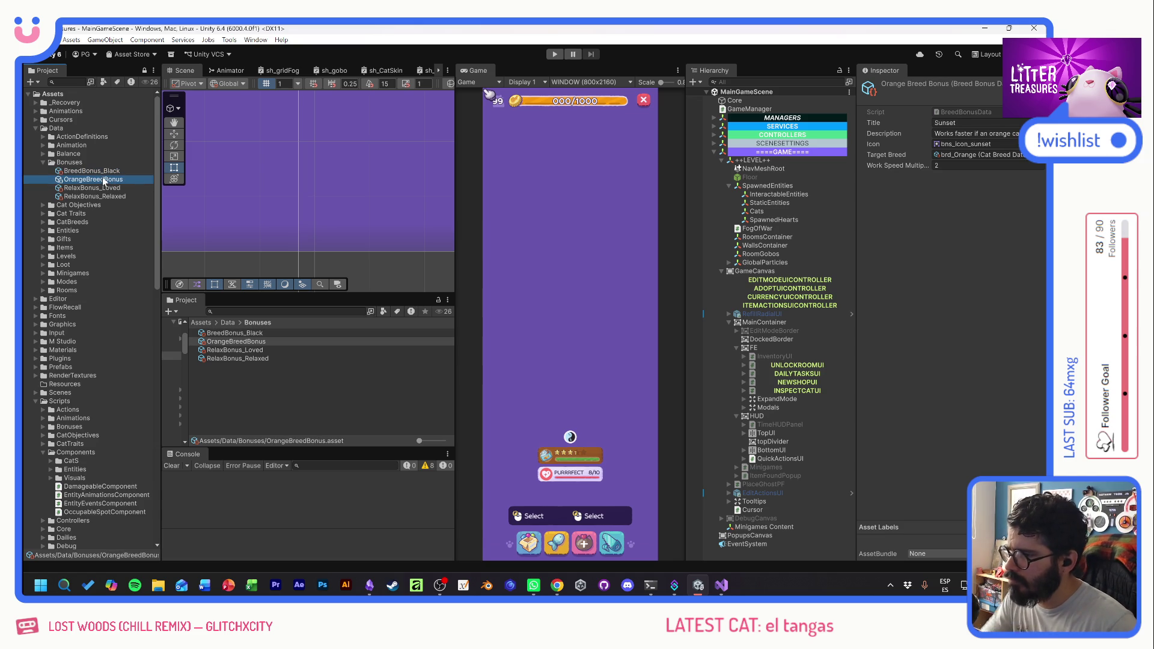
key("F2")
key("Home")
key("Delete")
key("Delete")
key("Delete")
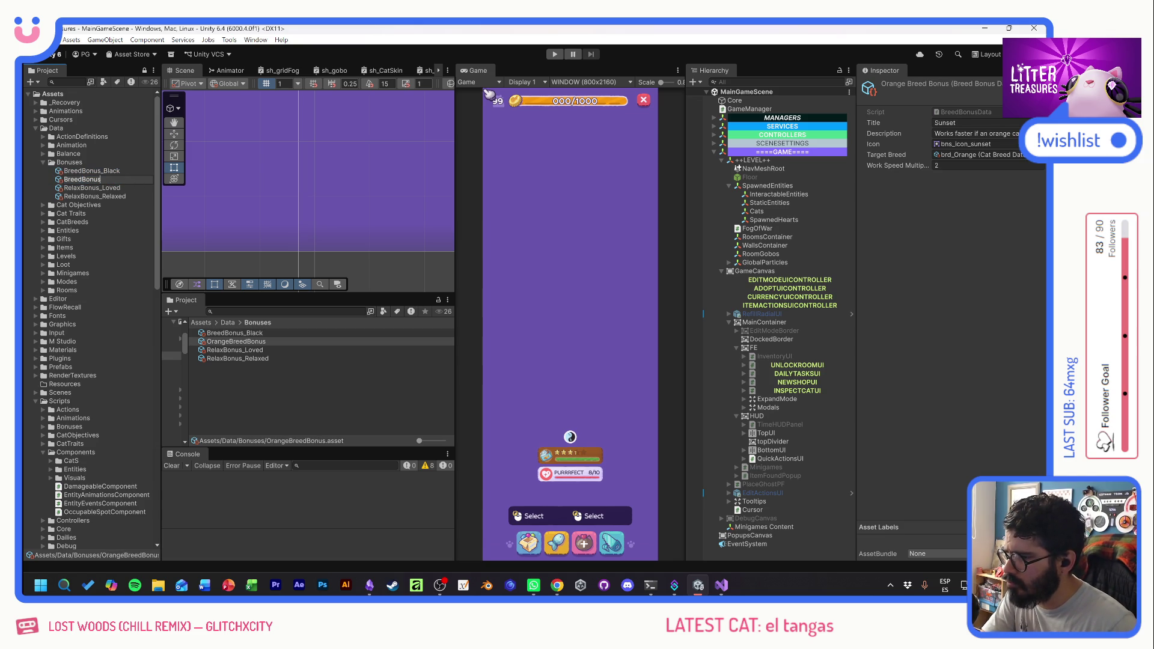
type("_Orang")
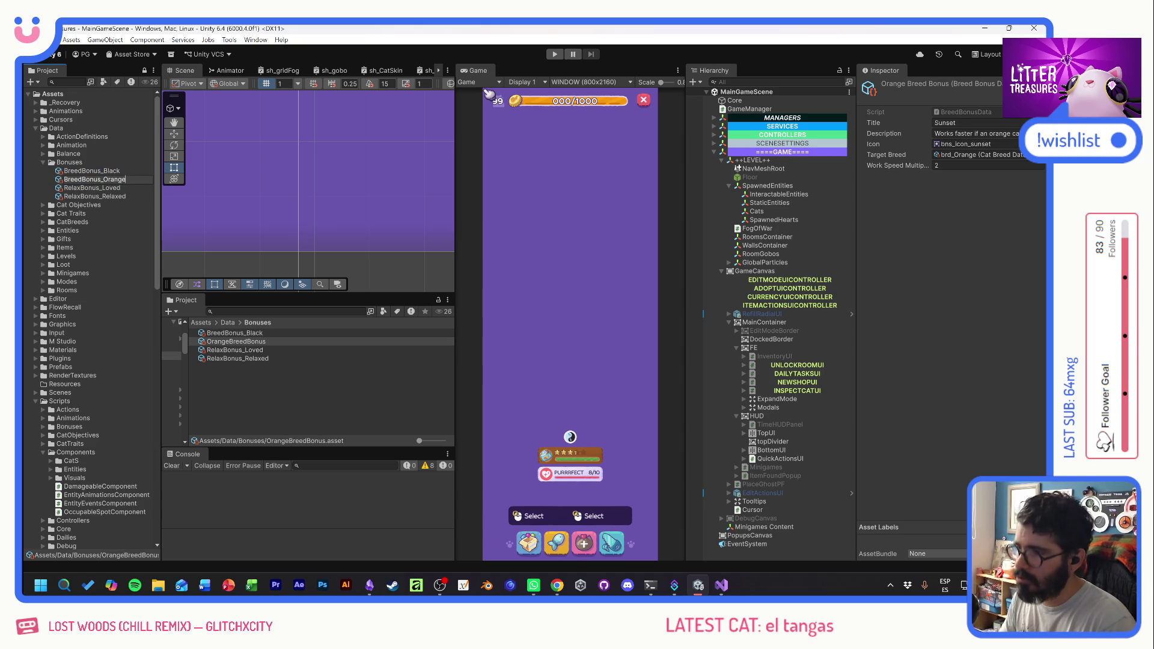
type("e")
key("Return")
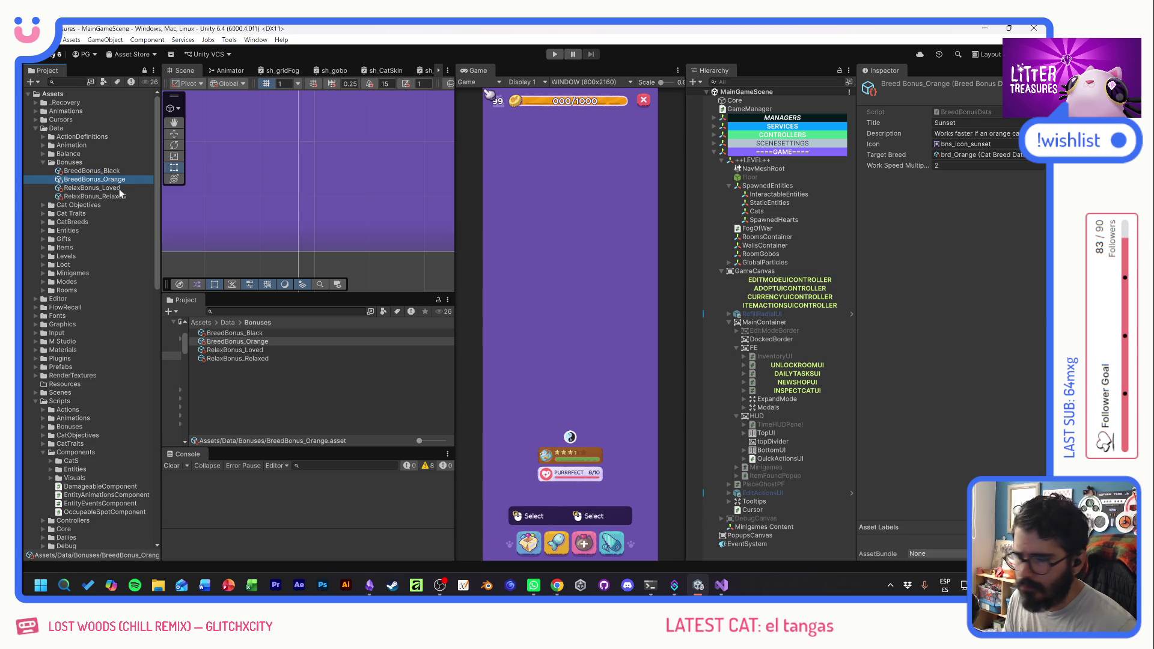
- Select RelaxBonus_Loved and put the cursor in its Title field
left_click(119, 188)
left_click(118, 198)
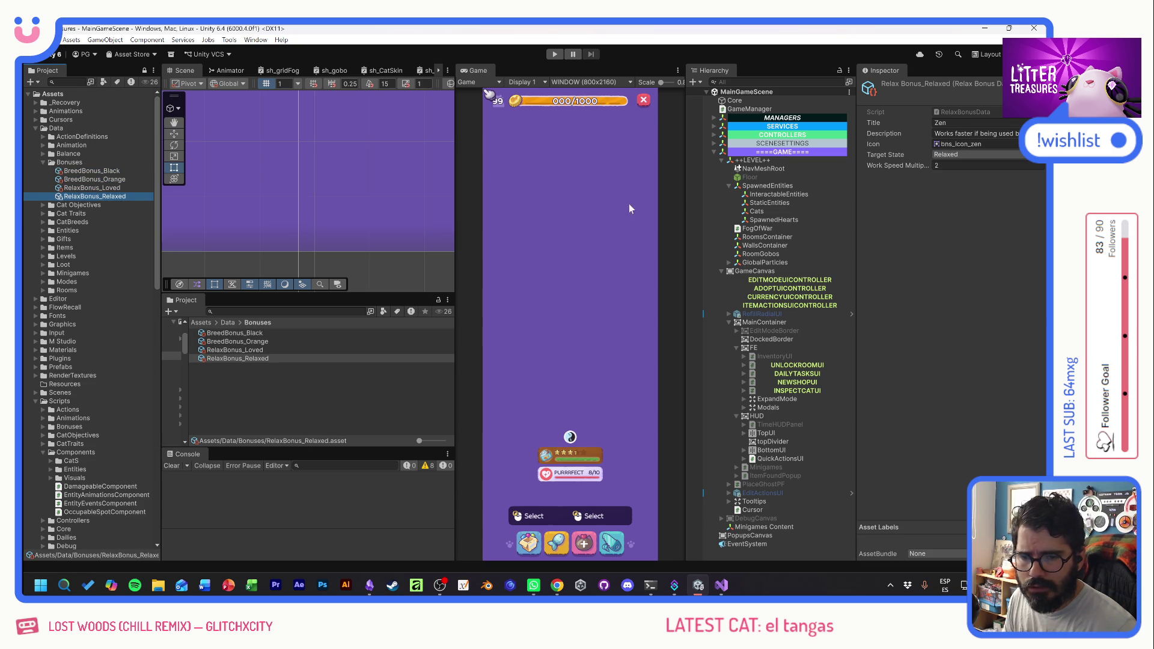
key("Up")
left_click(973, 123)
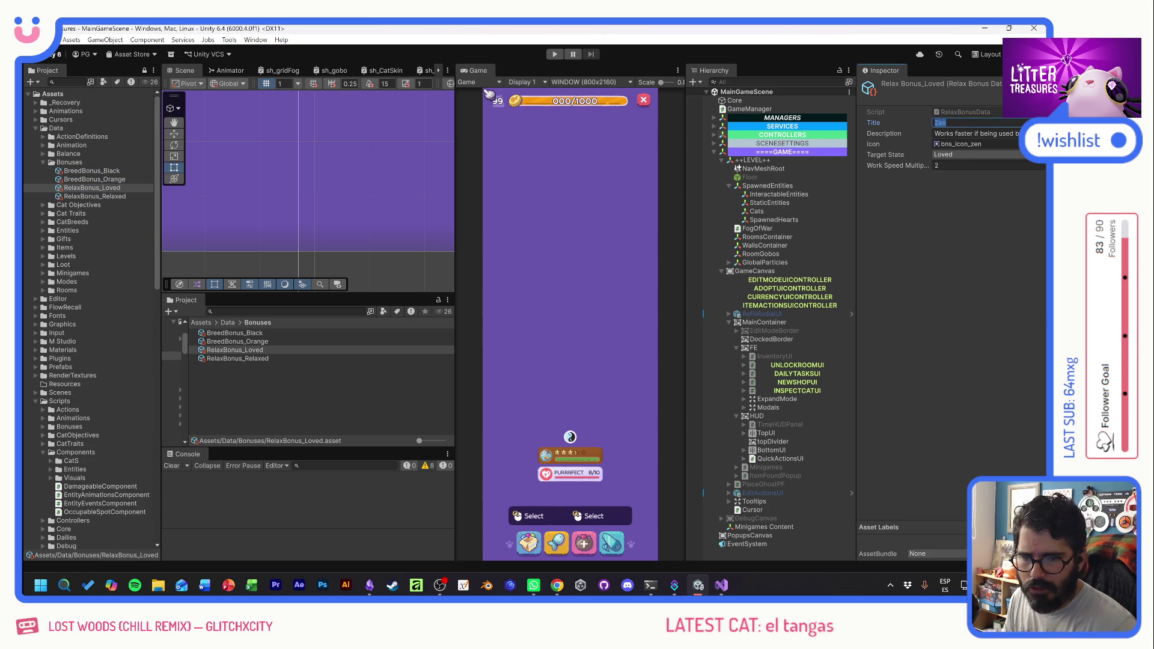
- Set the title to Lovely and remove RELAX from the description
type("Lovely")
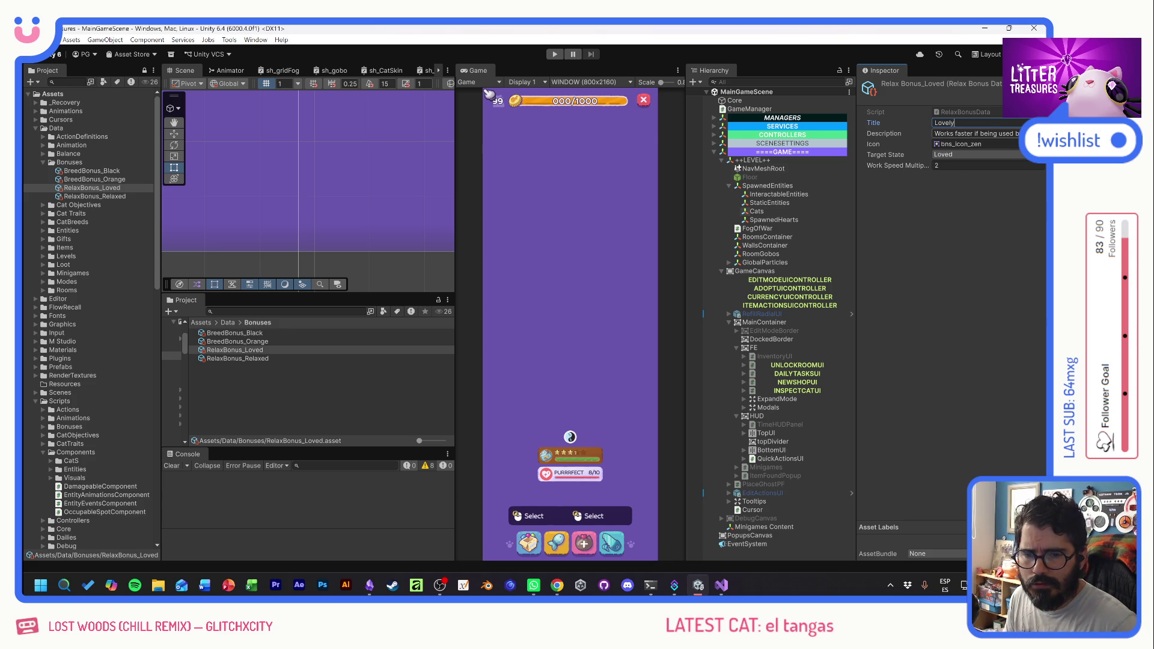
key("Tab")
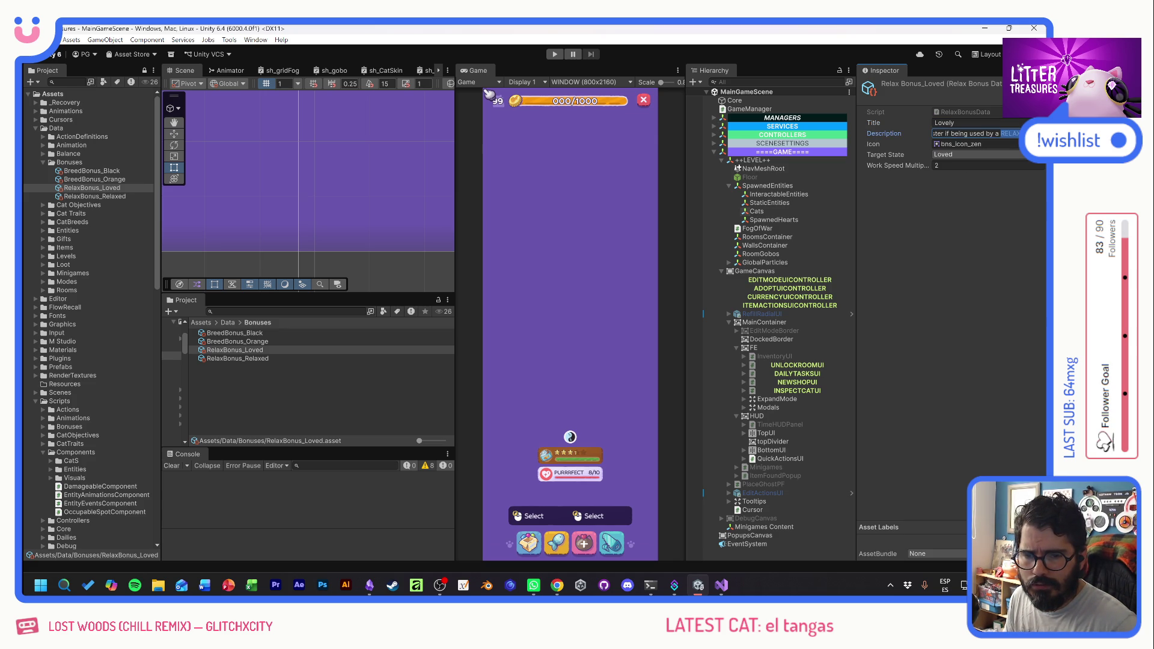
key("Caps_Lock")
key("BackSpace")
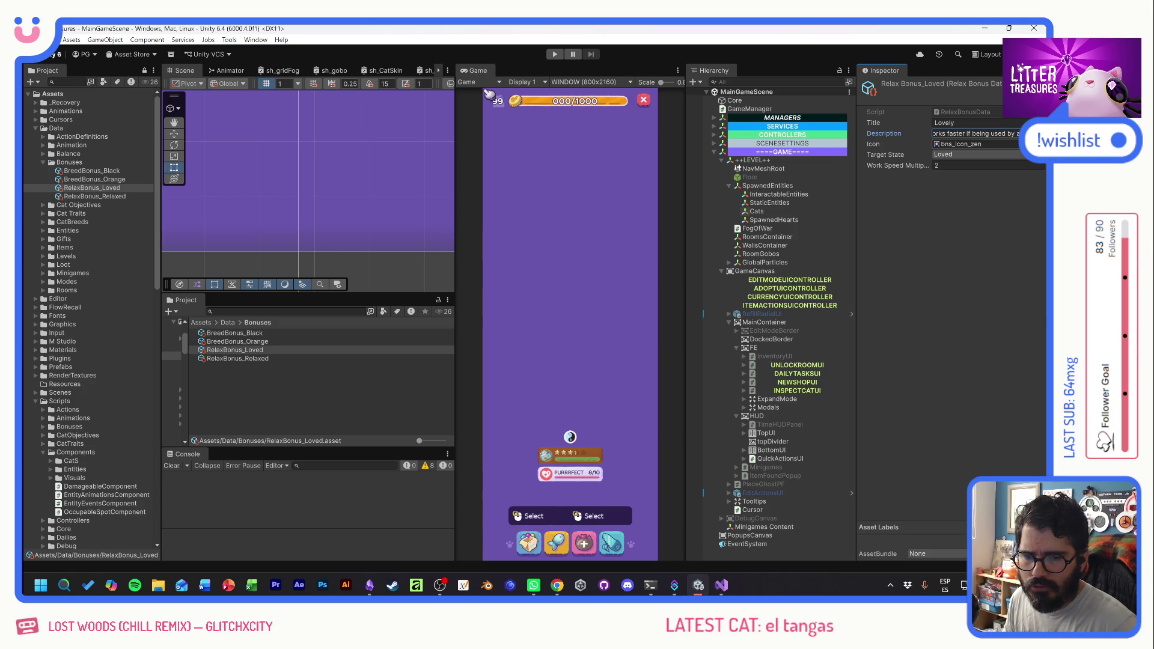
- Set the bonus icon to ico_hearts and expand the Items folder
left_click(1038, 144)
scroll(960, 299, "down", 3)
scroll(959, 299, "down", 10)
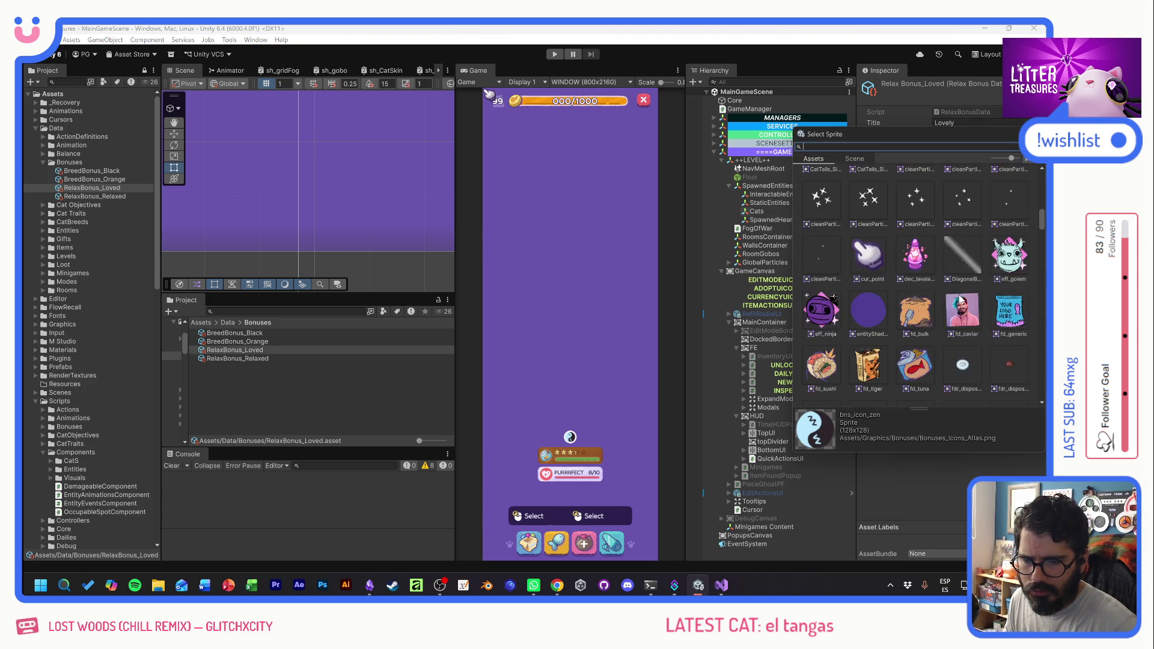
double_click(967, 260)
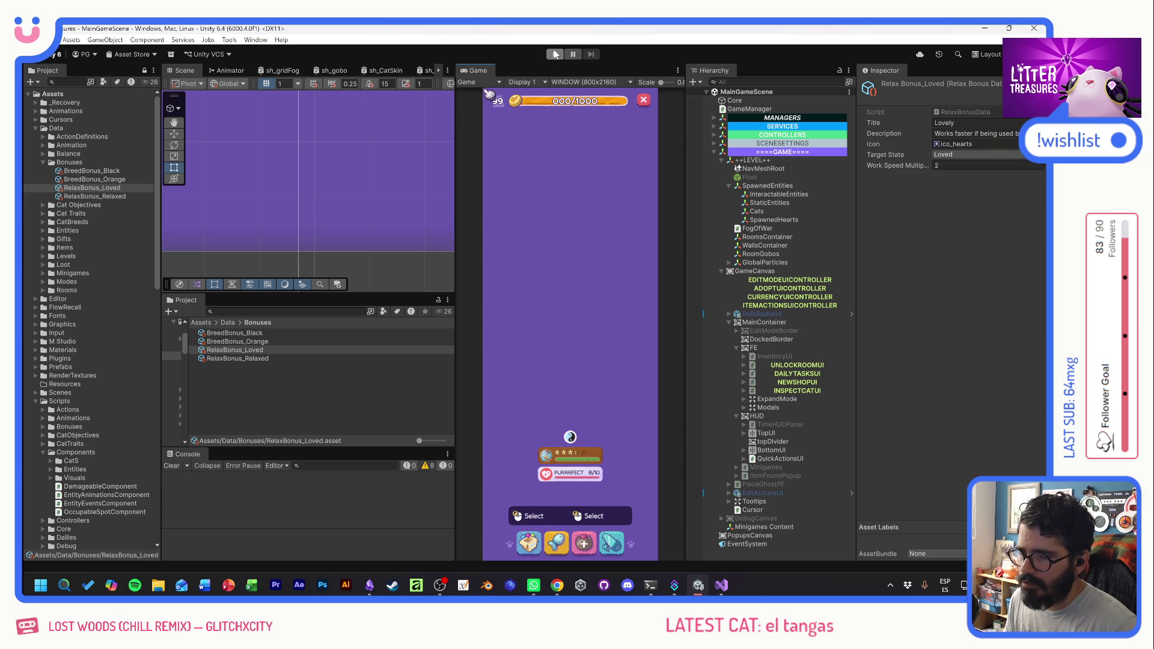
left_click(281, 311)
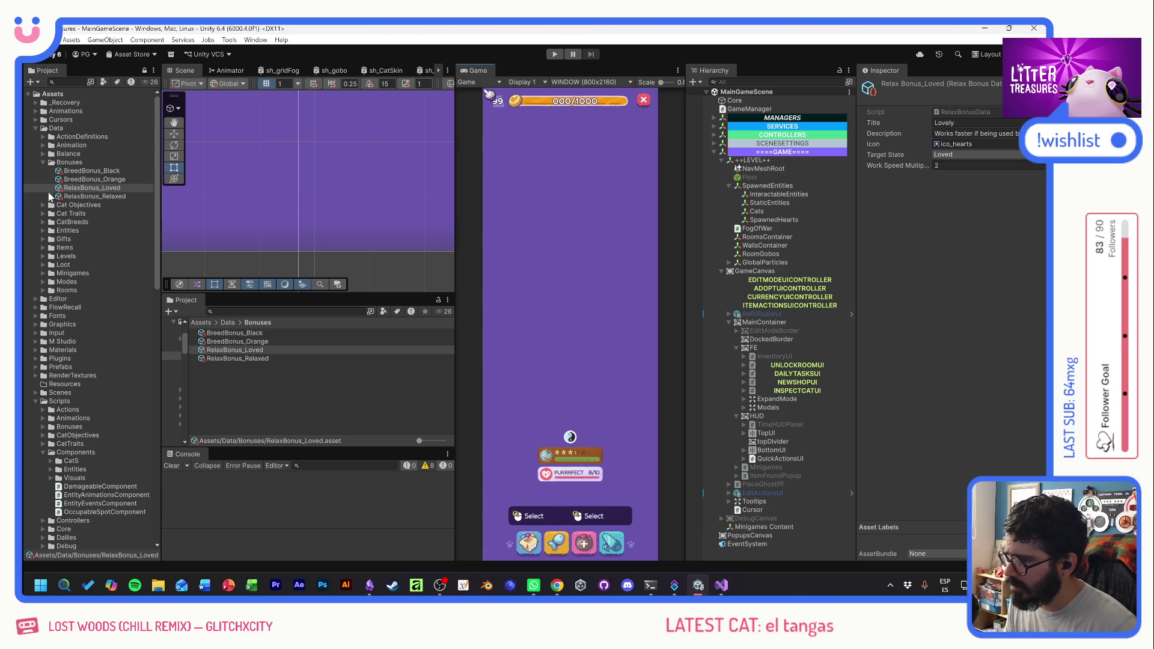
left_click(43, 247)
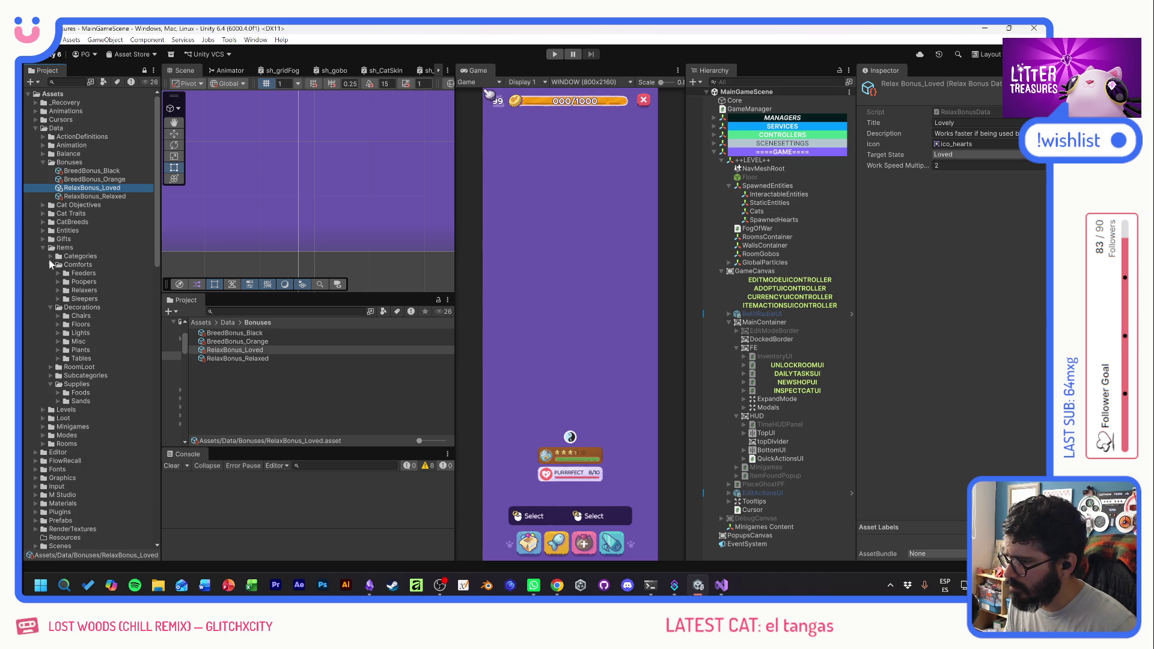
- Open the 0_fdr_DisposablePlate feeder and set its first bonus to BreedBonus_Orange
left_click(50, 307)
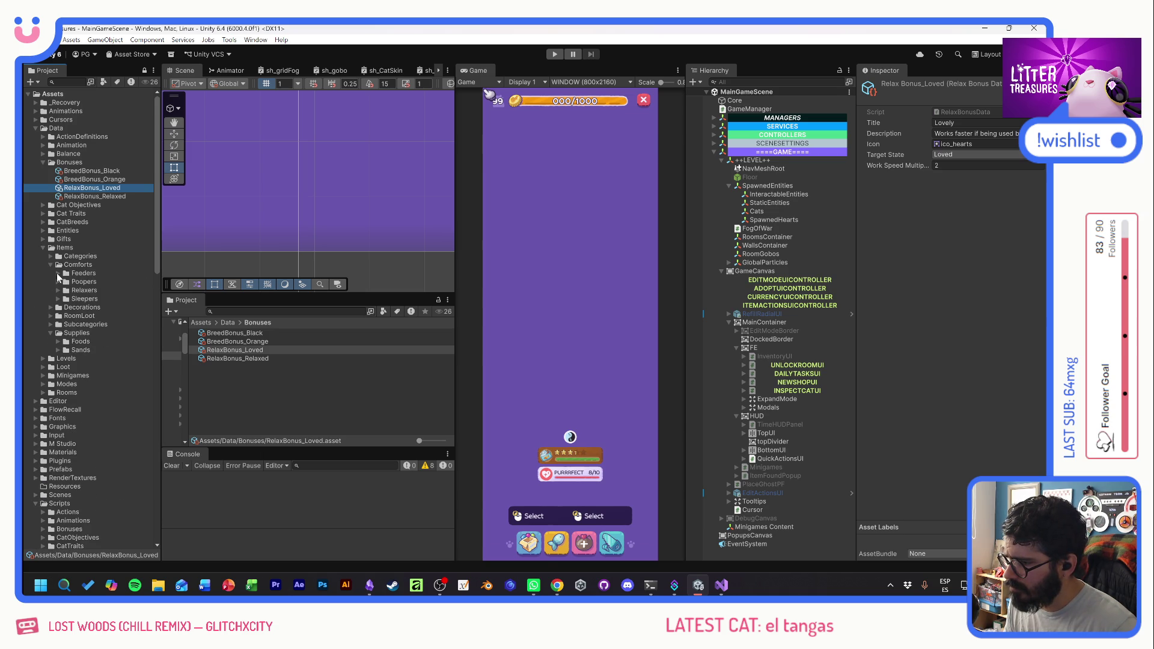
left_click(58, 273)
left_click(77, 283)
scroll(892, 407, "down", 1)
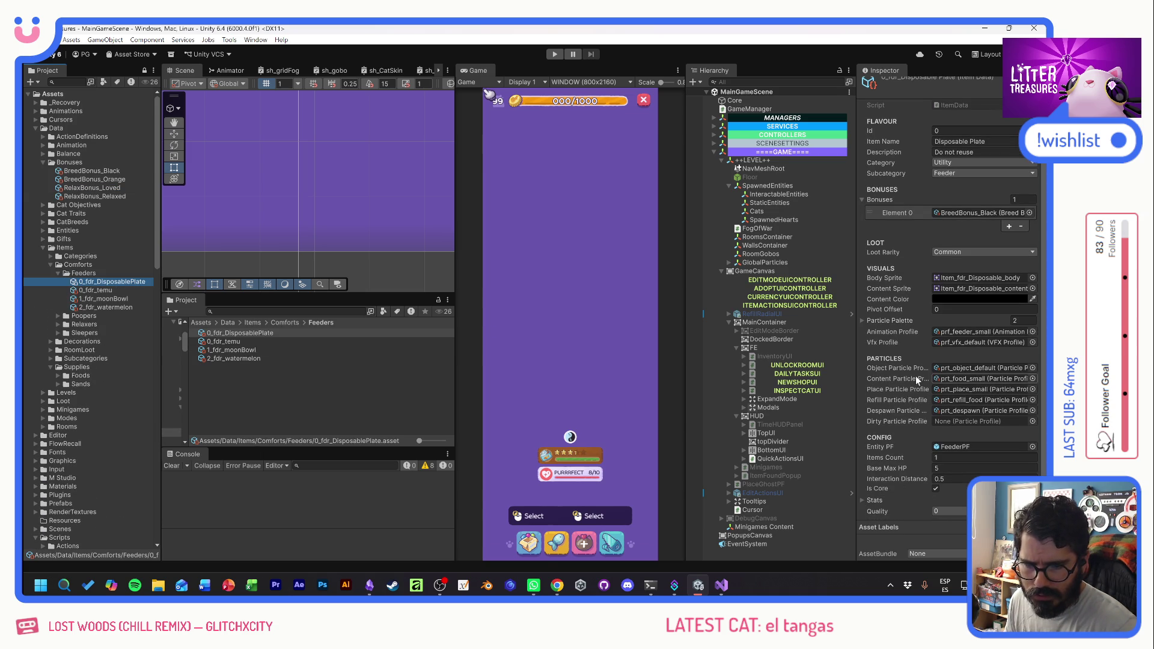
left_click(1029, 212)
double_click(930, 199)
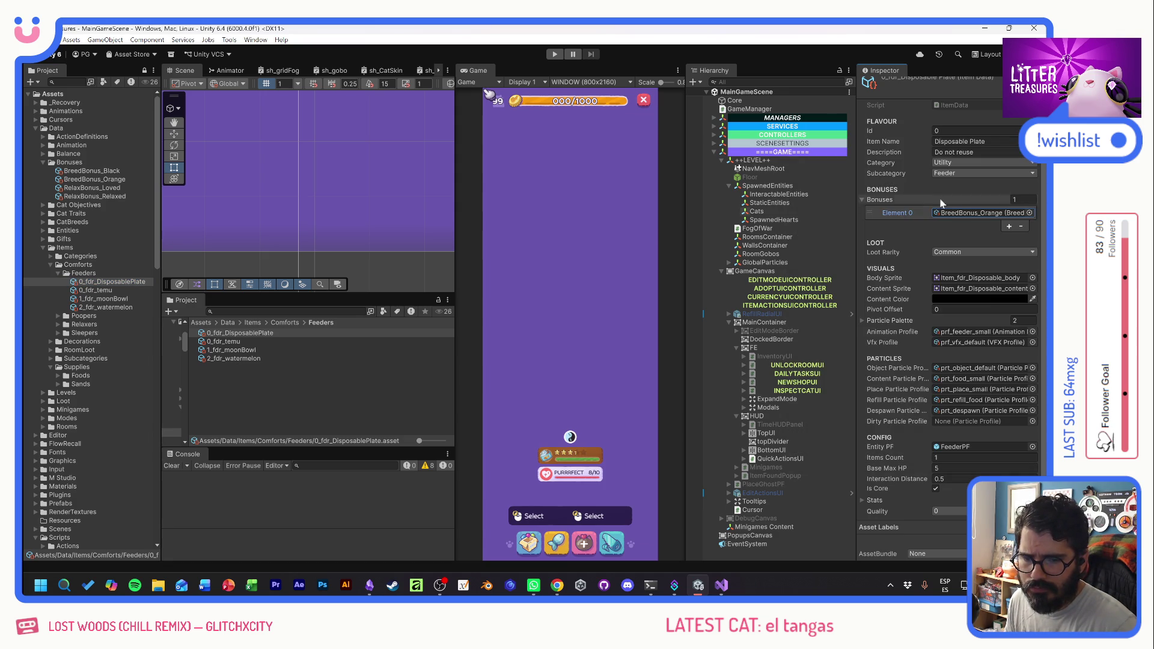
- Add RelaxBonus_Loved as the feeder's second bonus and enter Play mode
left_click(1008, 226)
left_click(1029, 224)
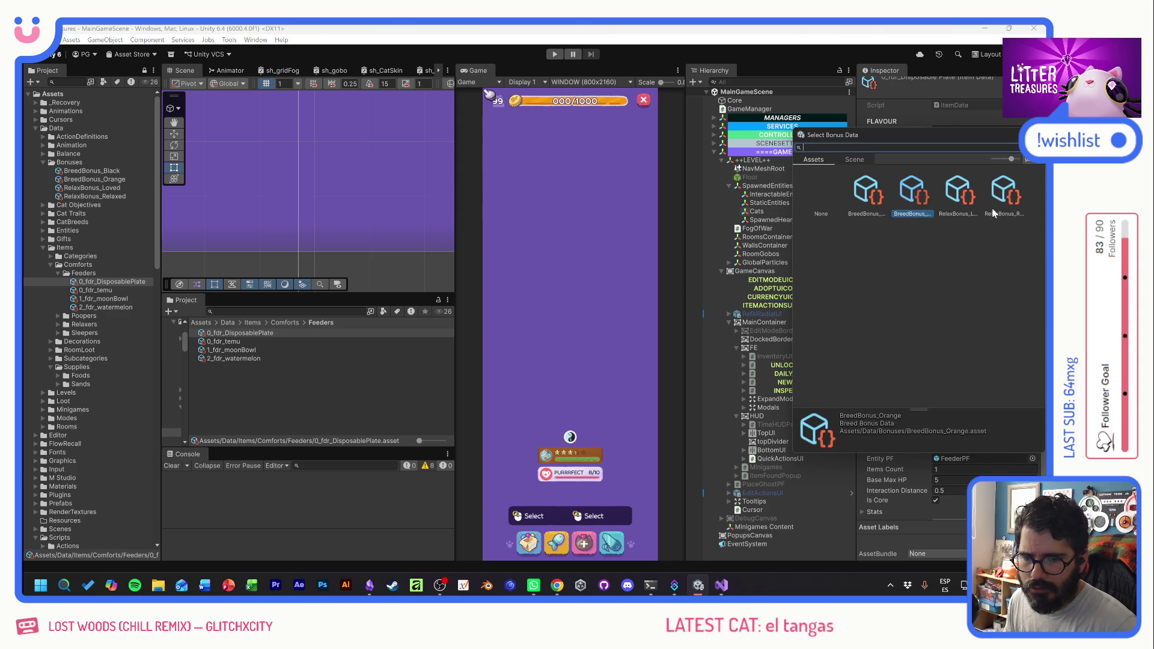
double_click(960, 191)
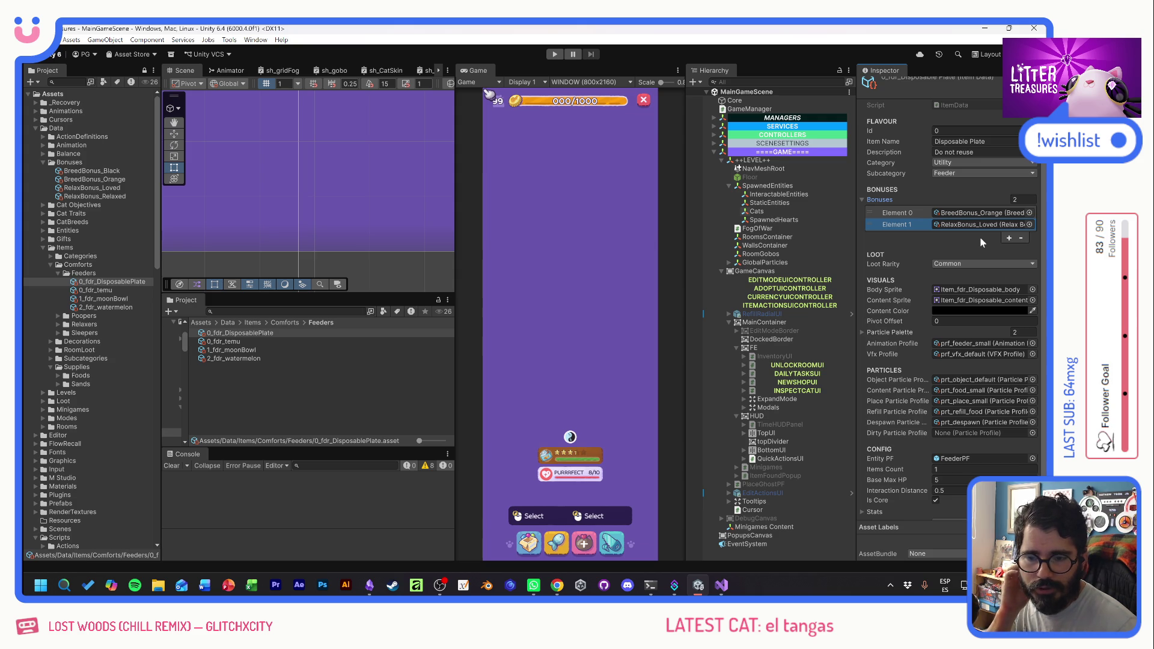
left_click(555, 54)
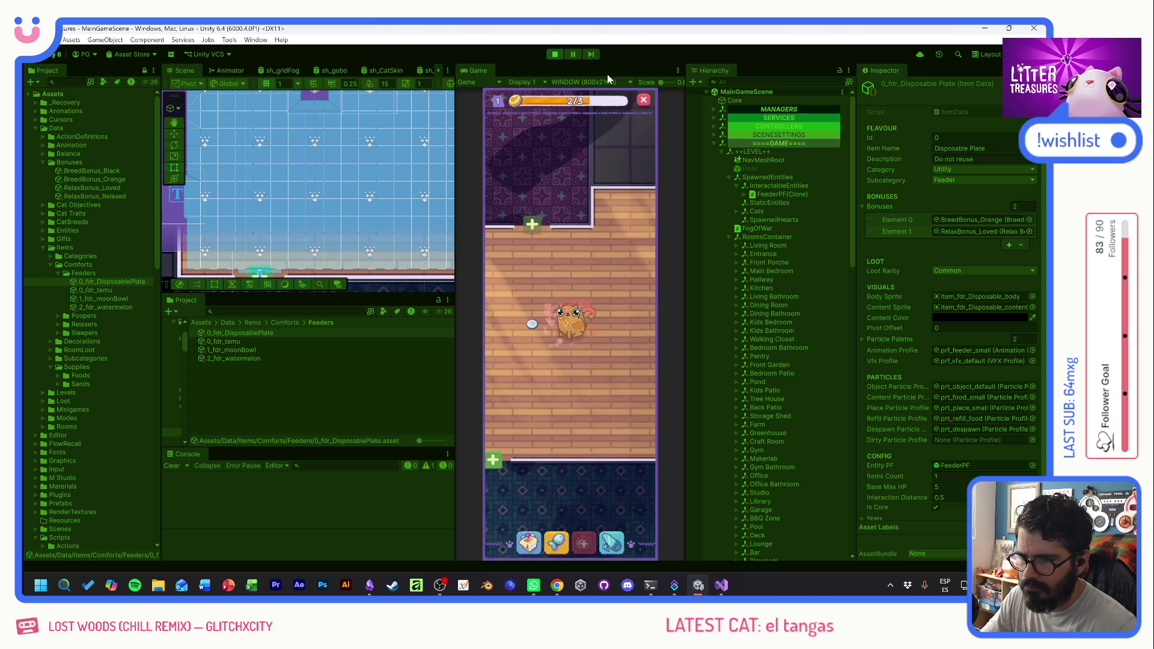
- Fill the feeder with food and place a litter box and a relaxer in the room
left_click(734, 192)
left_click(547, 249)
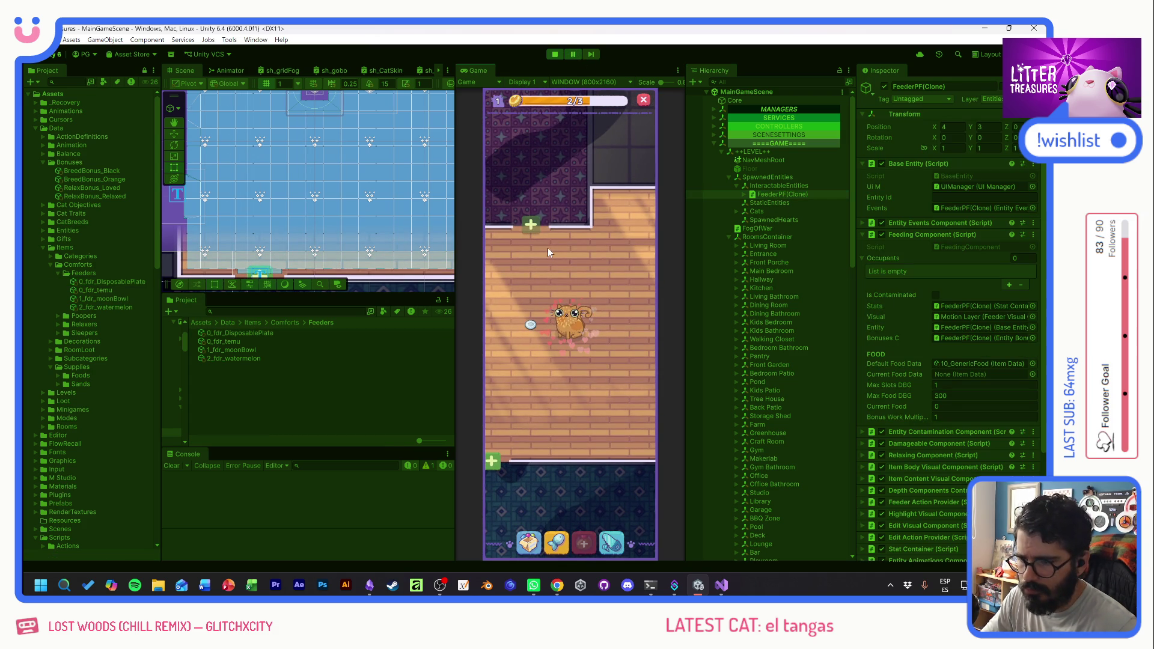
left_click(531, 324)
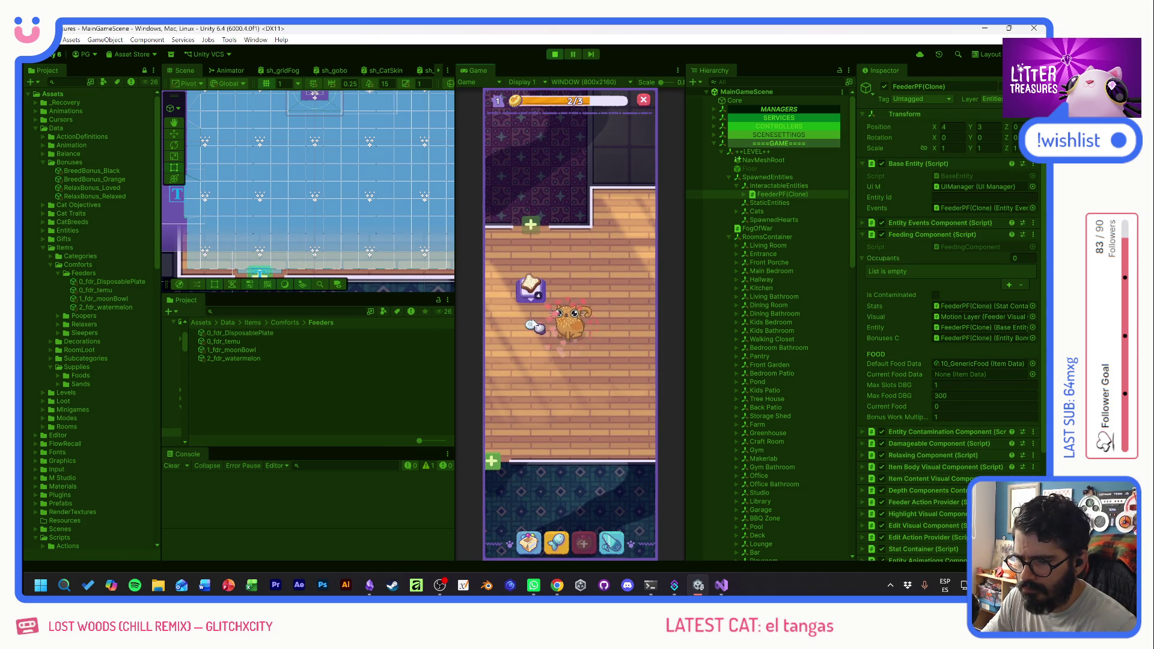
left_click(531, 325)
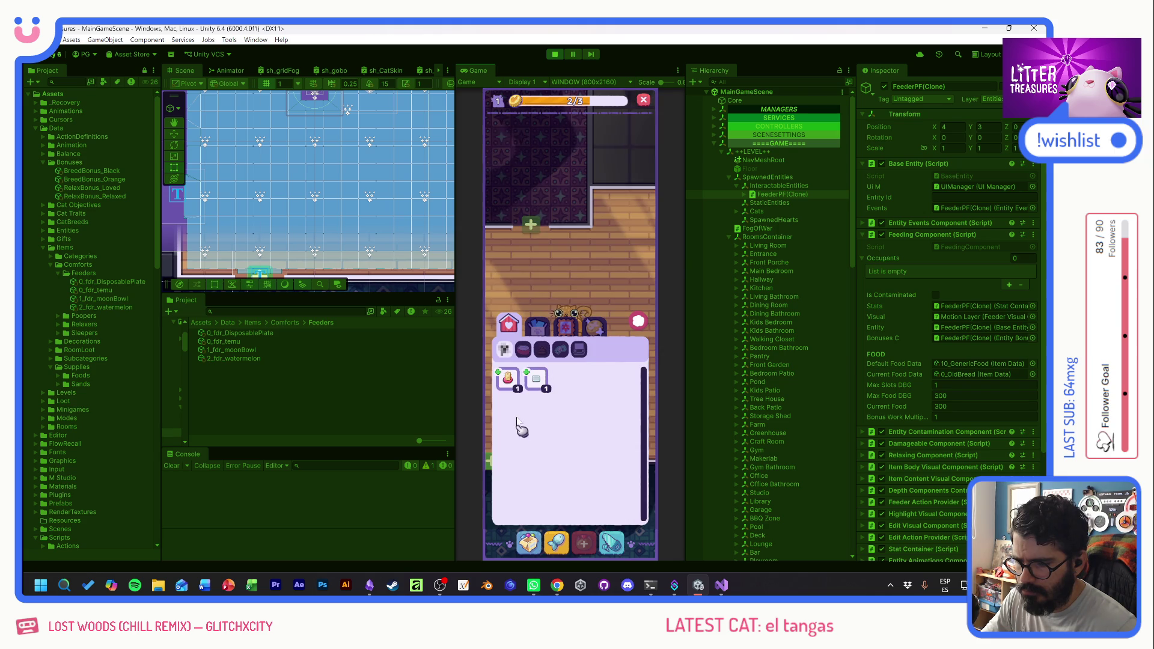
left_click(534, 274)
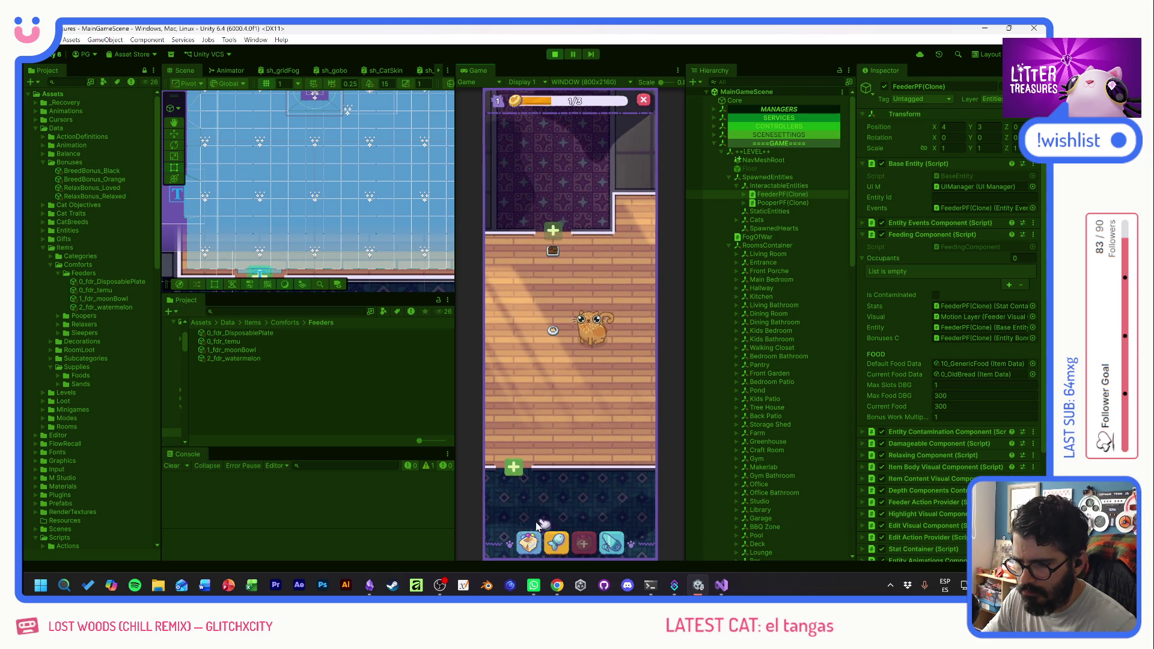
left_click(528, 542)
left_click(522, 380)
left_click(523, 380)
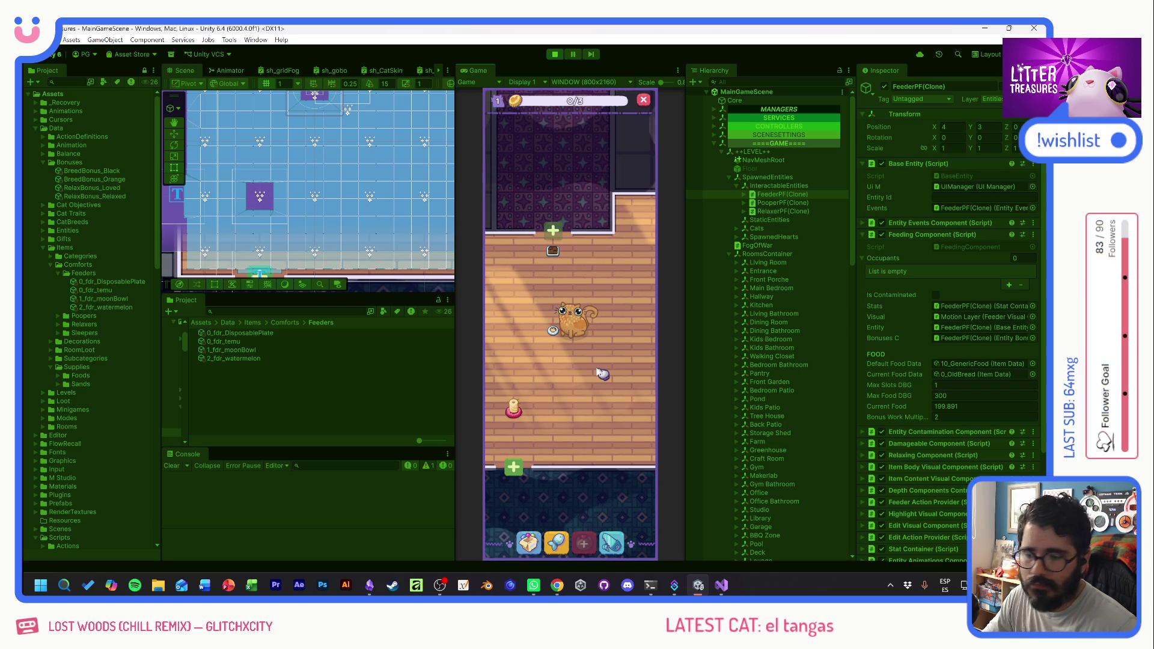
- Check the cat, collect its treasure, place the Patched Pillow, and give the cat love
left_click(562, 336)
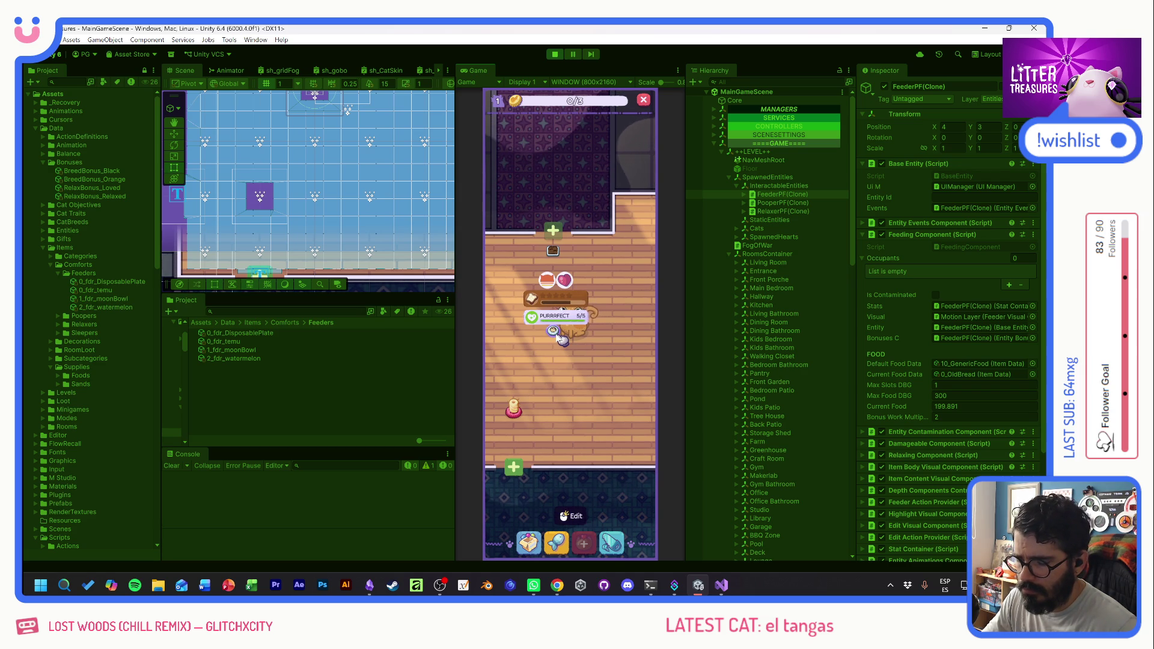
left_click(601, 373)
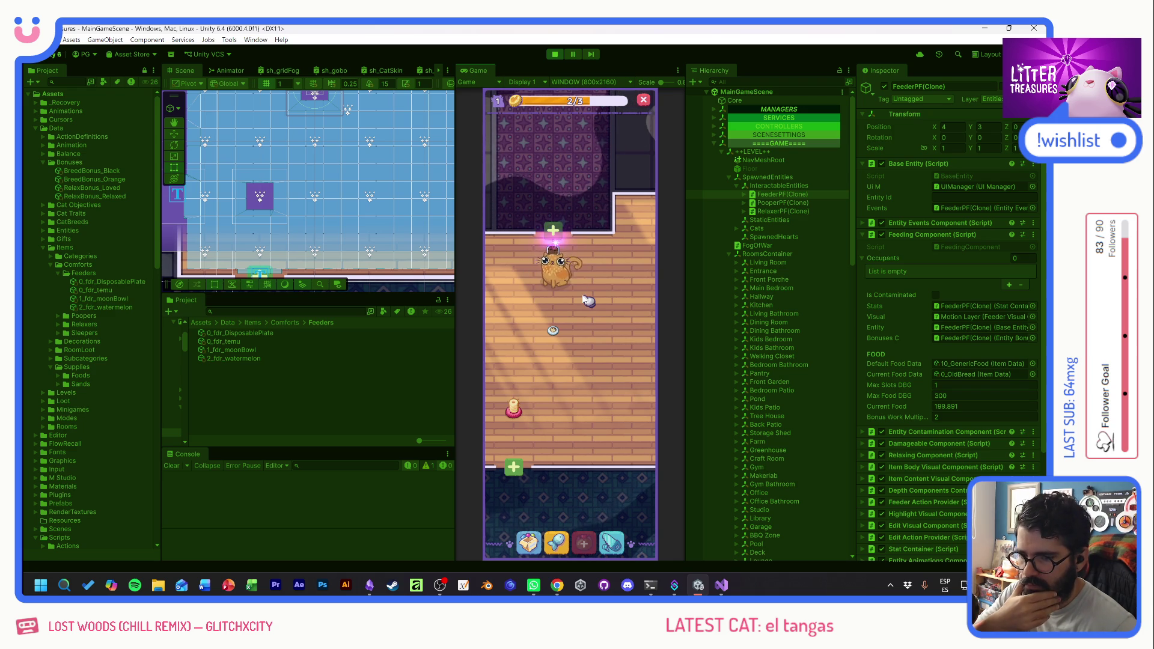
left_click(611, 365)
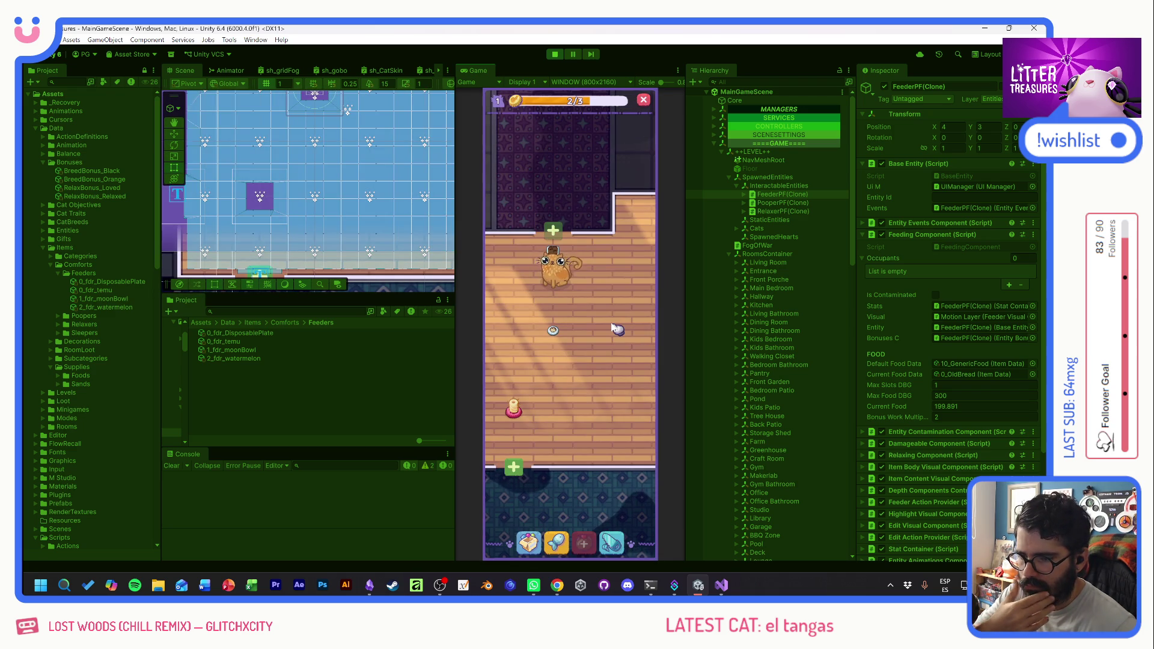
left_click(557, 285)
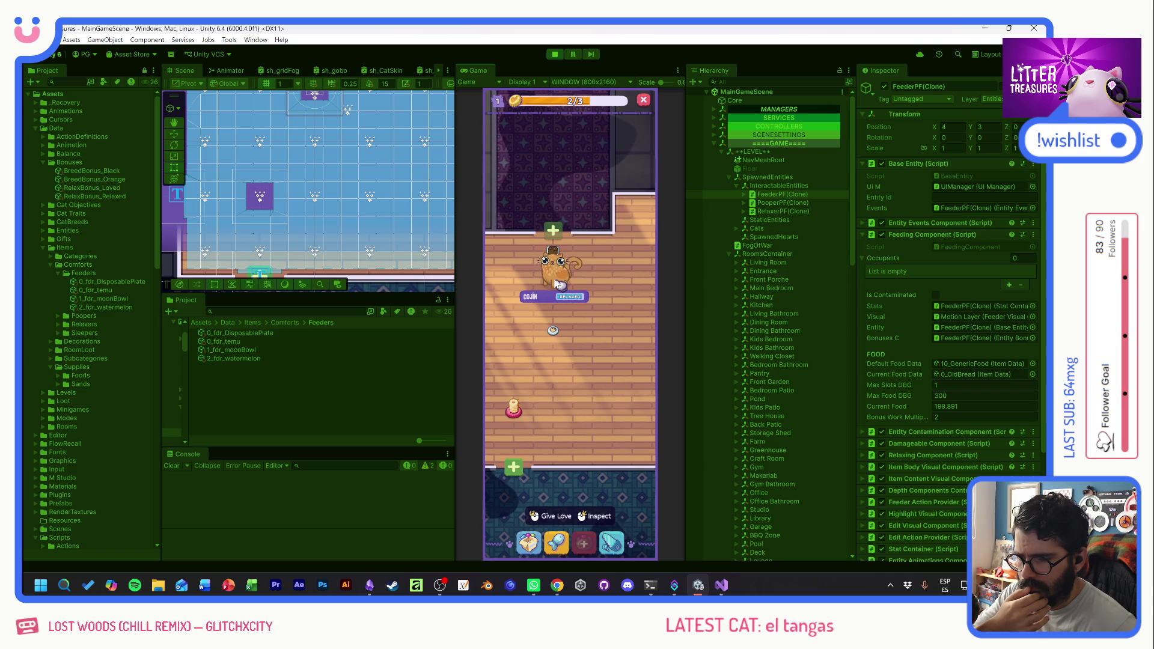
left_click(554, 282)
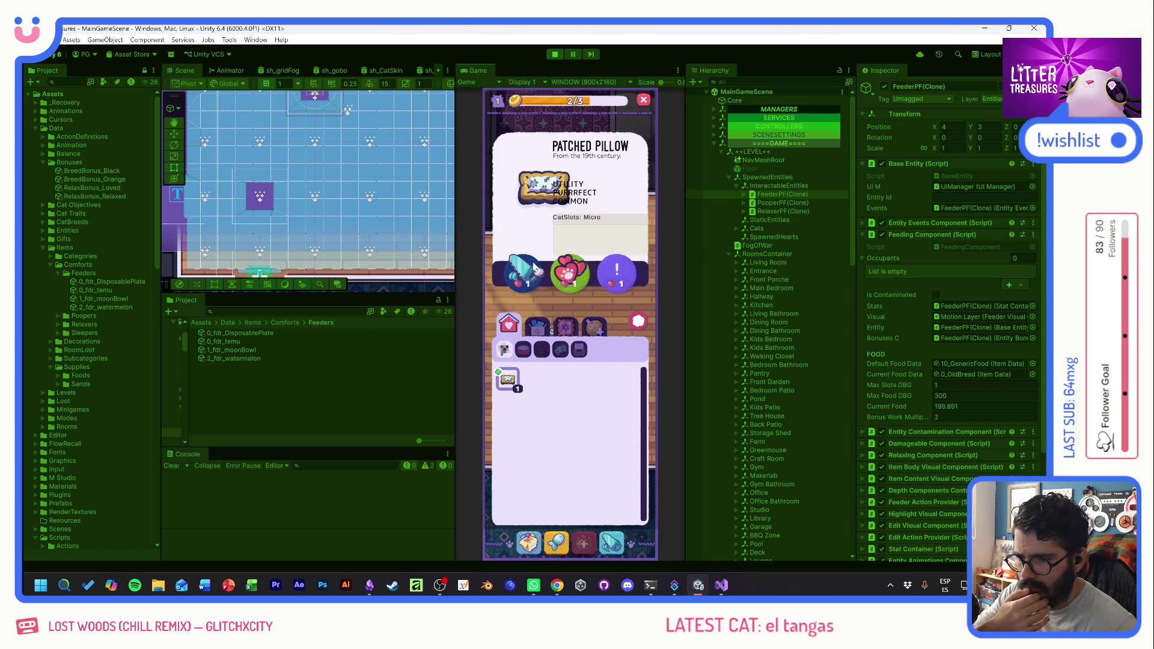
left_click(532, 271)
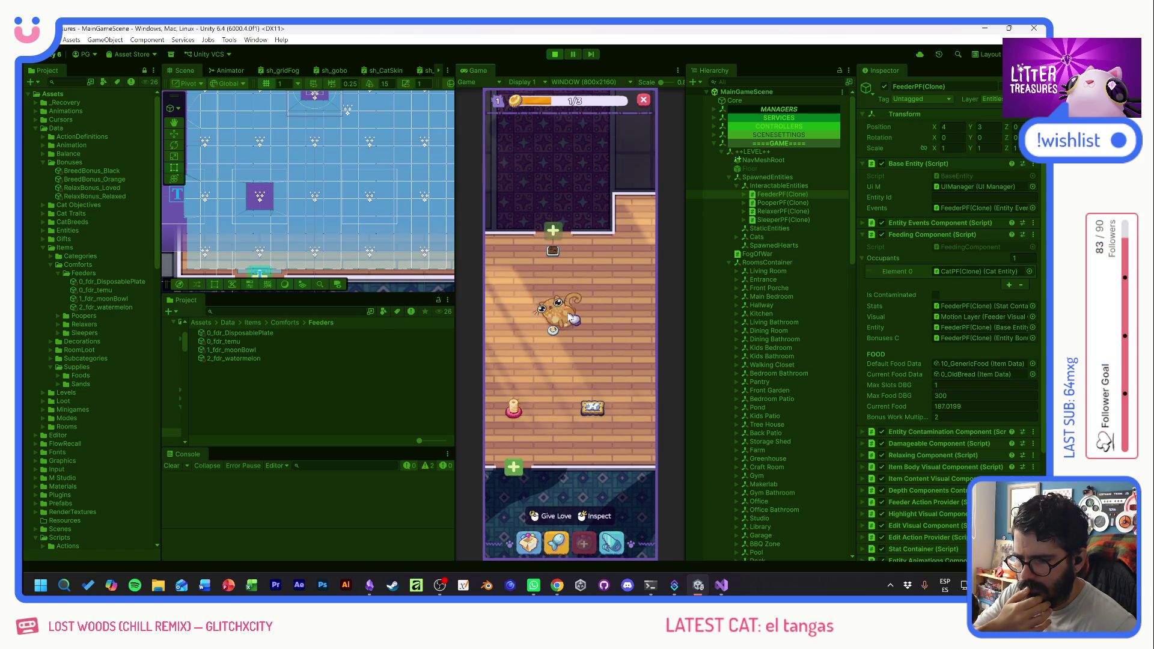
left_click(567, 317)
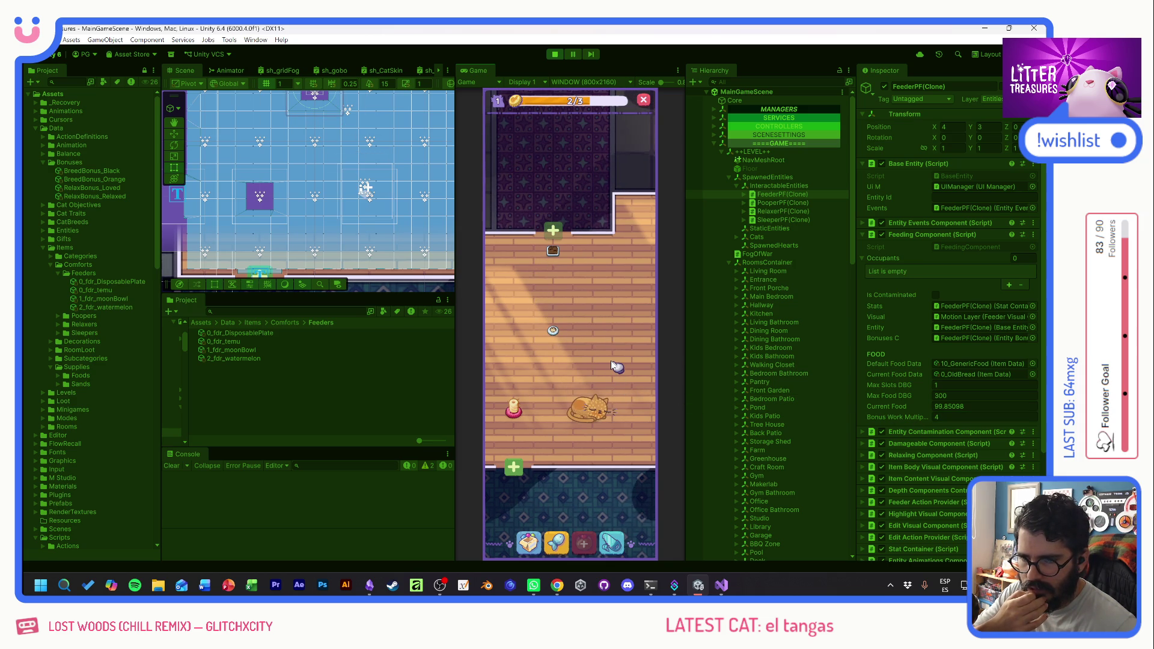
- Grant maximum coins from the debug cheats and check the feeder's status panel
left_click(479, 158)
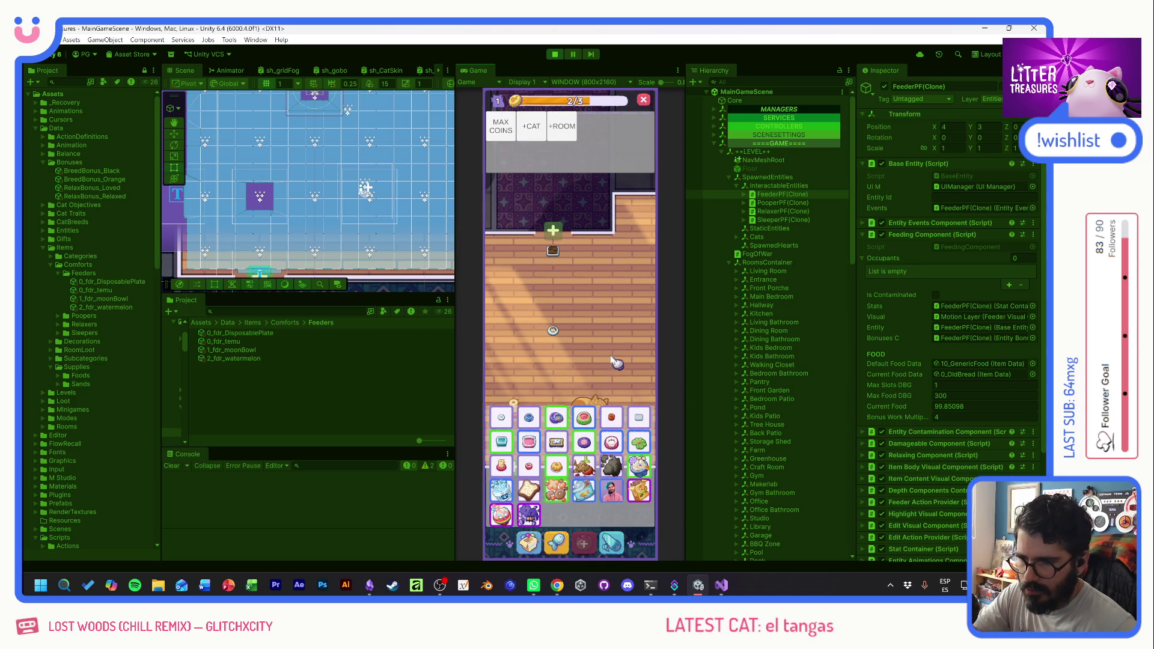
left_click(500, 127)
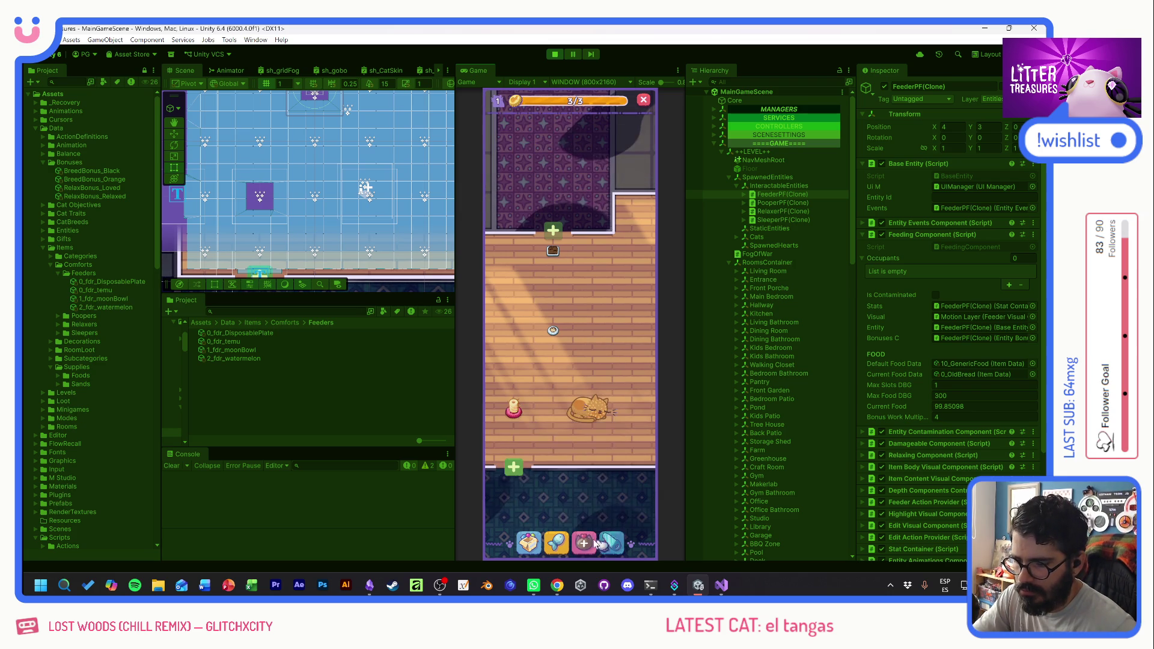
left_click(622, 341)
left_click_drag(622, 346, 580, 418)
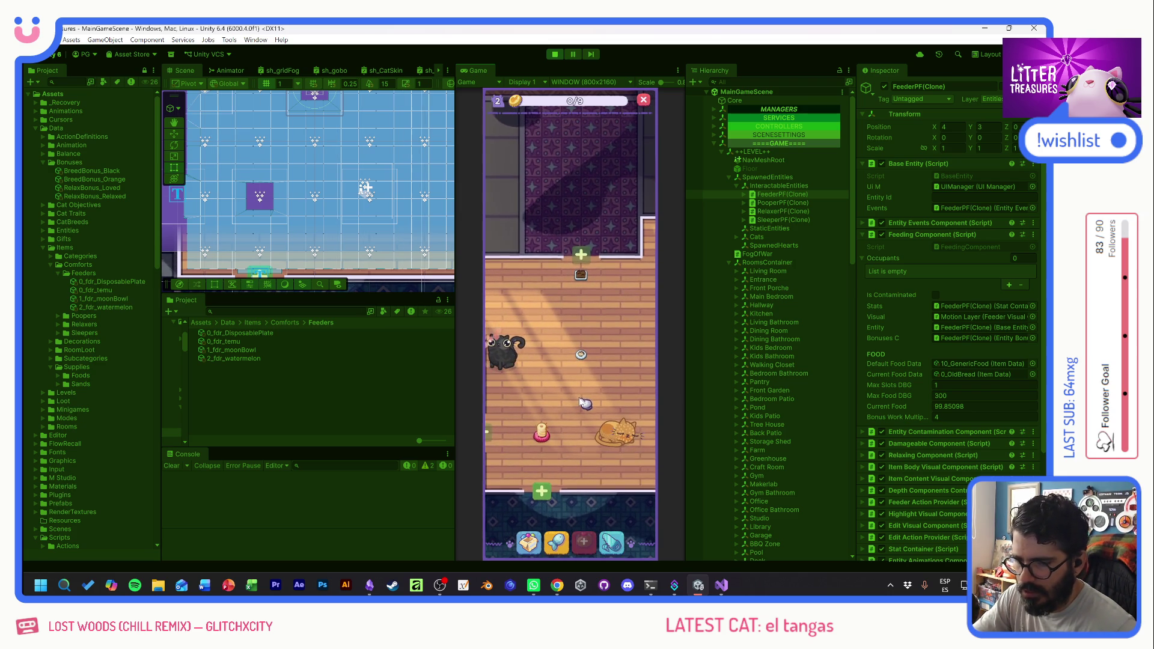
left_click(581, 356)
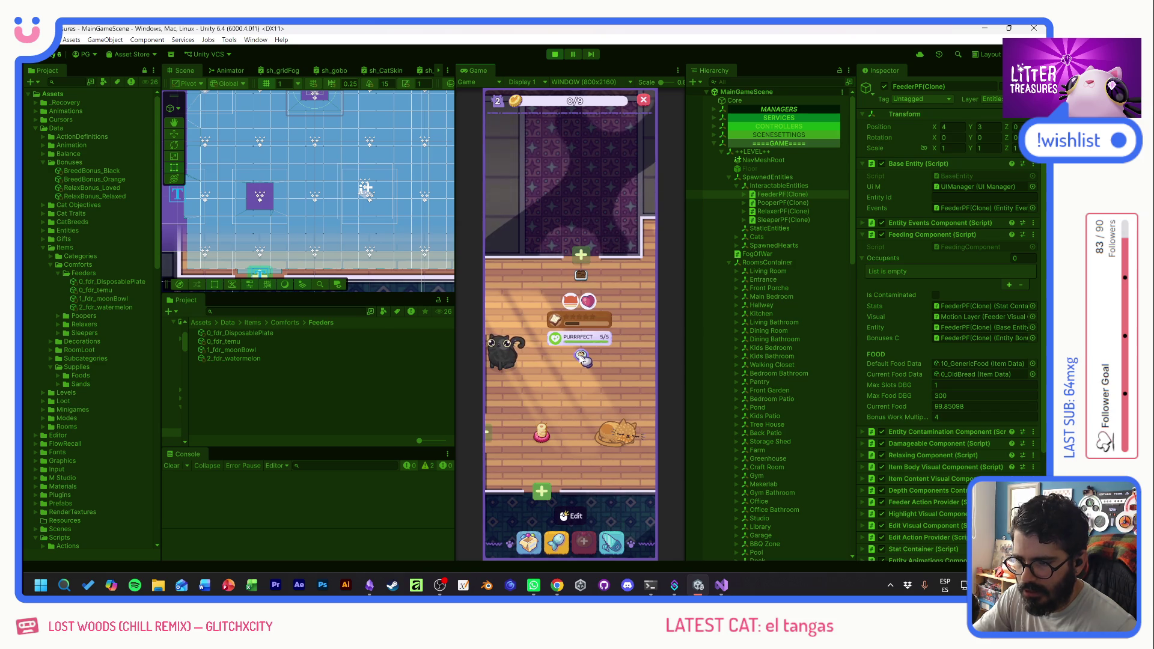
left_click(582, 359)
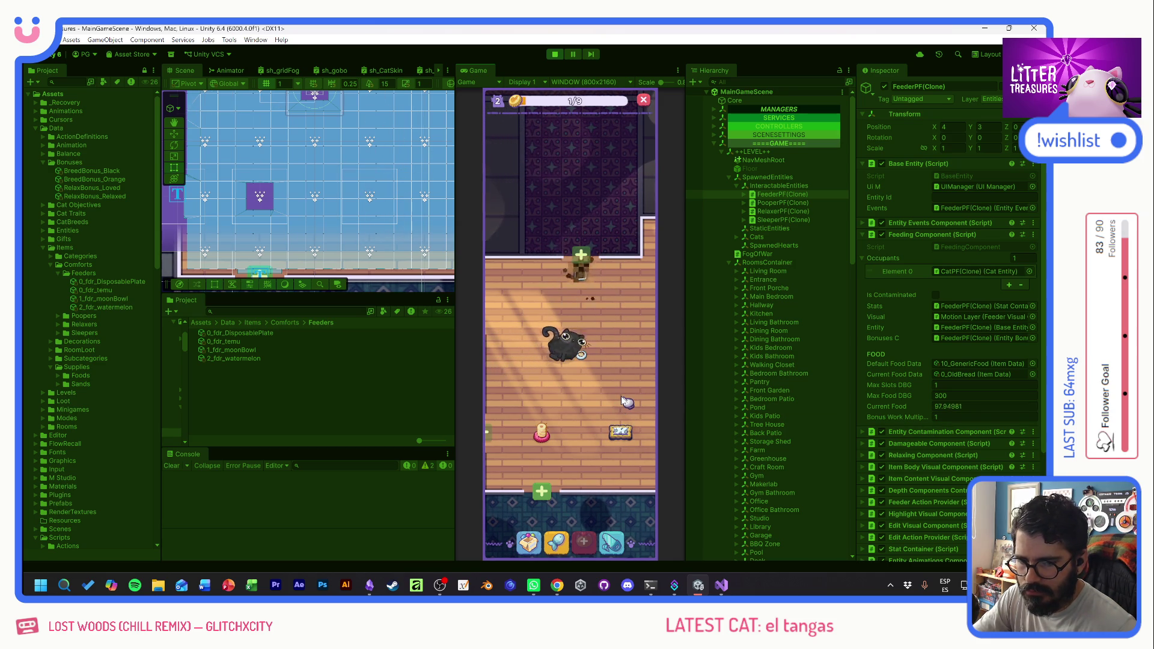
left_click(581, 356)
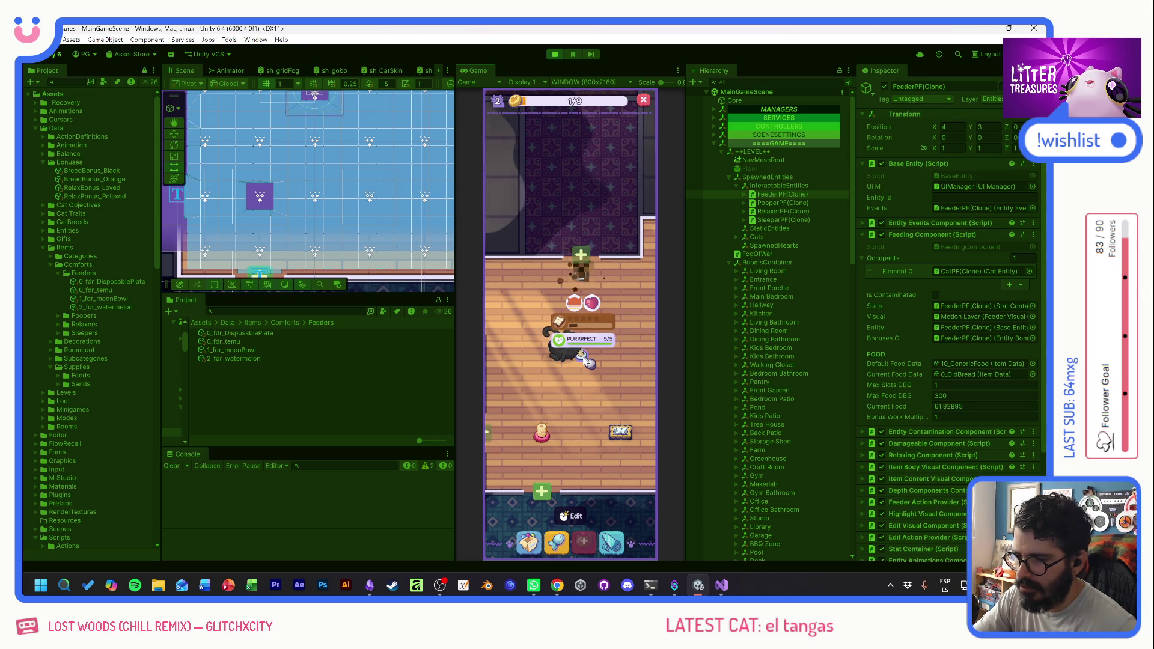
left_click(564, 357)
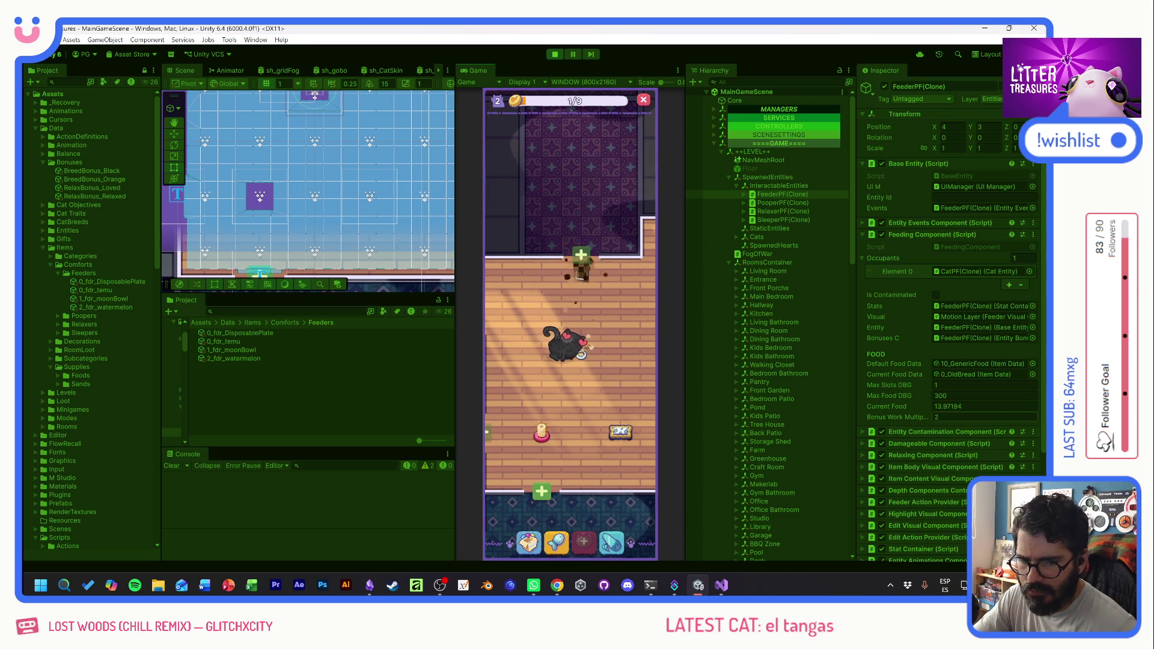
- Play the Scoop minigame at the feeder to dig up the Soda Cap treasure
left_click(580, 274)
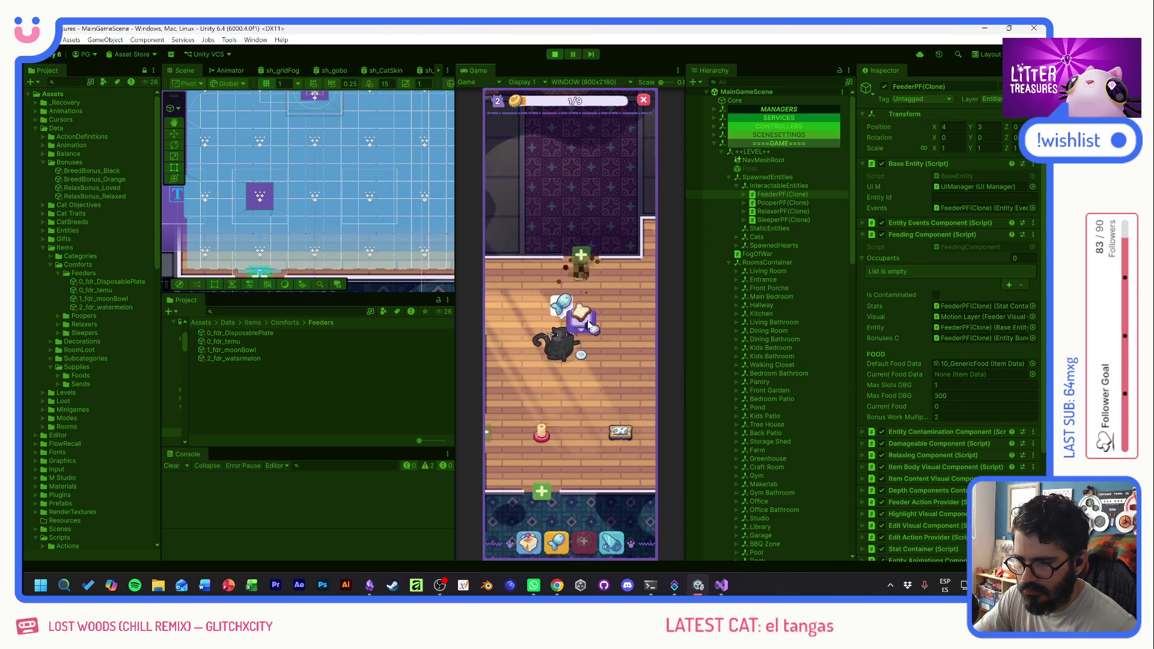
left_click(582, 282)
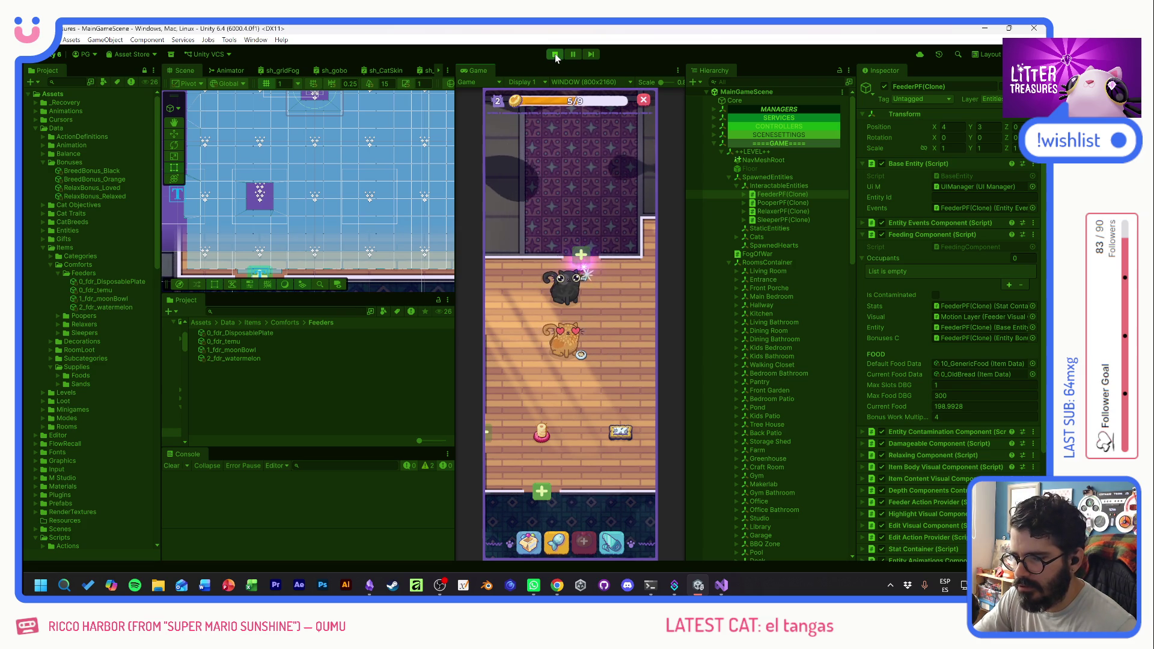
left_click(565, 282)
left_click(580, 277)
left_click_drag(585, 278, 611, 370)
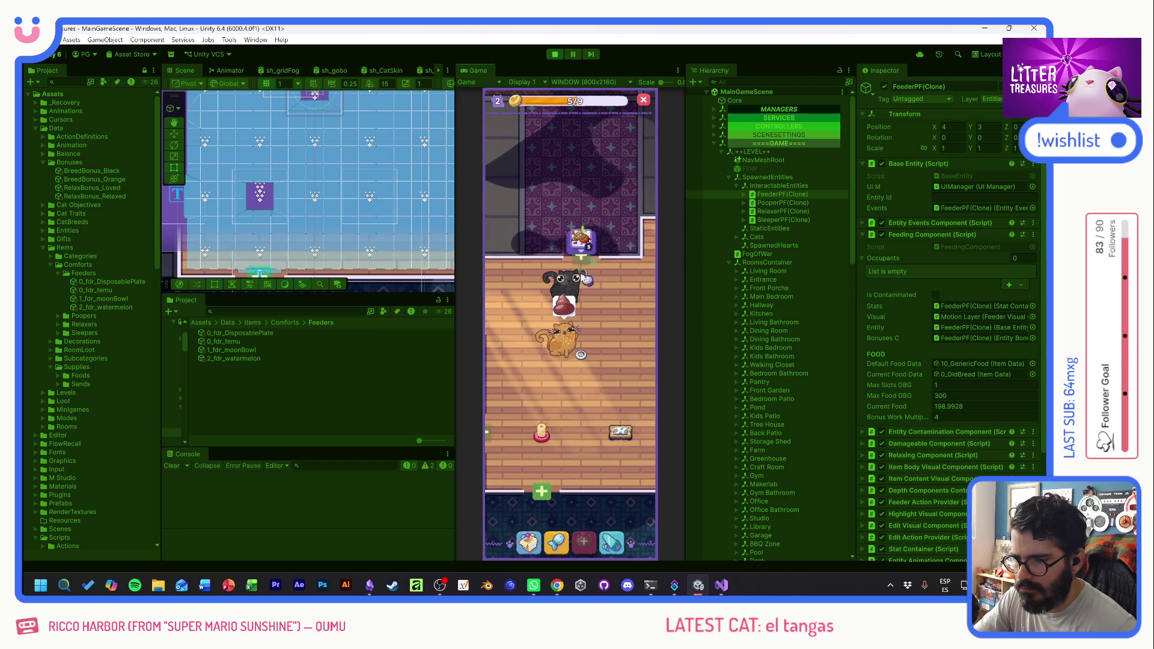
- Place the scratch pole, collect the gold coin by the feeder, and stop the play test
left_click(565, 282)
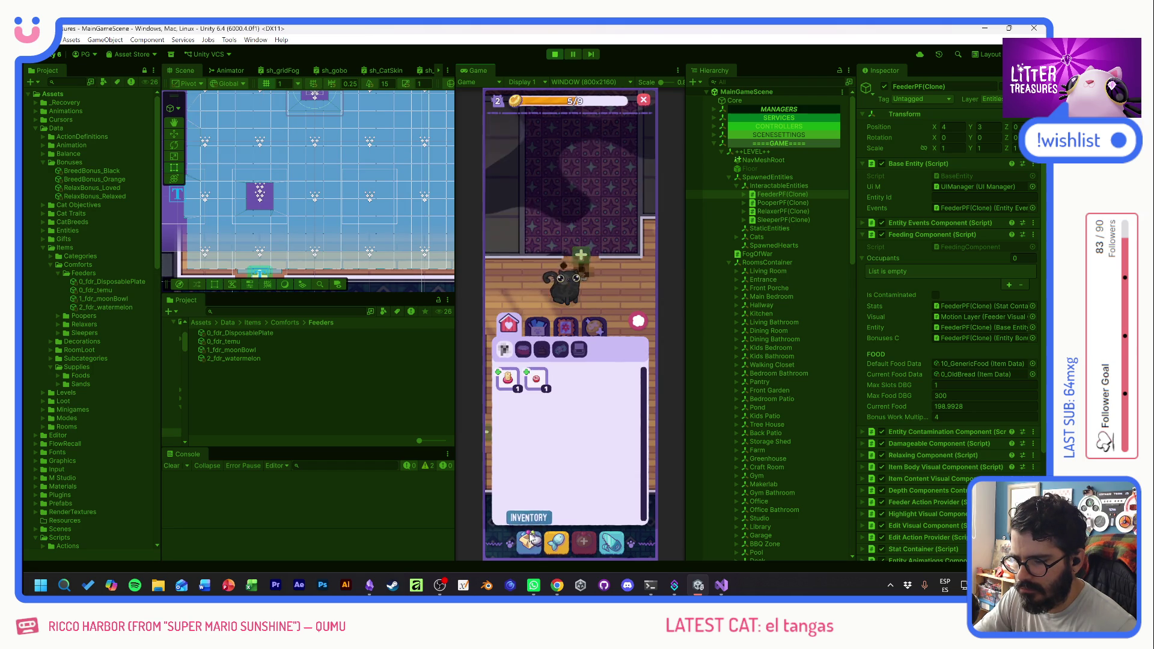
left_click(508, 377)
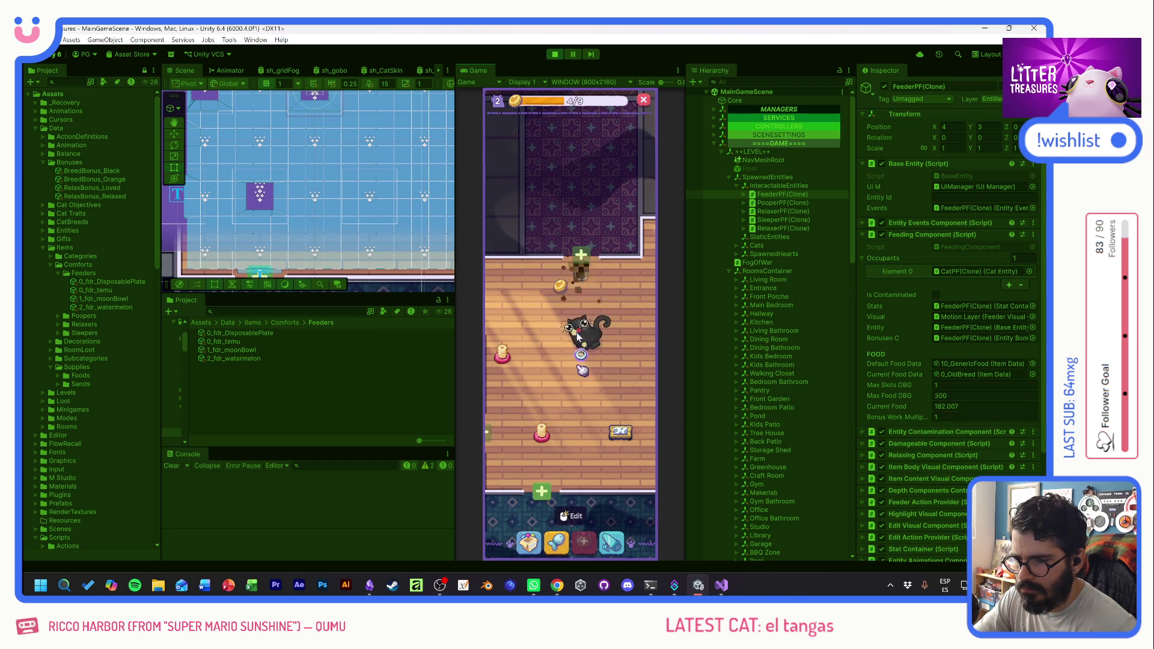
left_click(564, 287)
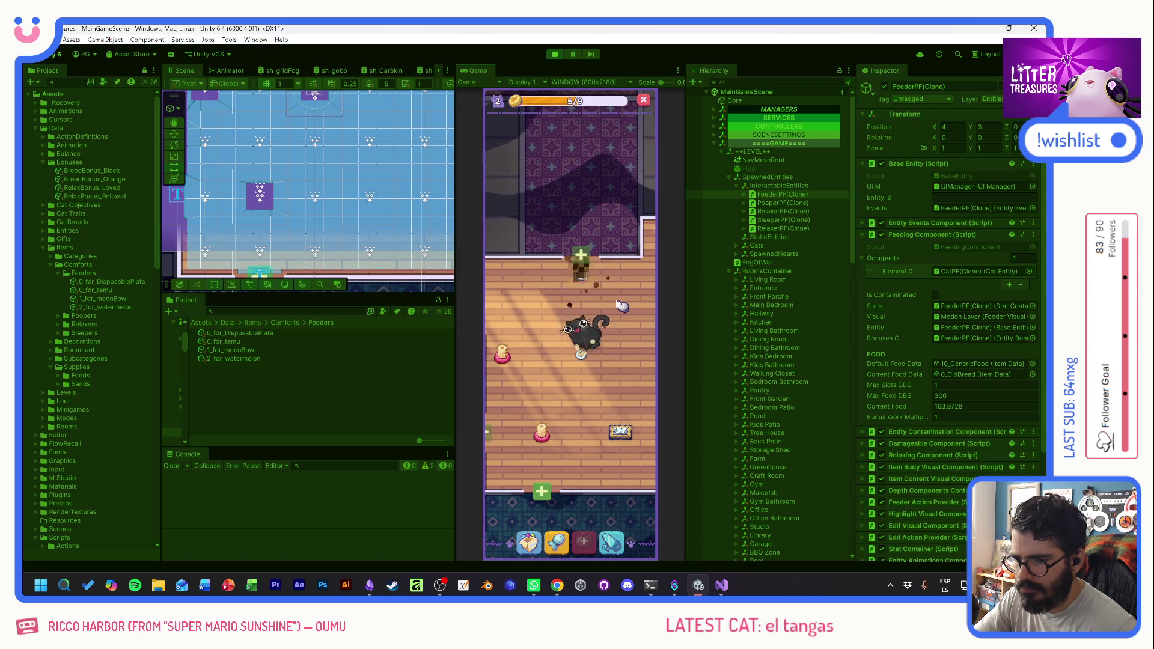
key("ctrl+p")
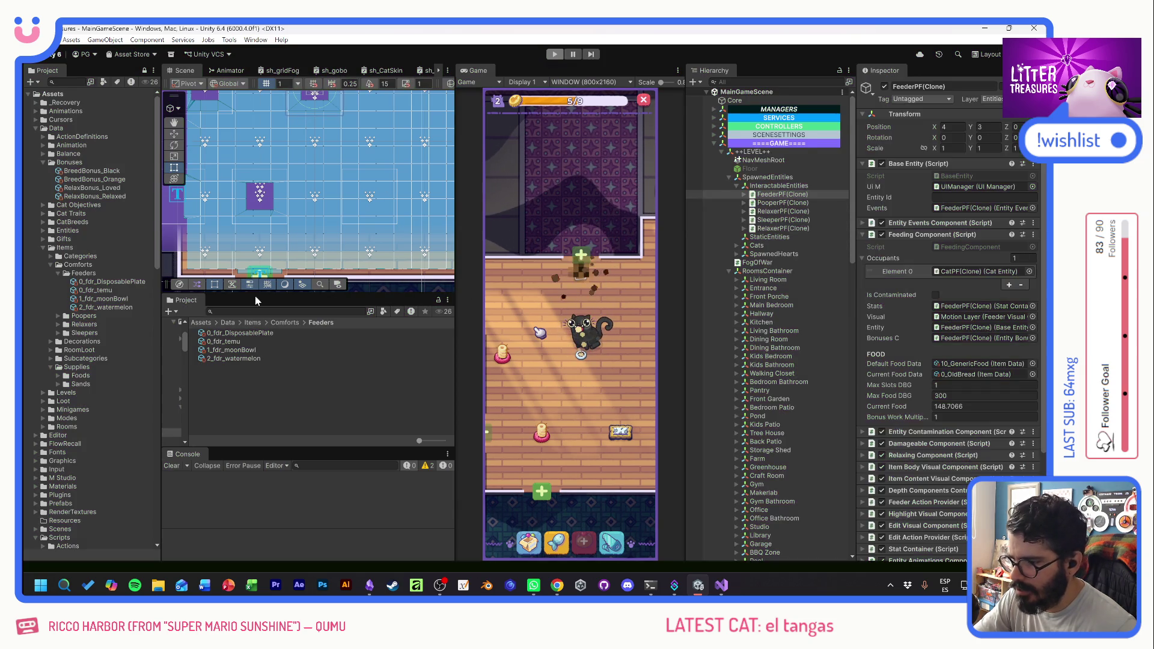
- Add BreedBonus_Black and BreedBonus_Orange to the 1_fdr_moonBowl Bonuses list
left_click(250, 351)
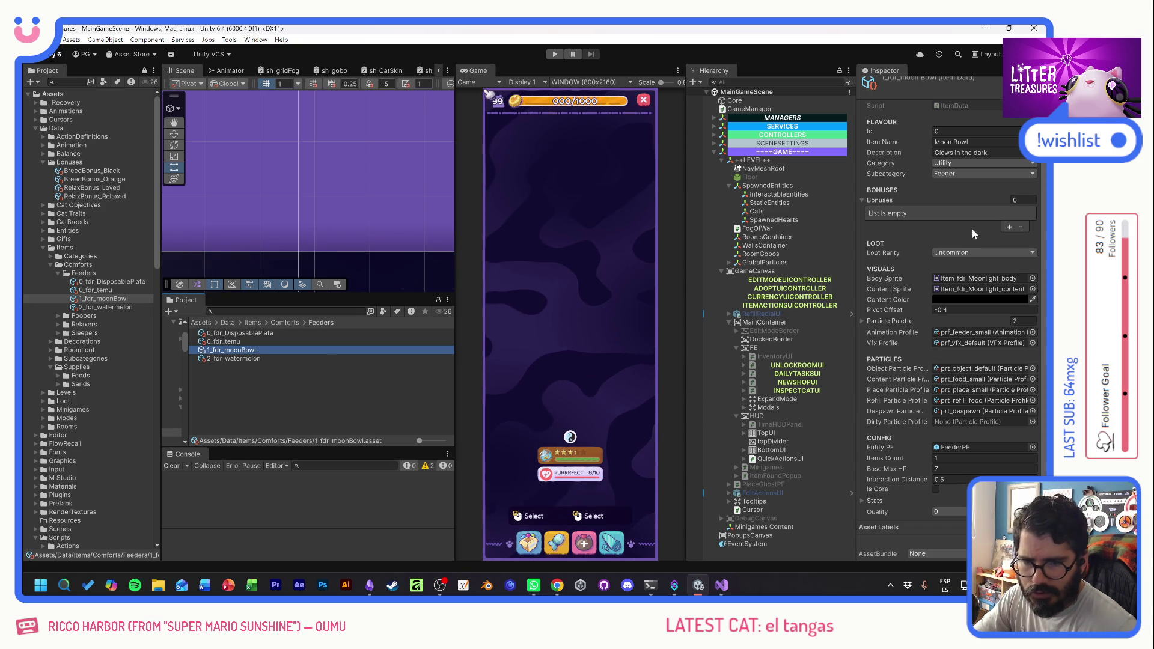
left_click(1010, 227)
left_click(1028, 213)
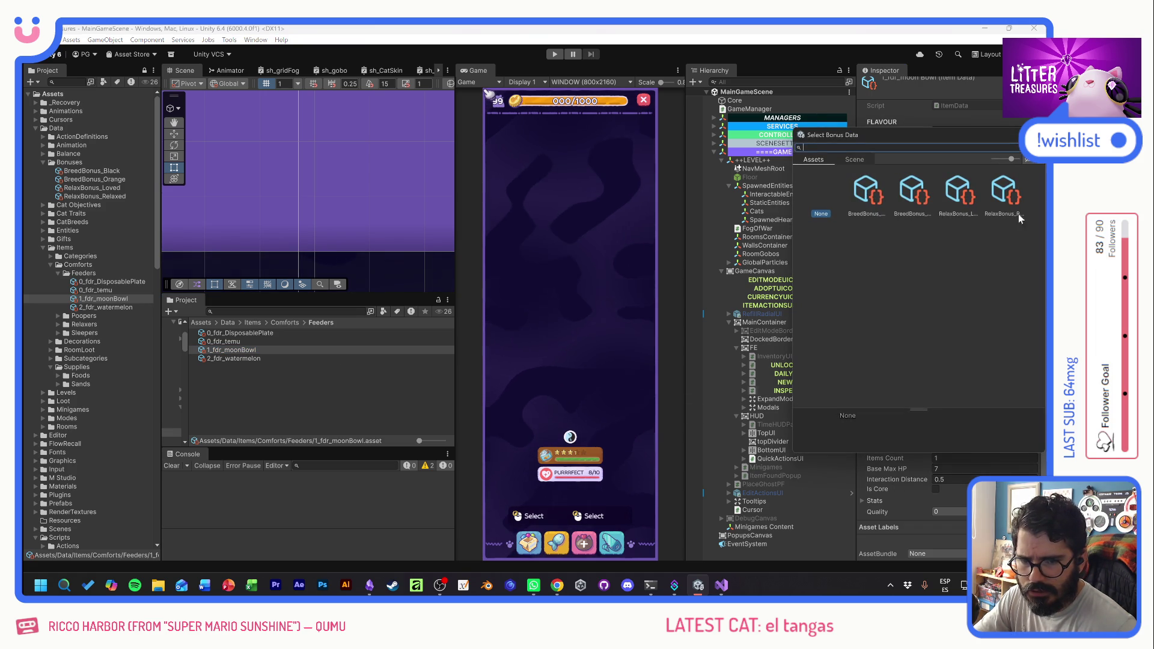
double_click(869, 194)
left_click(1011, 227)
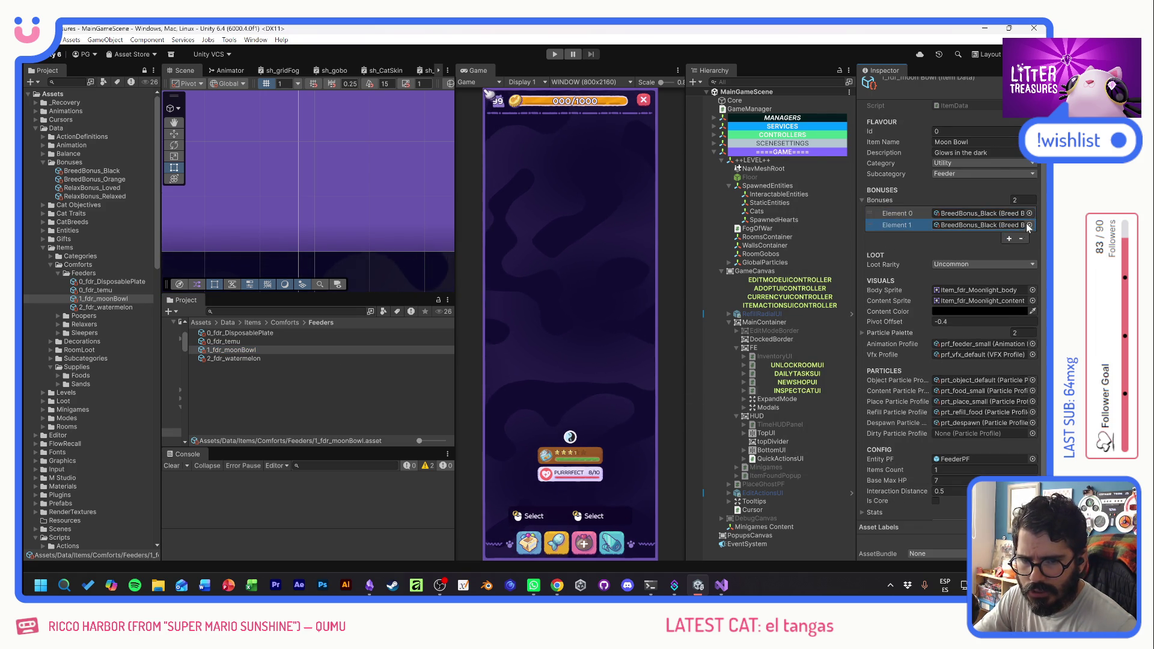
left_click(1029, 224)
double_click(918, 195)
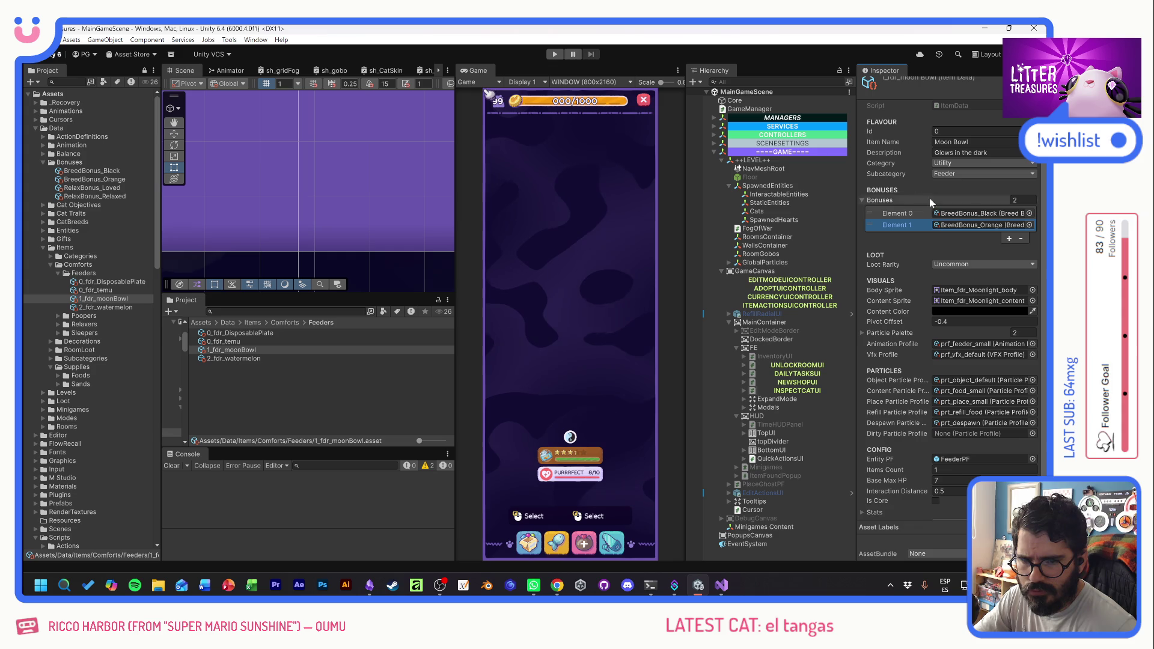
- Add RelaxBonus_Relaxed as the third bonus and enter Play mode
left_click(1008, 239)
left_click(1029, 237)
left_click(968, 193)
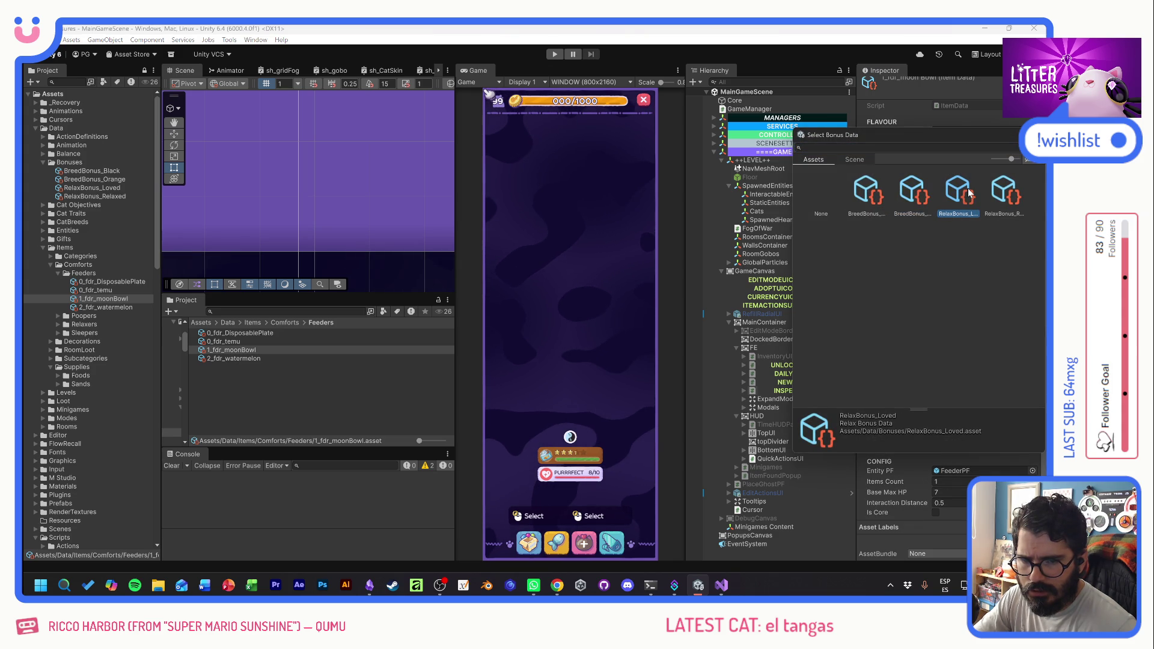
left_click(1007, 196)
double_click(1007, 195)
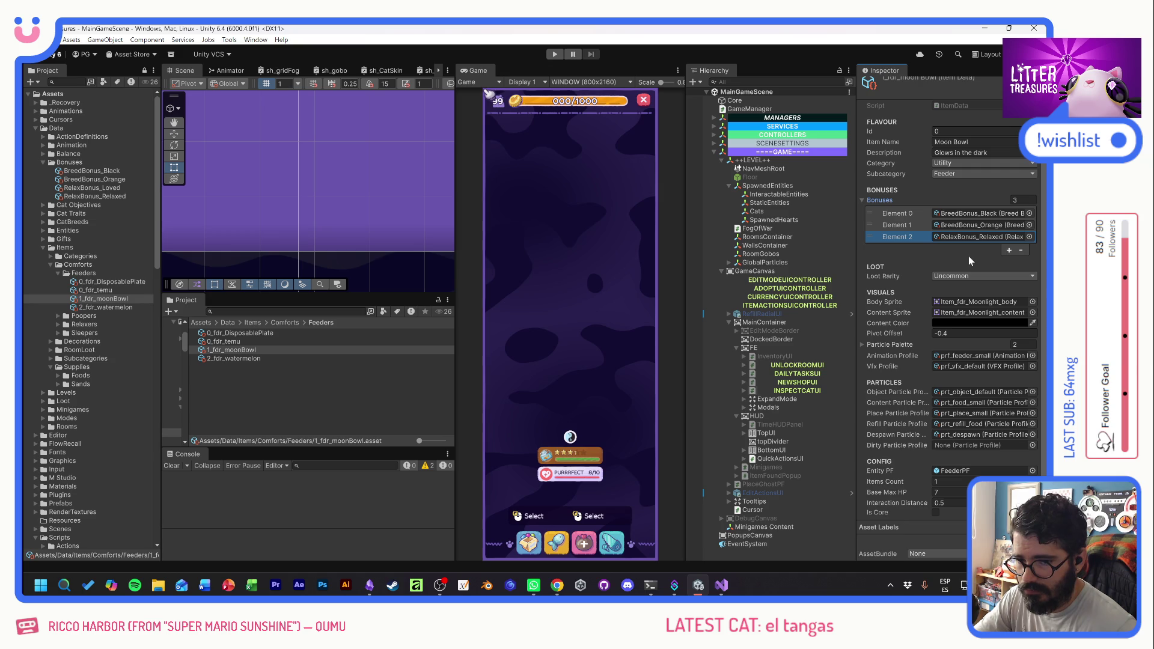
left_click(554, 54)
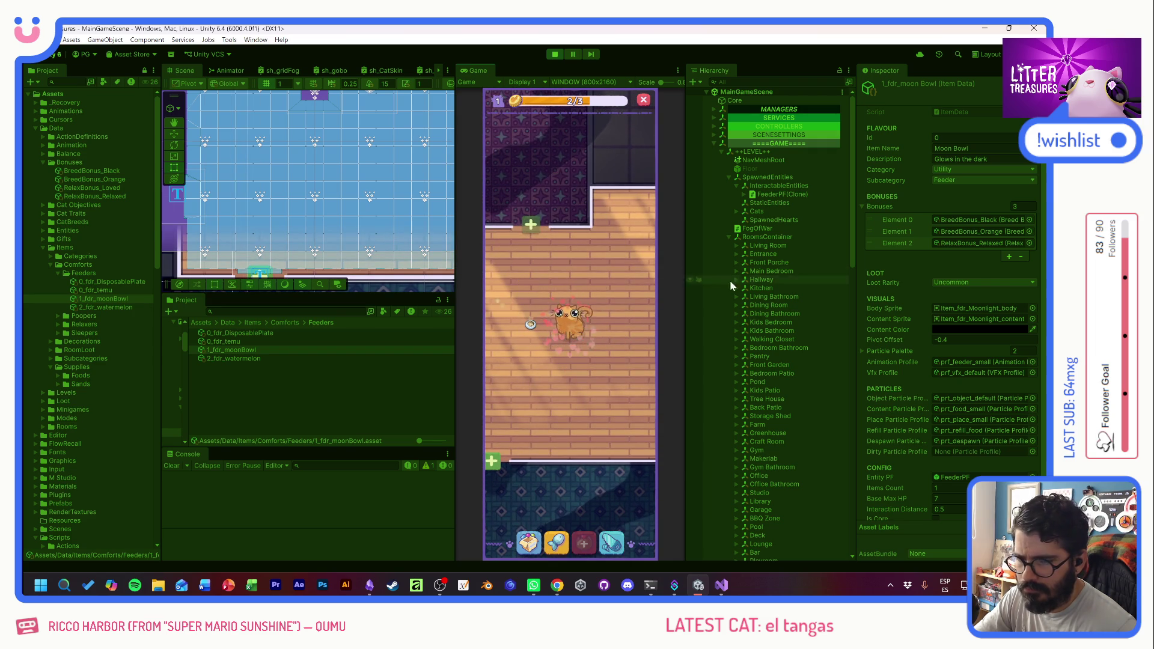
- Place the Pooper and the Scratch Pole in the room from the inventory
left_click(769, 195)
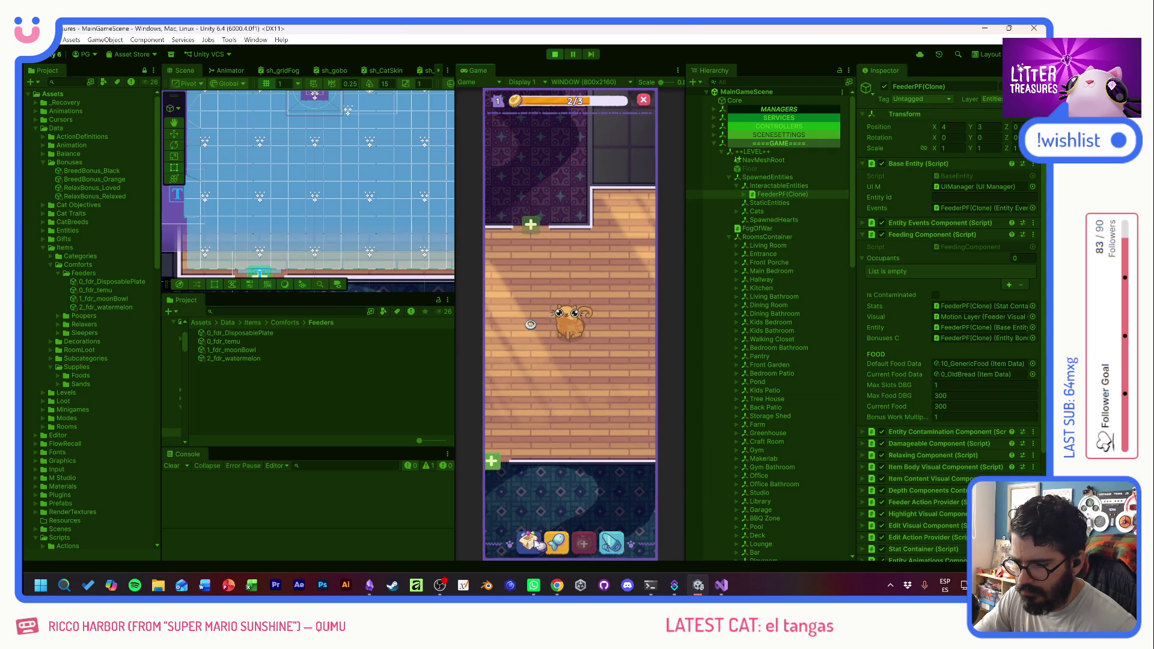
left_click(529, 542)
left_click(539, 377)
left_click(530, 402)
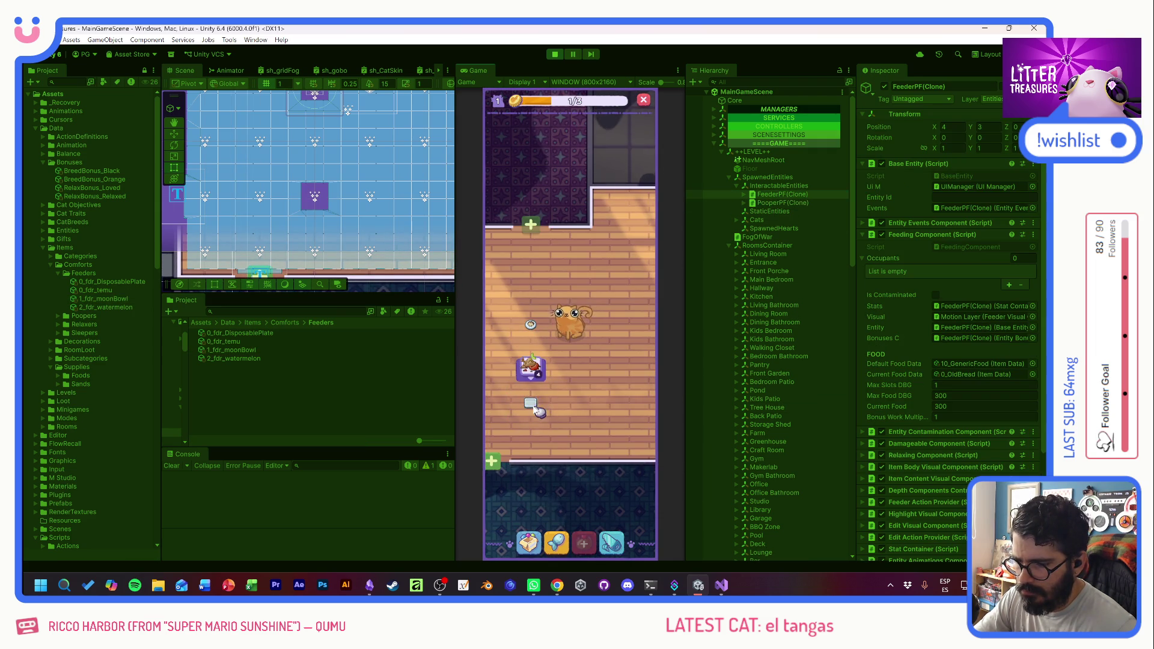
left_click(529, 543)
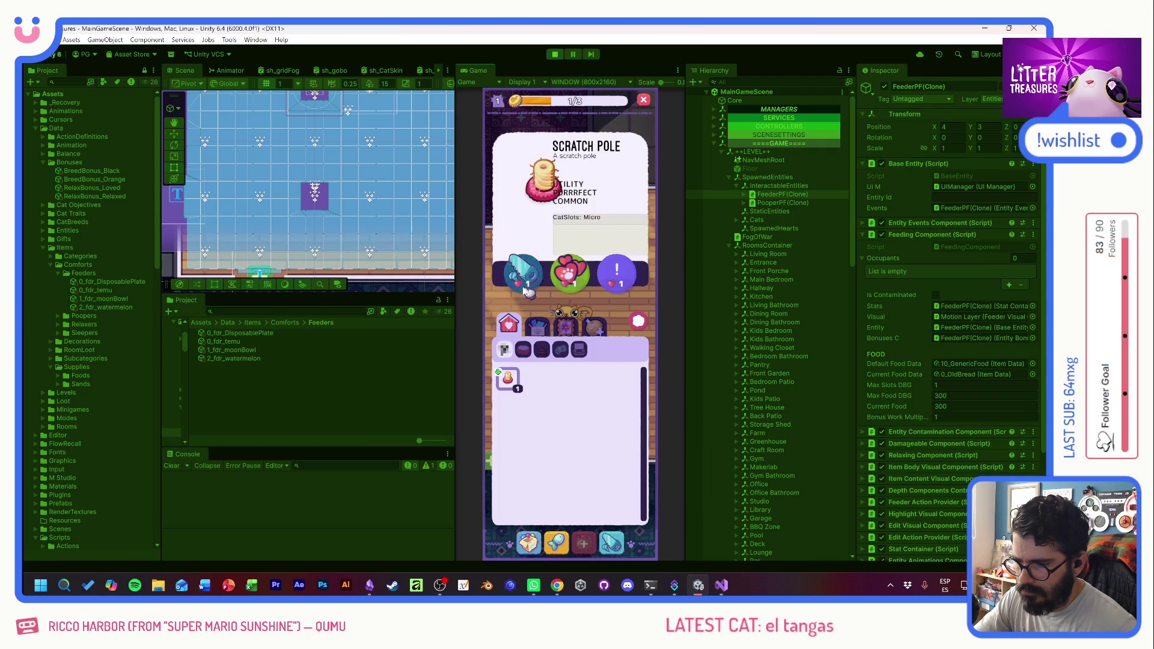
left_click(507, 379)
left_click(613, 401)
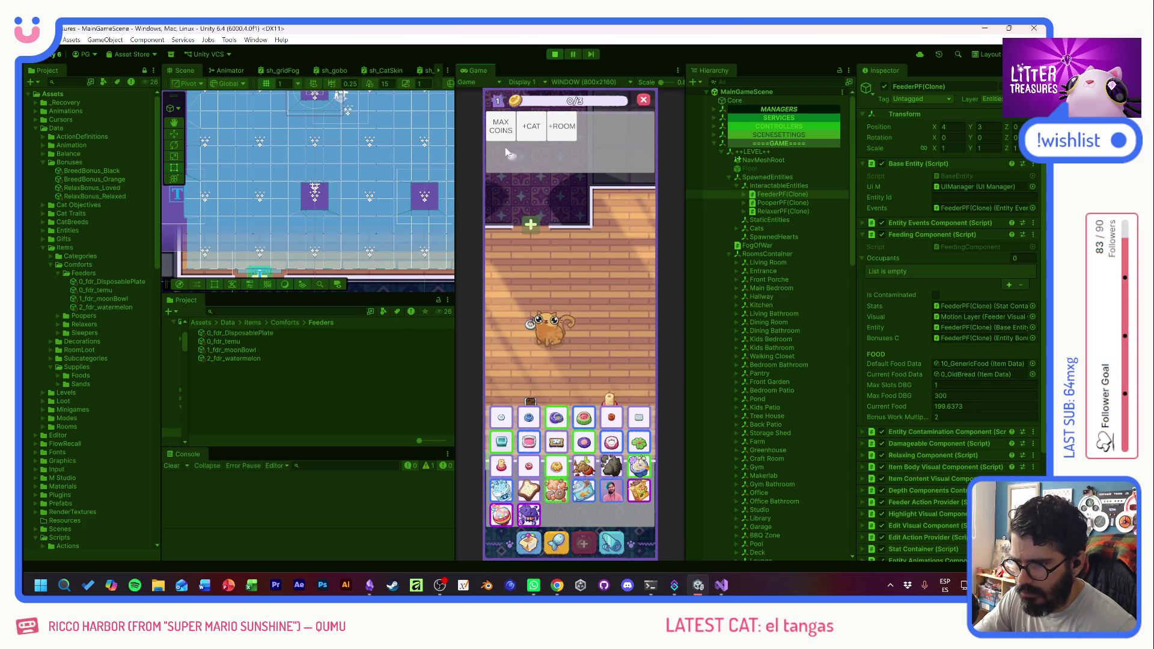
- Add a cat and a room with the debug buttons, then set down a food bowl
left_click(583, 548)
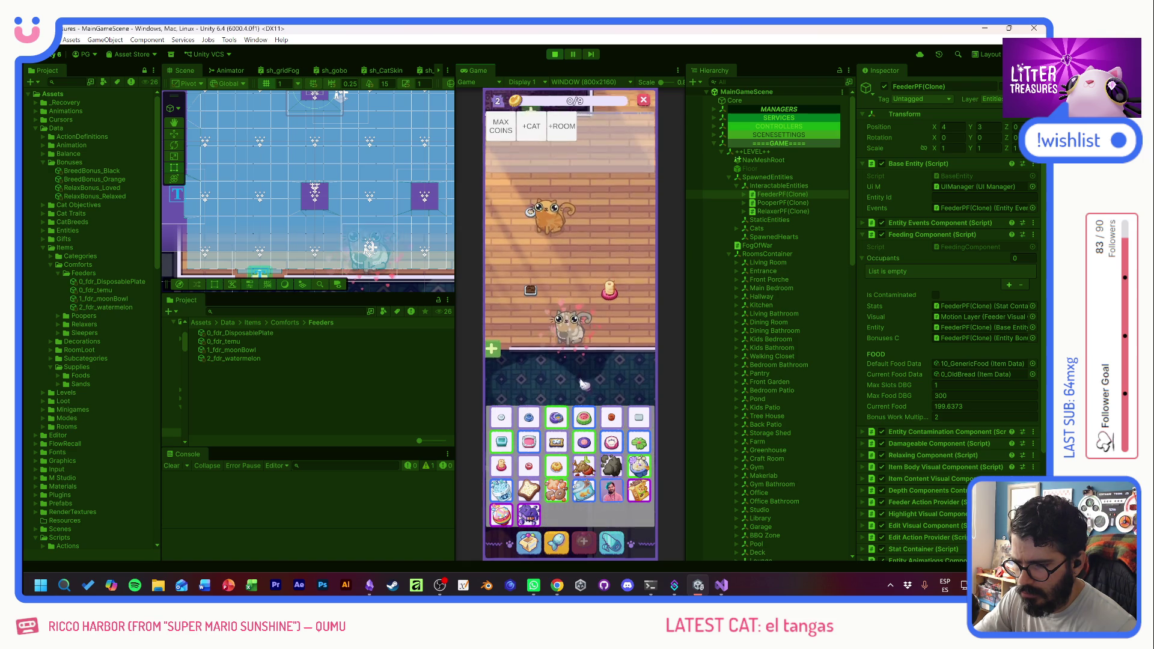
left_click(592, 536)
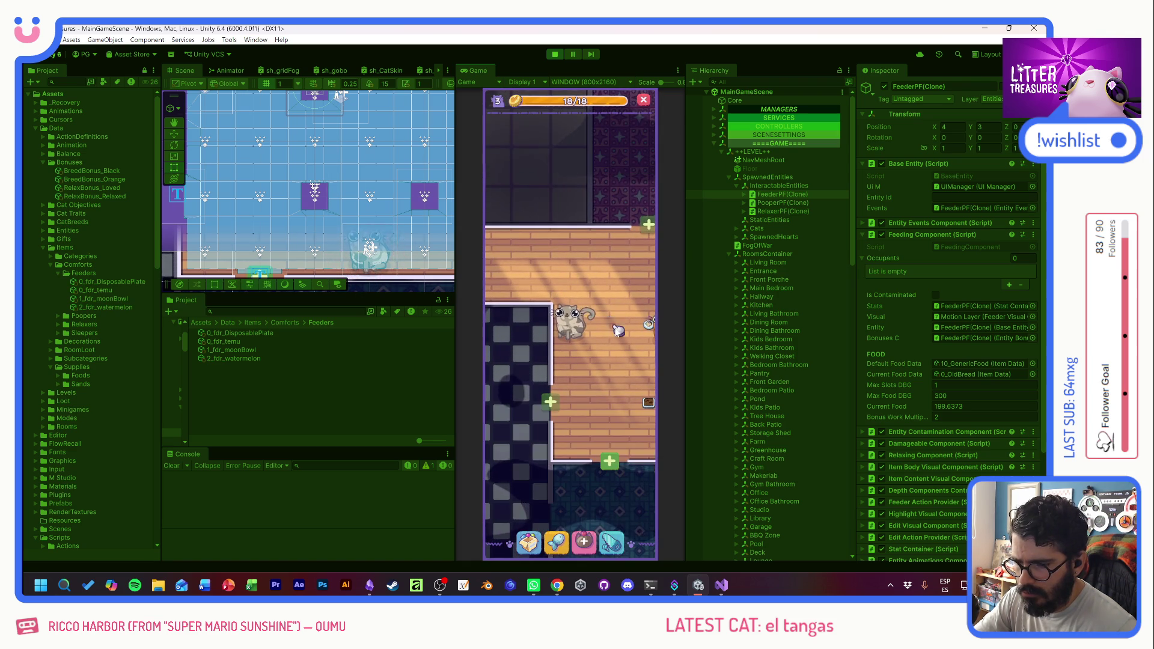
left_click(542, 474)
mouse_move(510, 385)
left_mouse_down()
mouse_move(540, 323)
mouse_move(556, 382)
left_mouse_up()
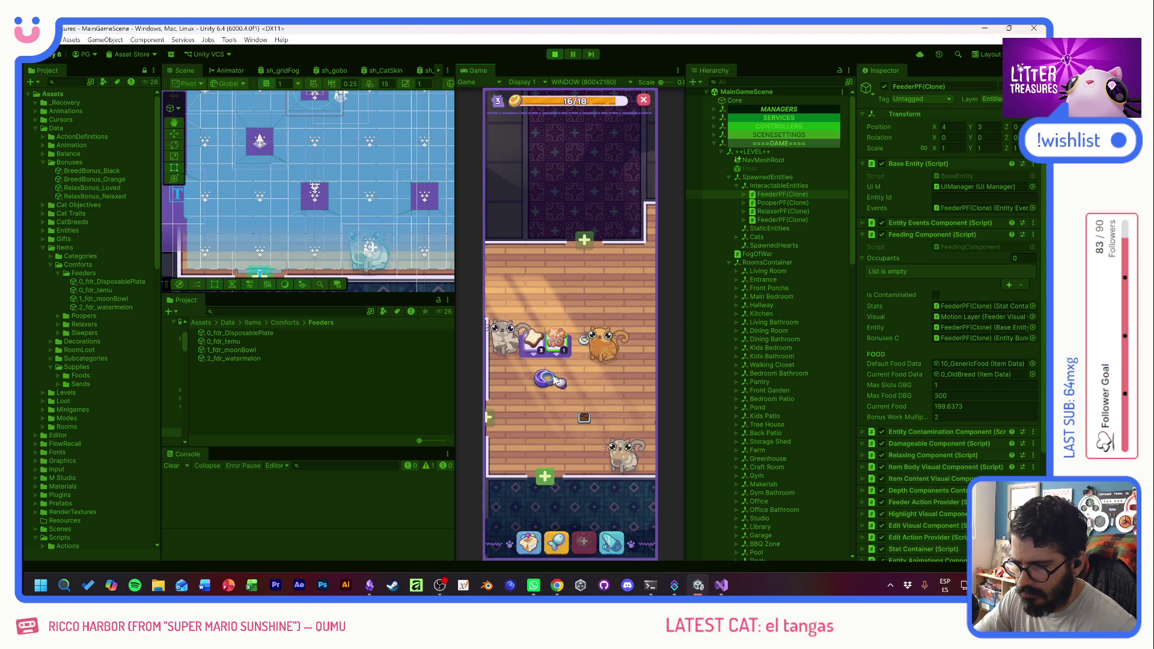
left_click(576, 328)
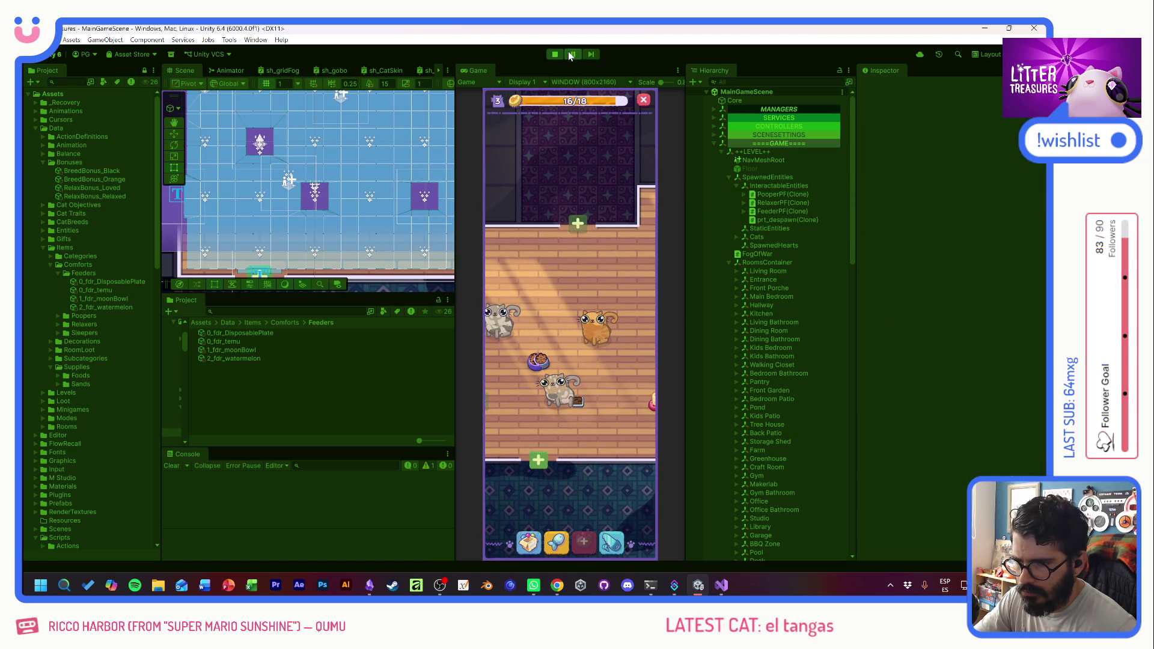
- Pause and check FeederPF(Clone)'s Entity Bonuses Component for its three bonuses
left_click(775, 212)
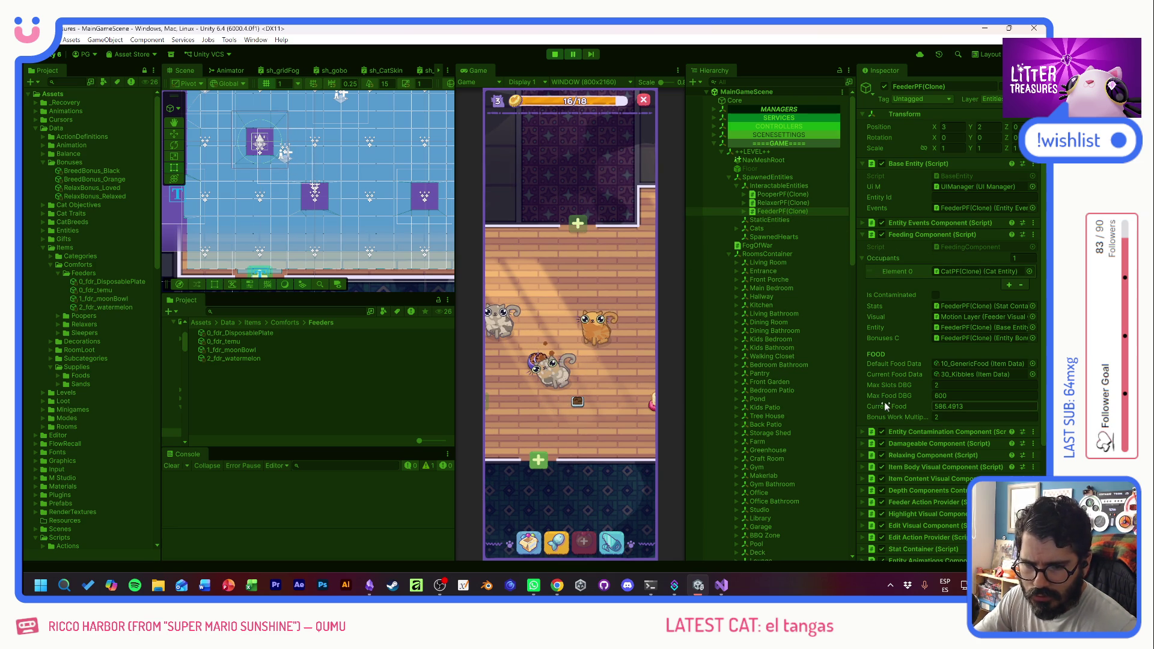
scroll(908, 397, "down", 5)
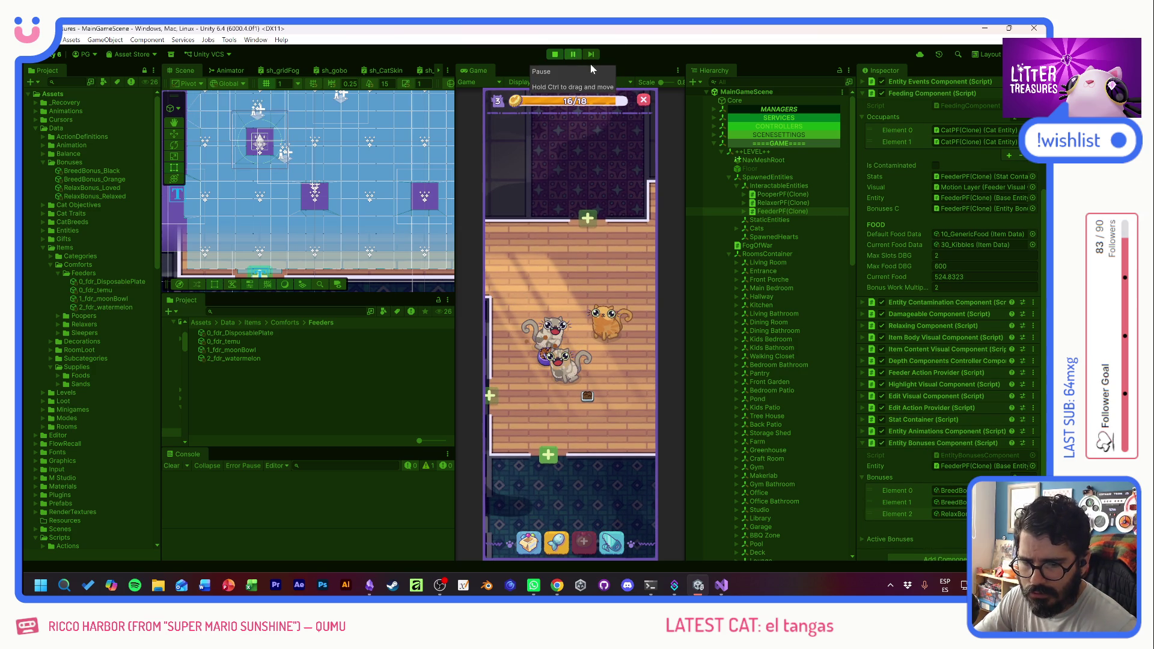
left_click(574, 55)
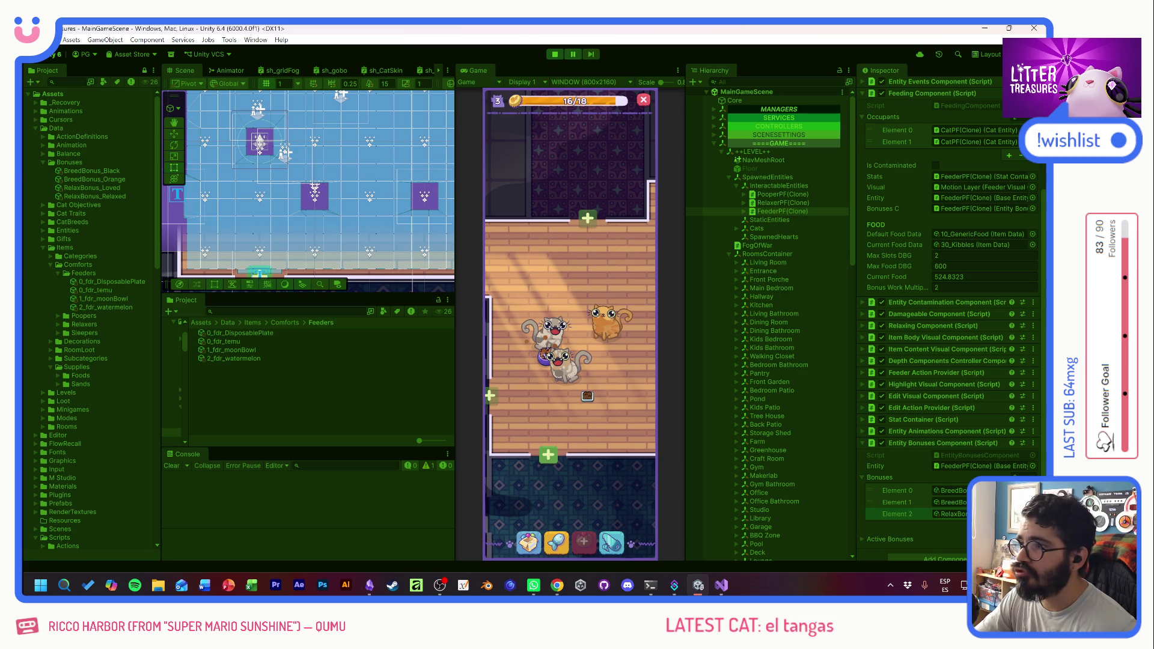
left_click(945, 511)
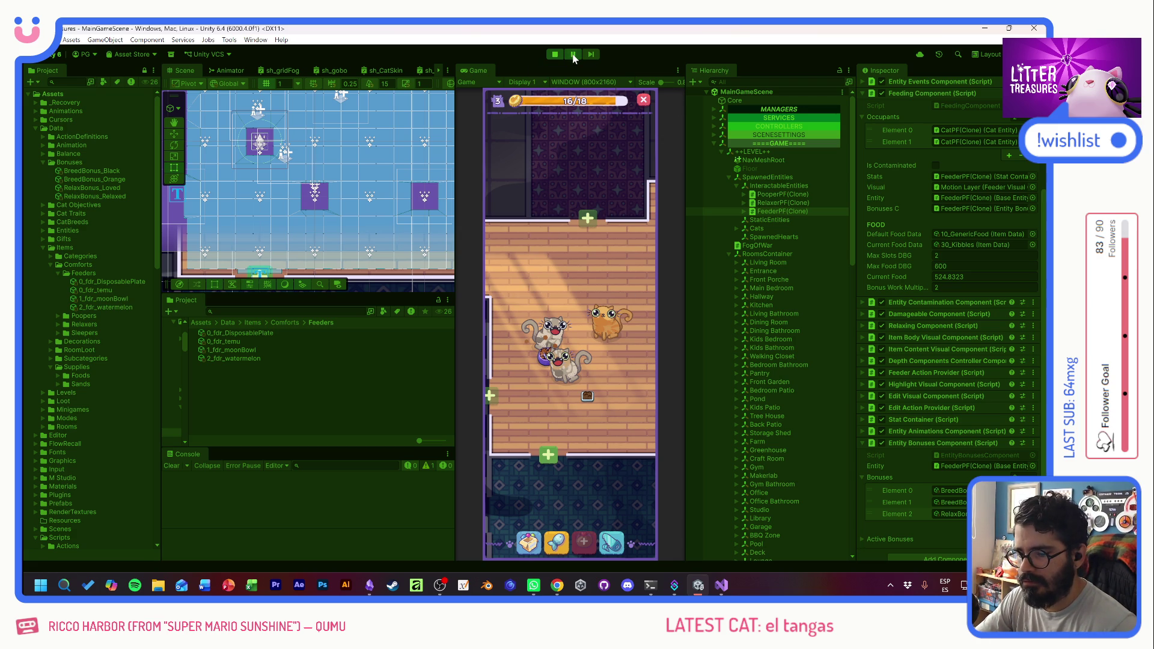
- Check the relaxed cat and KENIA, then place the feeder item in the room
left_click(565, 366)
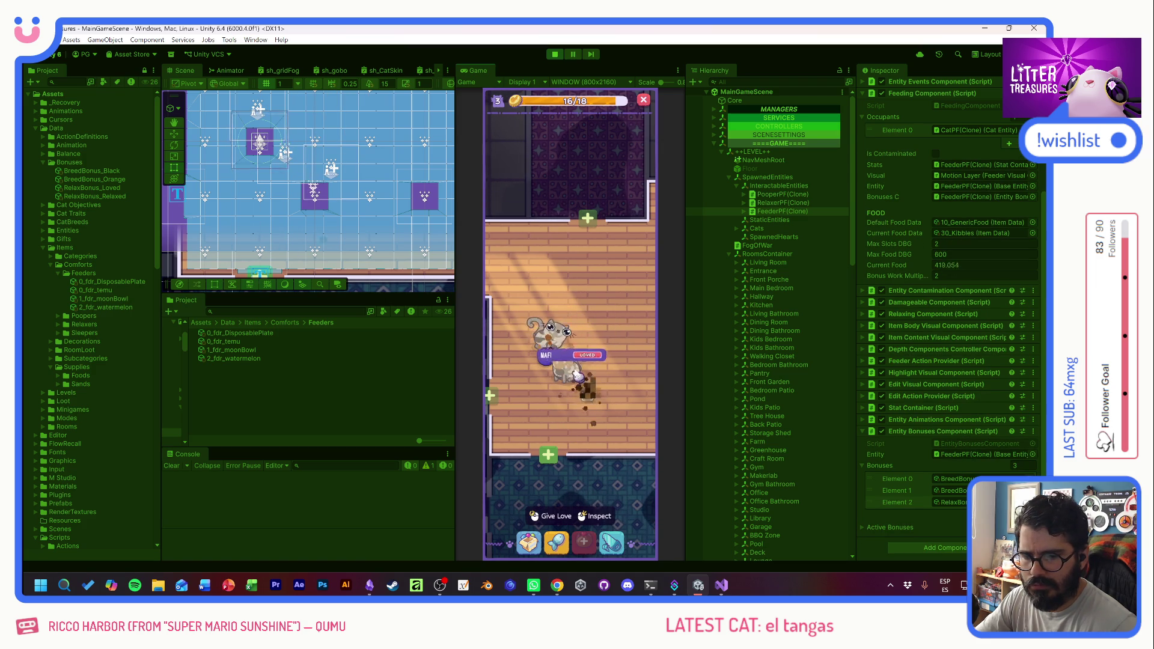
left_click(554, 342)
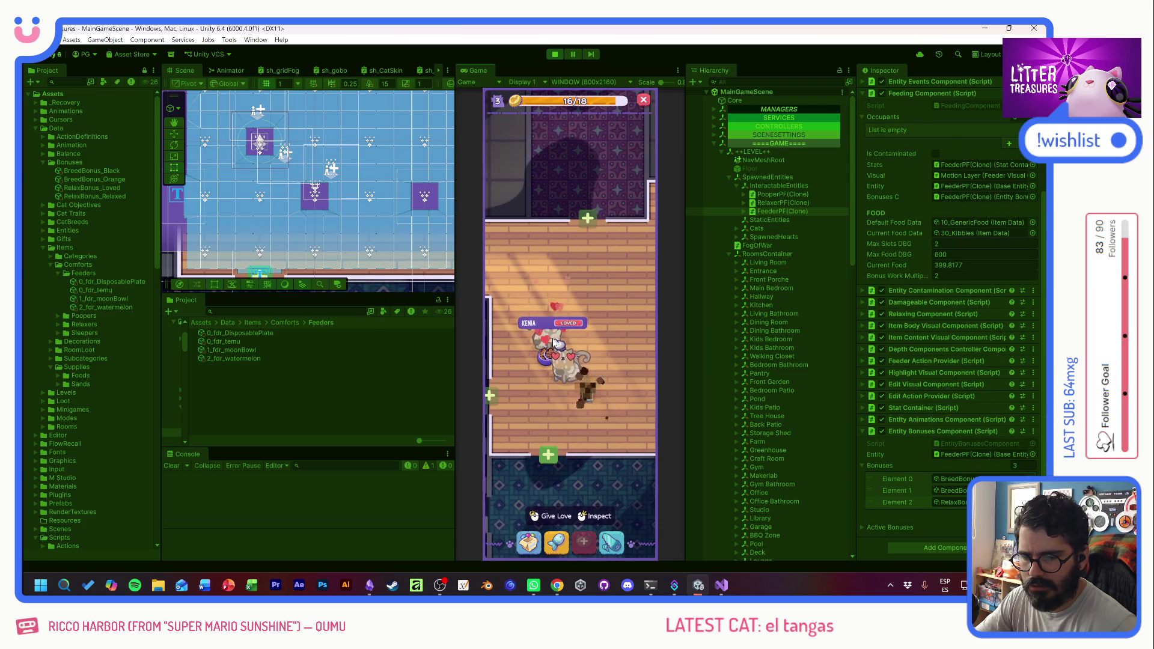
left_click(580, 333)
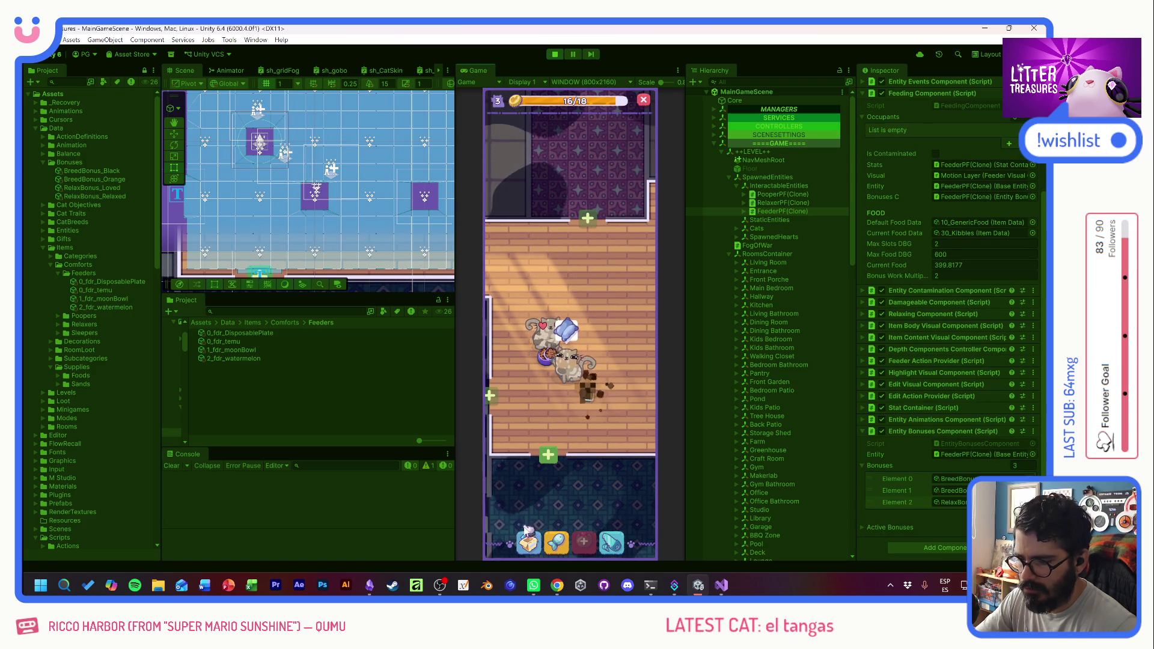
left_click(527, 536)
left_click(509, 379)
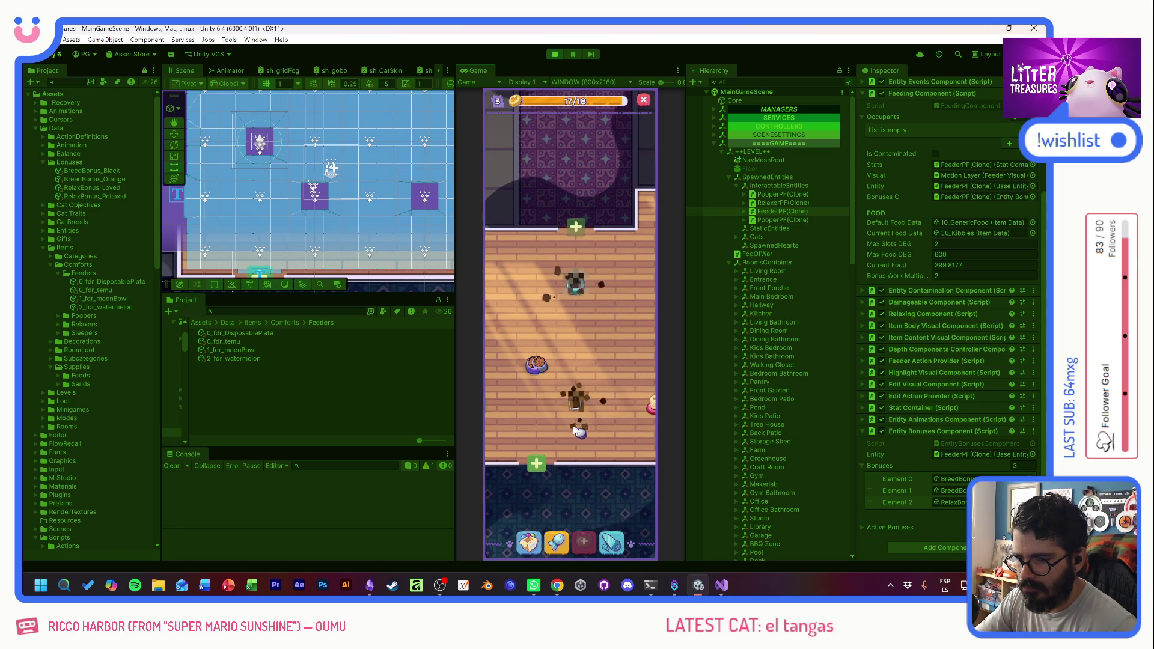
- Scoop a Patched Pillow from the litter and place it in the room
left_click(542, 531)
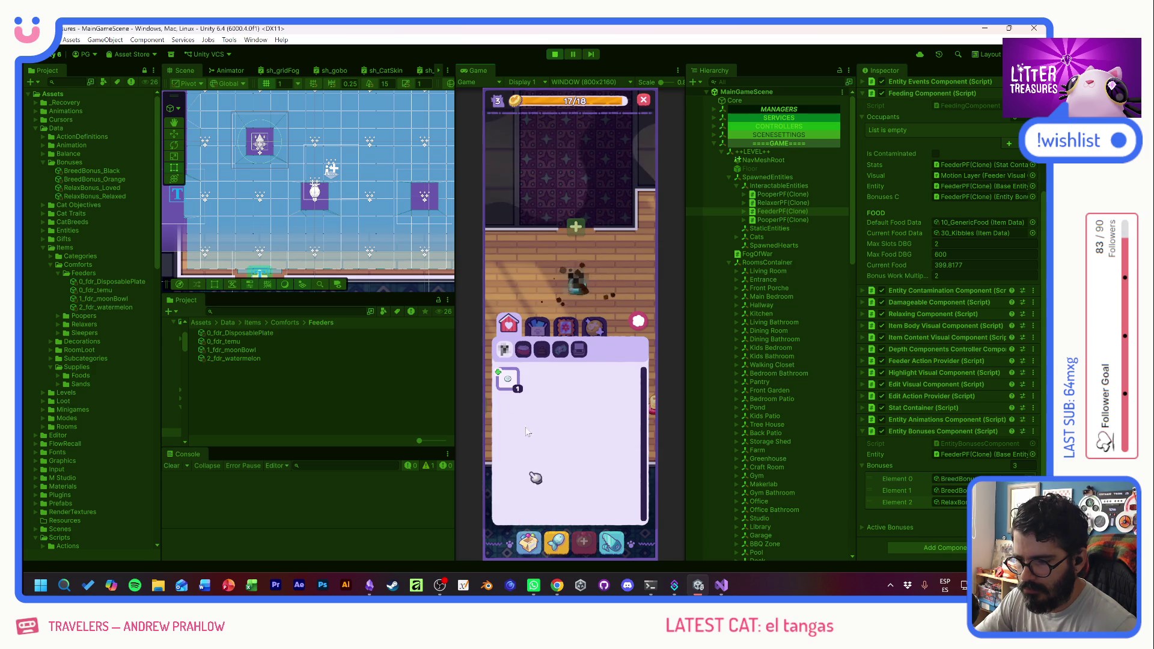
left_click(510, 380)
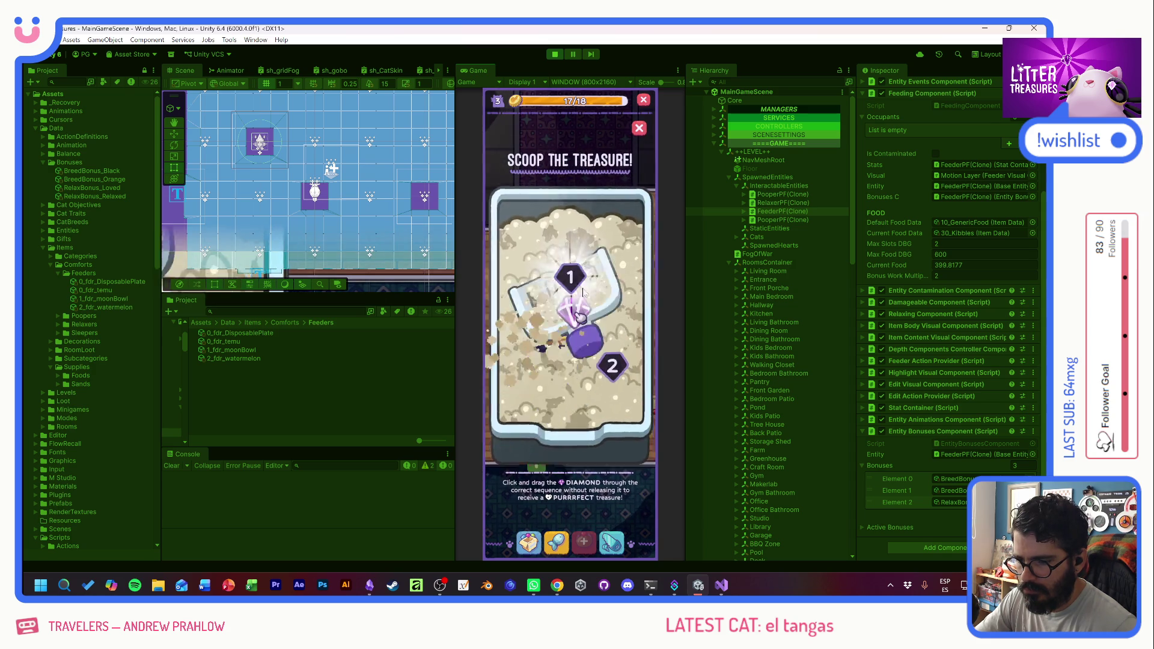
left_click(584, 342)
left_click(509, 378)
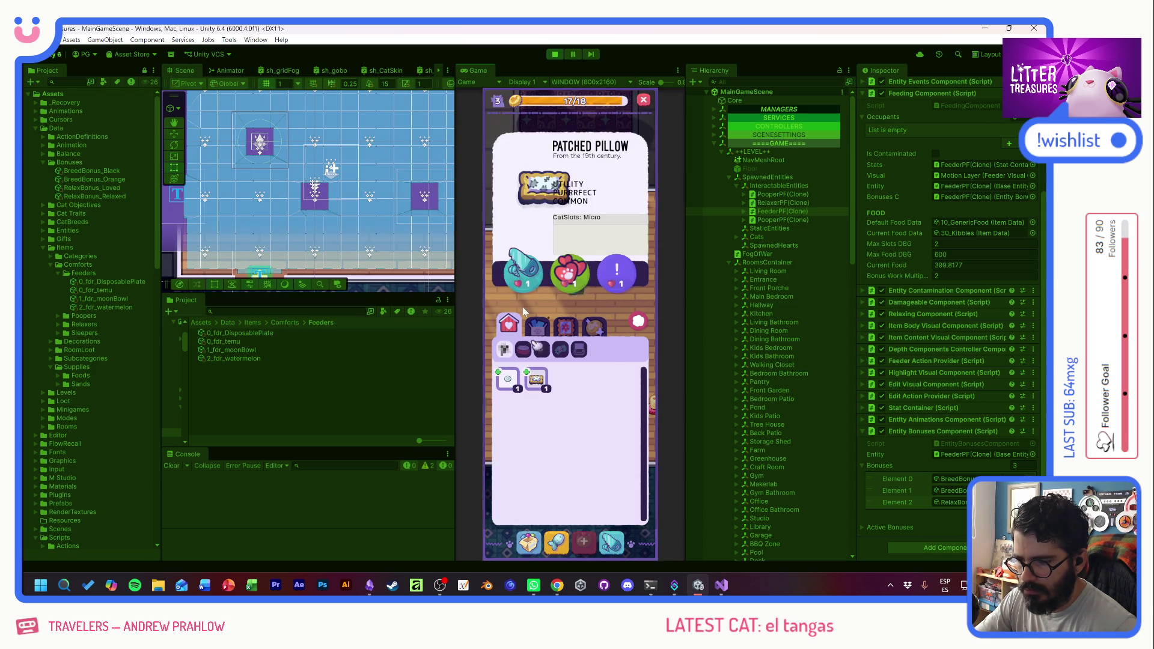
left_click(612, 271)
left_click_drag(589, 302, 605, 331)
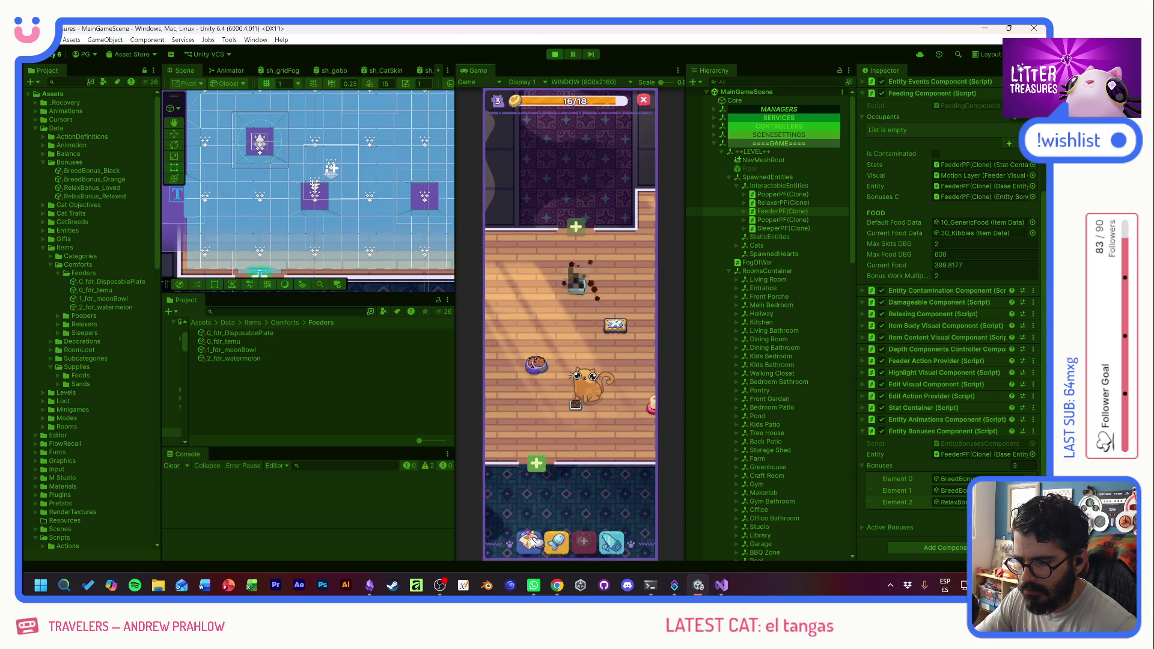
- Review the Patched Pillow card and play another treasure scoop
key("grave")
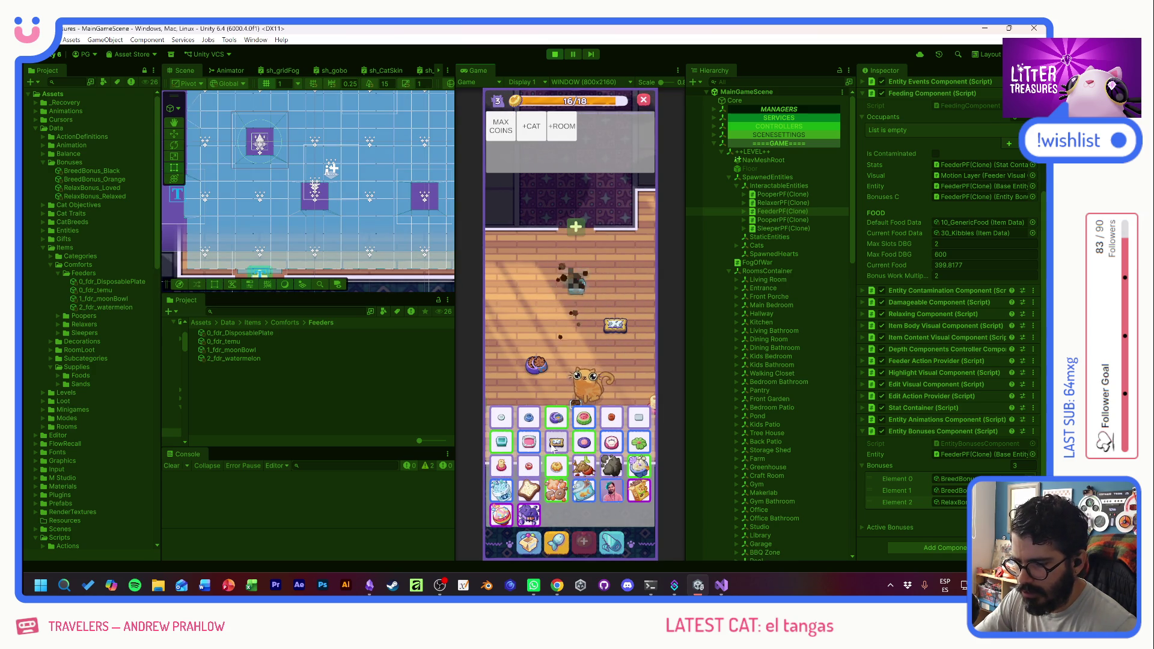
key("grave")
left_click(614, 325)
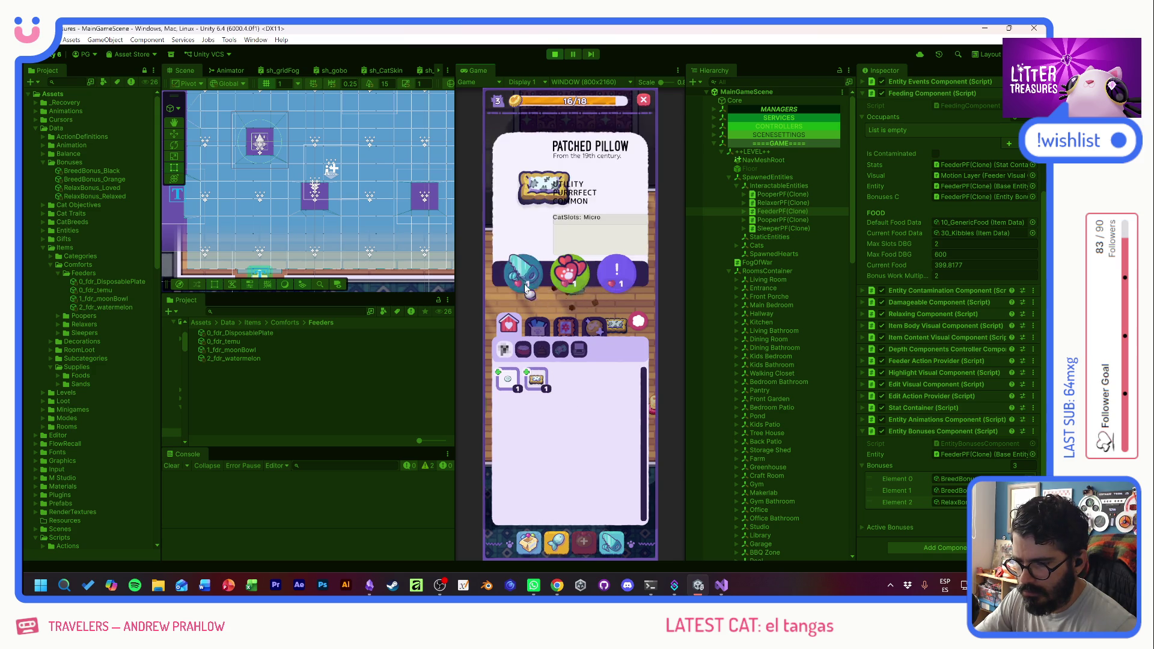
left_click(523, 288)
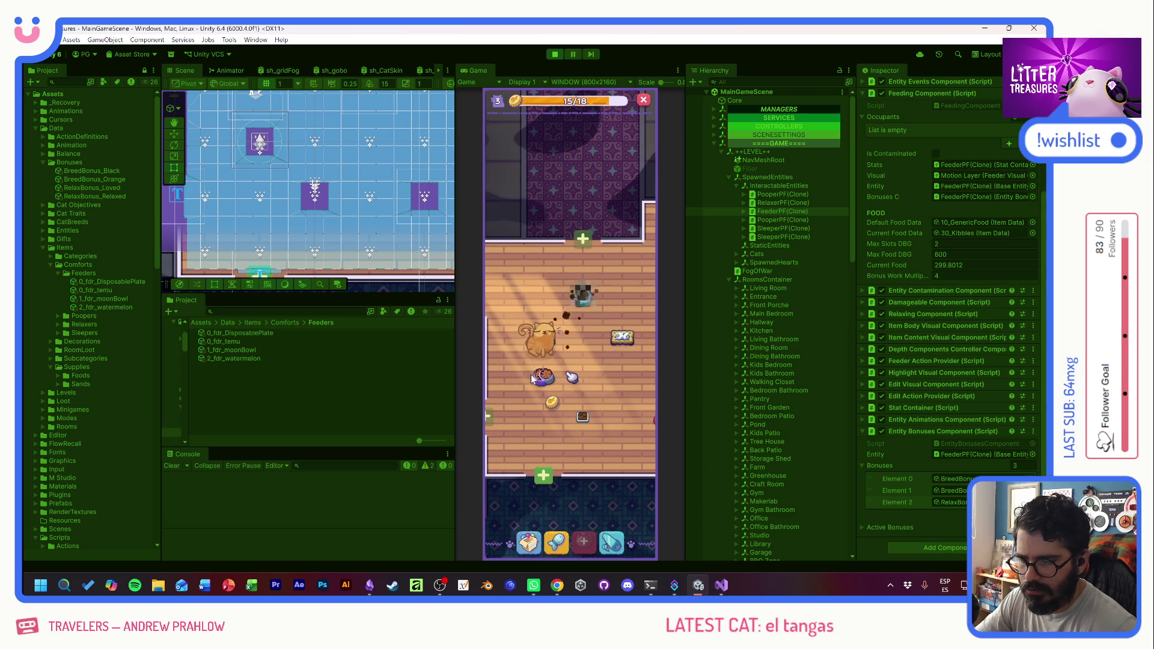
mouse_move(538, 356)
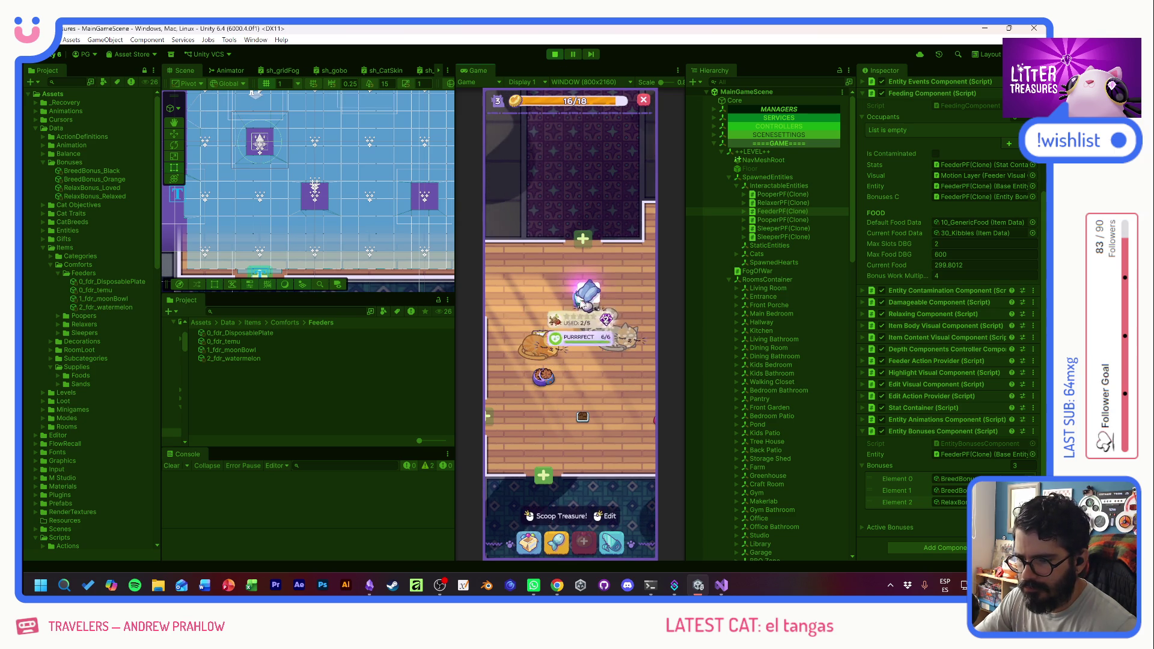
left_click(582, 417)
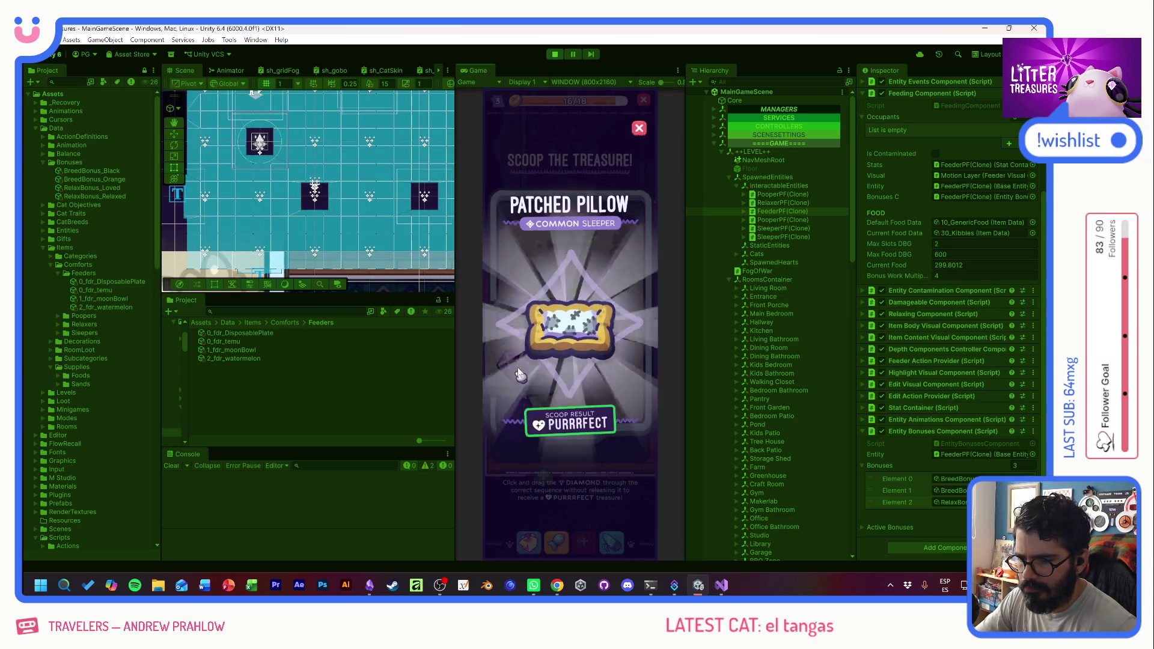
left_click(592, 385)
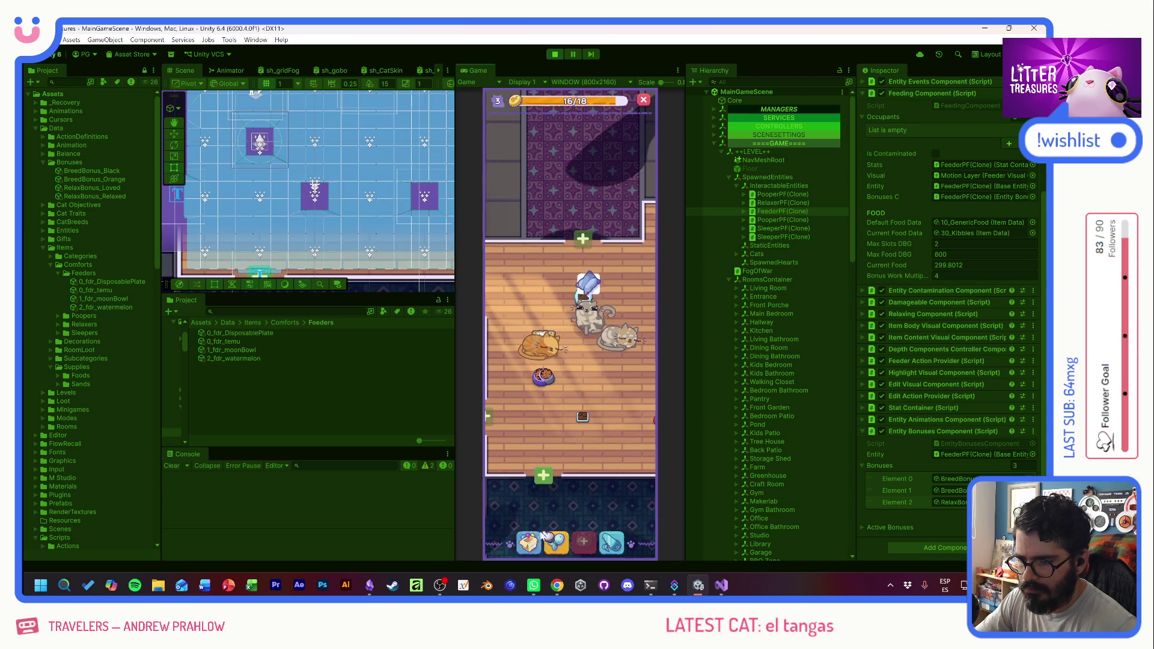
- Place another feeder beside the grey cat
left_click(540, 385)
left_click(623, 374)
left_click_drag(626, 428, 611, 419)
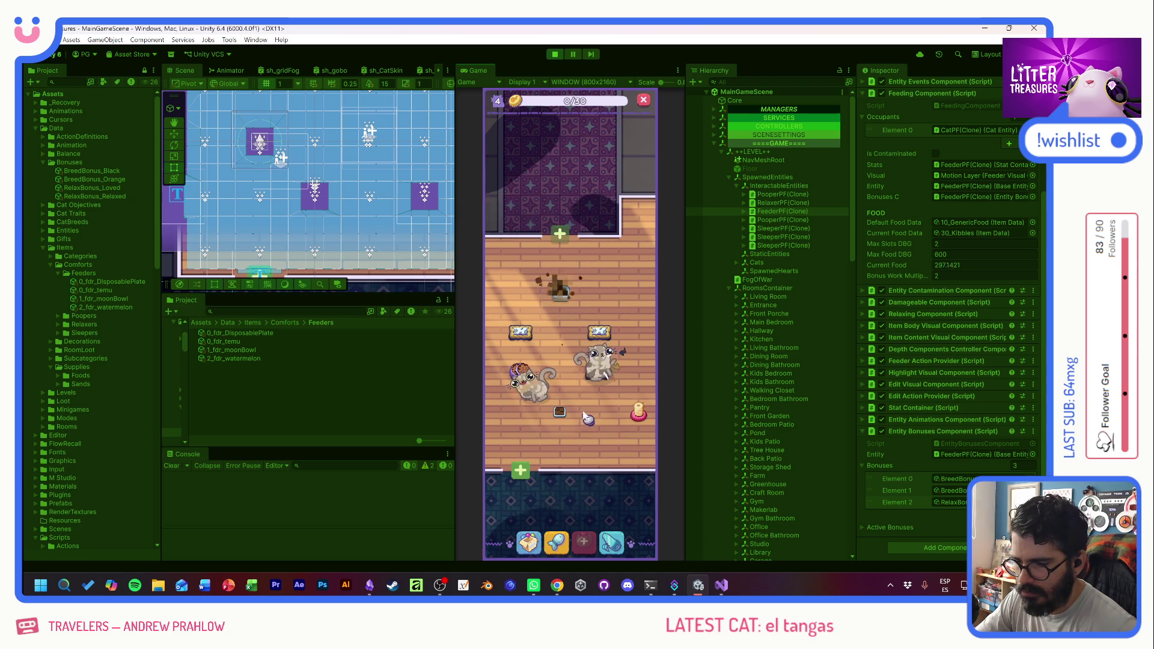
- Complete the Scoop the Treasure minigame at the feeder
mouse_move(540, 396)
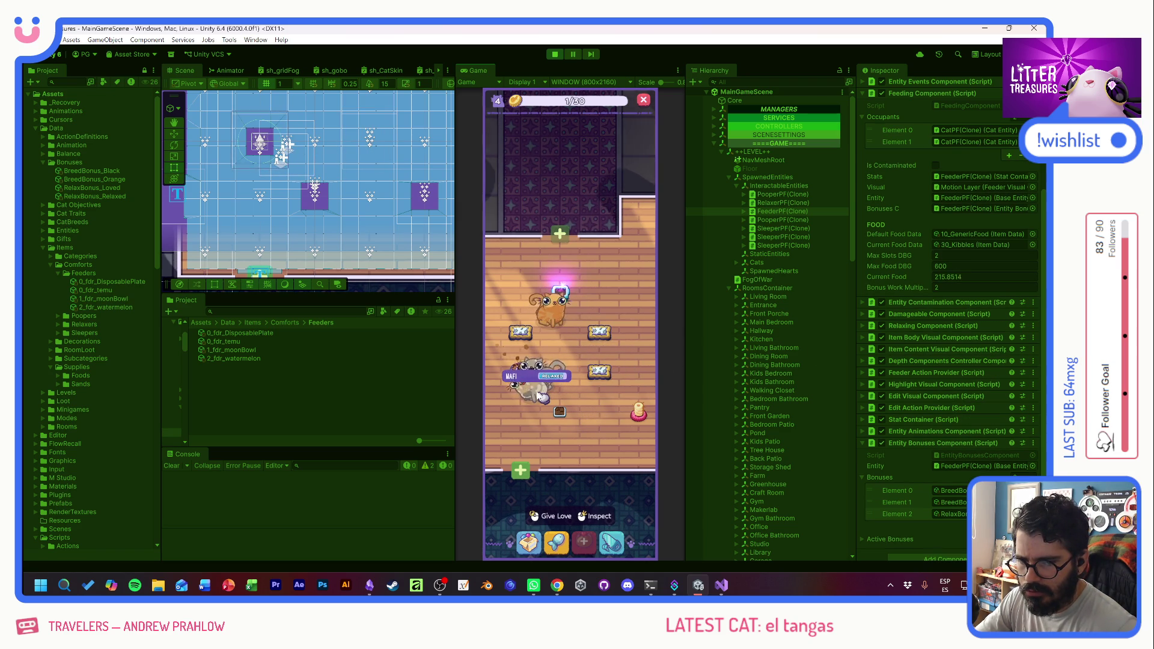
left_click(567, 293)
mouse_move(567, 292)
left_mouse_down()
mouse_move(531, 322)
mouse_move(571, 335)
left_mouse_up()
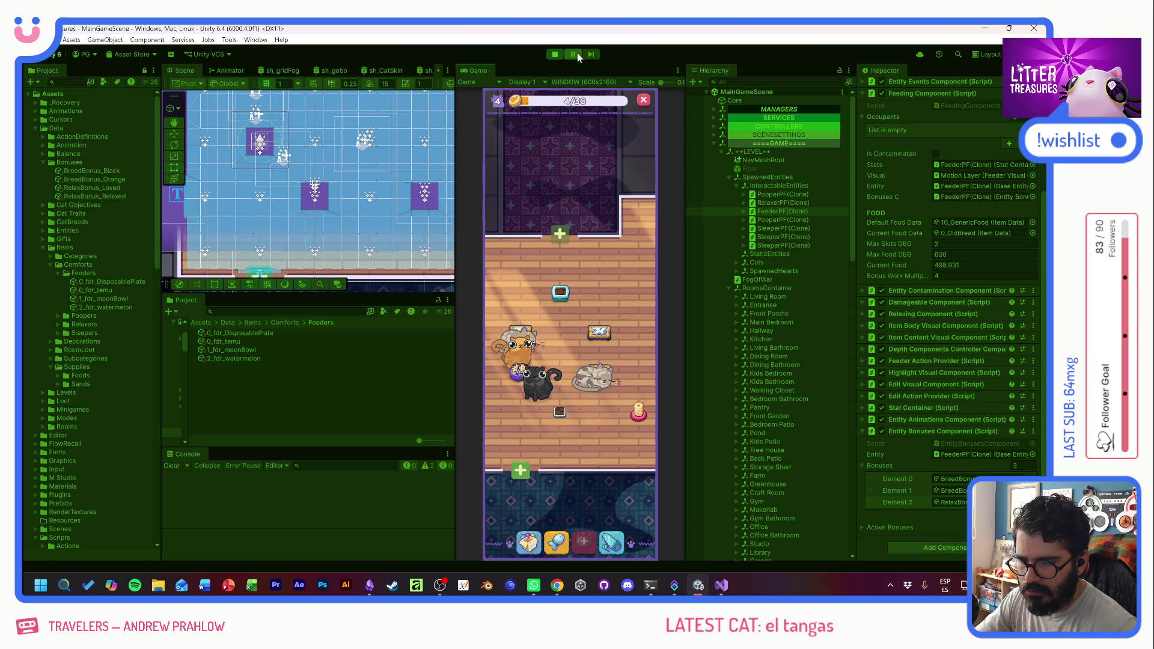
- Give BOB love, scoop his treasure, and clean up the dirt piles
left_click(544, 389)
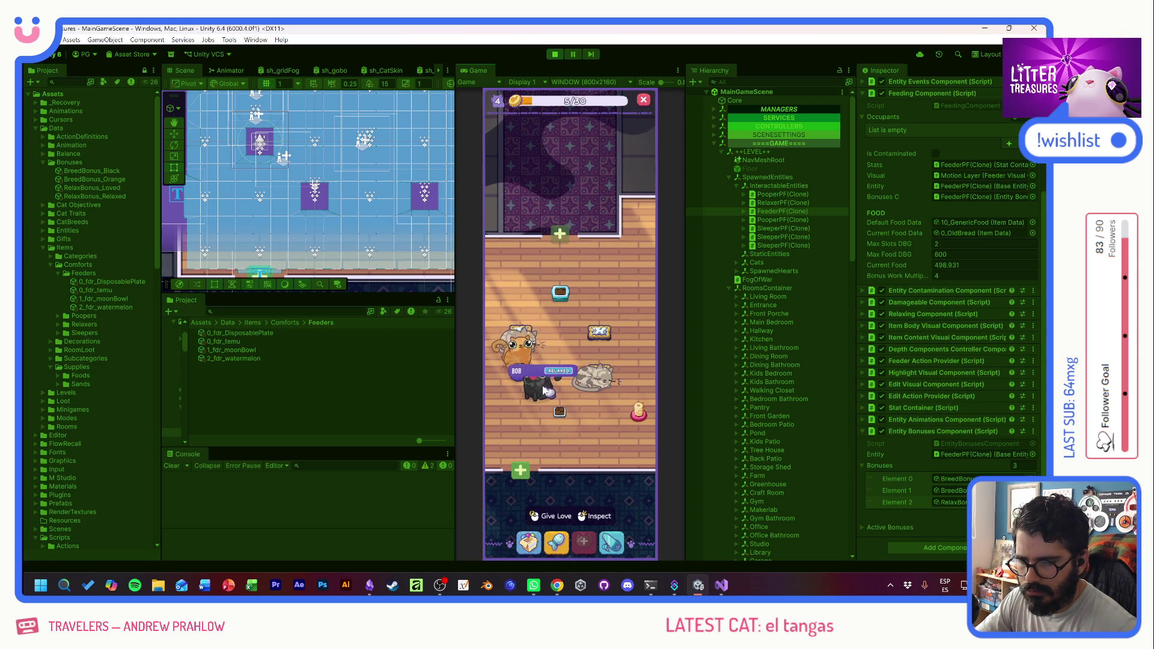
left_click(520, 359)
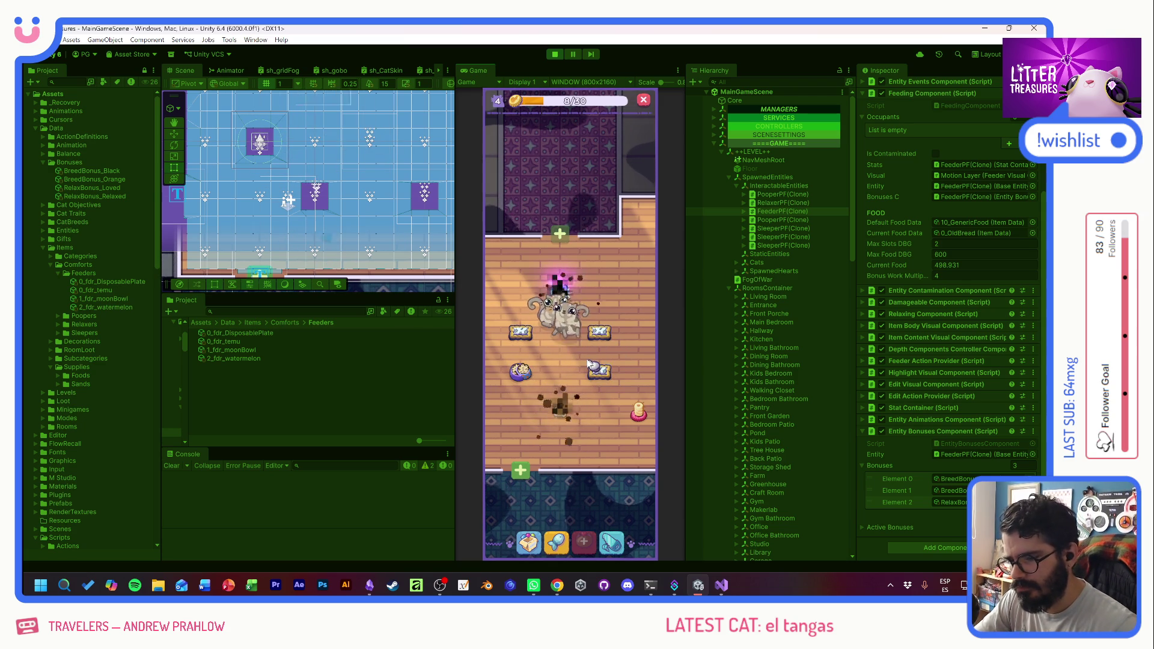
left_click(559, 283)
left_click(562, 546)
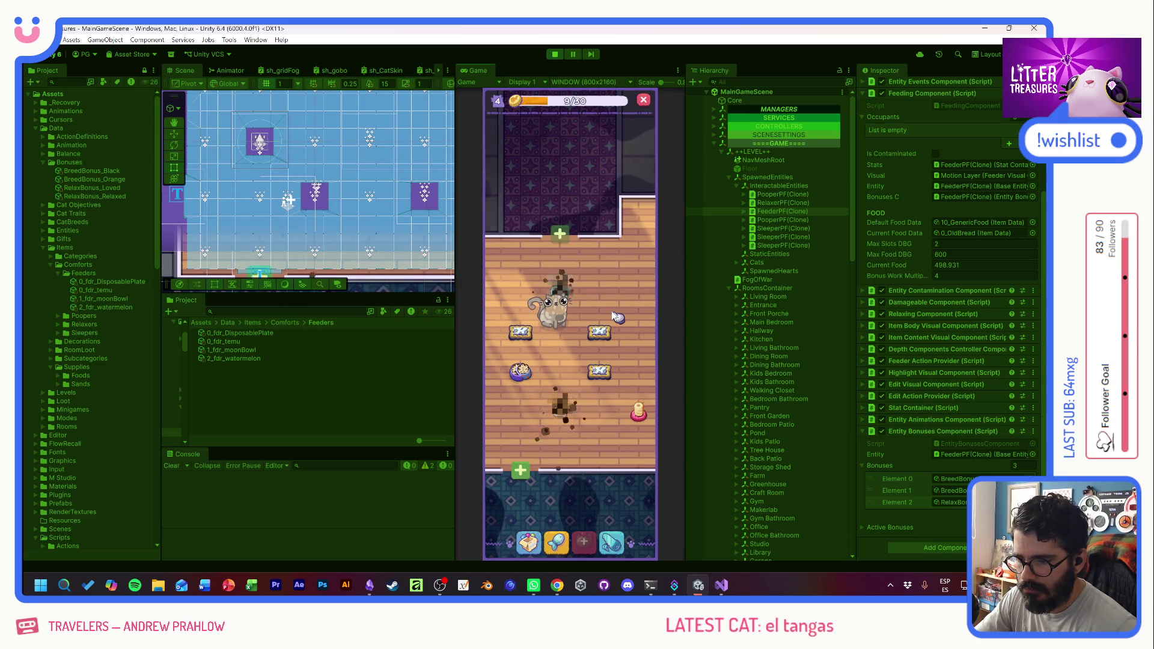
left_click(559, 403)
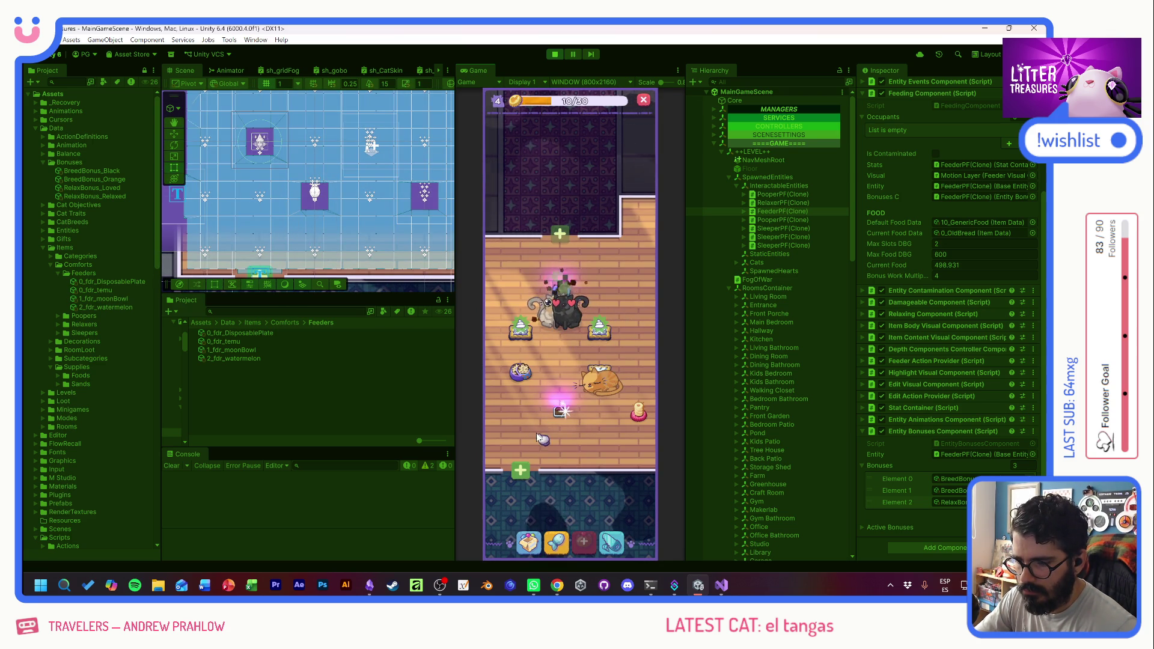
left_click(571, 312)
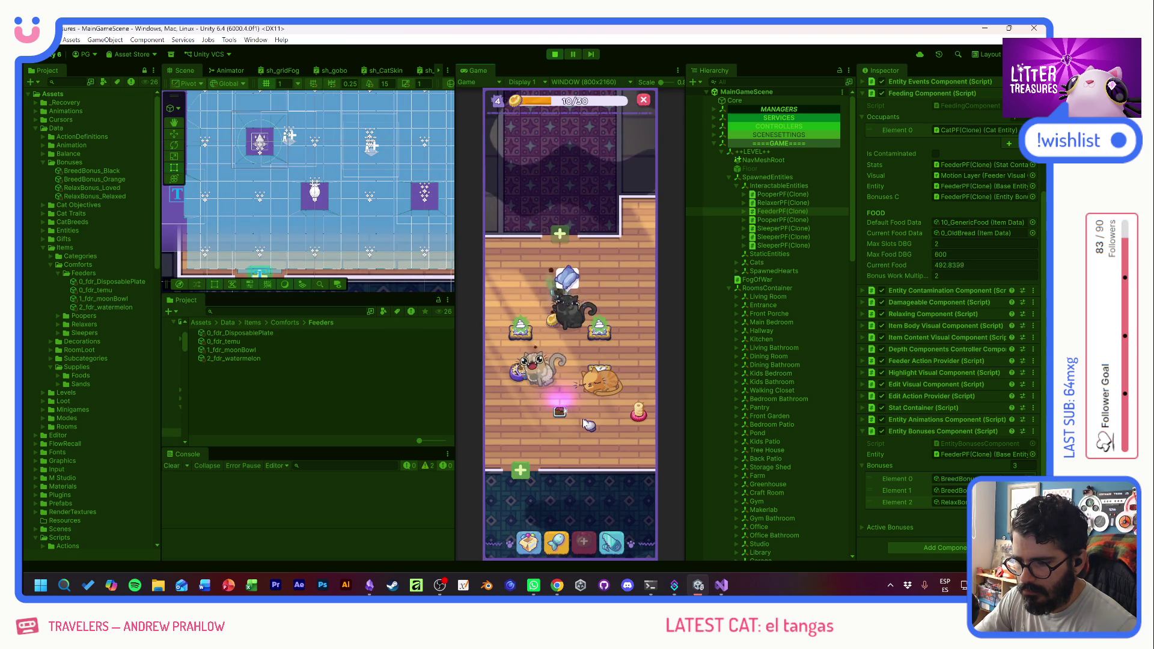
left_click(558, 411)
- Give MAFI love and finish her Scoop the Treasure minigame
left_click(544, 373)
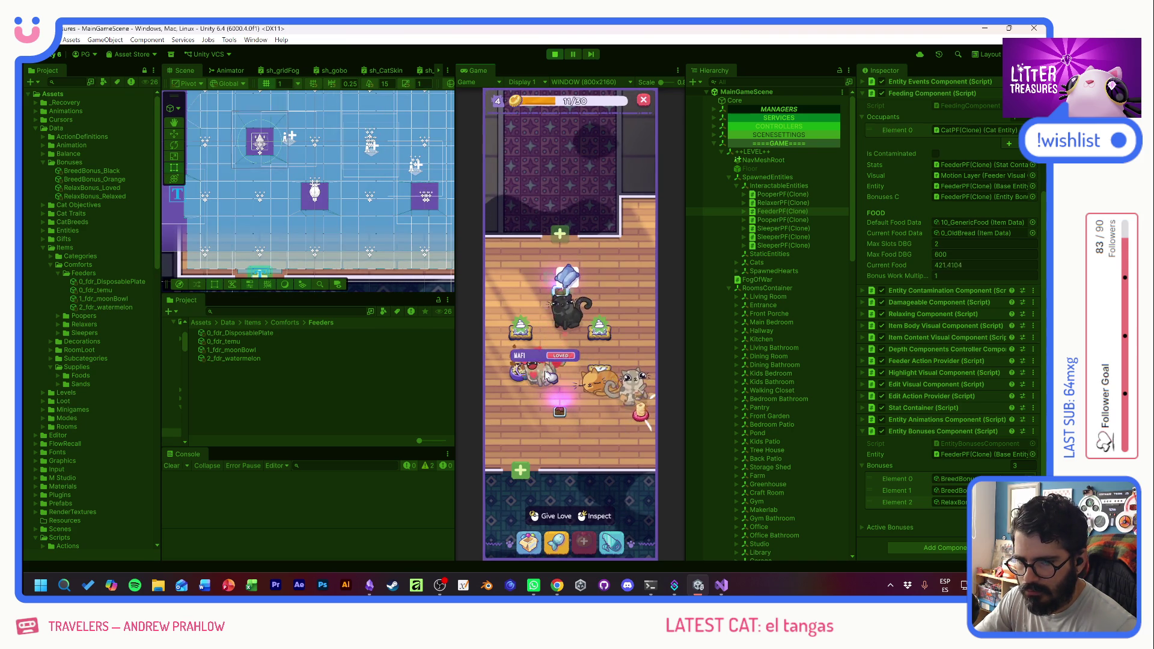
left_click(562, 383)
left_click(568, 384)
left_click(541, 535)
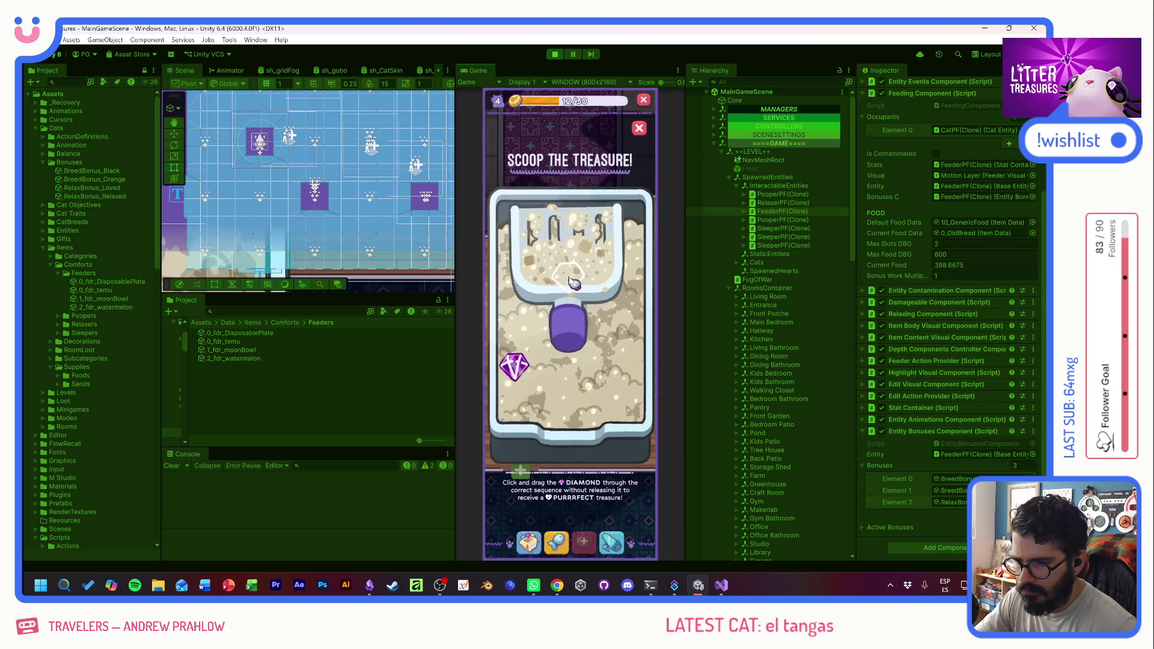
left_click_drag(561, 297, 601, 354)
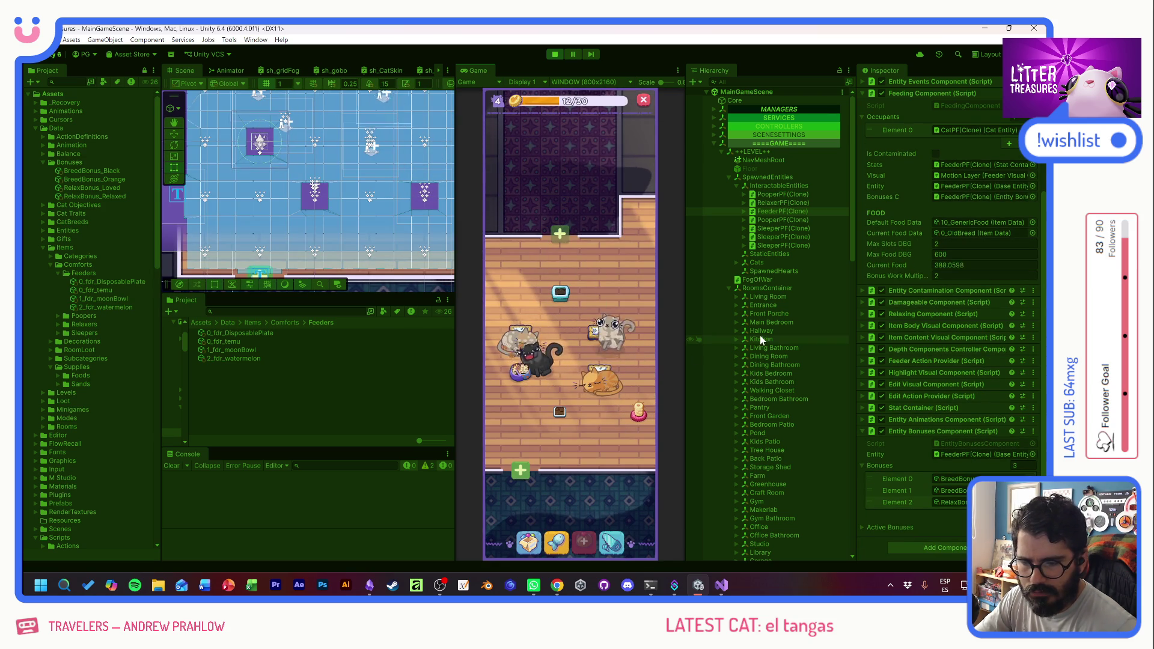
mouse_move(544, 374)
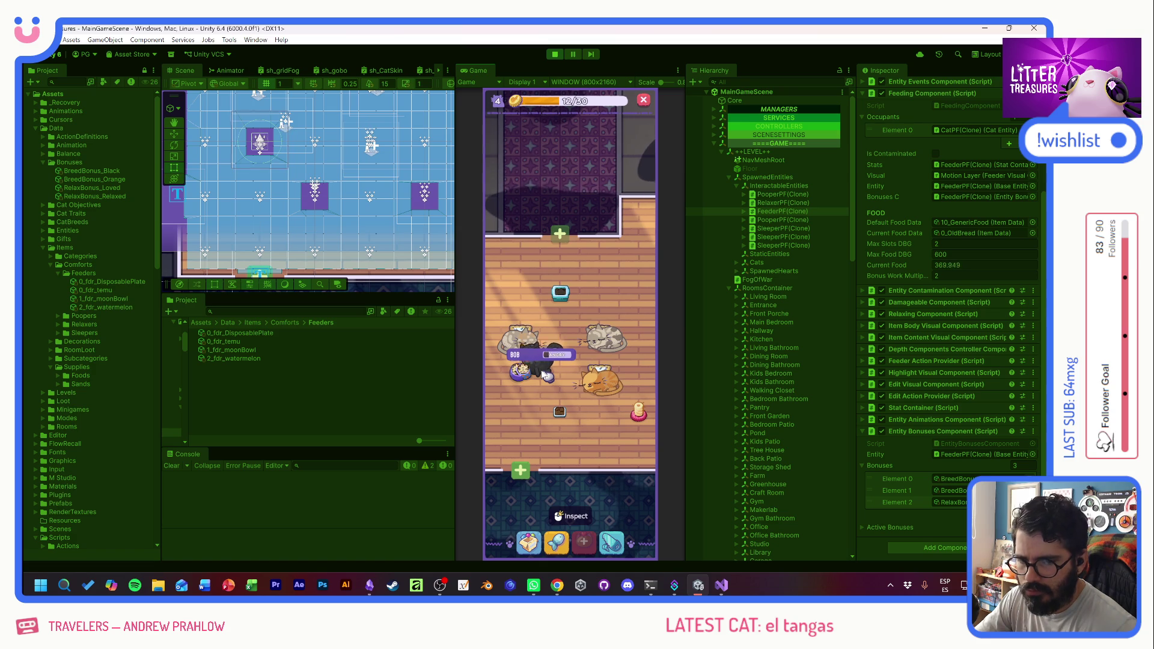
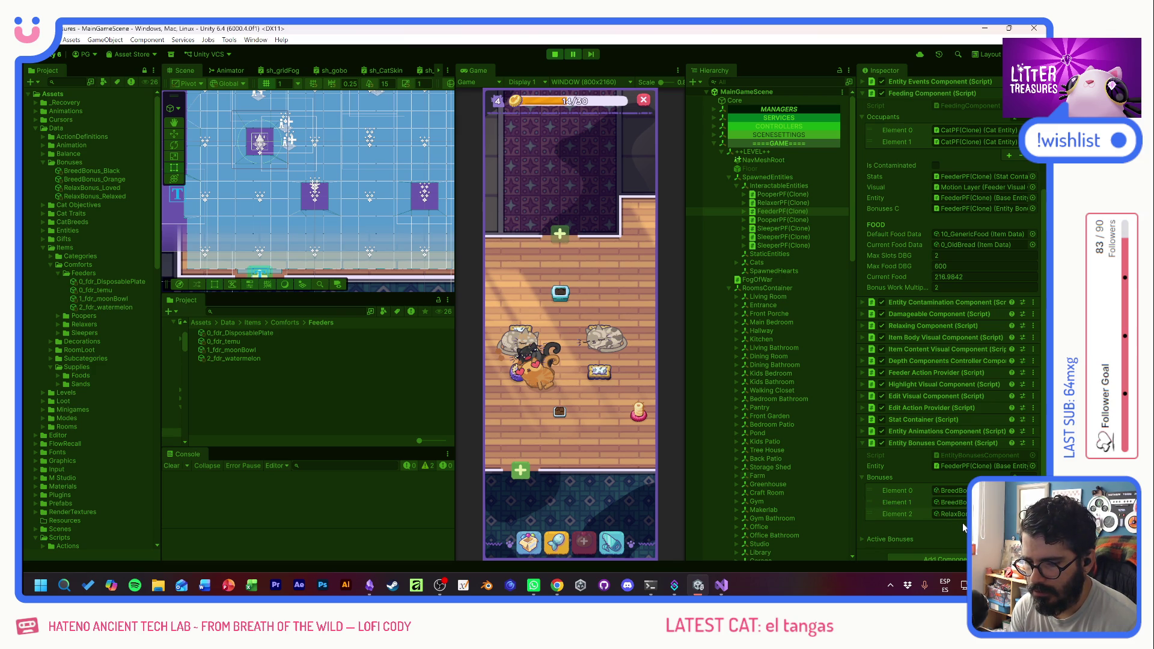
- Check the third entry in the feeder's Entity Bonuses list
left_click(960, 515)
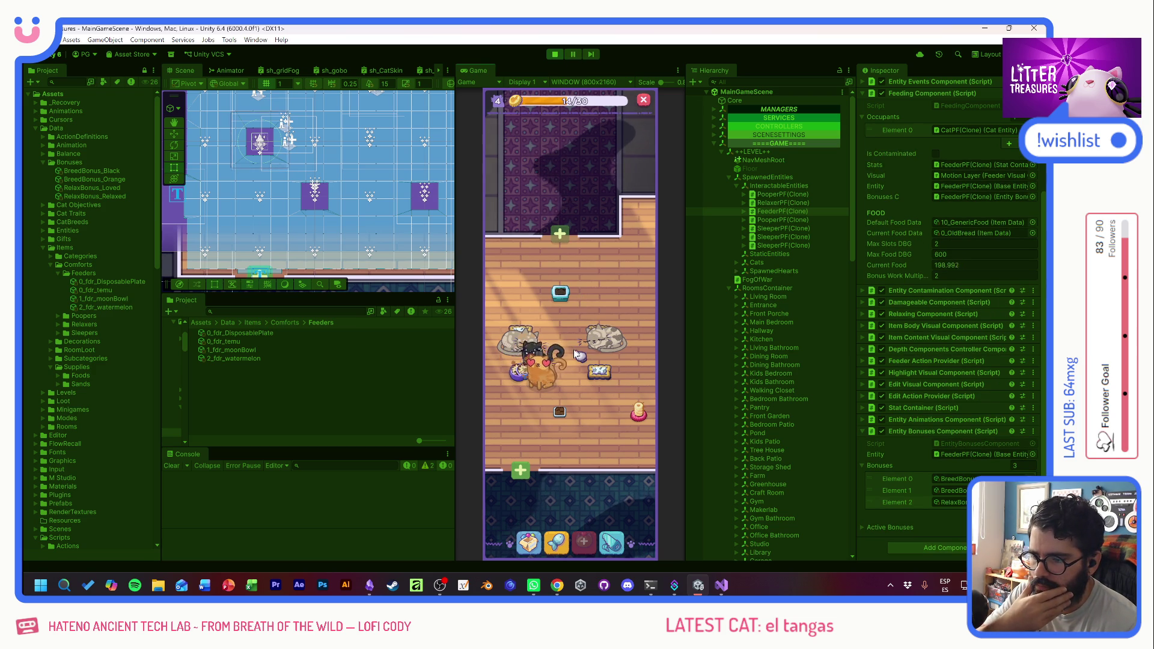
mouse_move(565, 385)
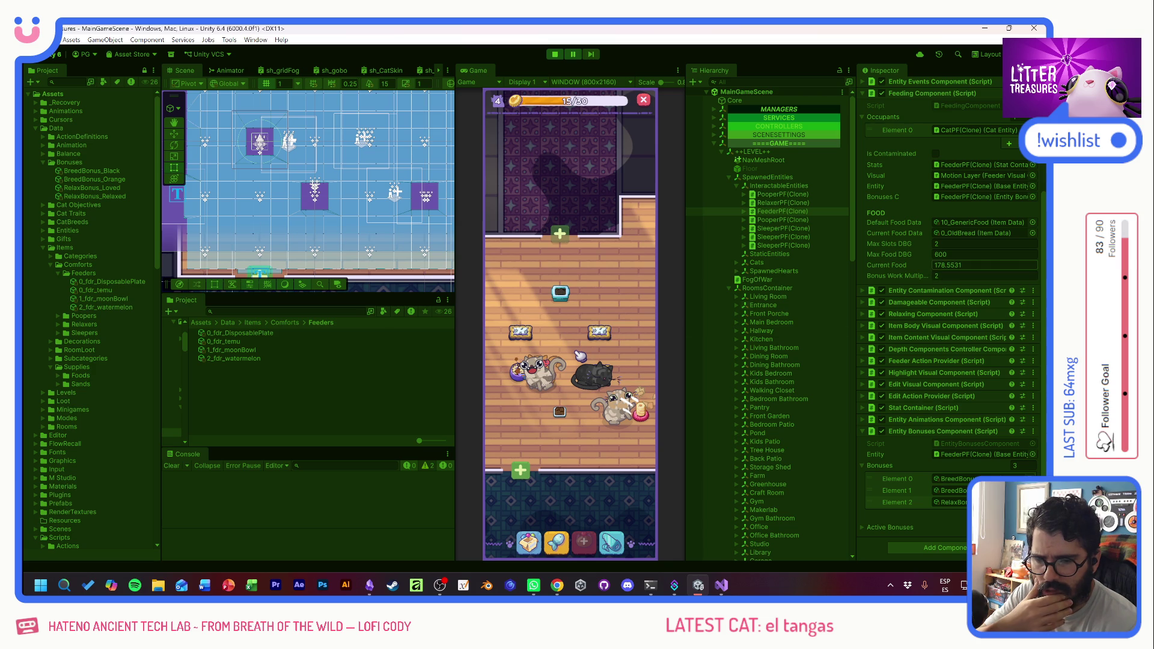
left_click(985, 501)
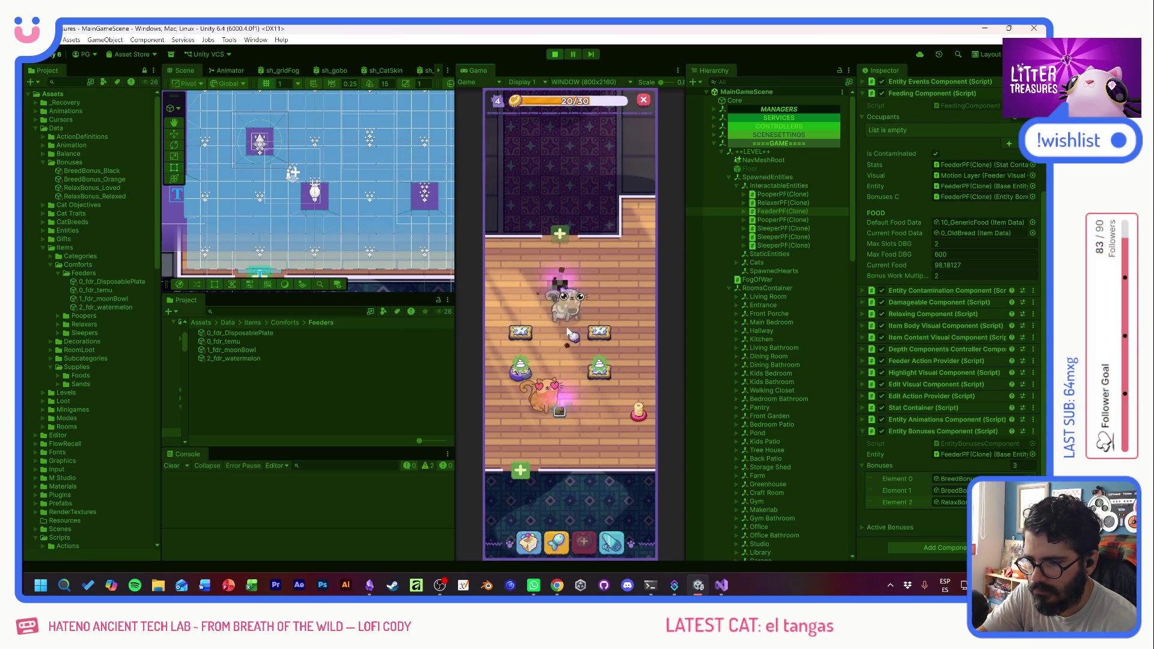
- Play the feeder bowl's Scoop Treasure minigame, scoop the diamond and collect the reward
left_click(599, 375)
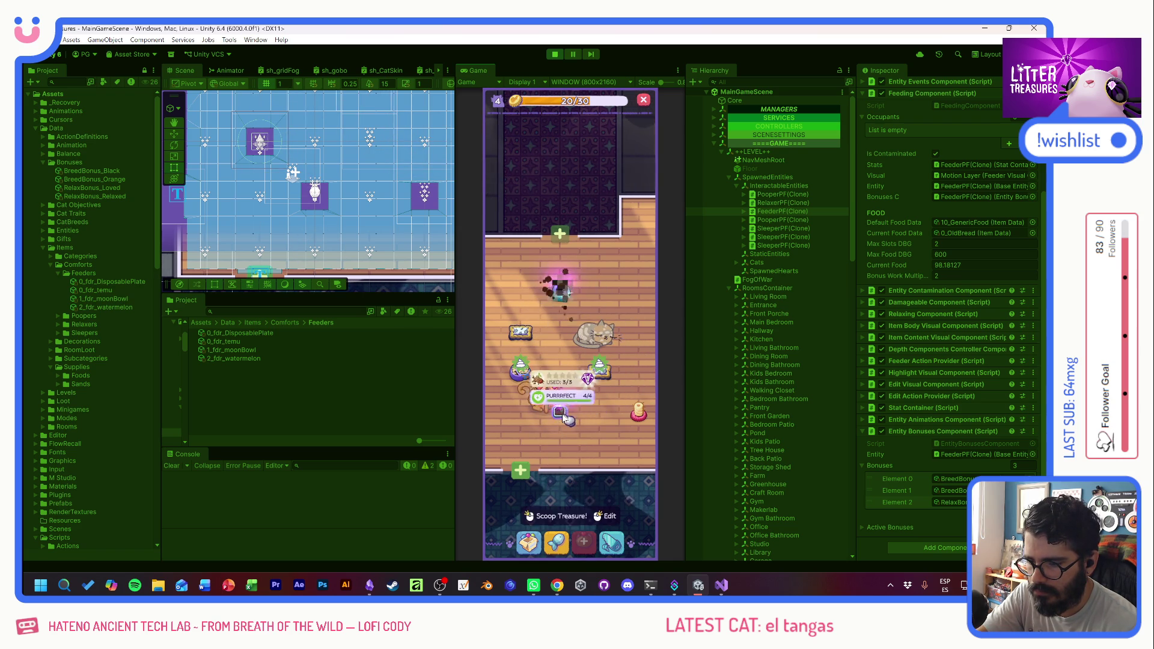
left_click(596, 377)
left_click(596, 377)
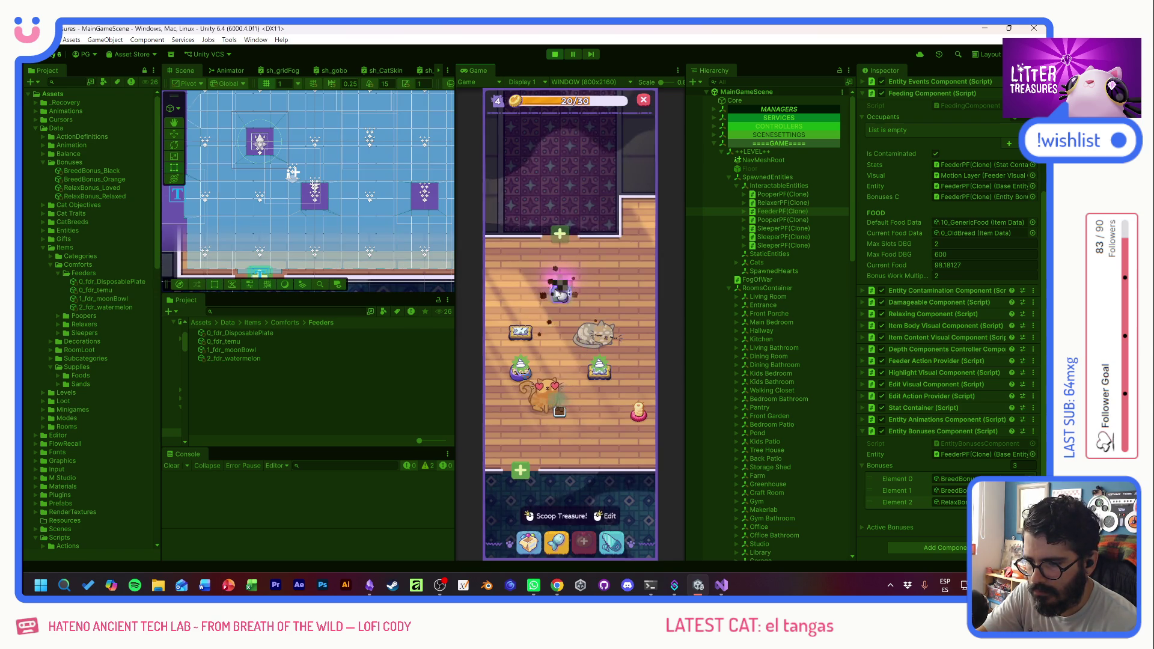
left_click(596, 376)
mouse_move(580, 291)
left_mouse_down()
mouse_move(523, 328)
mouse_move(510, 414)
mouse_move(576, 385)
mouse_move(579, 363)
left_mouse_up()
left_click(578, 363)
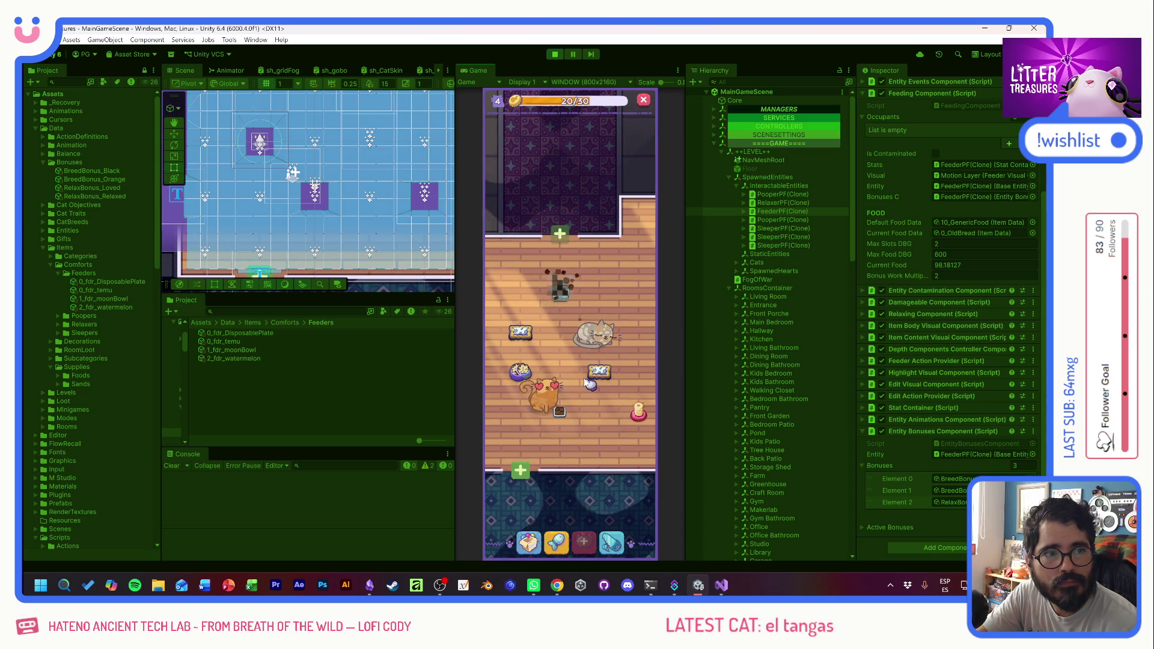
left_click(592, 403)
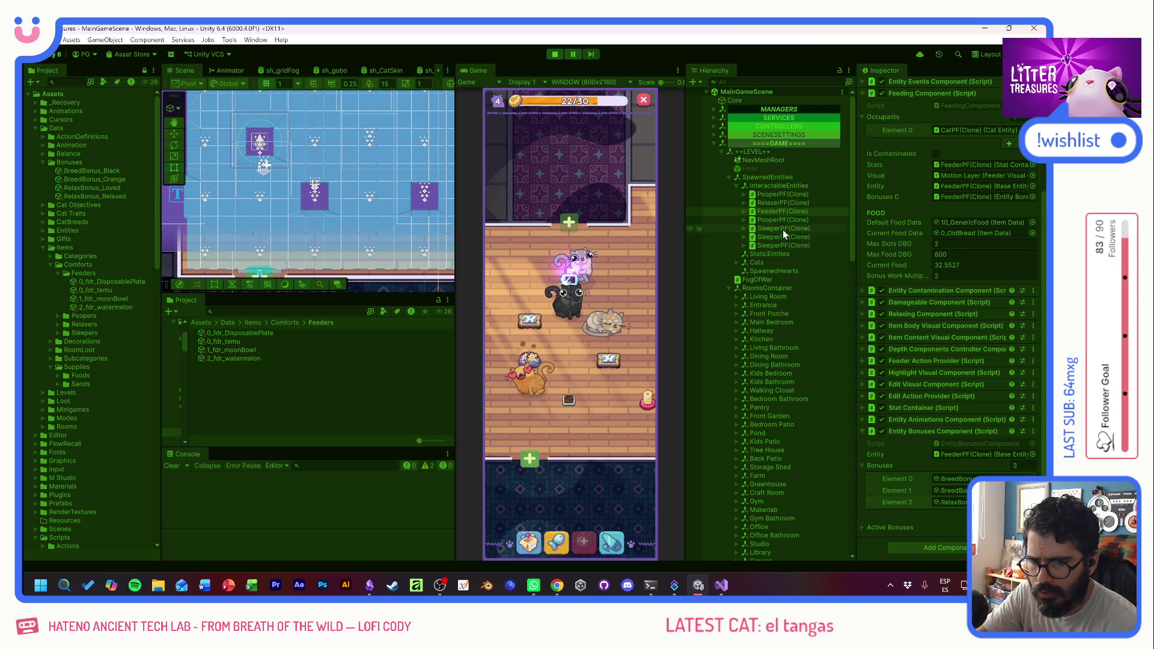
left_click(736, 262)
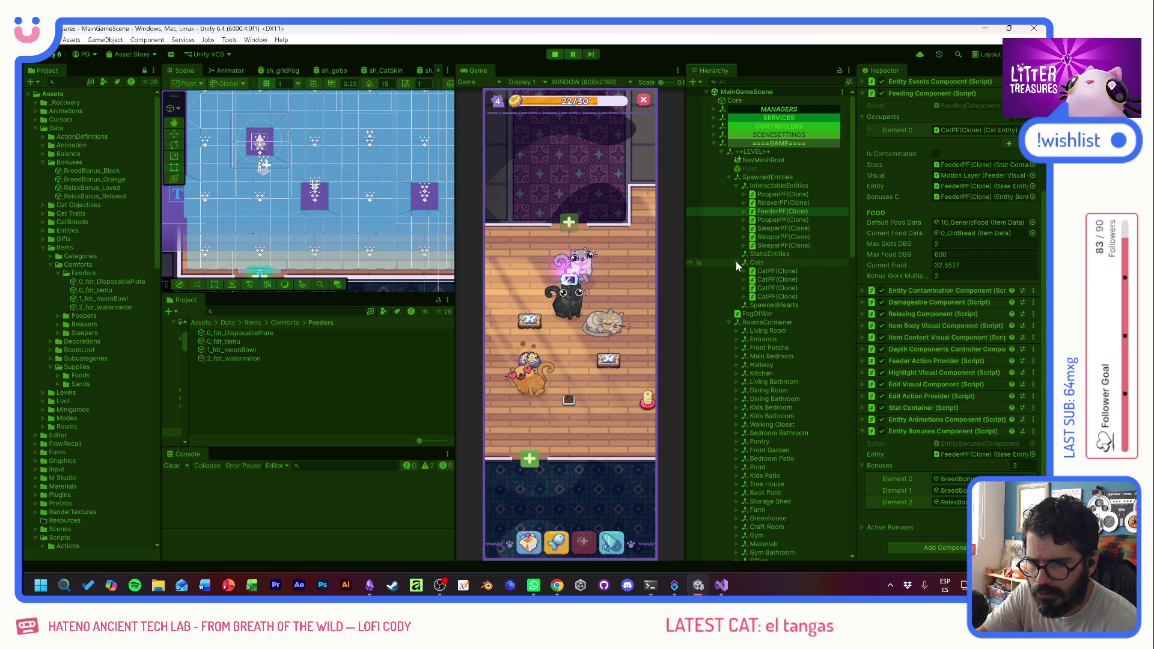
- Set the first CatPF(Clone)'s Cat Stress state to Relaxed, then reselect FeederPF(Clone)
left_click(766, 279)
left_click(766, 271)
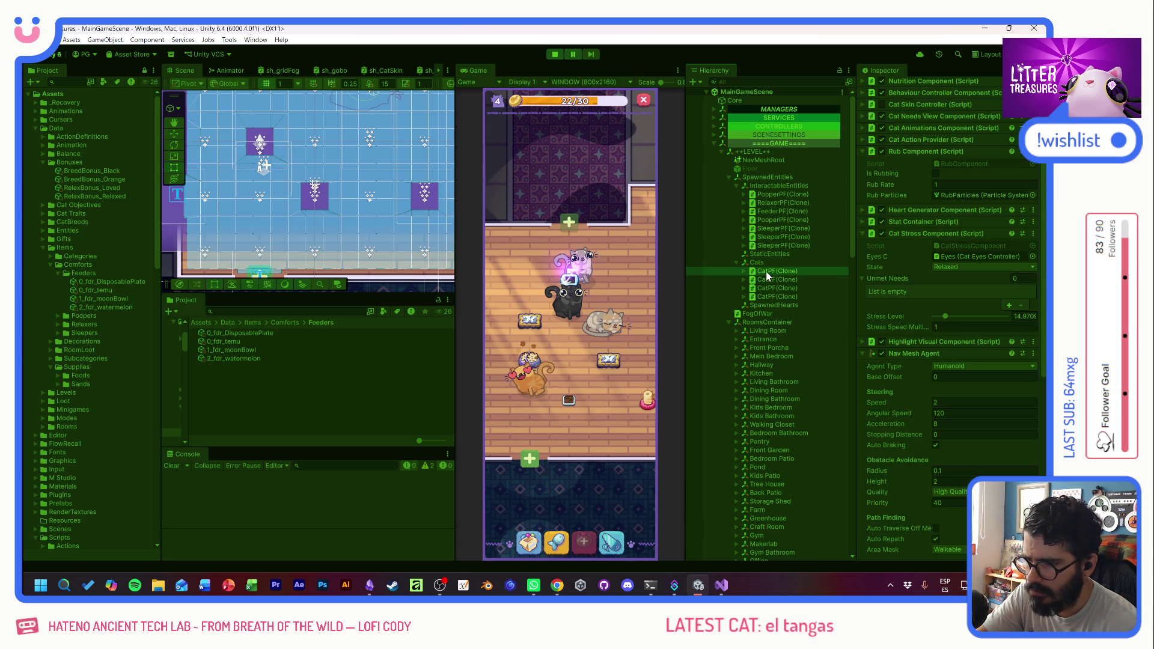
left_click(980, 267)
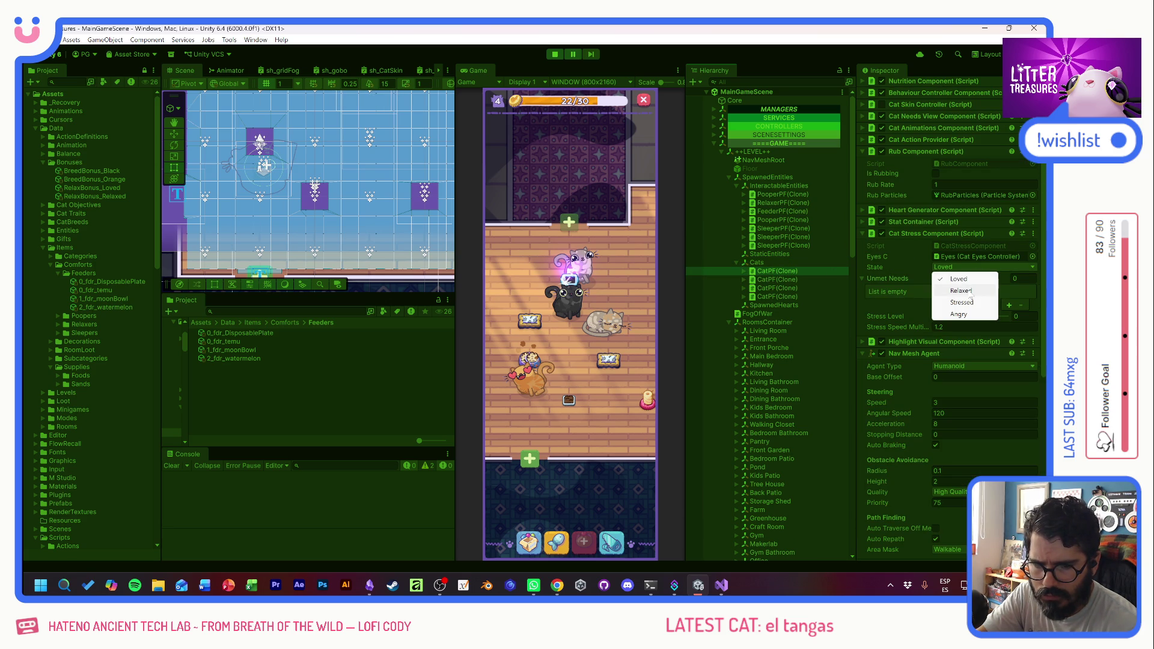
left_click(969, 291)
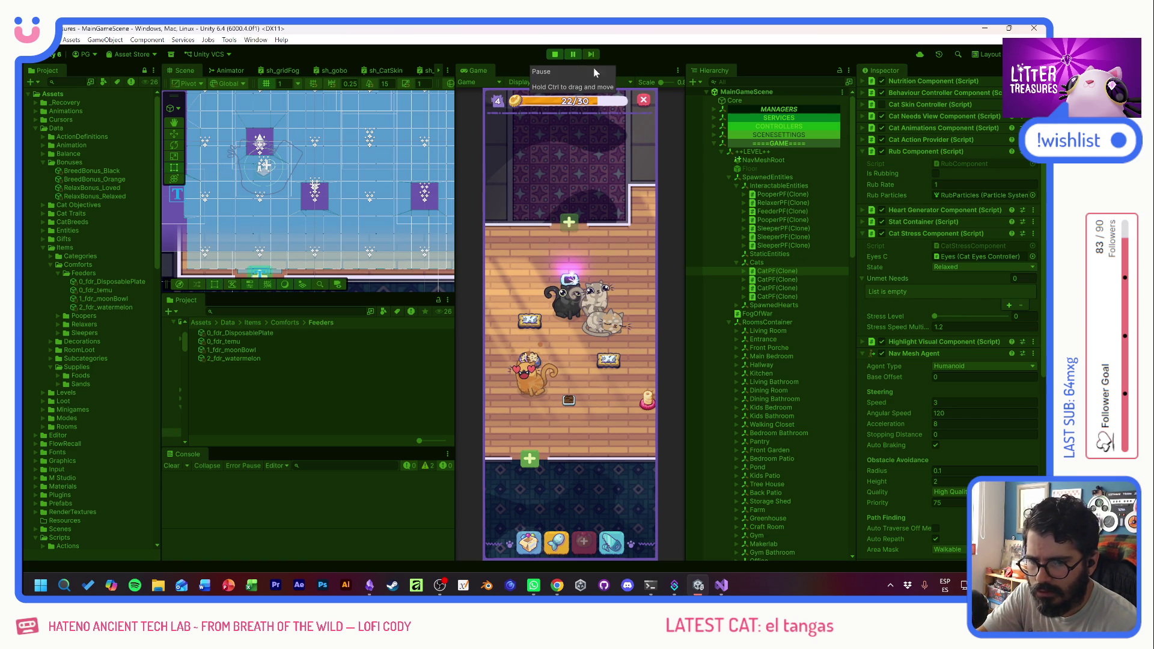
left_click(780, 211)
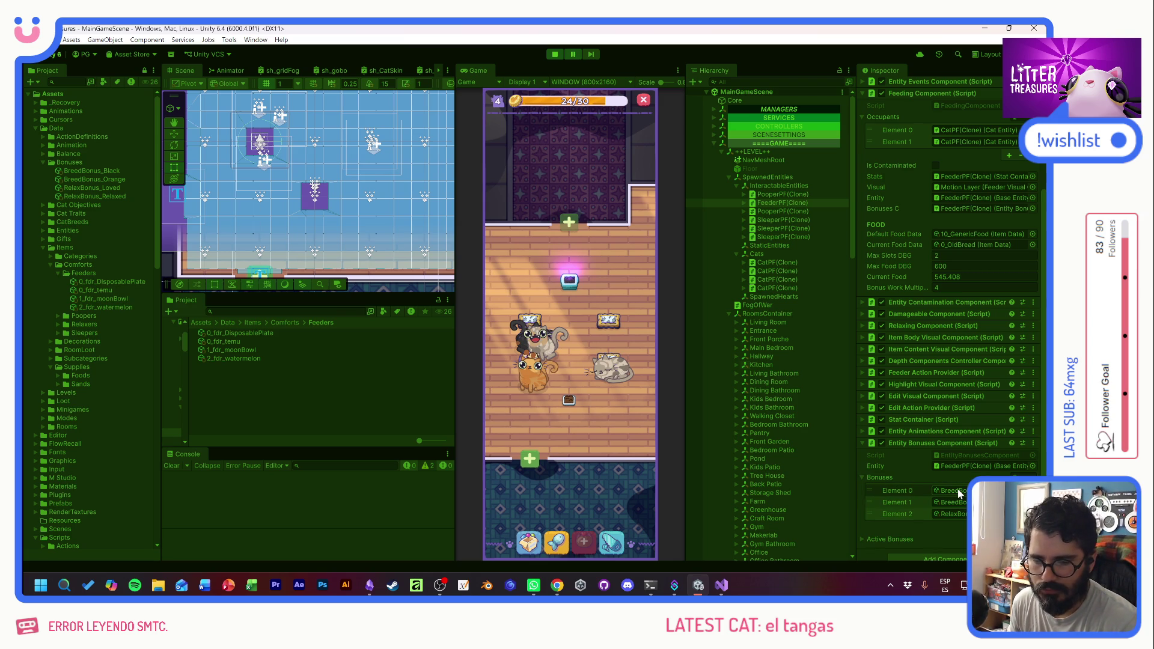
key("alt+Tab")
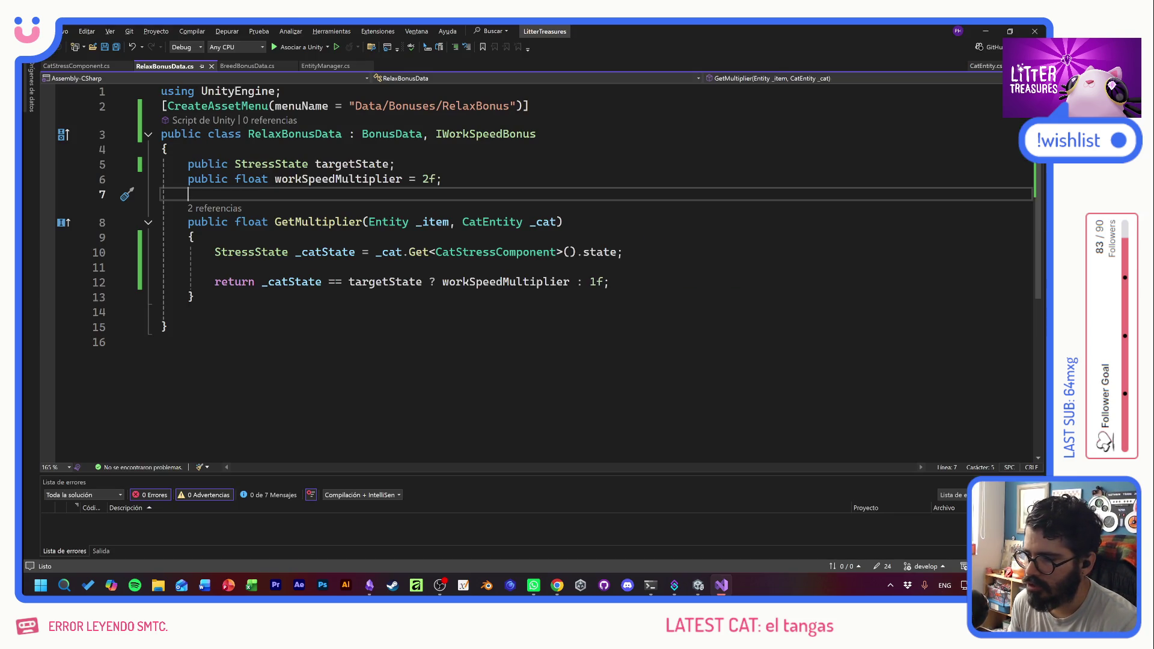
- Open the EntityBonusesComponent script from the feeder's Inspector and review it
left_click(241, 342)
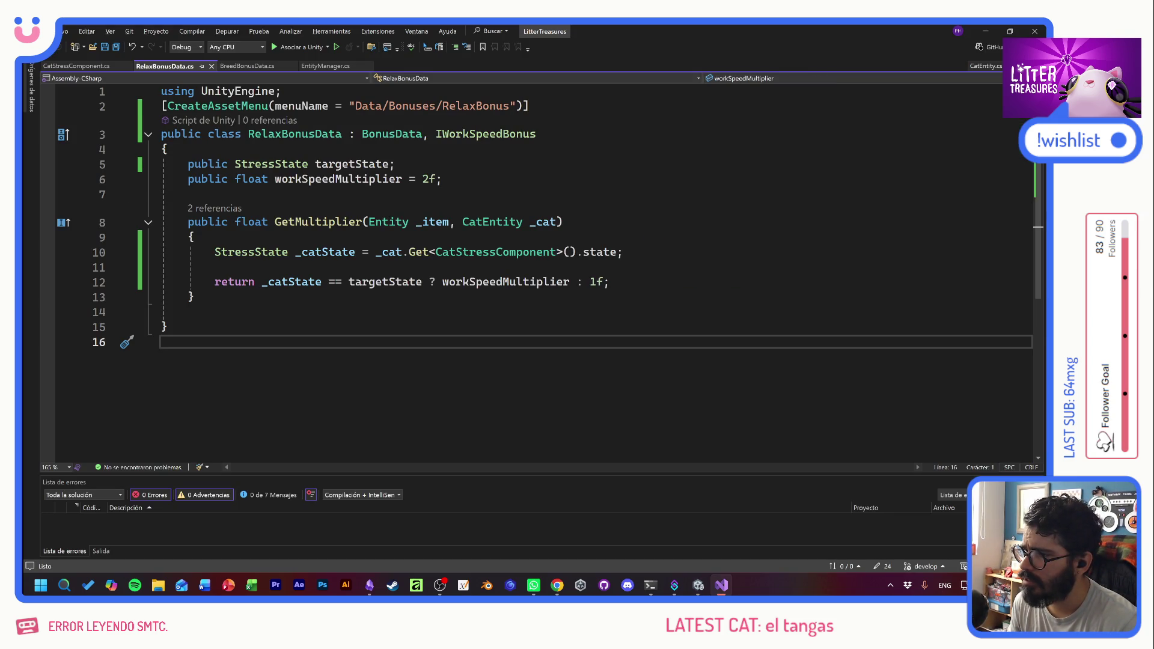
key("alt+Tab")
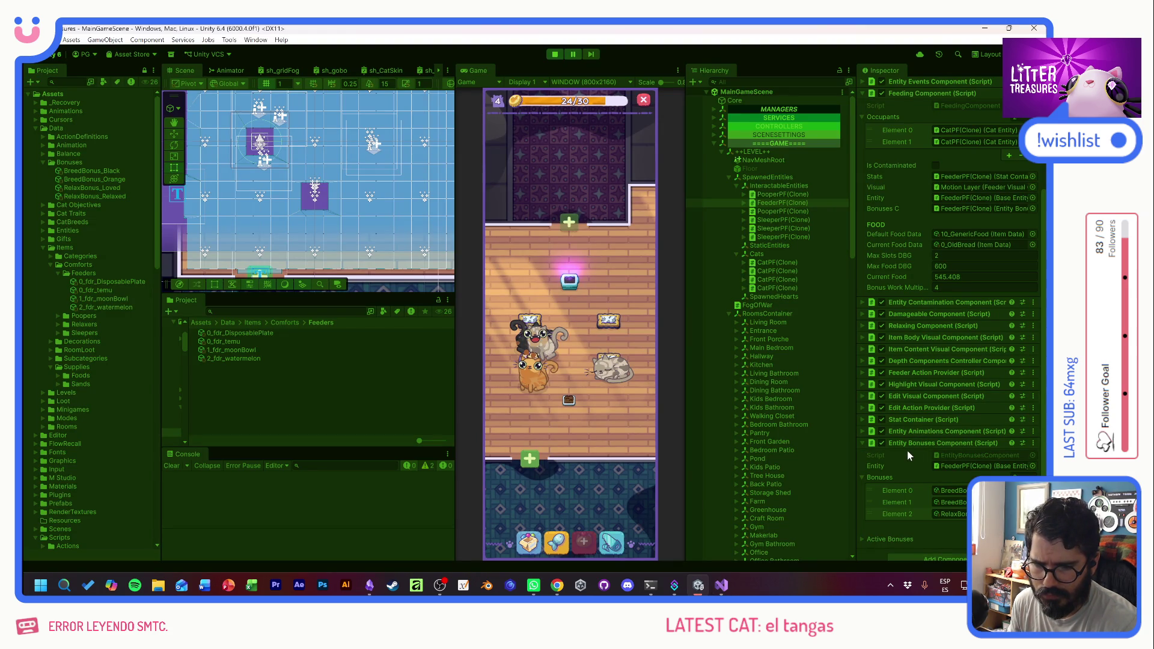
scroll(906, 449, "down", 1)
double_click(961, 442)
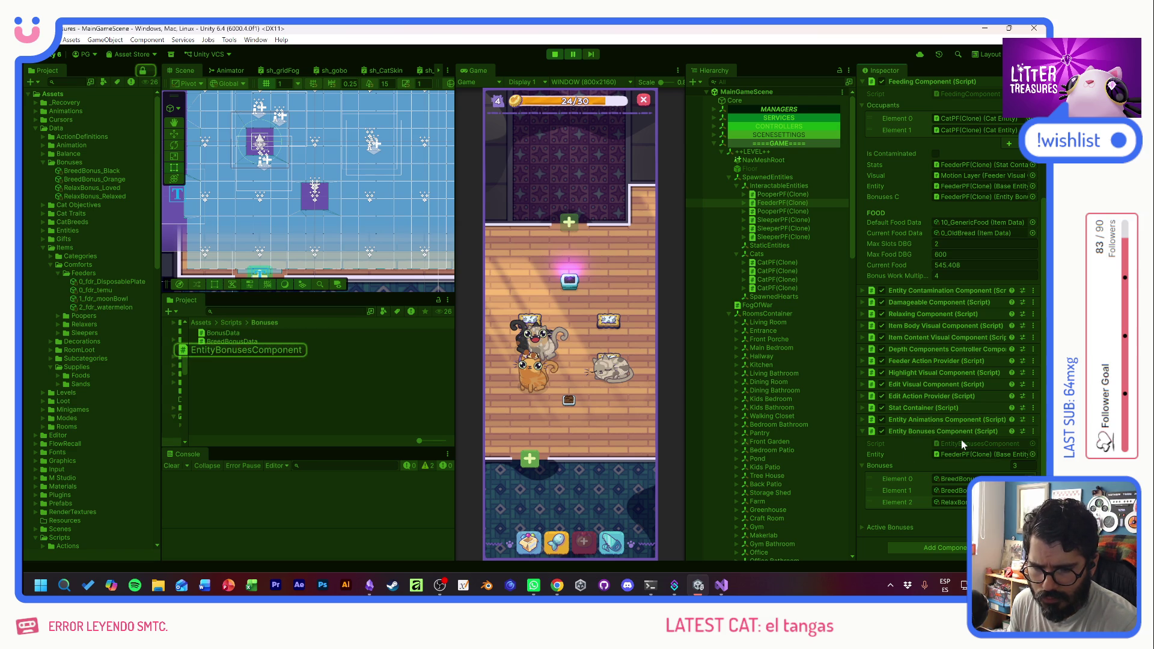
scroll(540, 270, "down", 9)
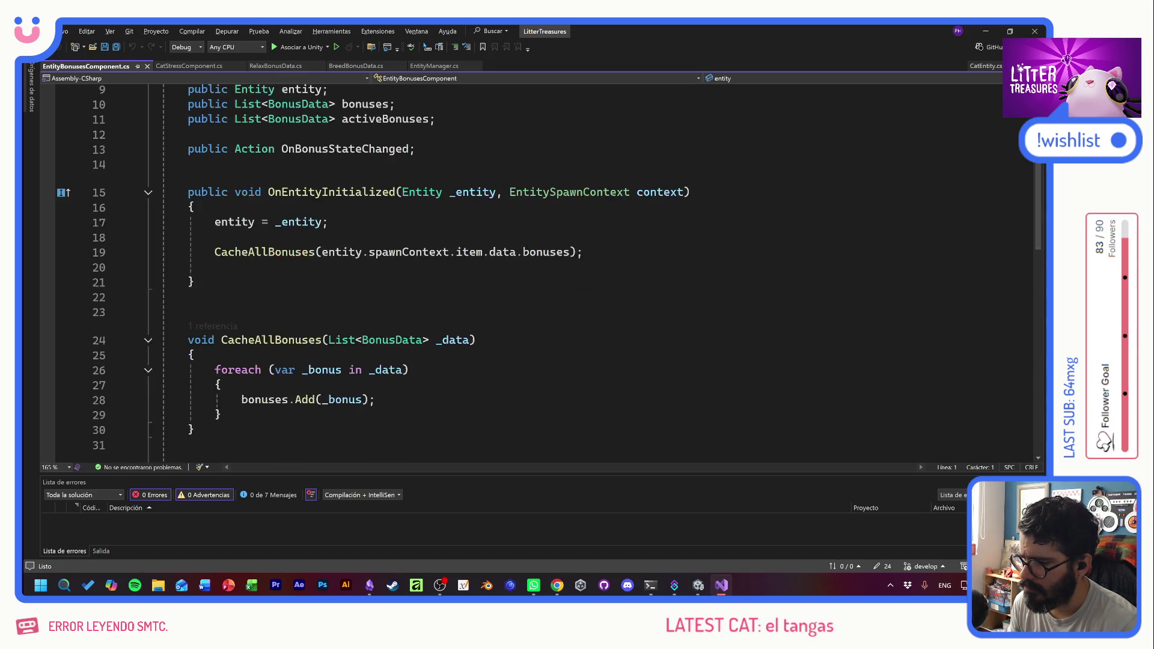
scroll(541, 270, "up", 3)
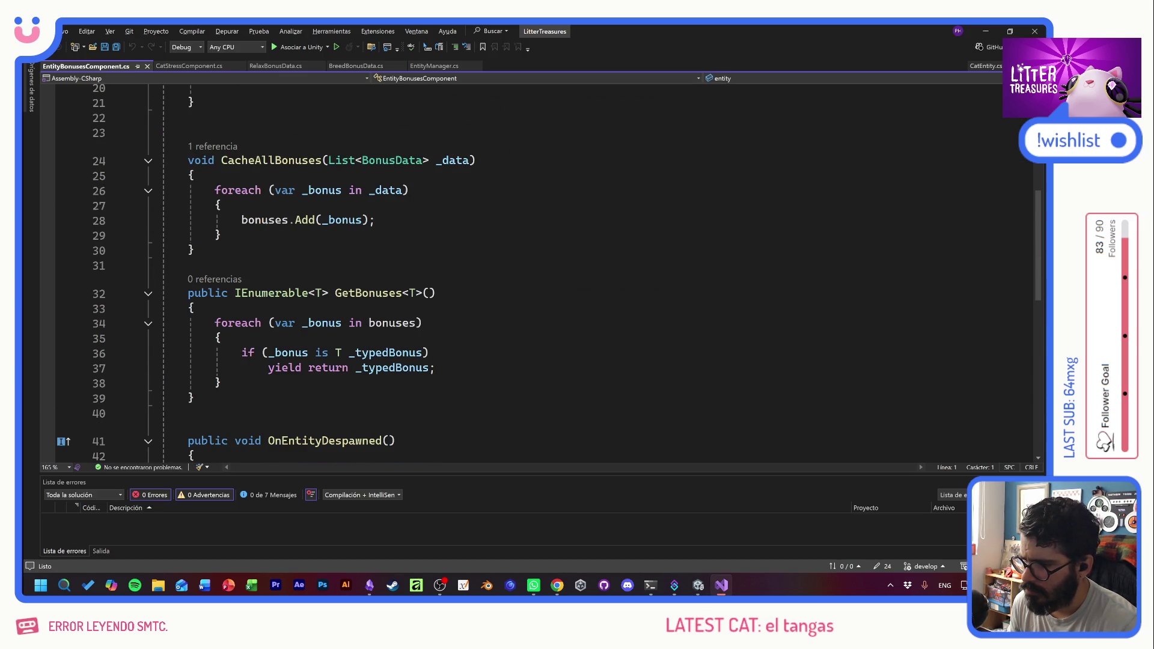
scroll(541, 271, "up", 6)
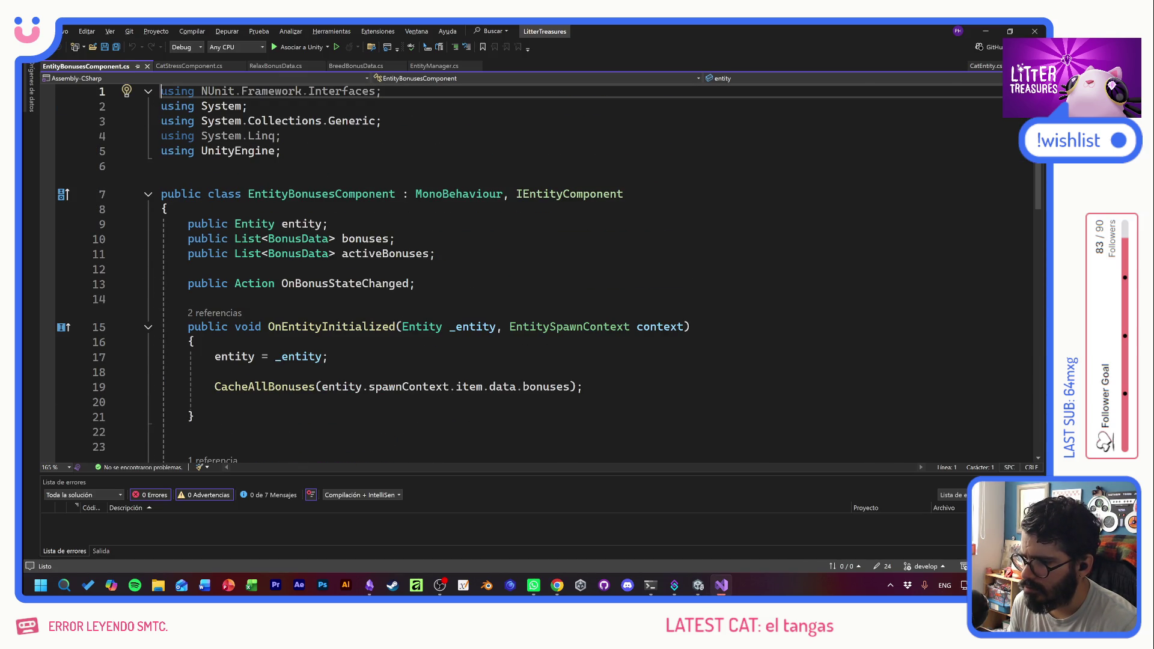
key("alt+Tab")
- Open FeederPF(Clone)'s FeedingComponent script, choosing Unix (LF) line endings
left_click(786, 206)
scroll(950, 309, "up", 4)
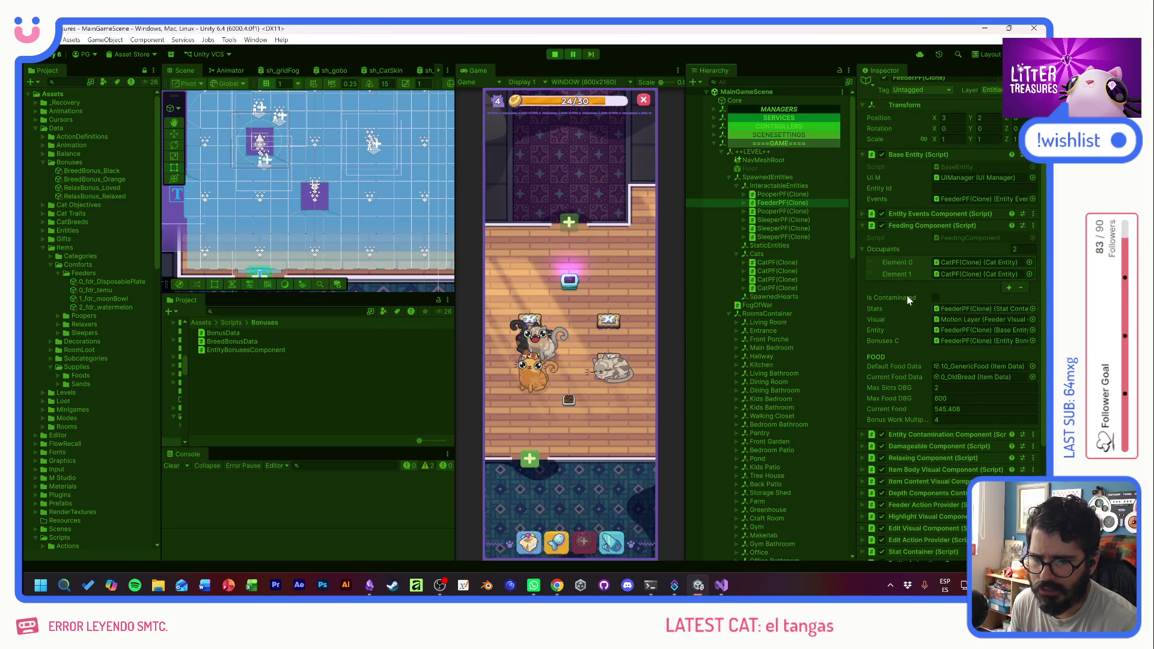
left_click(963, 238)
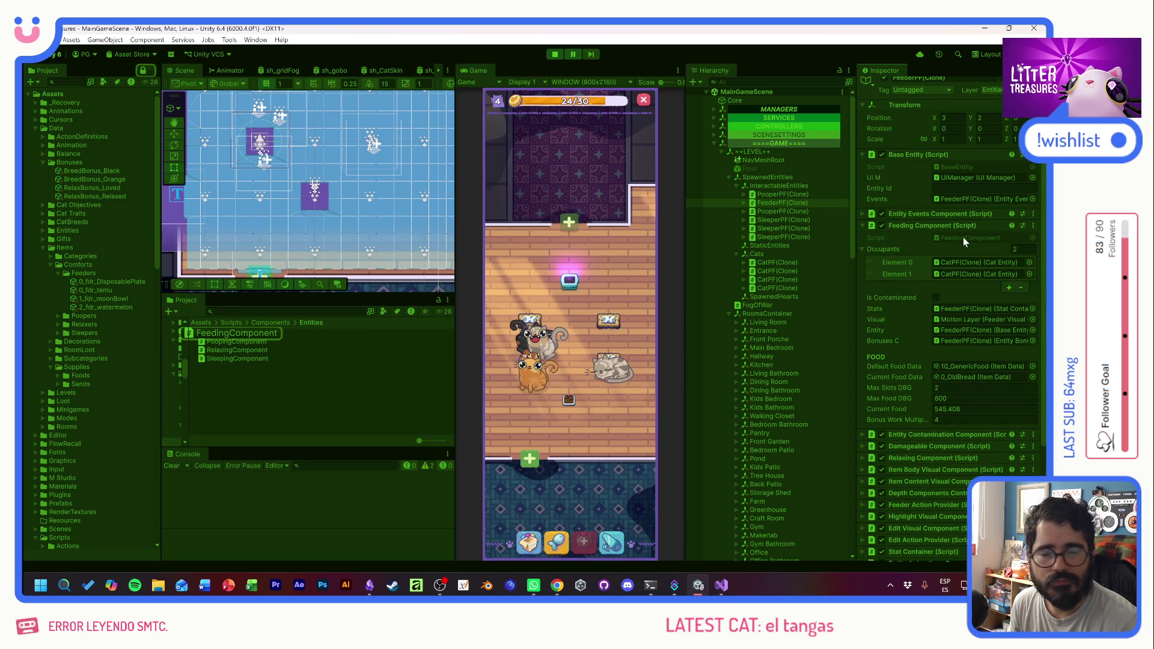
double_click(963, 237)
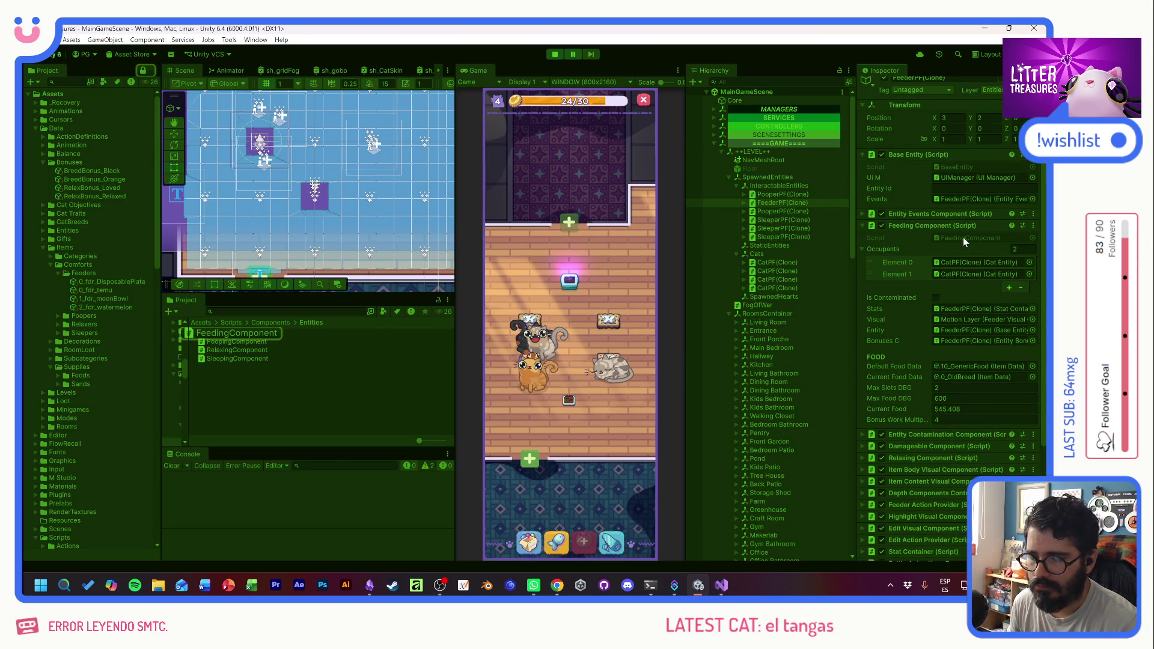
left_click(490, 312)
left_click(487, 338)
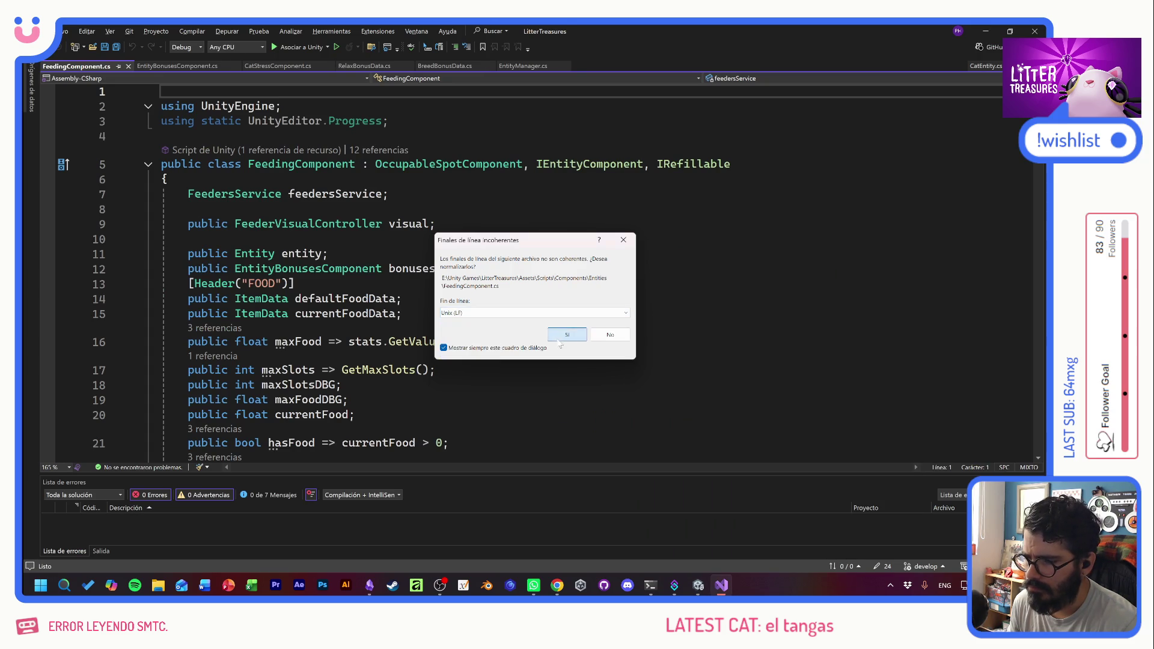
- Confirm the Unix line-ending normalization and scroll through FeedingComponent.cs
key("Return")
left_click(488, 341)
scroll(487, 341, "down", 9)
scroll(487, 342, "down", 12)
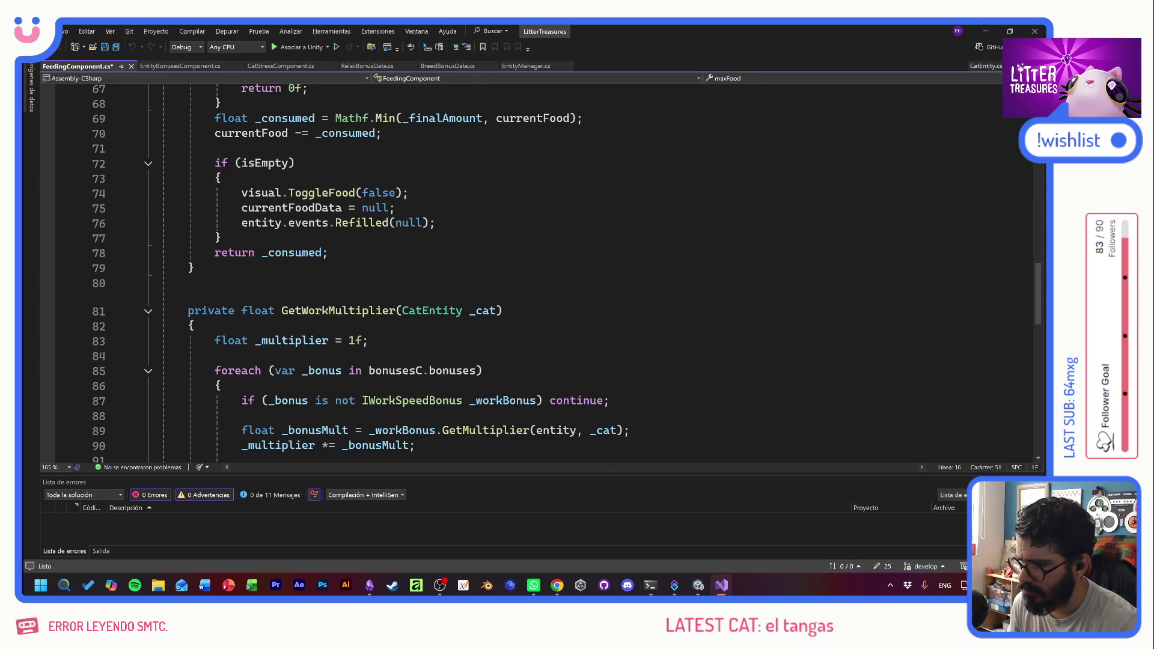
scroll(487, 342, "down", 9)
scroll(487, 341, "up", 10)
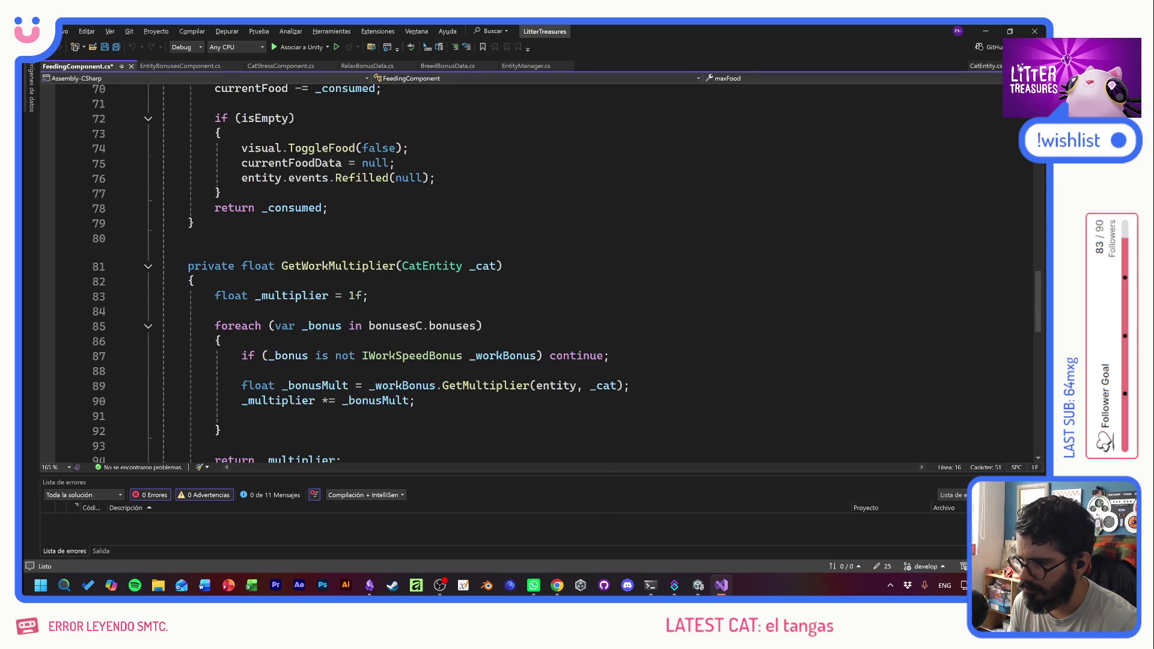
scroll(487, 341, "up", 3)
- Step through the Consume method's bonus multiplier and isEmpty check lines
left_click(344, 208)
key("Down")
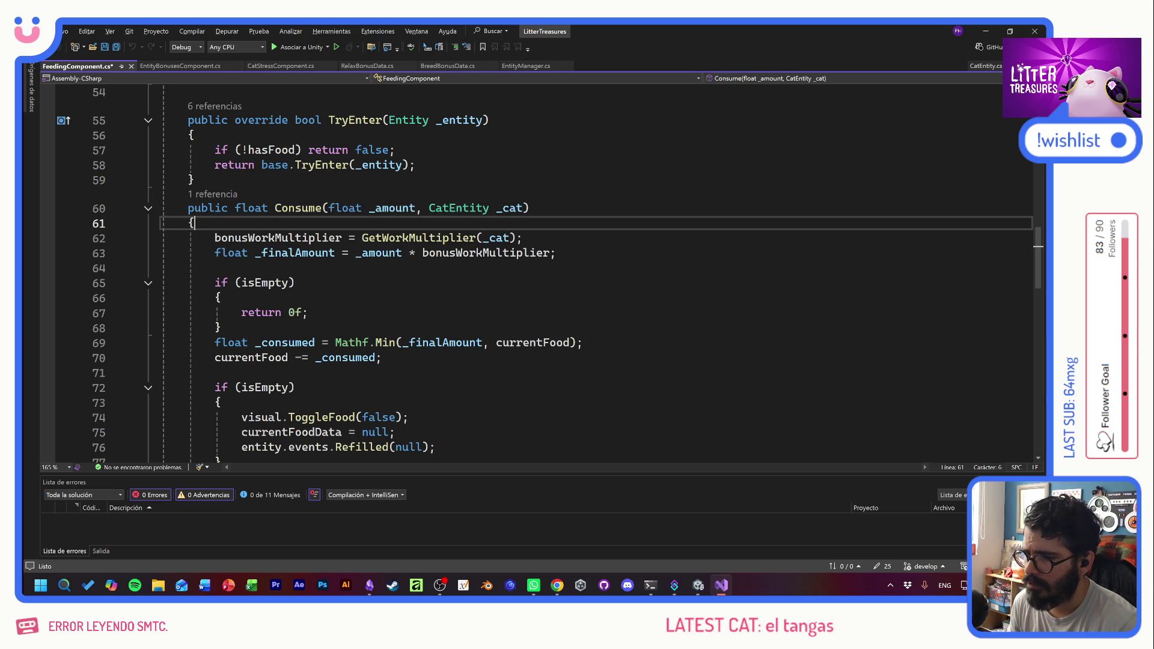
key("Up")
key("Down")
key("Down")
key("End")
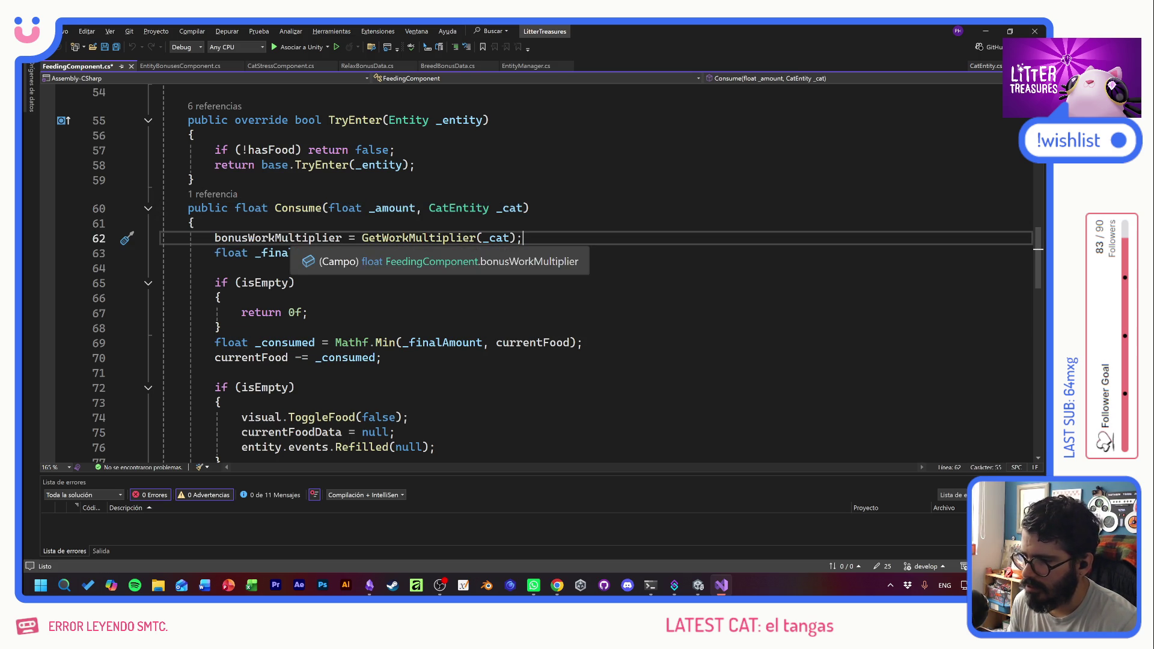
key("Down")
key("Down")
key("Up")
key("Up")
key("Down")
key("Down")
key("Down")
key("End")
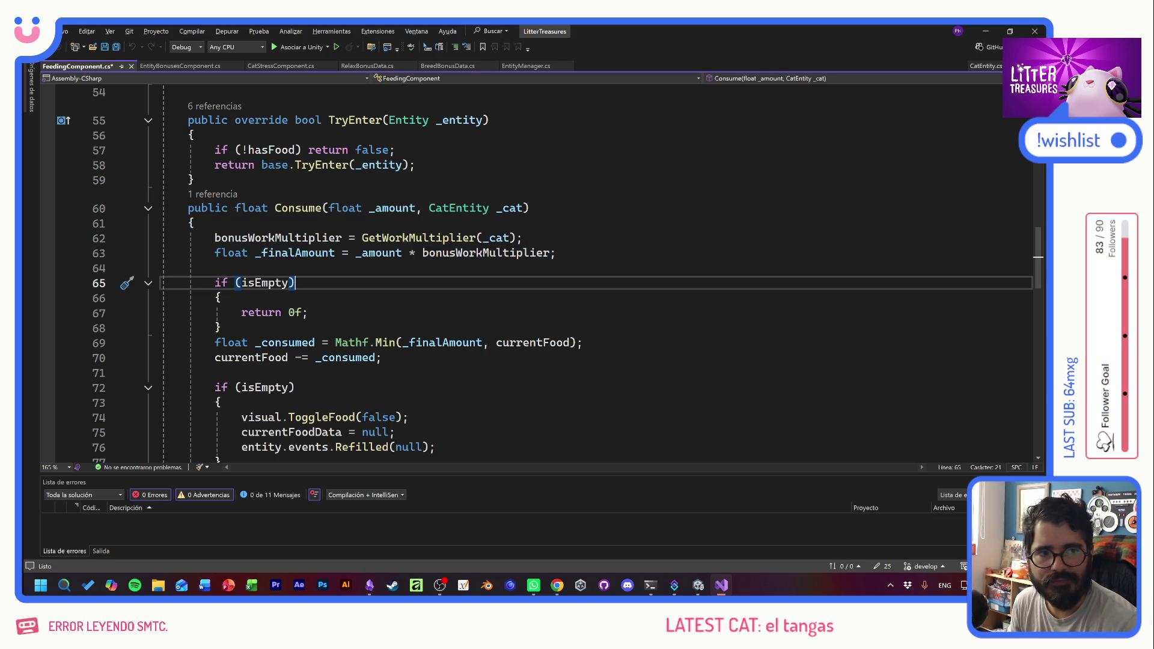
scroll(534, 274, "down", 7)
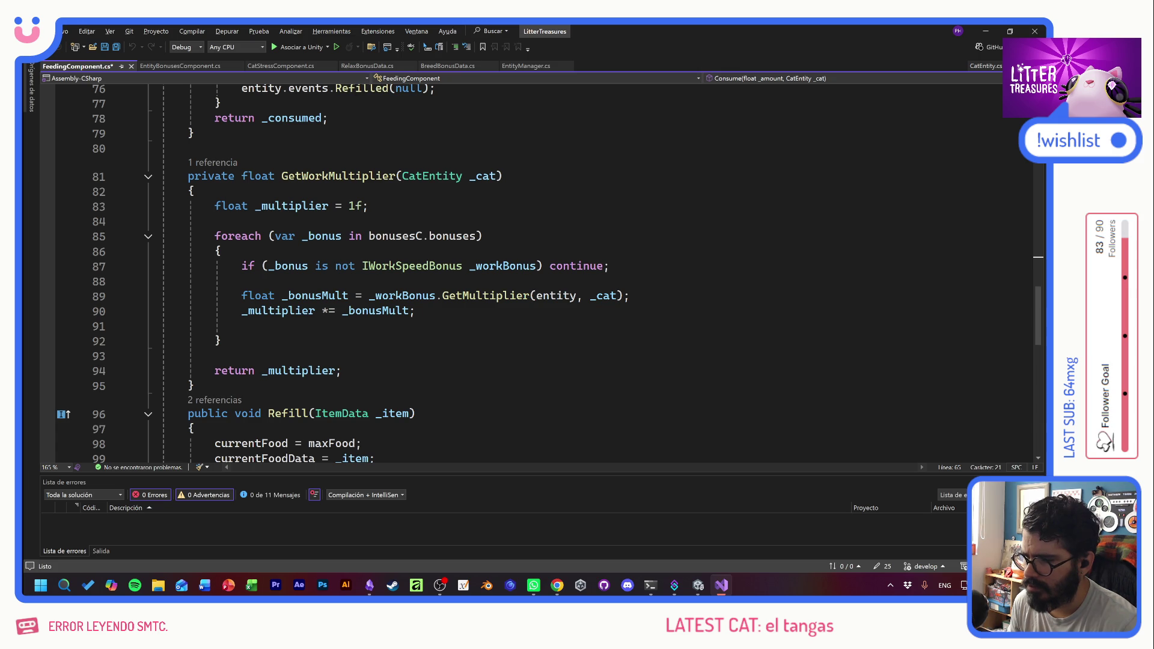
- Review GetWorkMultiplier's IWorkSpeedBonus check, lines 89–90, and every use of _cat
left_click(411, 266)
double_click(412, 265)
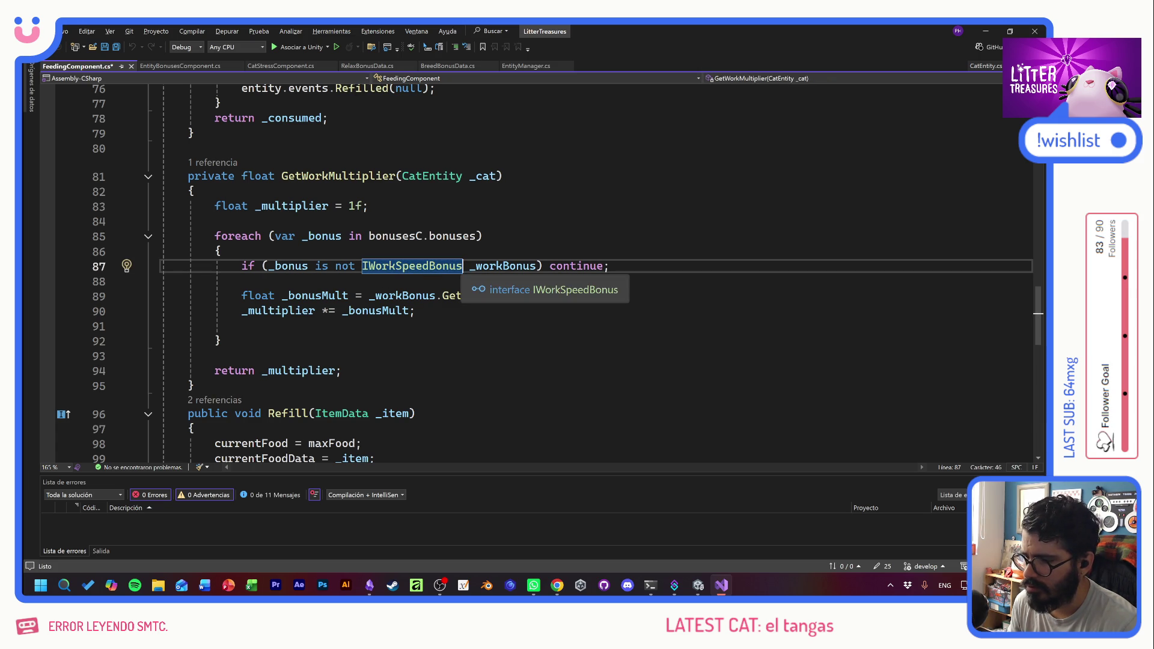
left_click(241, 281)
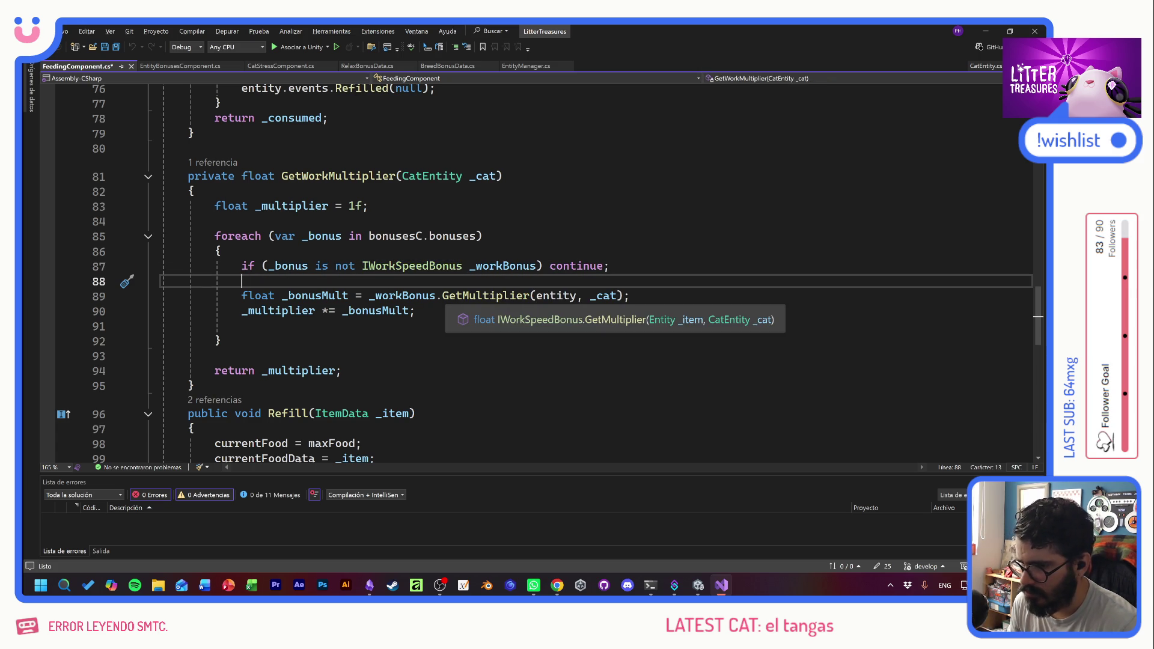
left_click_drag(234, 295, 416, 310)
left_click(417, 310)
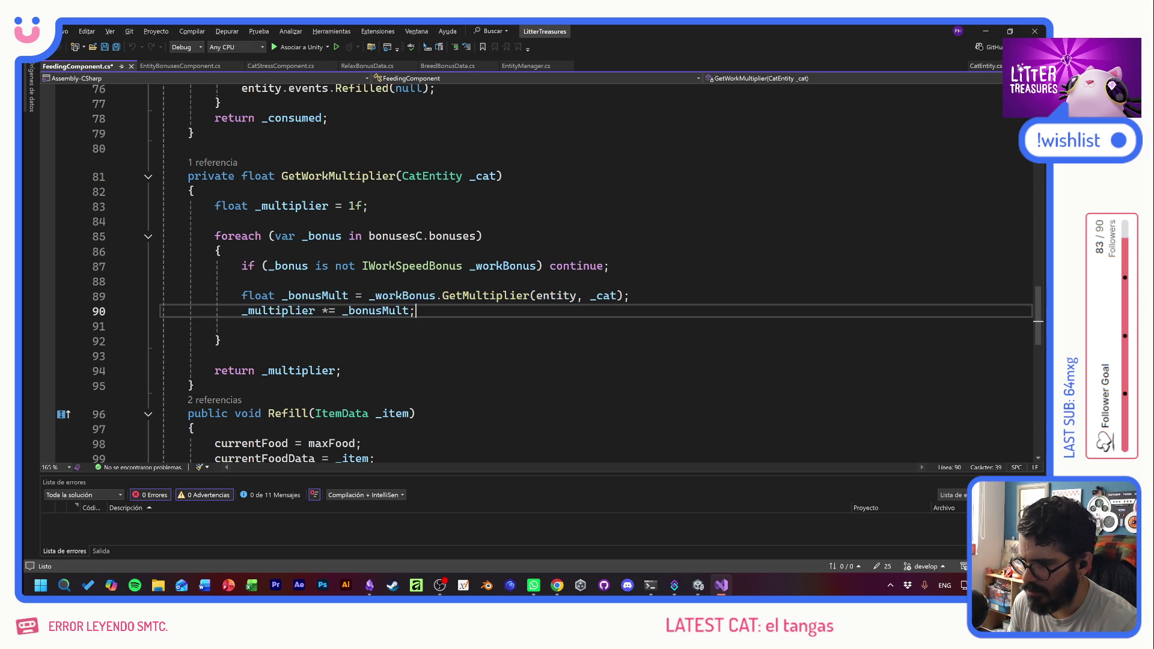
left_click(483, 175)
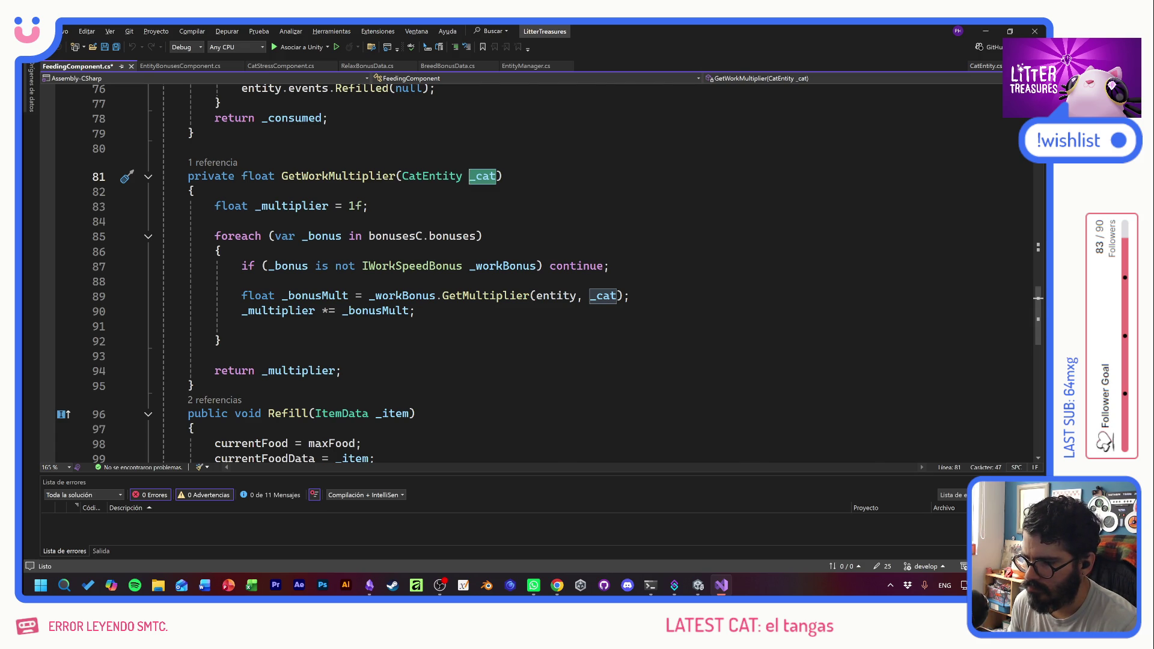
key("alt+Tab")
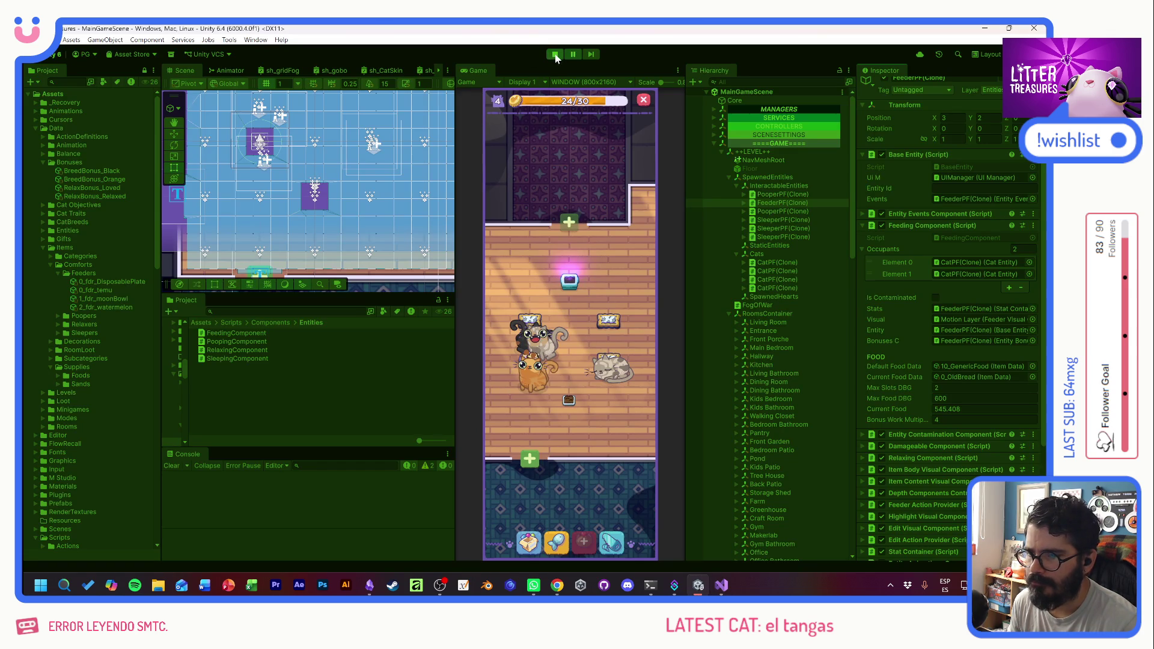
- Stop play mode and inspect the RelaxBonus and disposable plate feeder assets
left_click(556, 55)
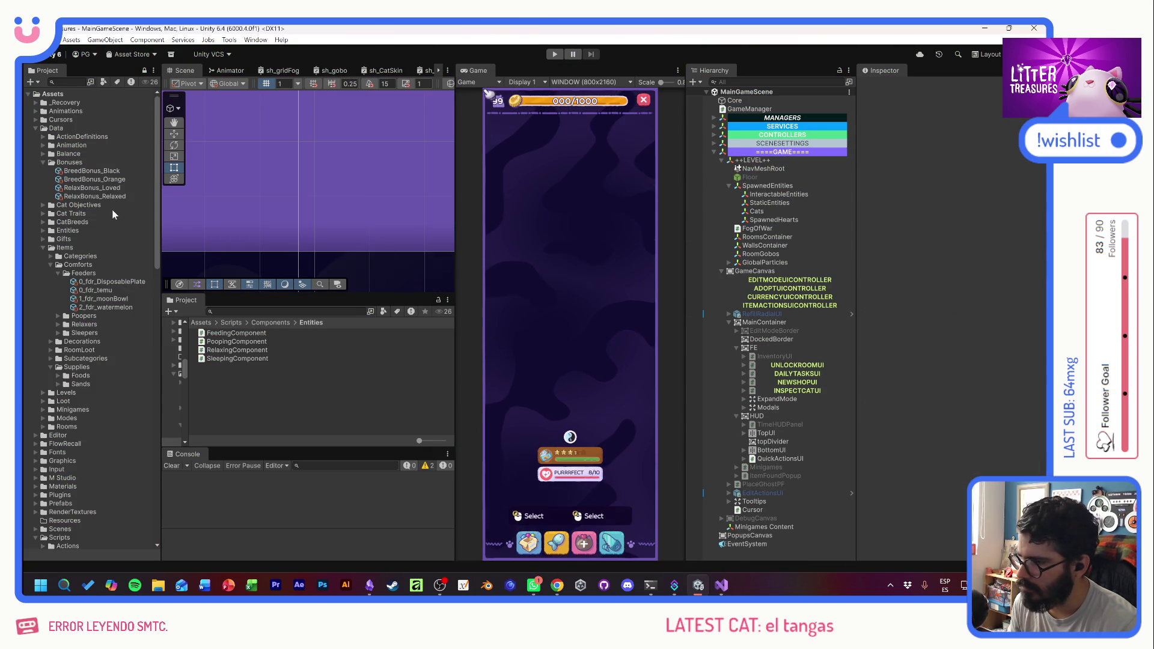
left_click(106, 188)
left_click(108, 197)
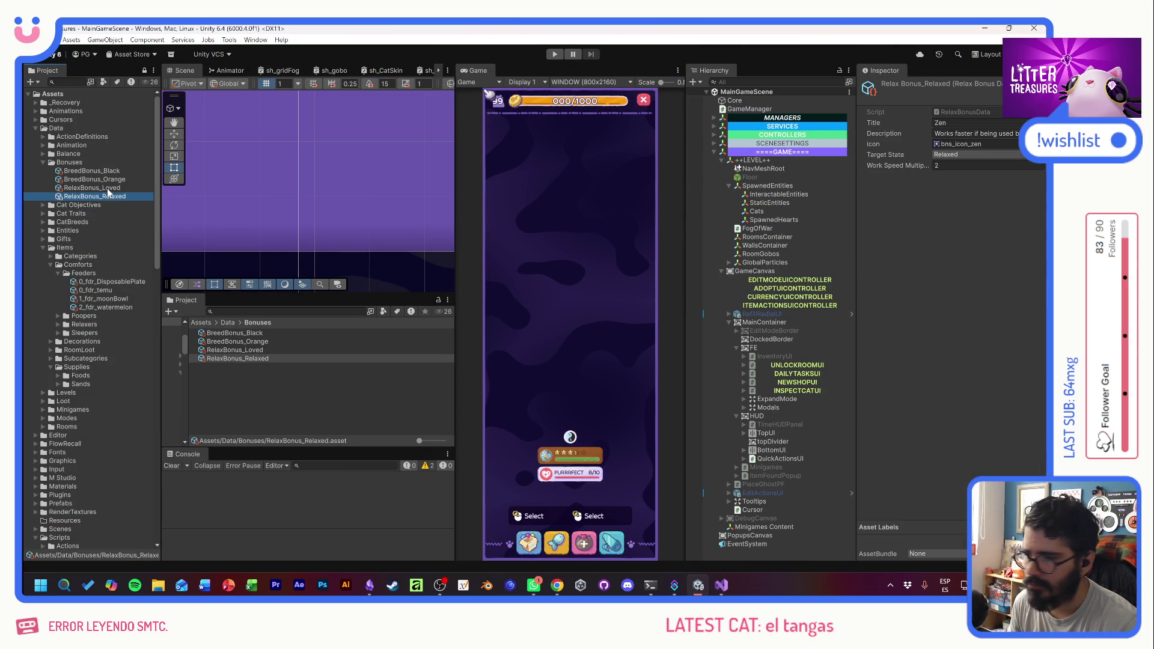
left_click(108, 187)
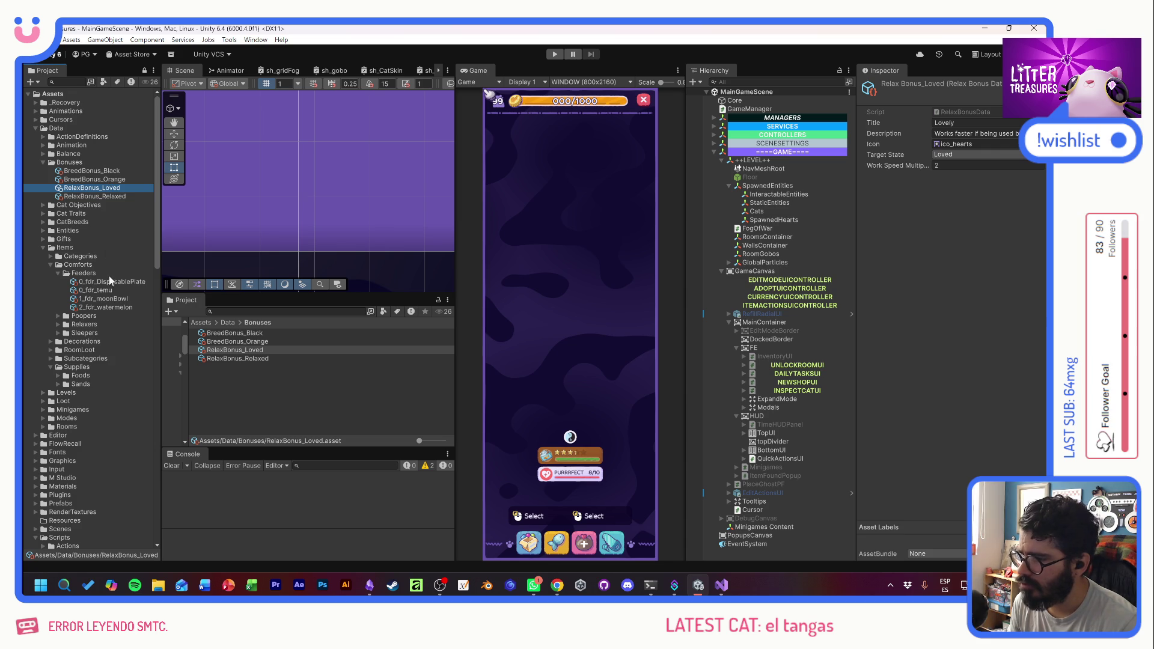
left_click(110, 281)
scroll(910, 468, "down", 1)
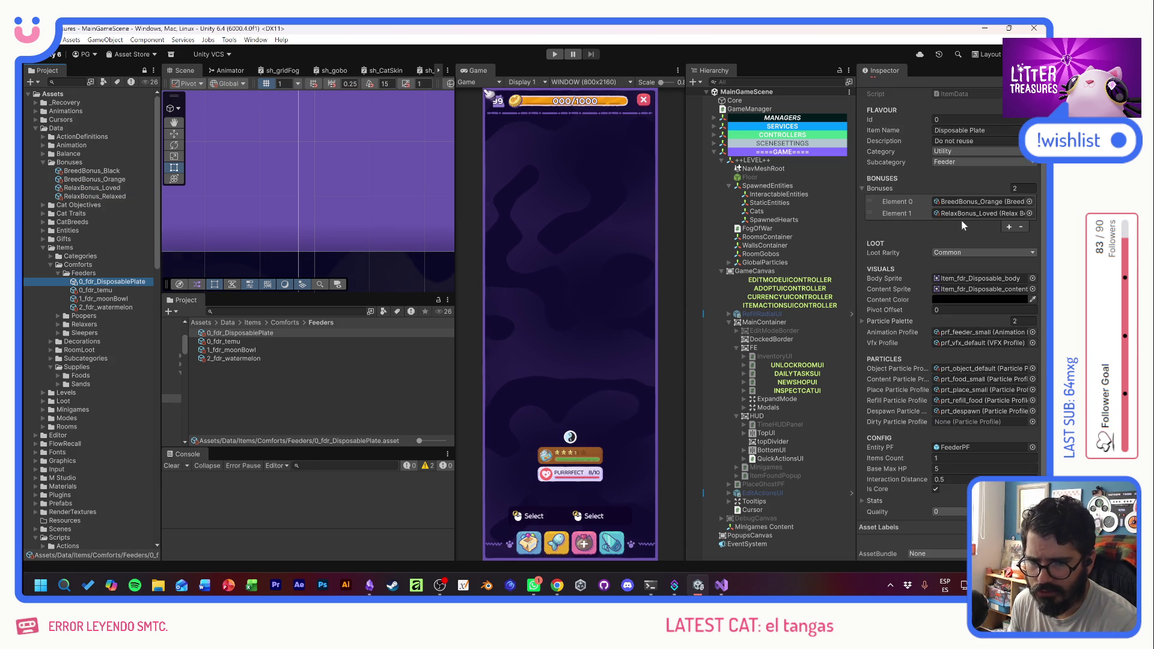
- Remove BreedBonus_Orange from the Moon Bowl feeder's Bonuses list
left_click(252, 350)
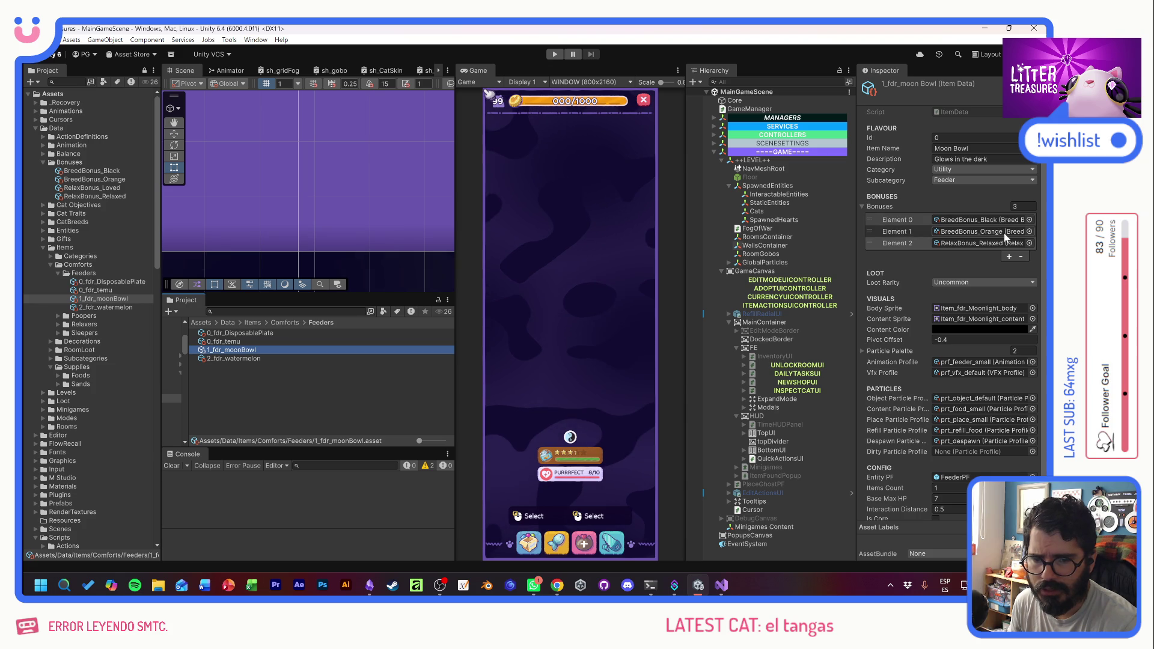
left_click(905, 231)
left_click(1021, 257)
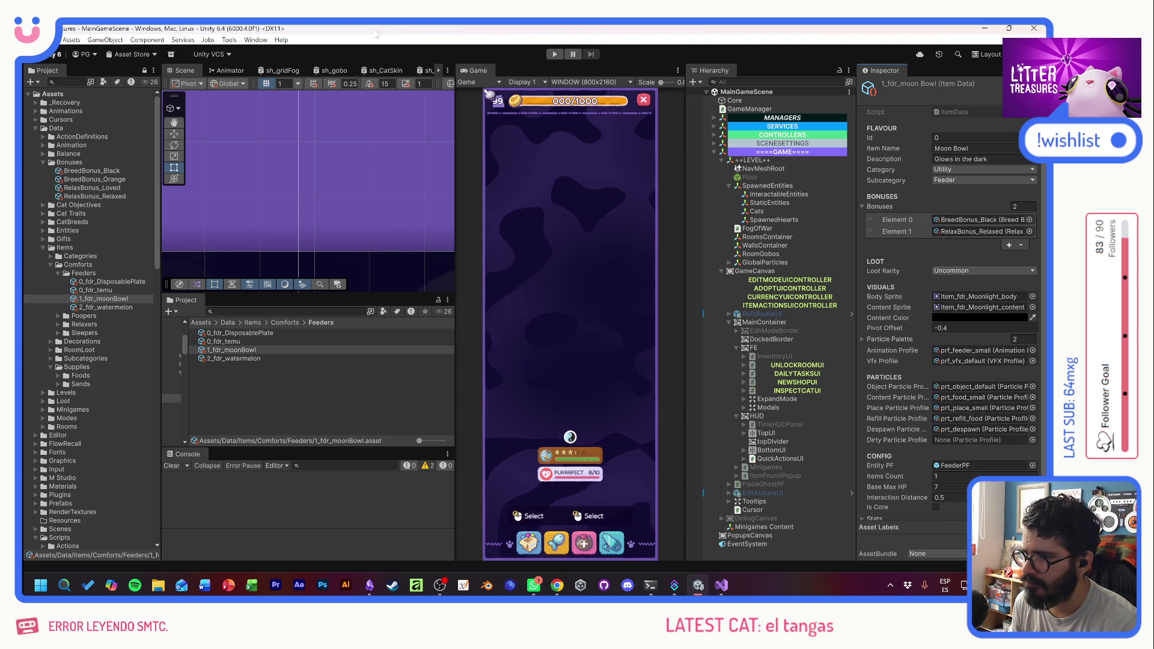
key("alt+Tab")
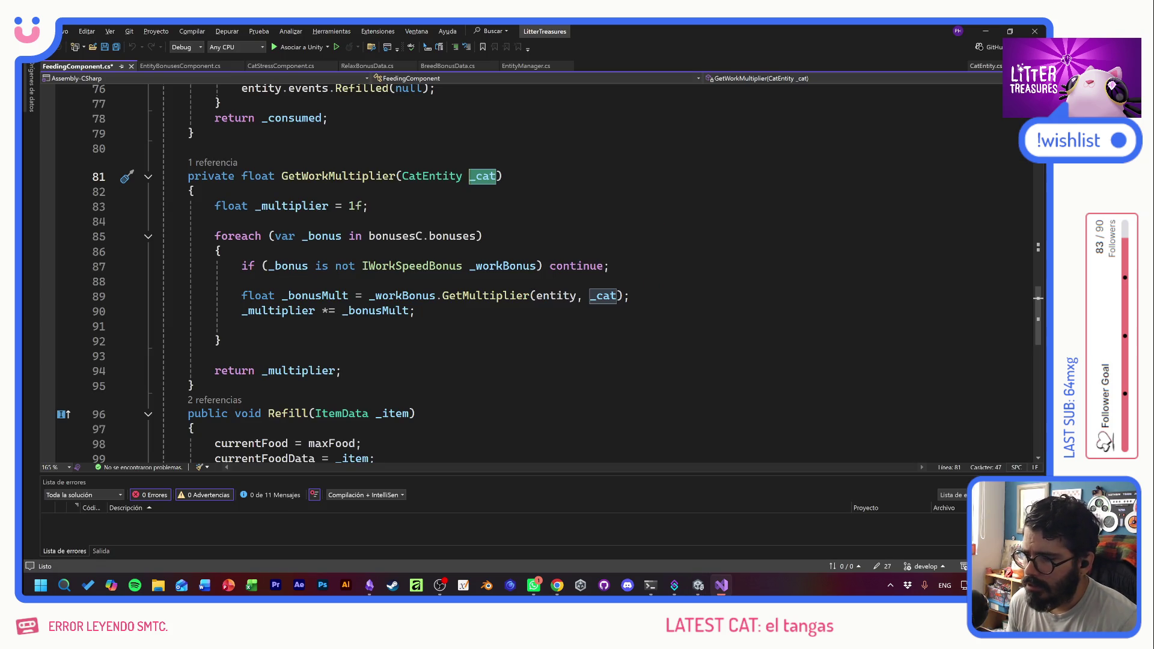
key("alt+Tab")
key("alt+Tab")
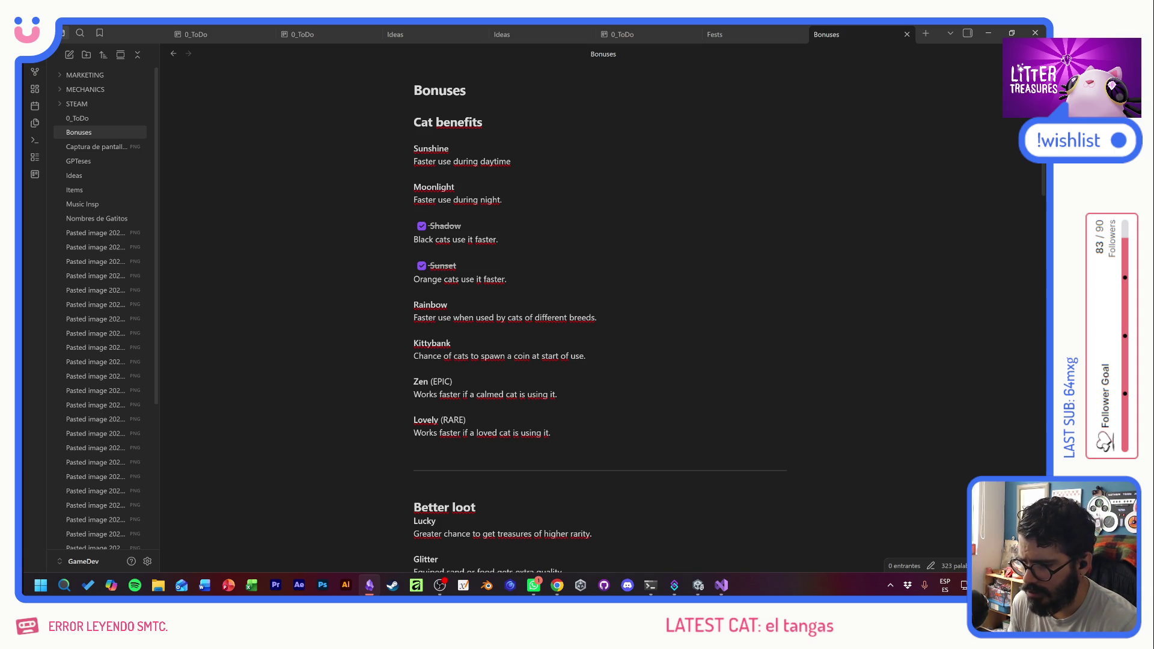
- Turn the Zen (EPIC) line into an unchecked '- [ ] ' task
left_click(414, 381)
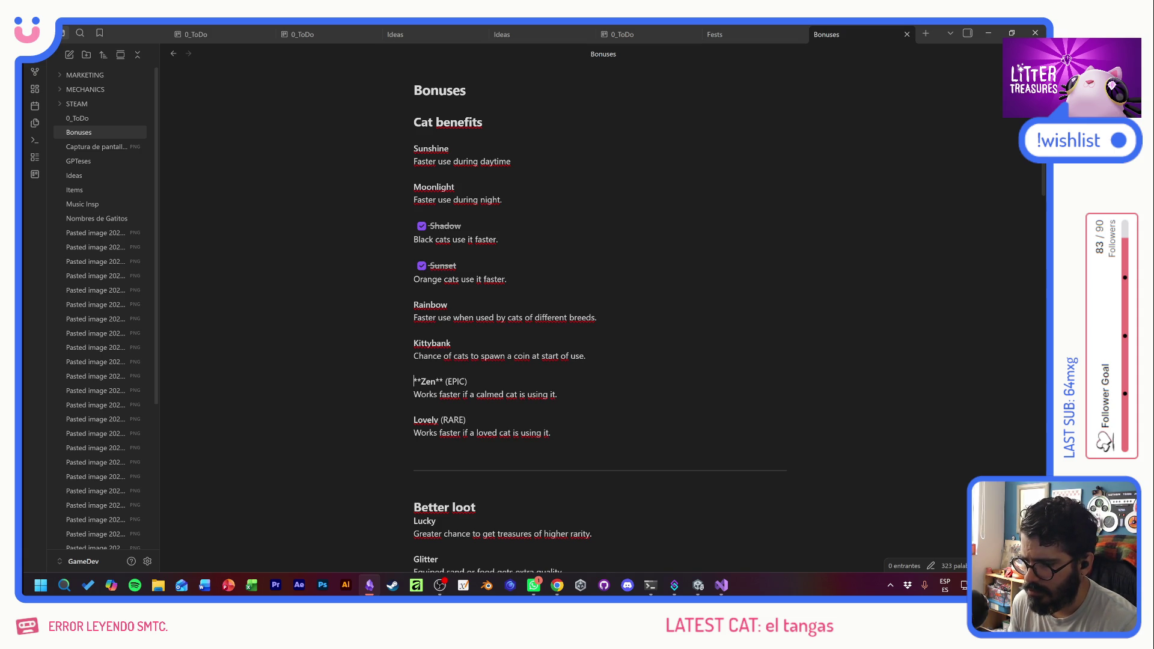
type("'")
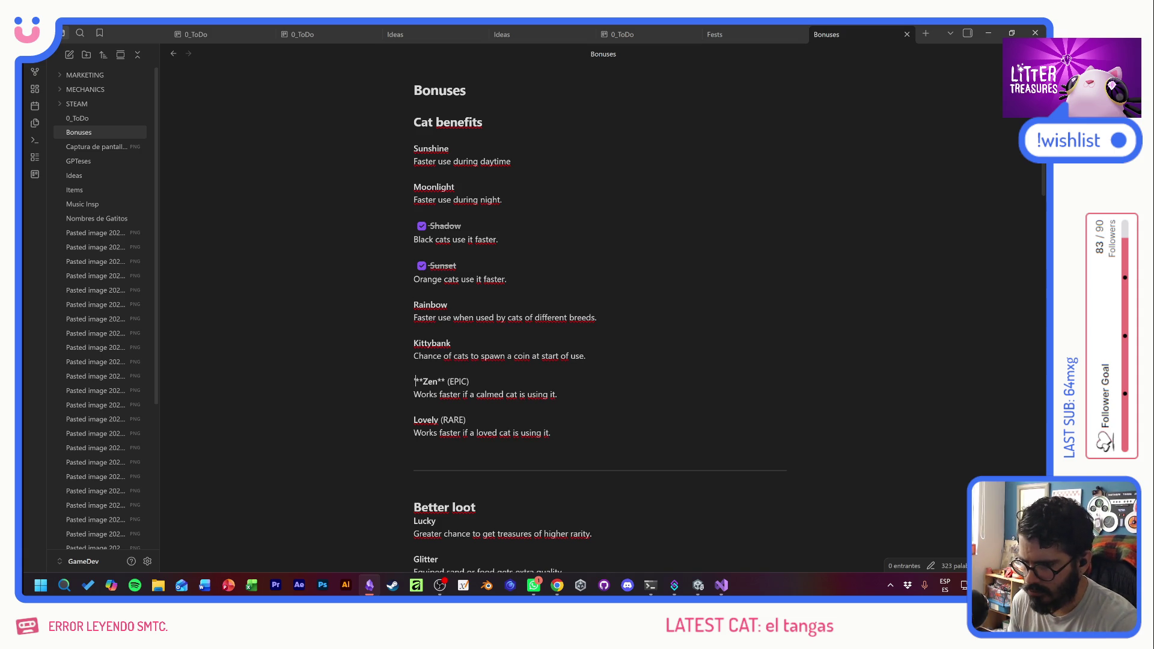
key("BackSpace")
type("'")
key("alt+shift")
type("-")
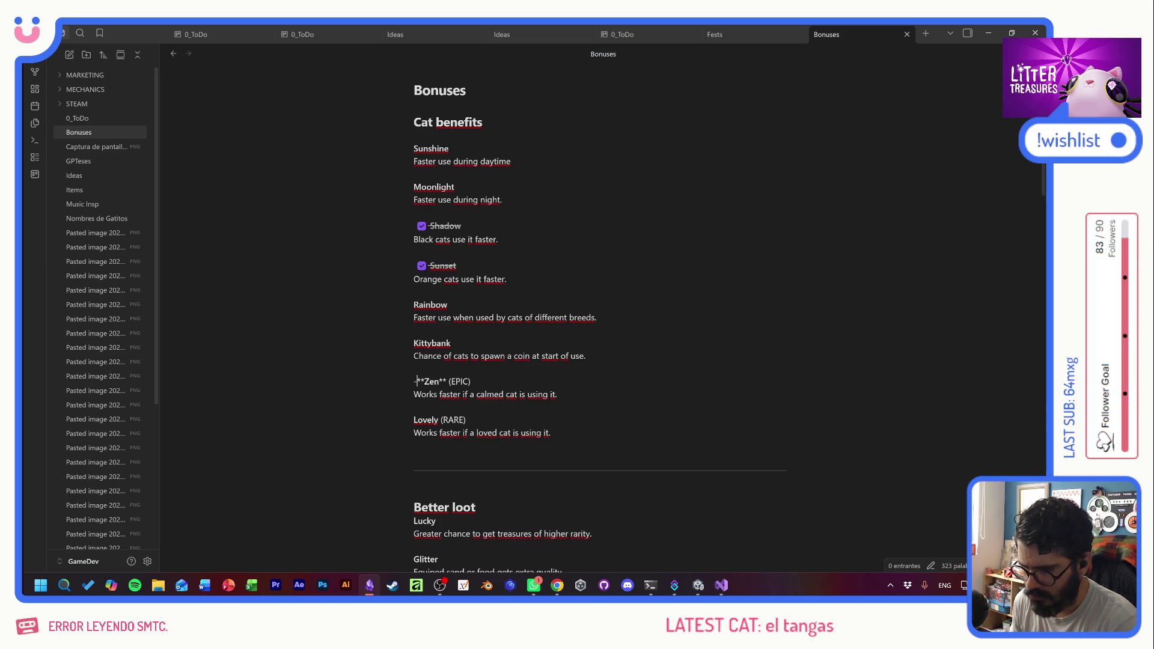
type(" [ ]")
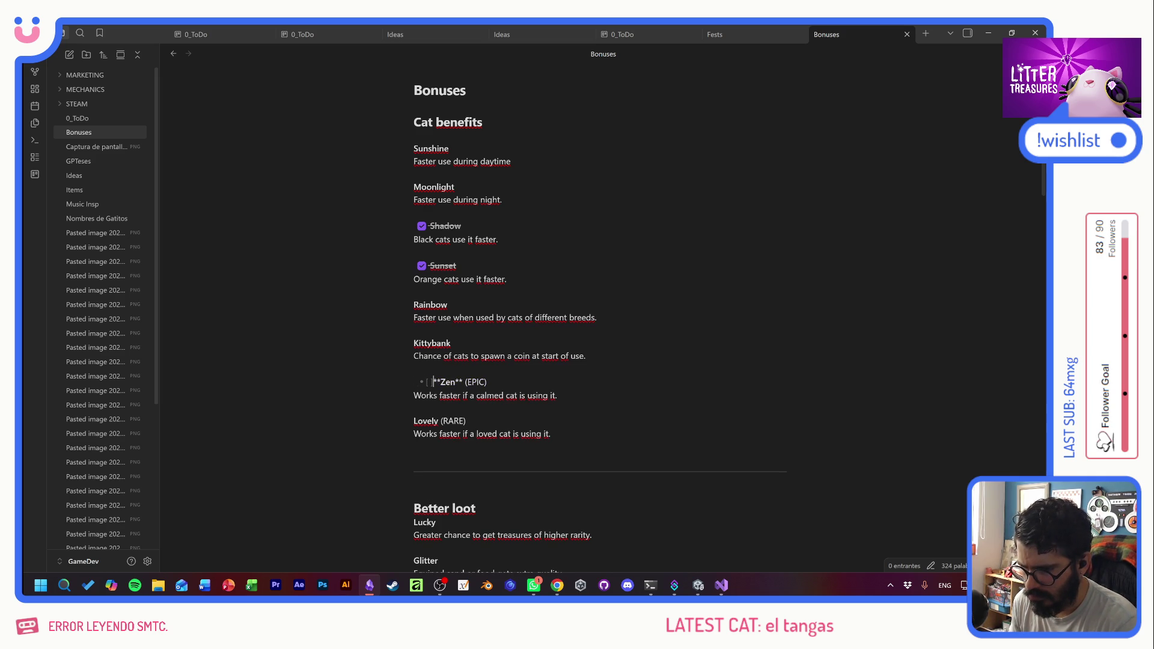
left_click(422, 381)
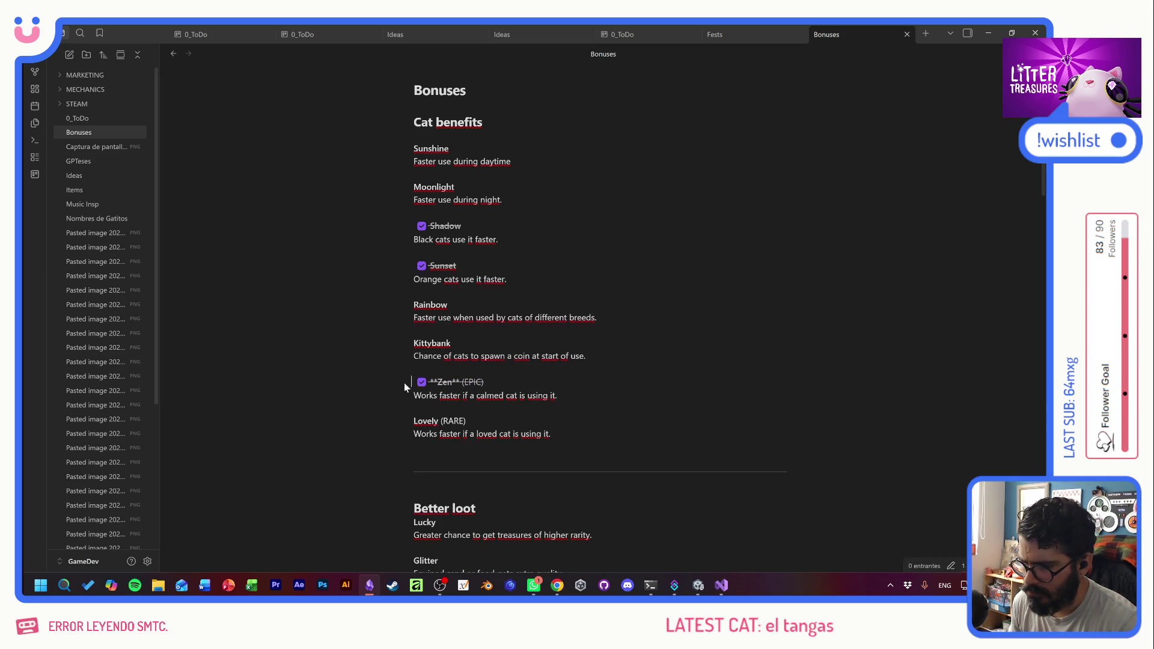
key("ctrl+z")
- Copy the task markup onto Lovely (RARE) and tick both Zen and Lovely
key("shift+Left")
key("shift+Left")
key("ctrl+c")
key("Down")
key("Down")
key("Down")
key("ctrl+v")
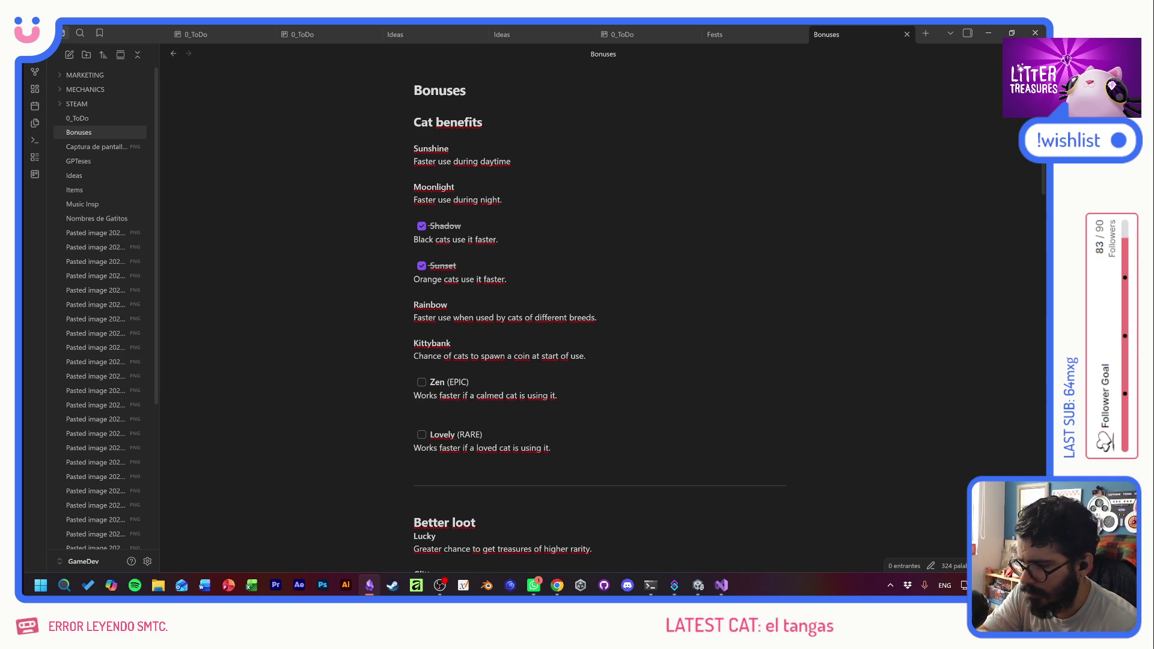
left_click(414, 329)
left_click(421, 382)
left_click(422, 422)
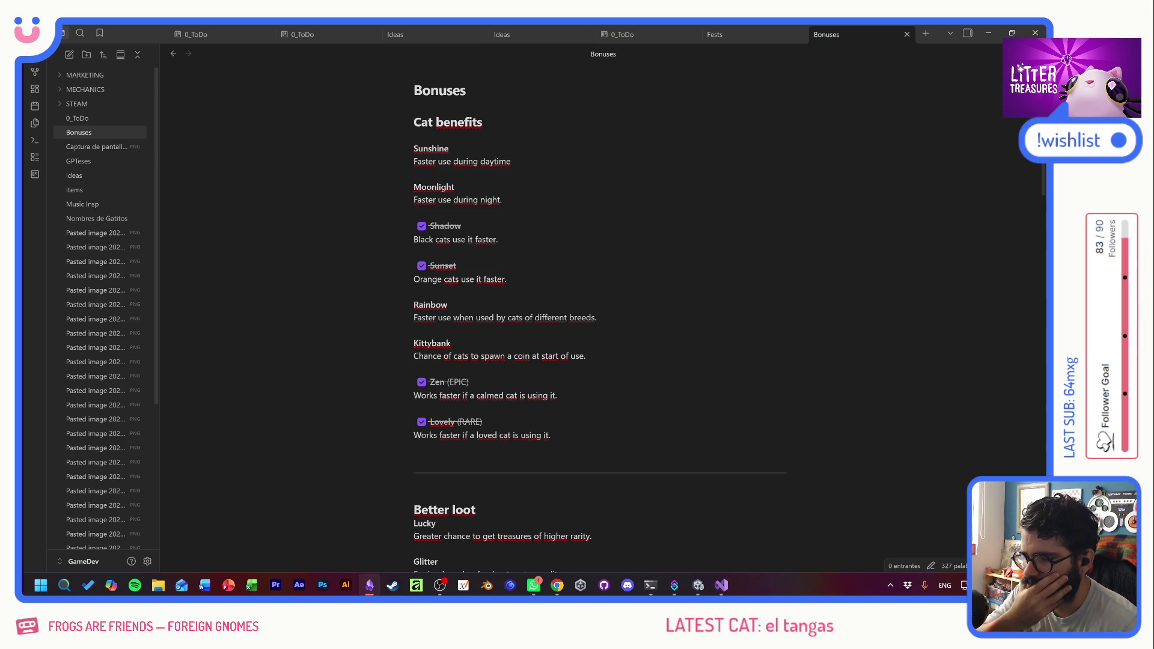
- Scroll through the Bonuses note and select the two Coin Factory lines
scroll(601, 301, "down", 4)
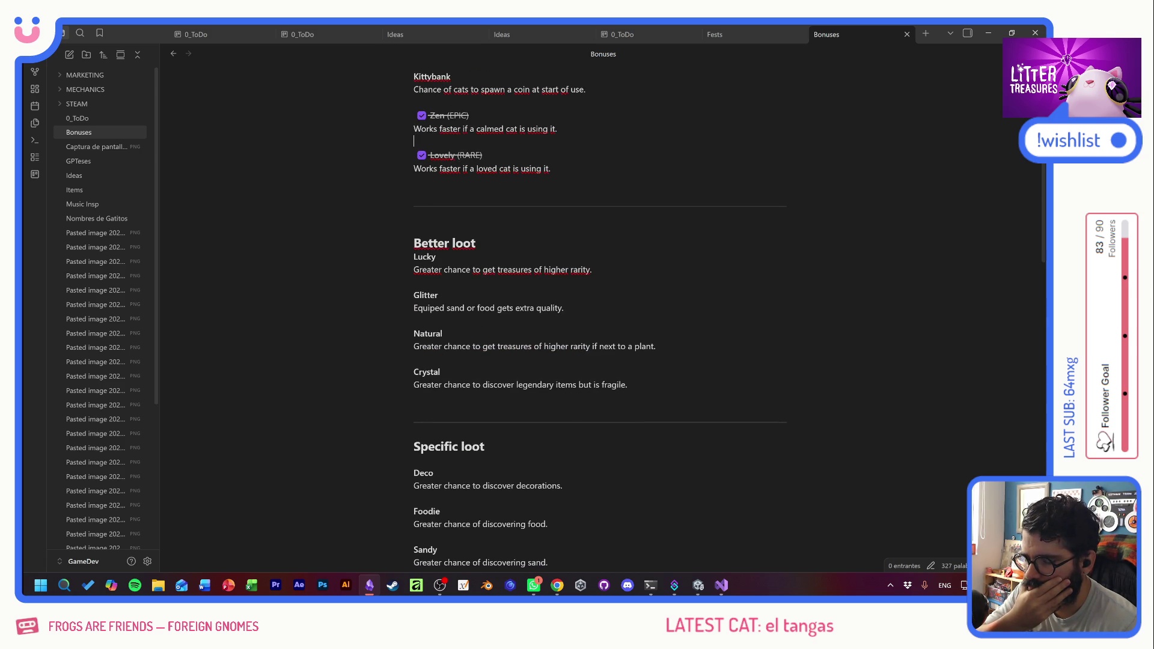
scroll(601, 301, "down", 5)
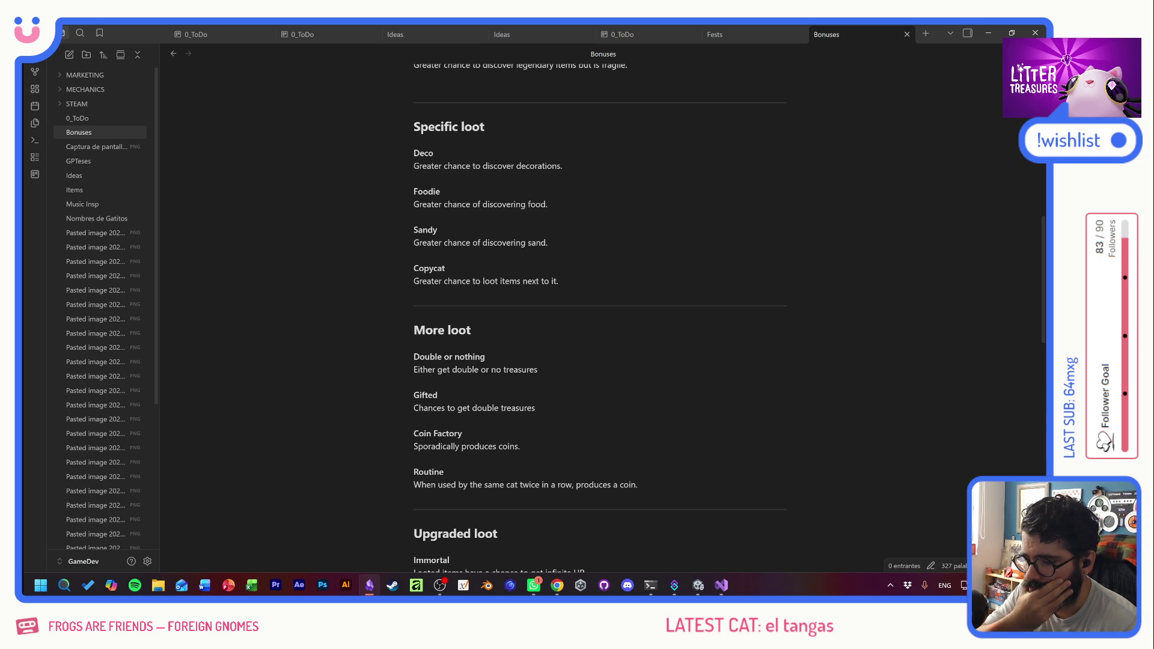
scroll(601, 301, "down", 3)
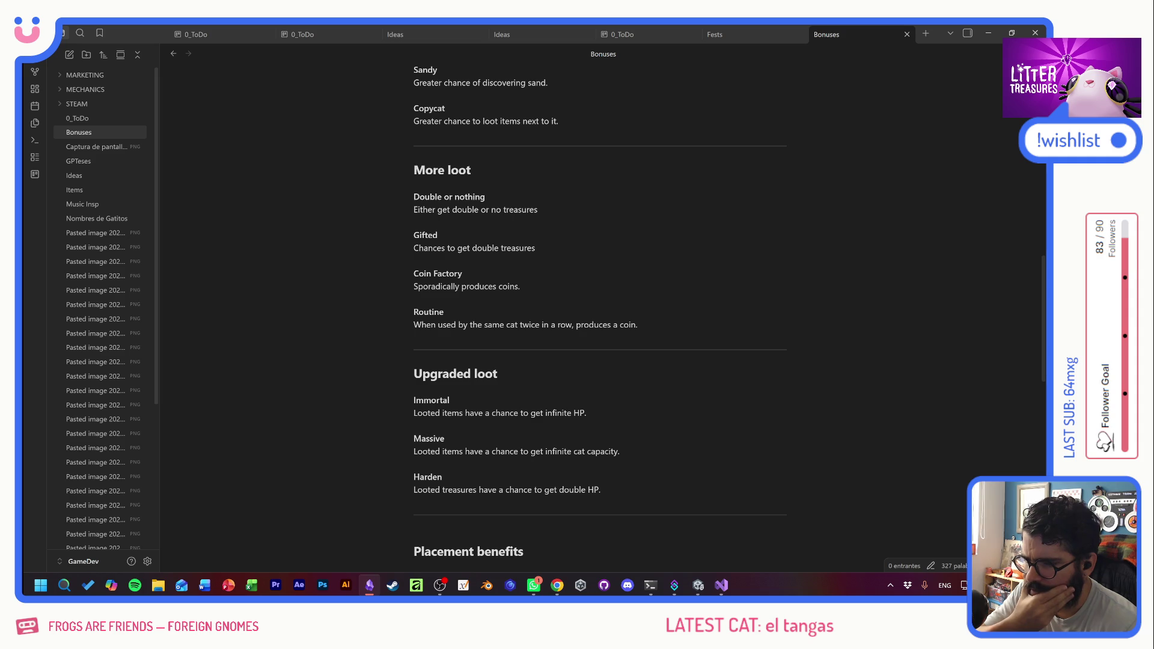
left_click_drag(521, 287, 369, 274)
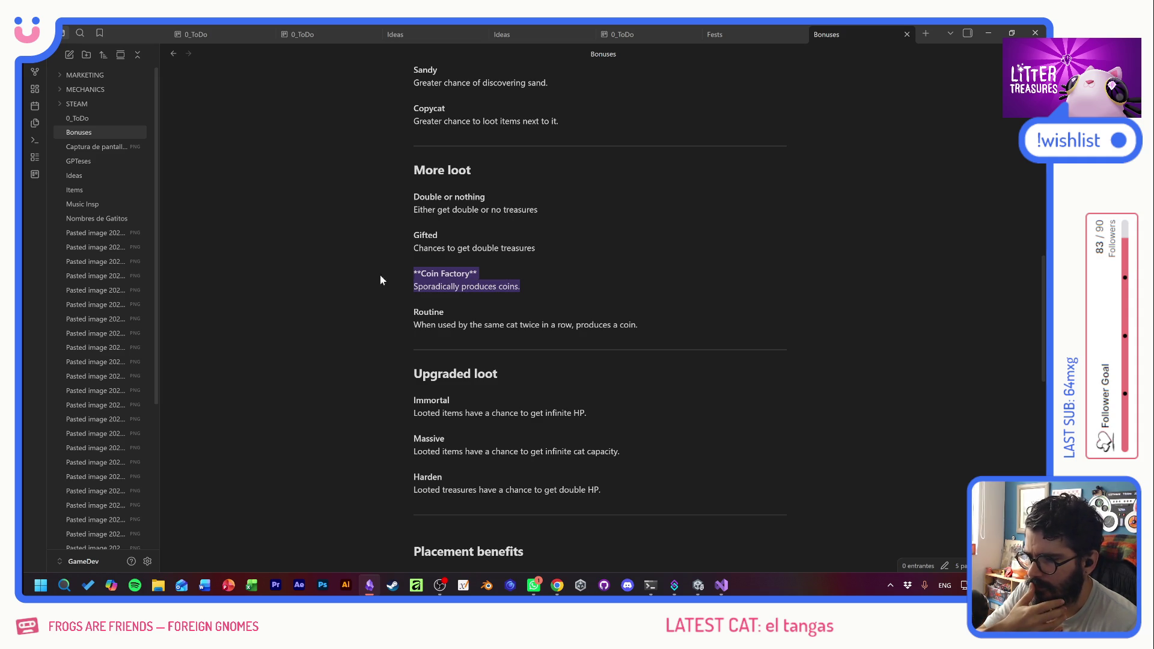
key("End")
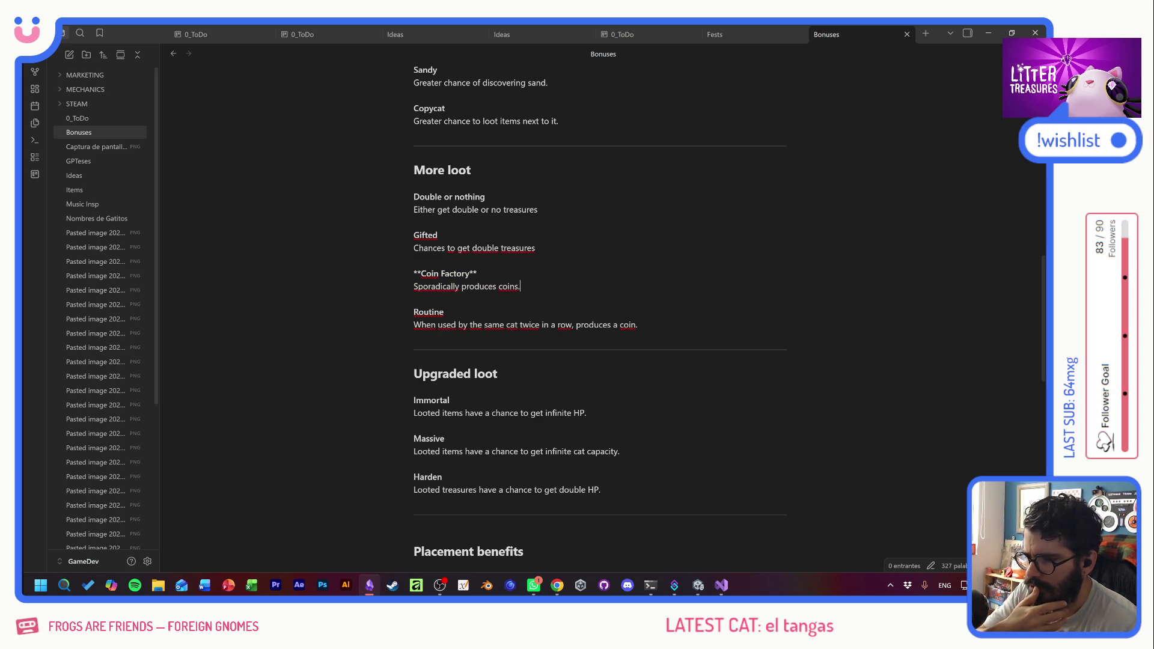
left_click_drag(520, 287, 376, 275)
key("End")
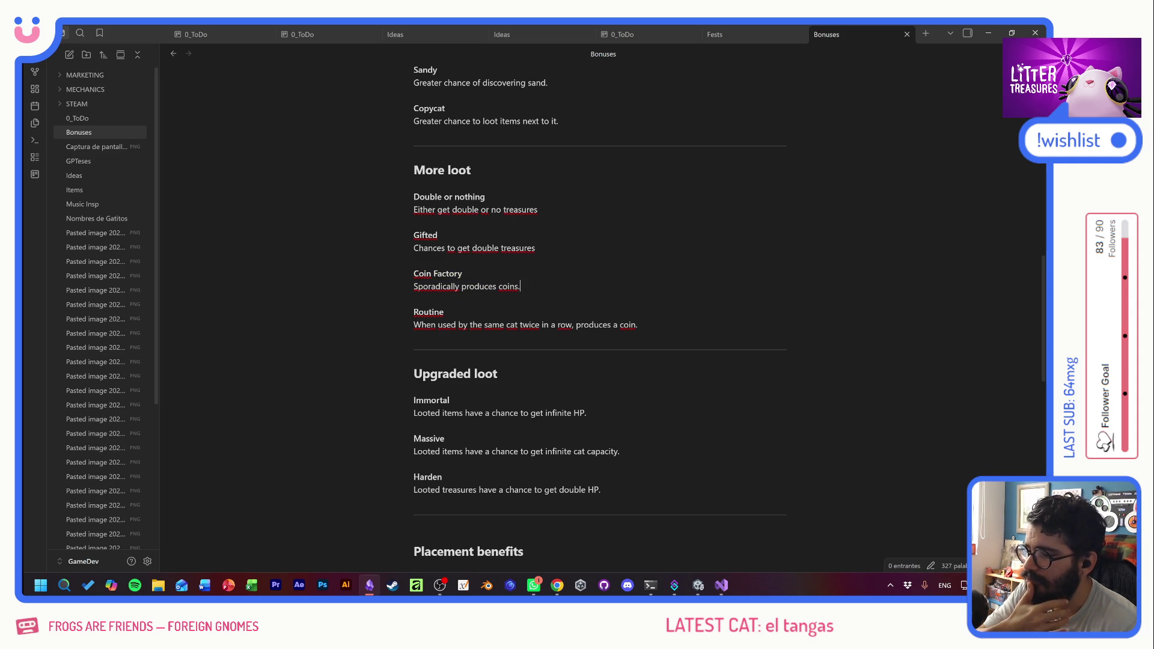
scroll(600, 318, "up", 8)
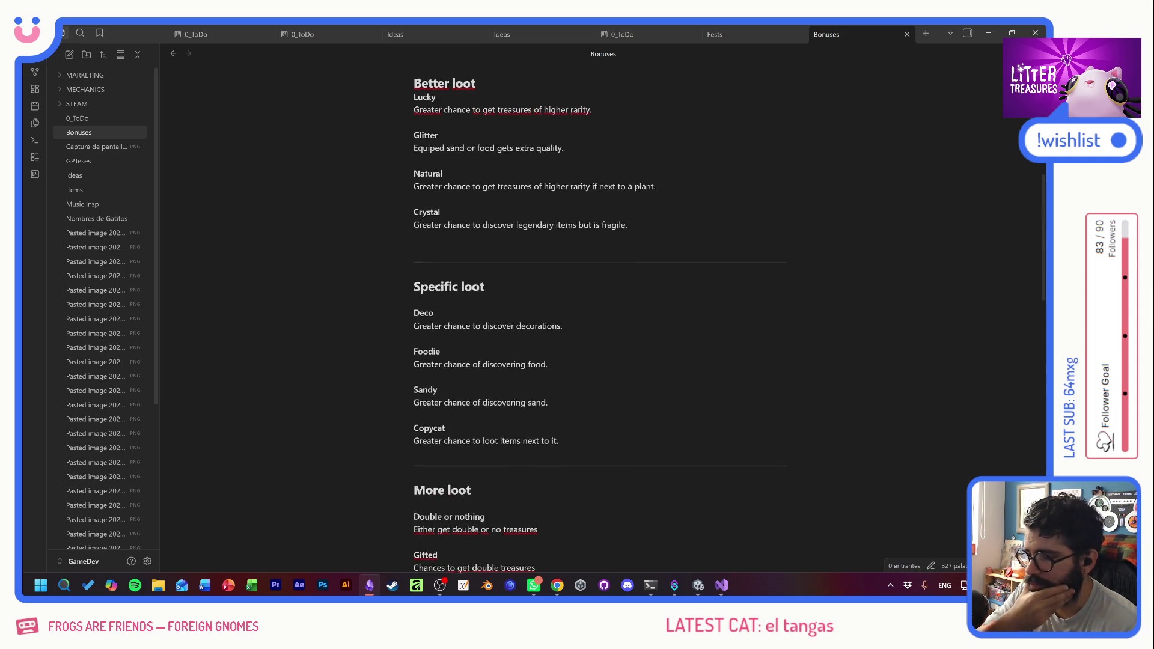
scroll(600, 319, "up", 2)
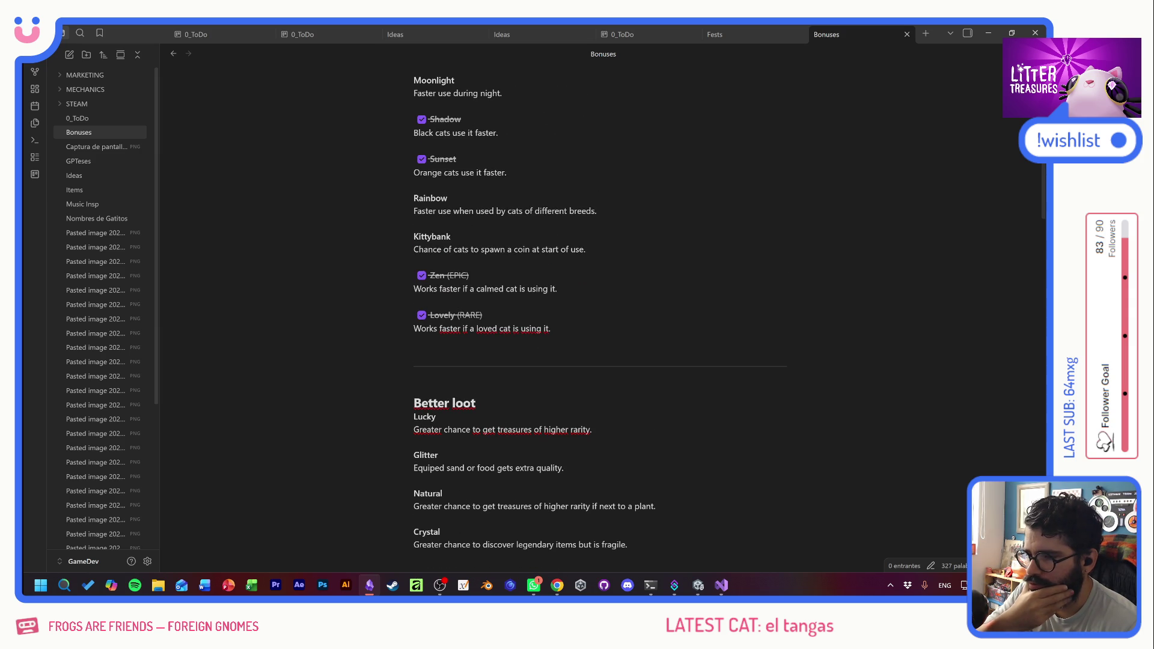
scroll(601, 318, "up", 1)
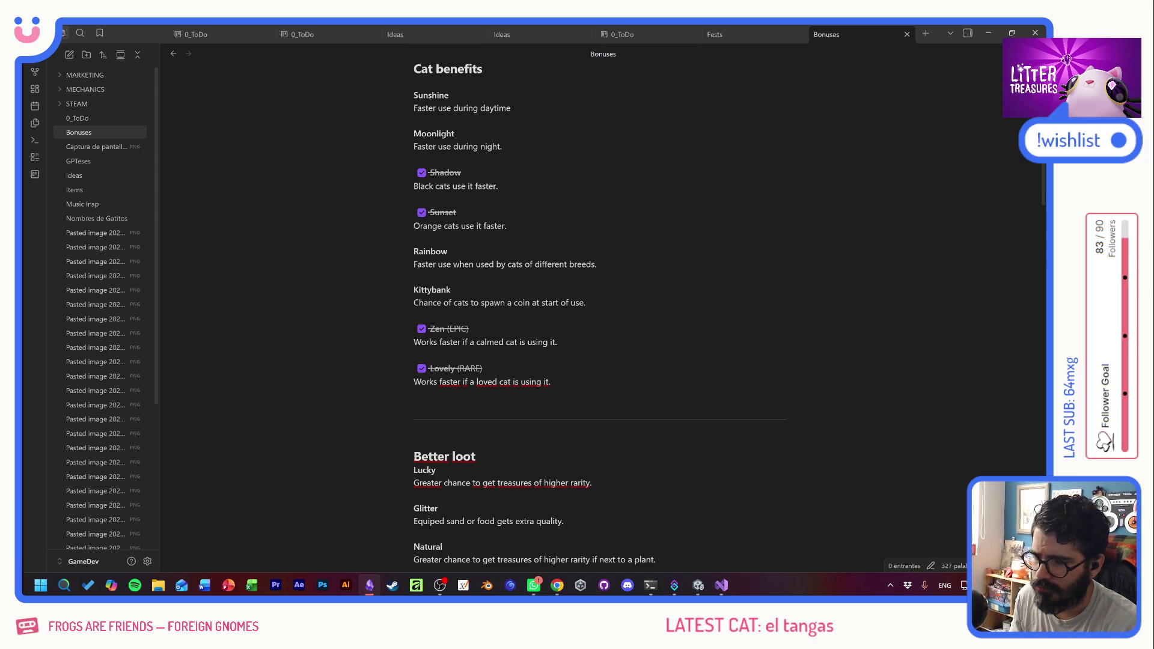
key("alt+Tab")
- Commit the 26 changed files to develop as 'Zen + Lovely bonuses' and push to origin
left_click(215, 356)
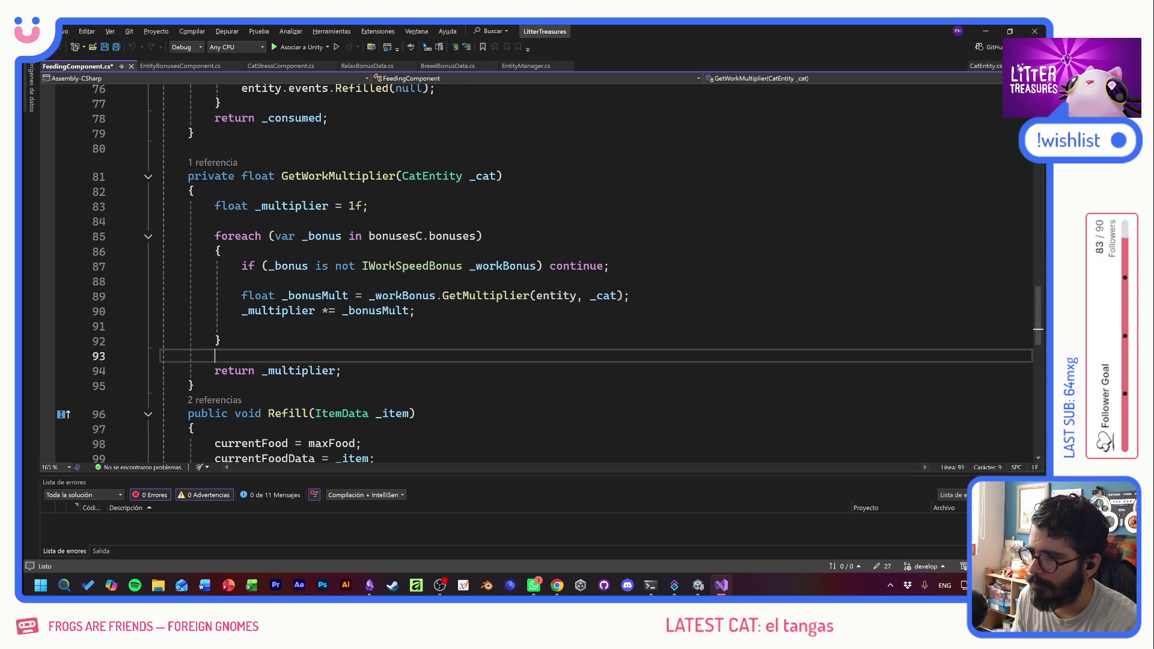
key("alt+Tab")
key("Tab")
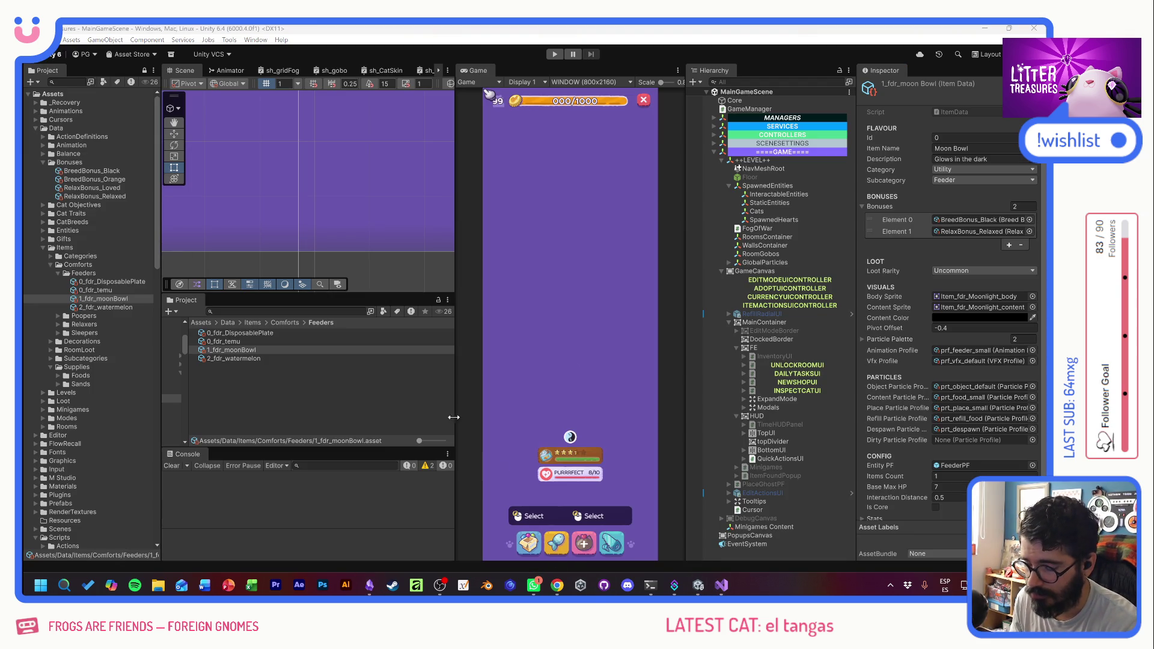
key("alt+Tab")
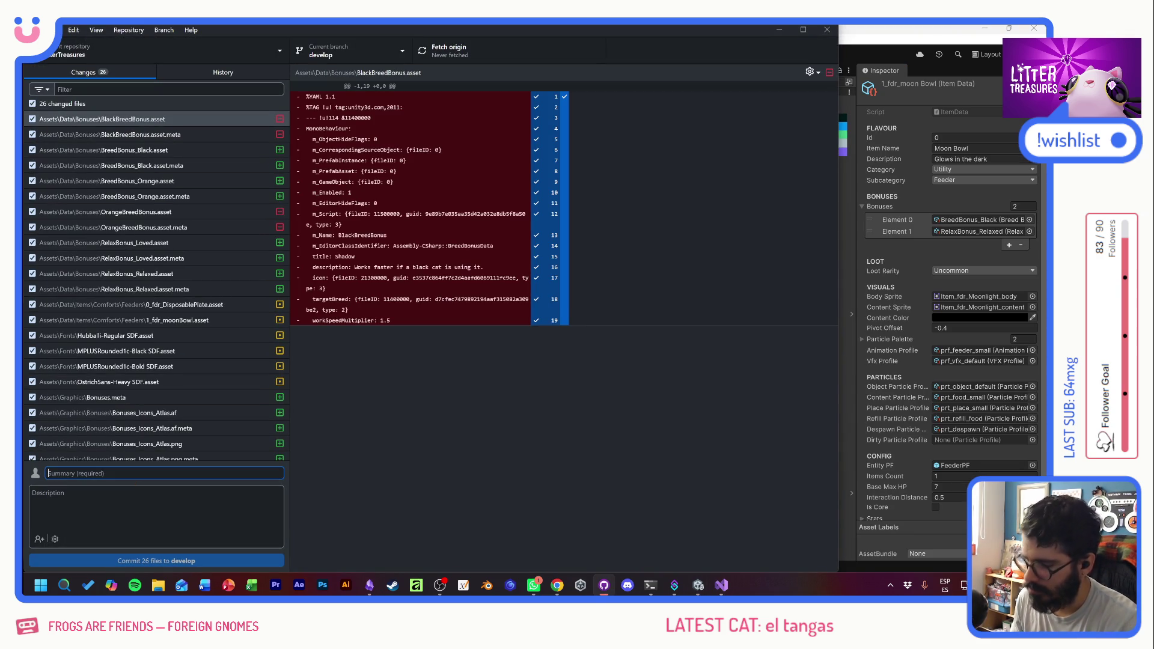
type("Zen + Lovely ")
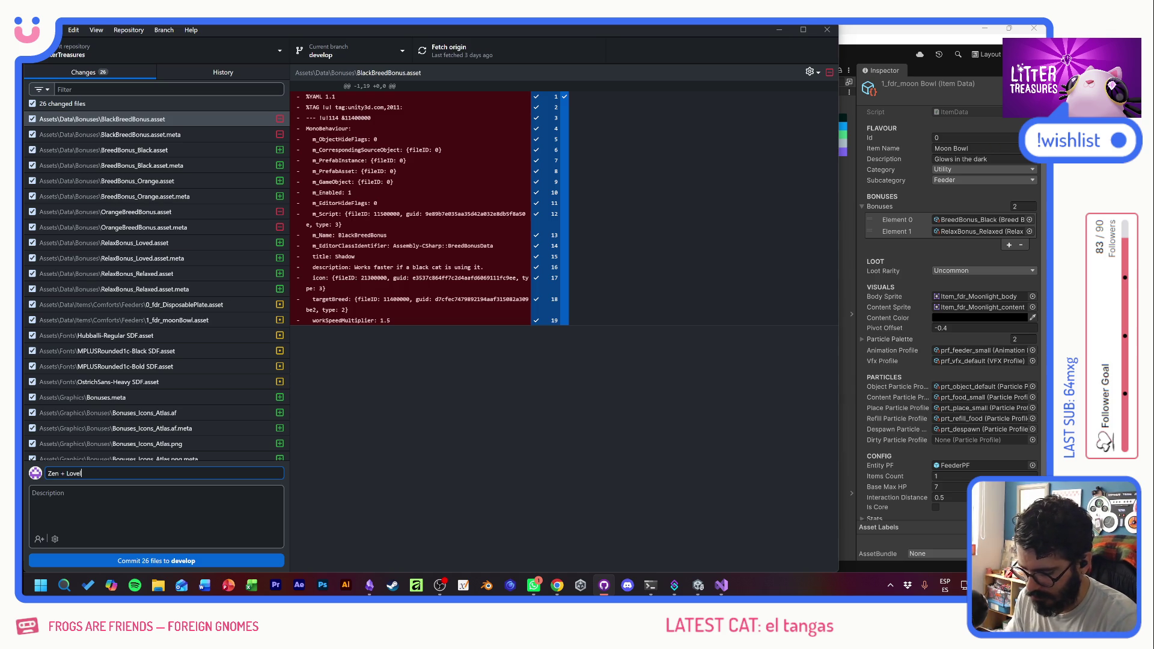
type("bonuses")
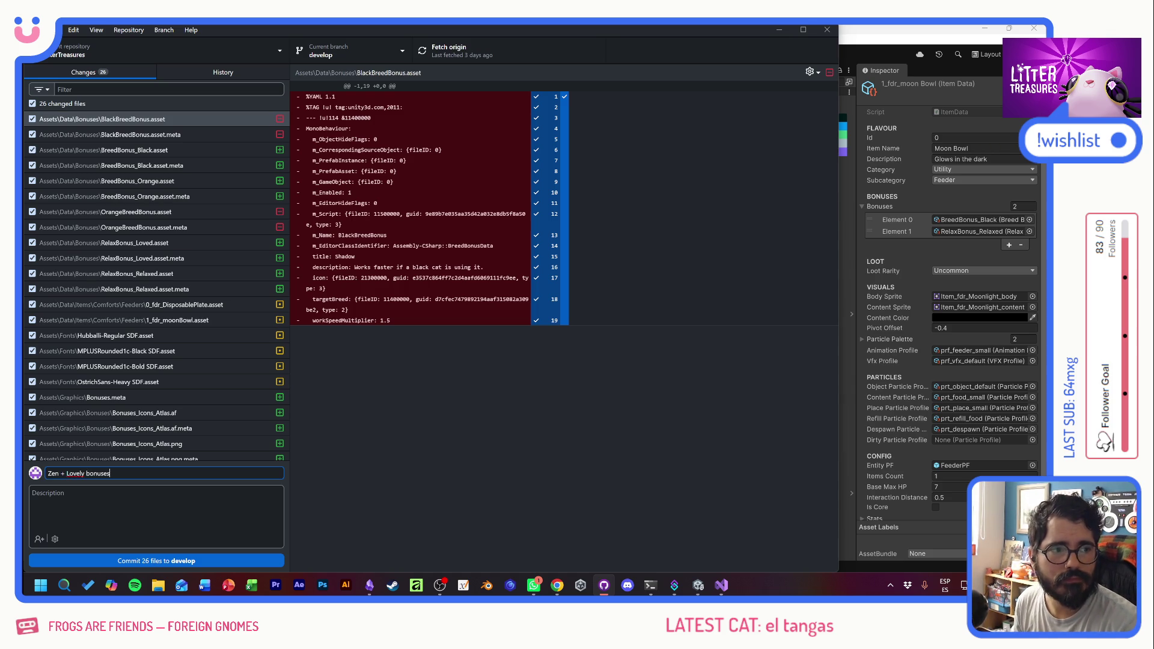
left_click(157, 561)
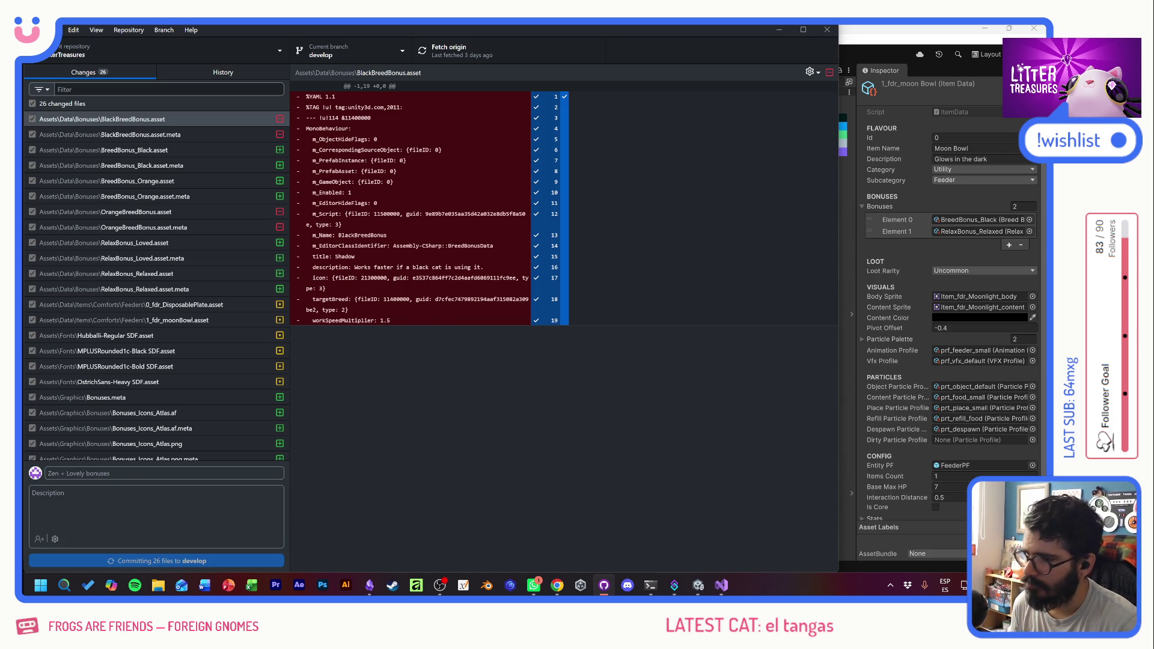
left_click(463, 51)
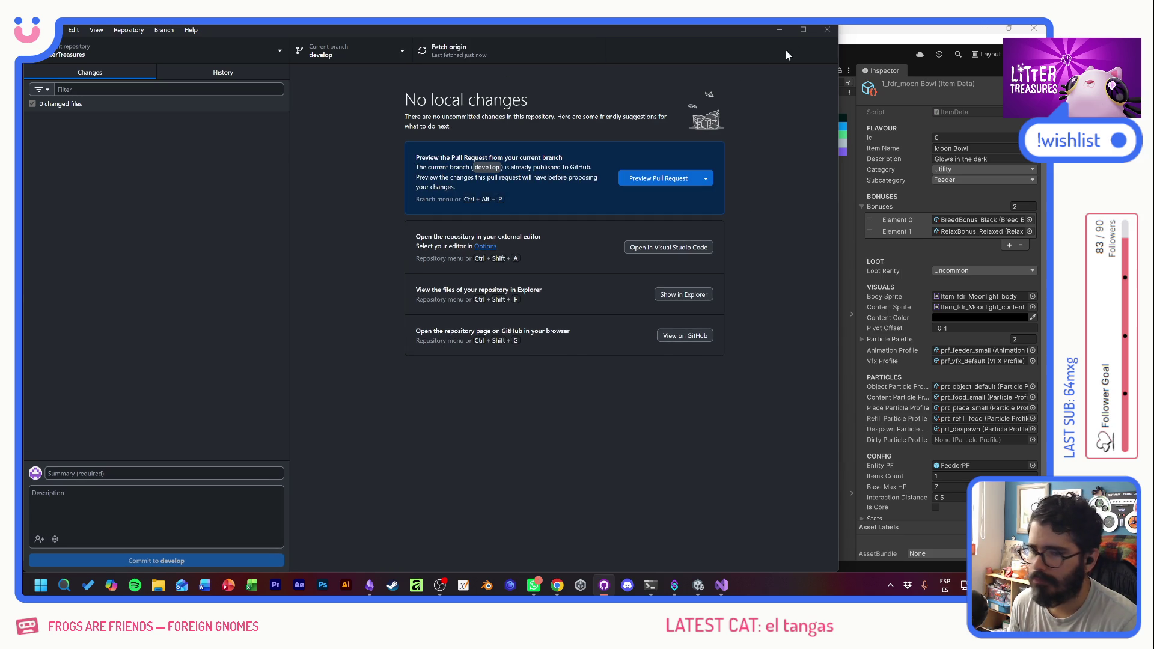
left_click(869, 39)
left_click(259, 313)
- Find CatPF via 'catpf' search, collapse Rub and Cat Stress, expand Heart Generator Component
type("tpf")
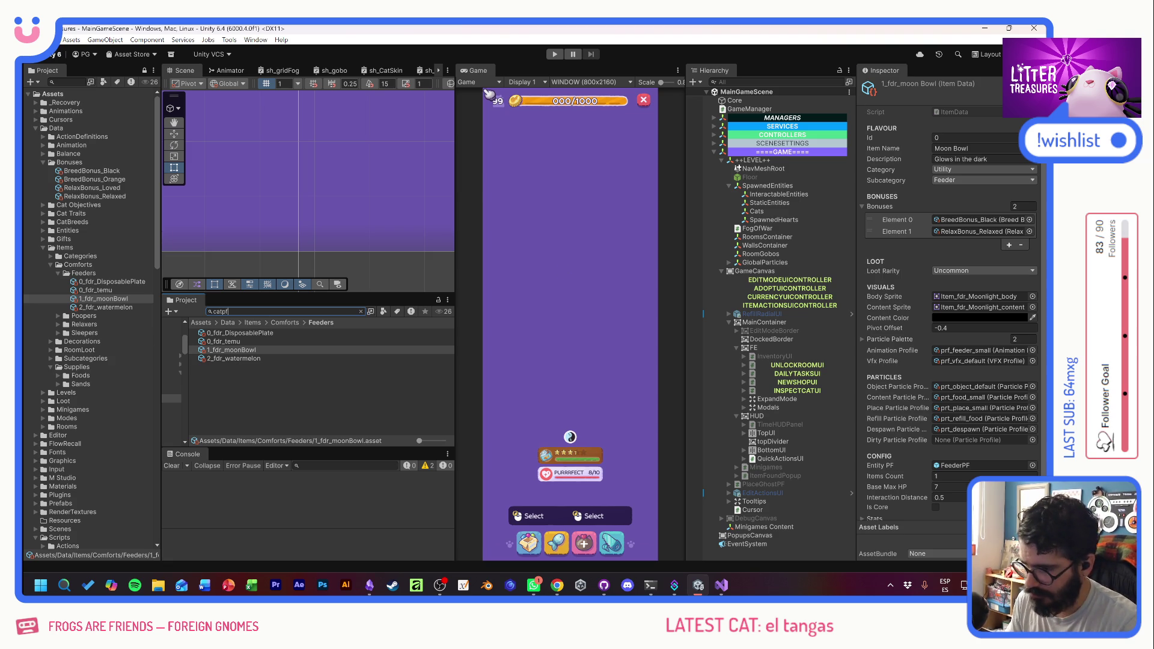
left_click(220, 332)
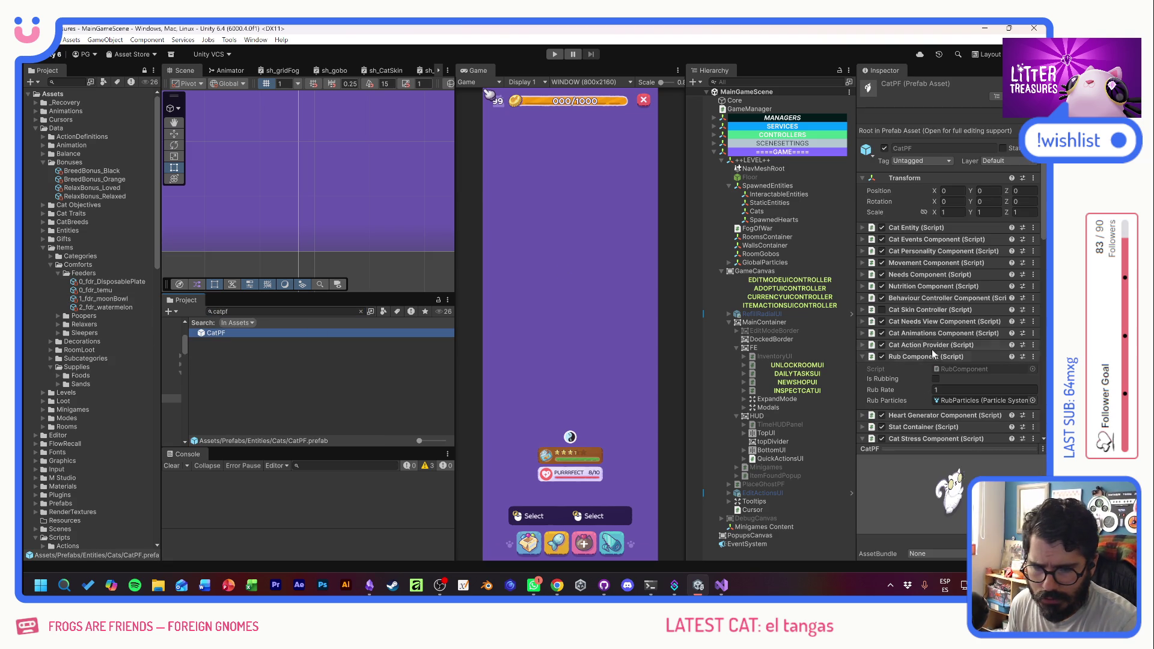
left_click(922, 357)
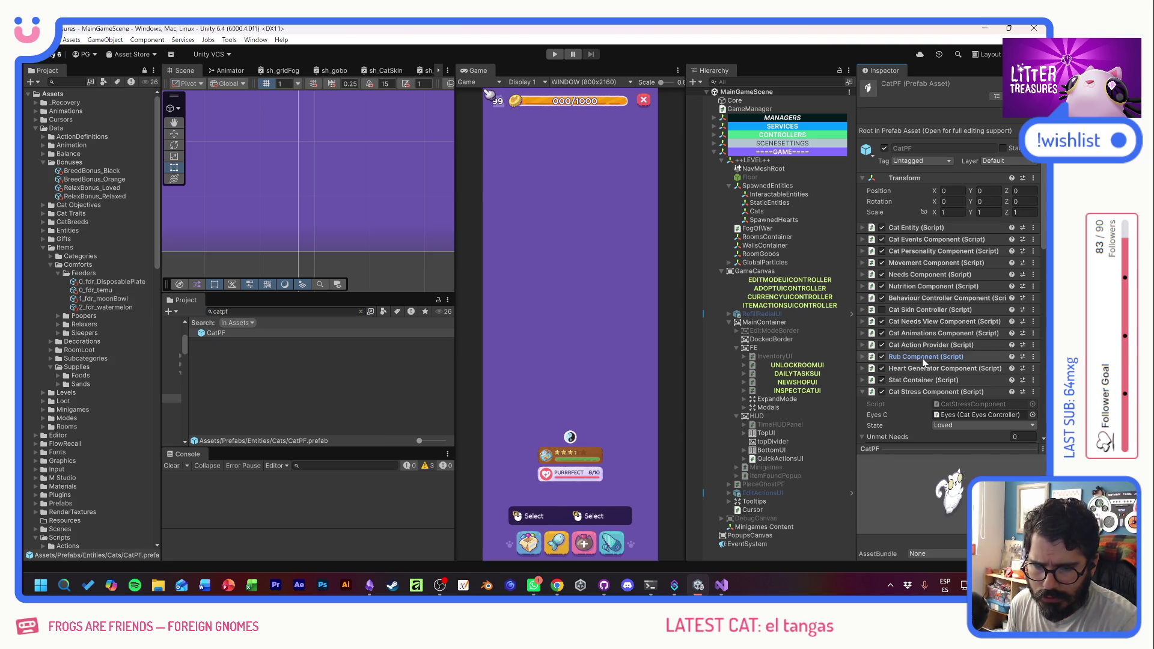
left_click(921, 393)
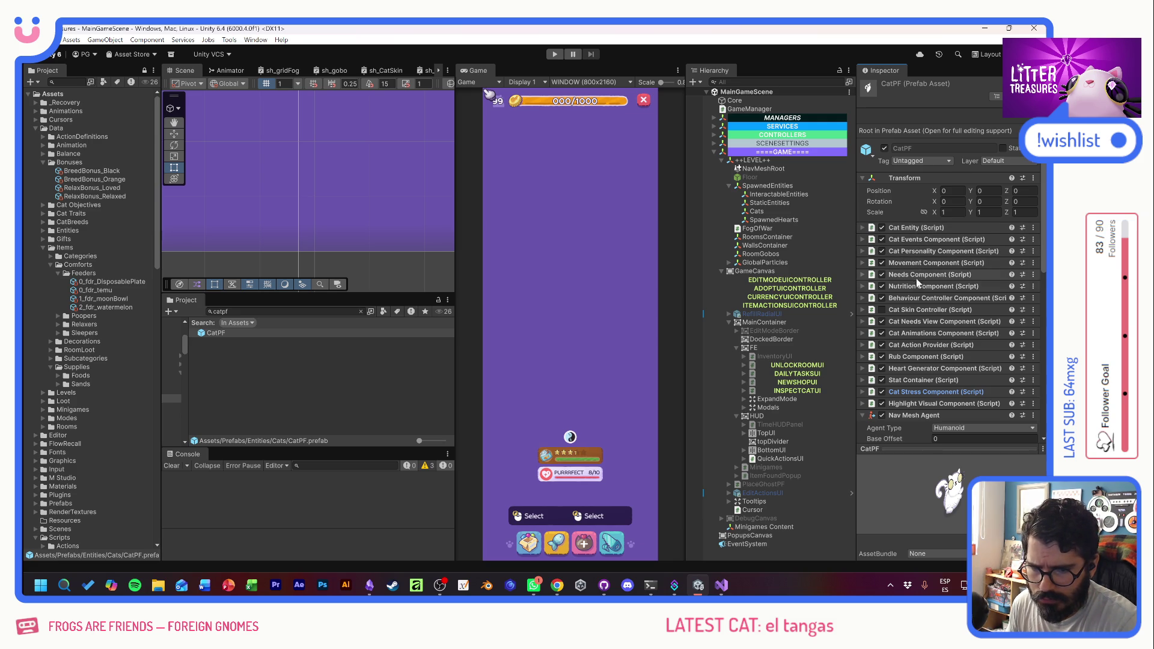
left_click(918, 369)
- Rename the HeartGeneratorComponent class to CoinGeneratorComponent via Cambiar nombre
double_click(949, 382)
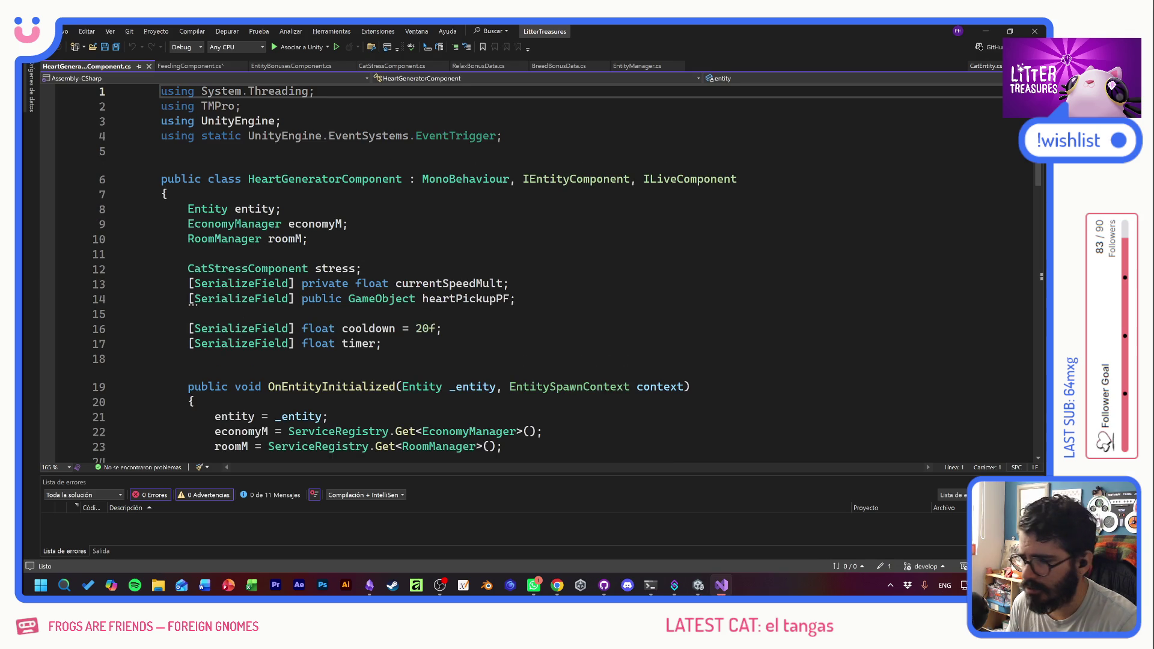
double_click(310, 180)
right_click(310, 181)
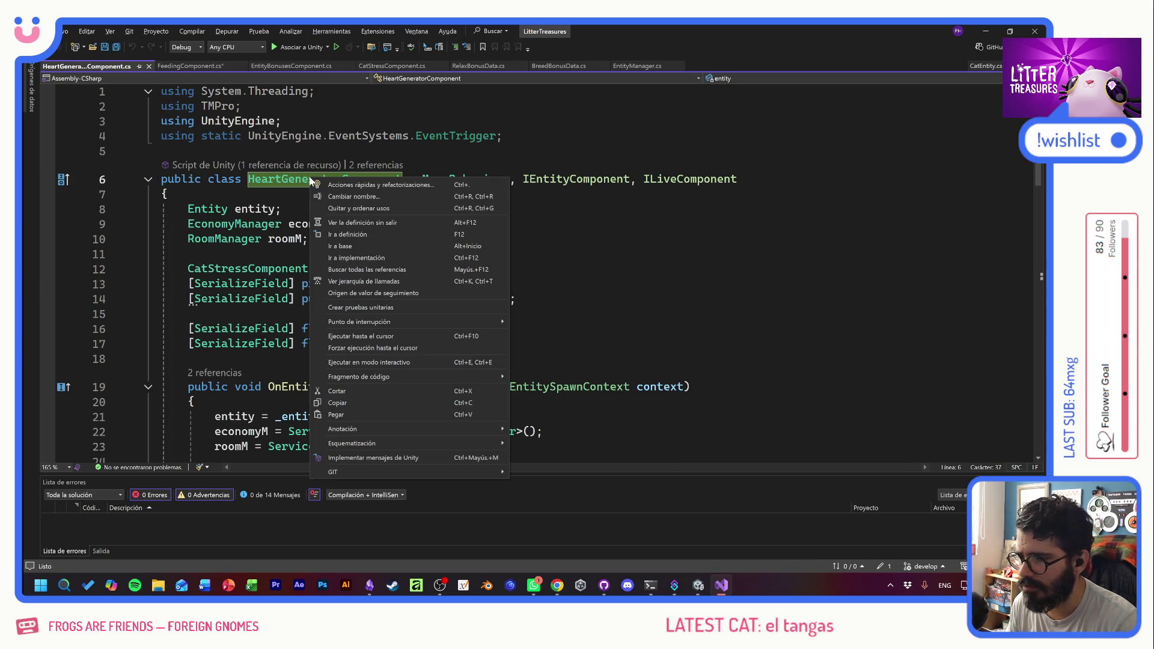
left_click(354, 196)
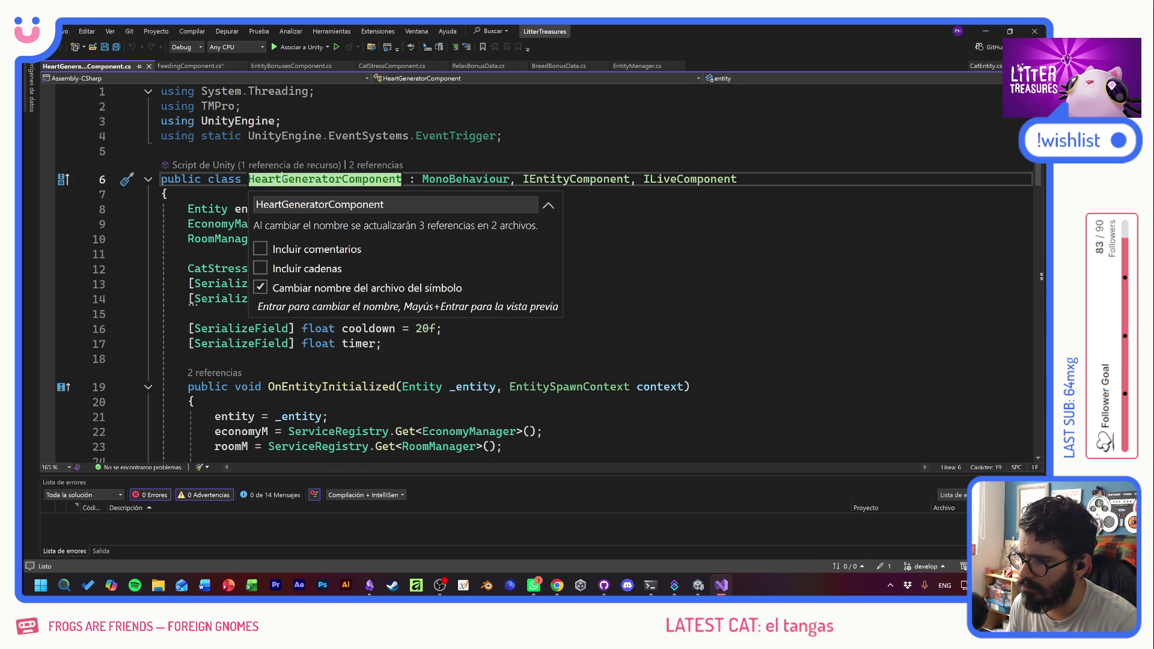
left_click_drag(258, 206, 281, 206)
type("Coin")
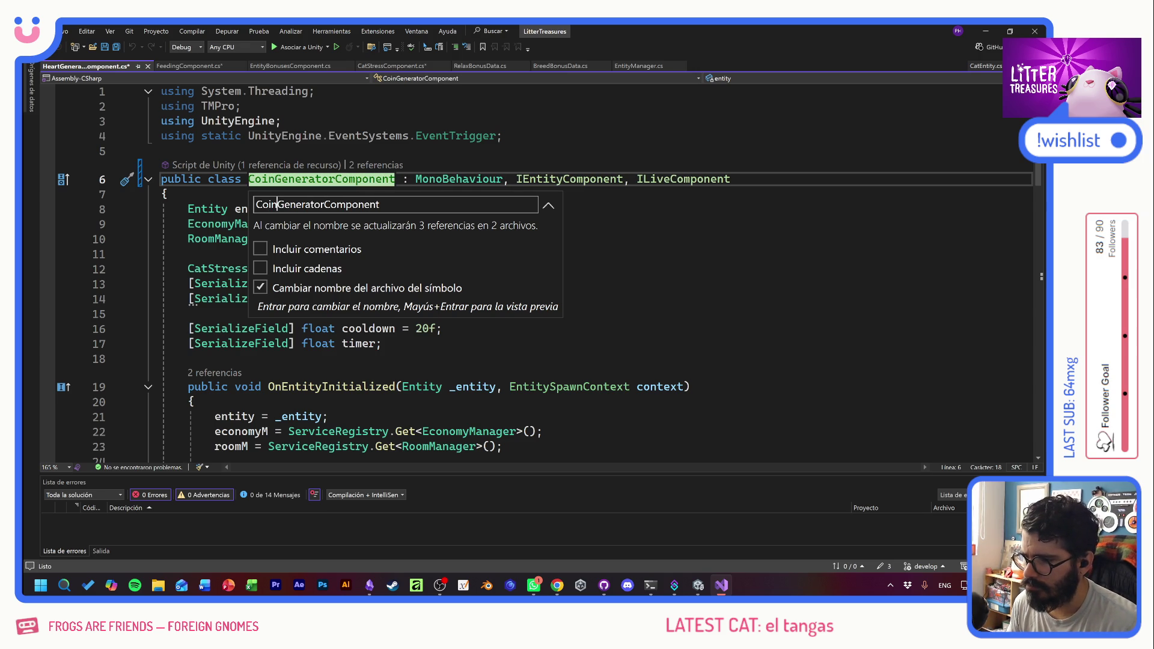
key("Return")
- Review the renamed script down to the RegisterLive call on line 26
left_click(189, 253)
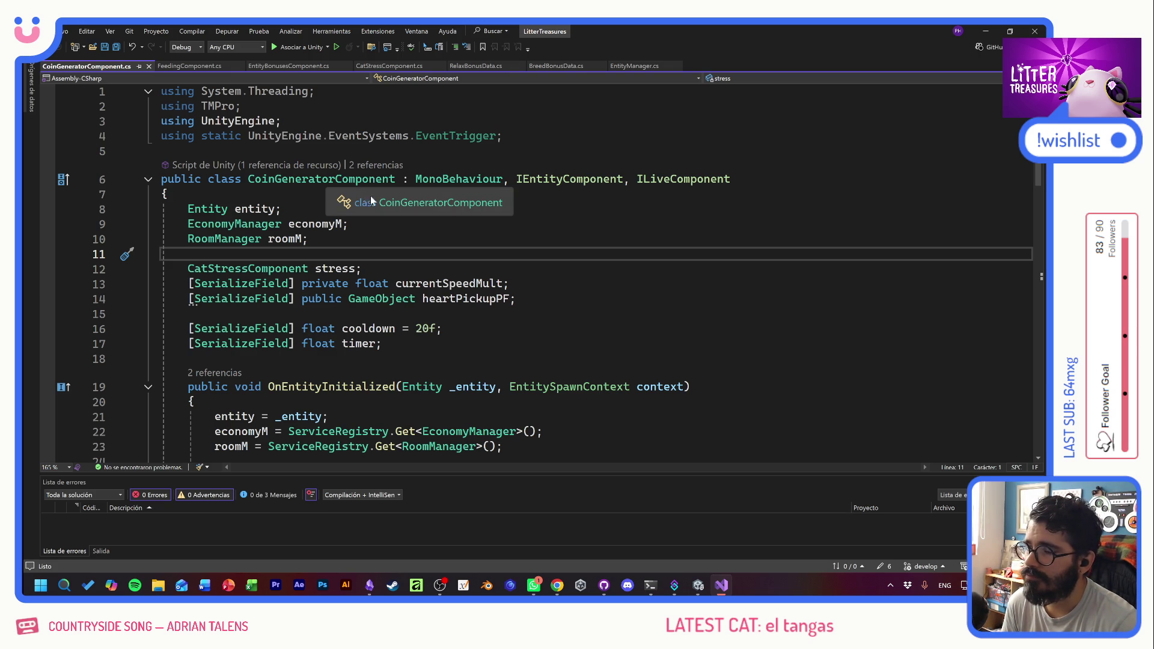
key("Up")
key("Up")
key("Up")
key("End")
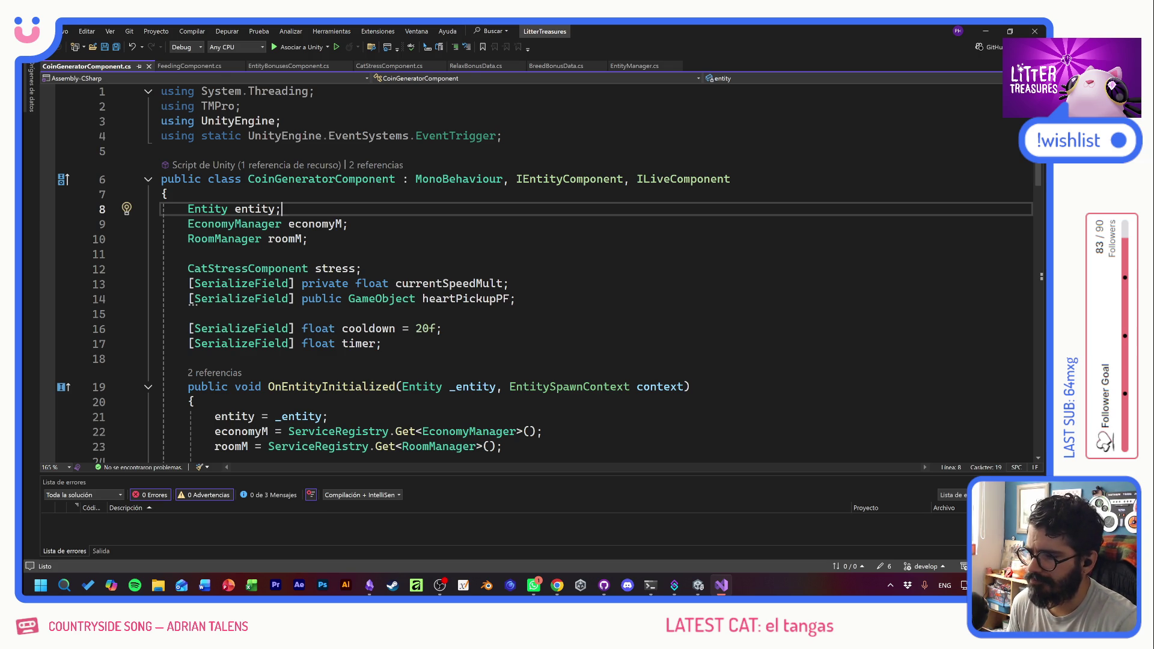
scroll(548, 268, "down", 4)
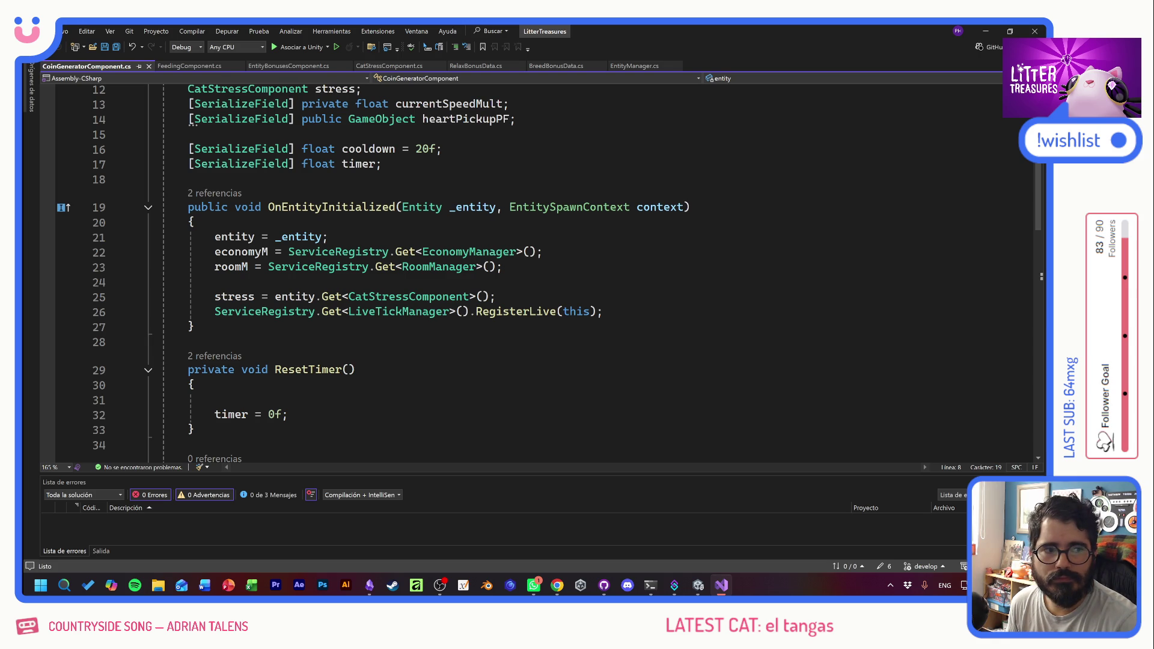
left_click(507, 311)
key("alt+Tab")
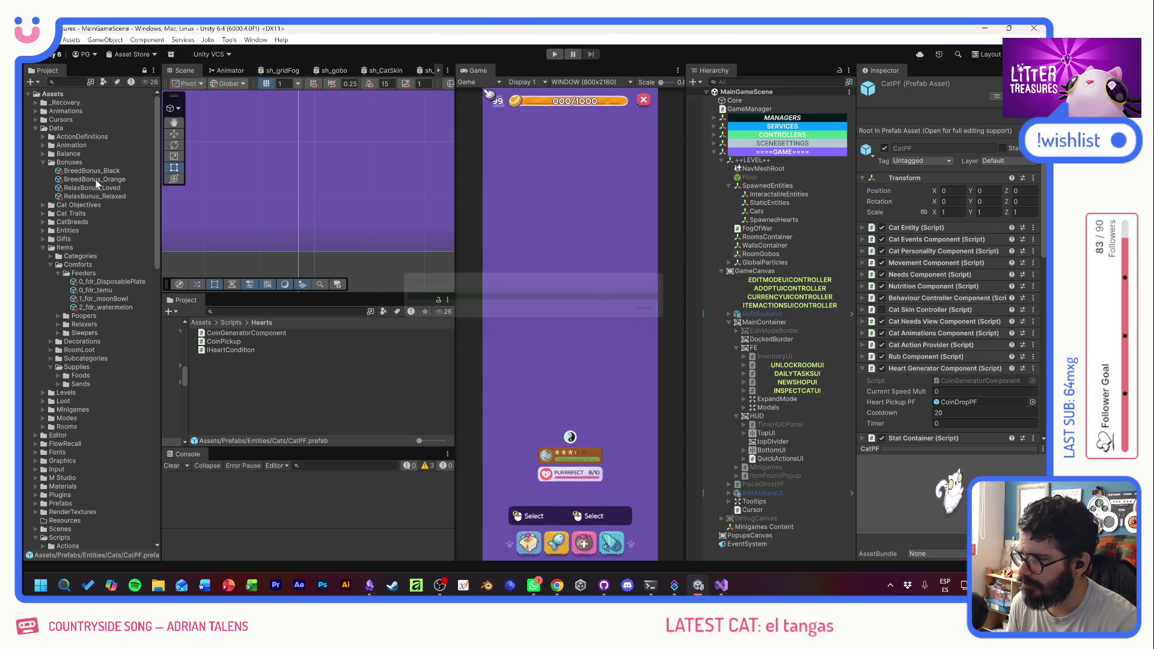
- View BreedBonus_Orange, then load 0_fdr_DisposablePlate, which holds BreedBonus_Orange and RelaxBonus_Loved
left_click(96, 179)
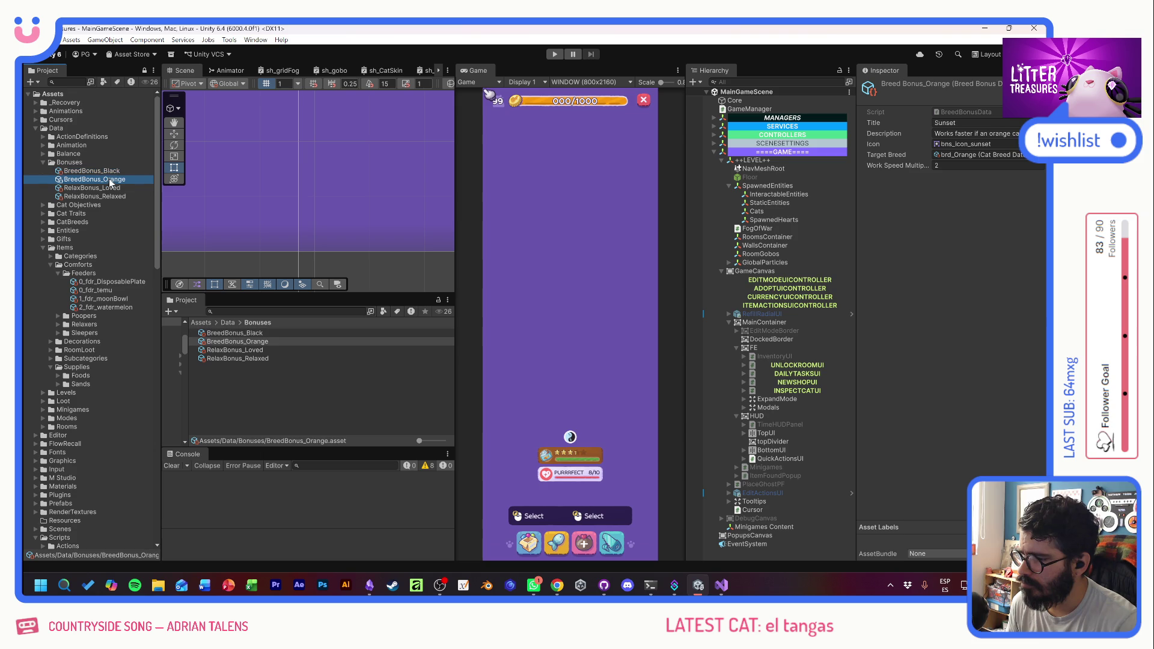
left_click(113, 280)
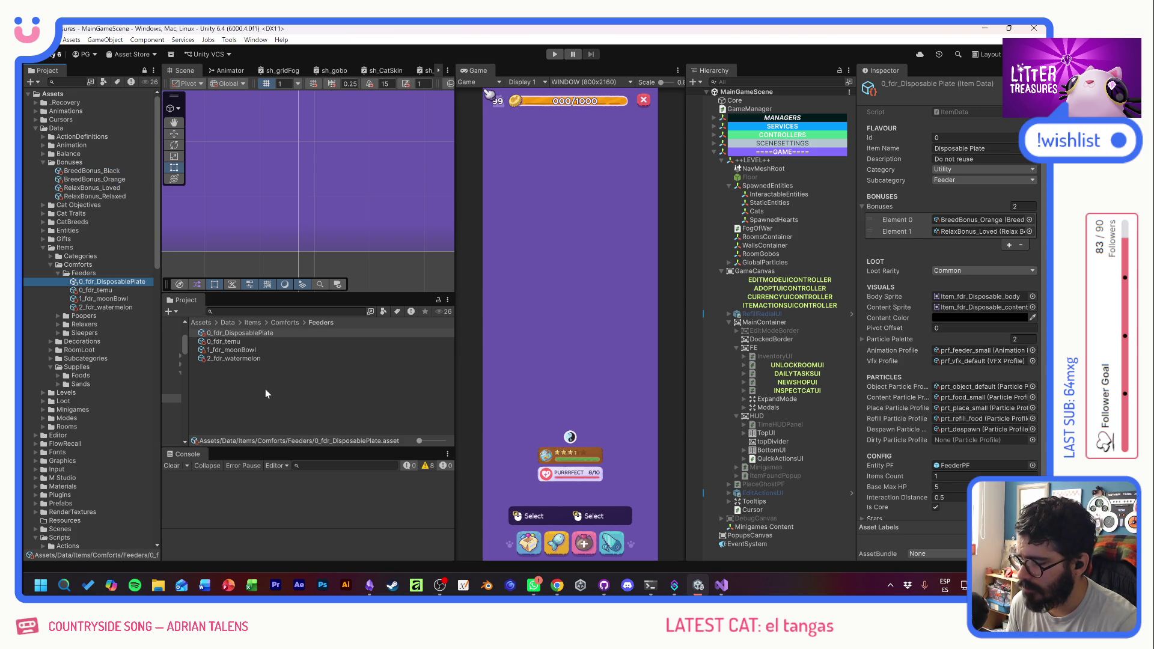
left_click(264, 389)
left_click(113, 281)
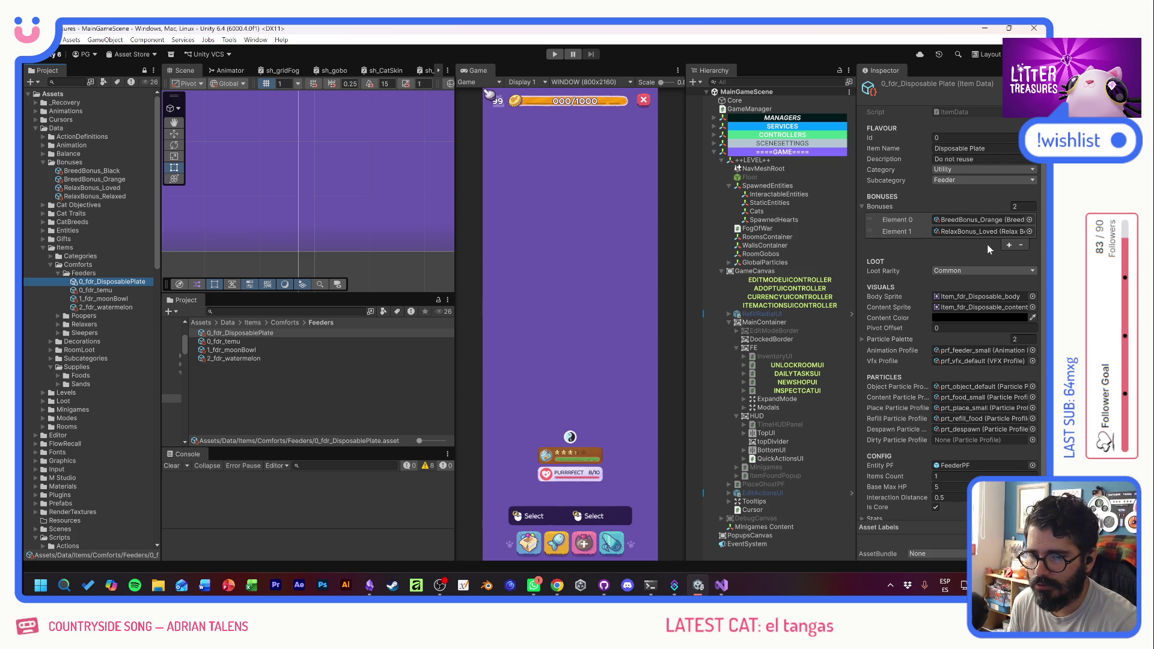
- Start Play mode, check the food plate's info, and edit the spawned feeder's Bonus Work Multiplier
left_click(555, 55)
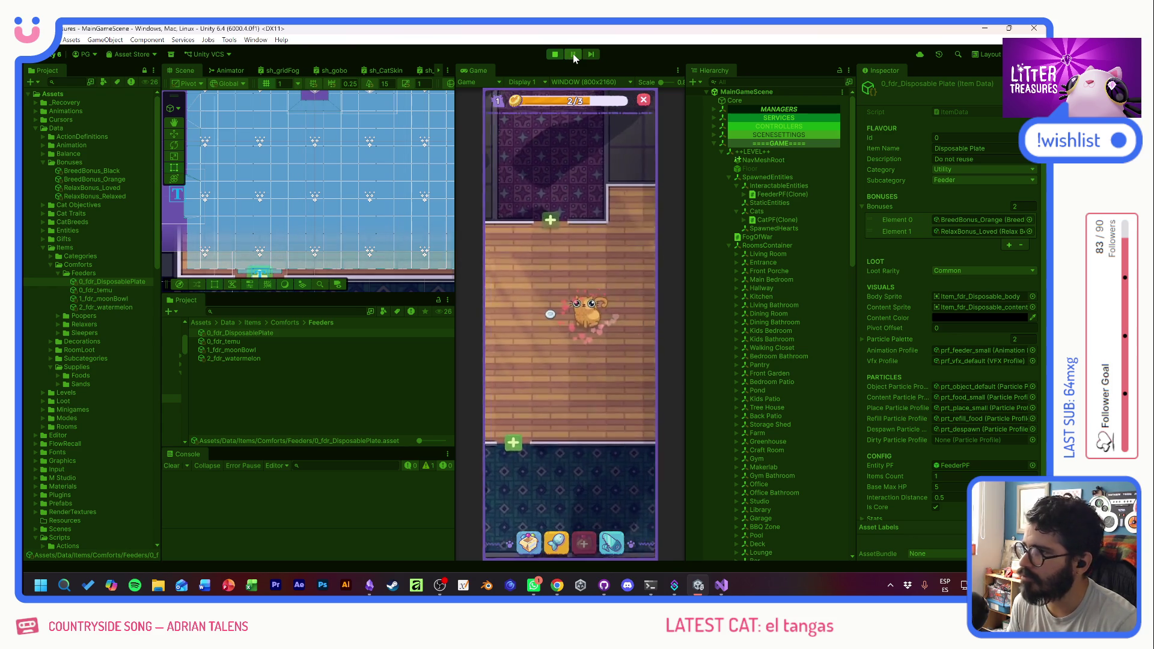
left_click(532, 326)
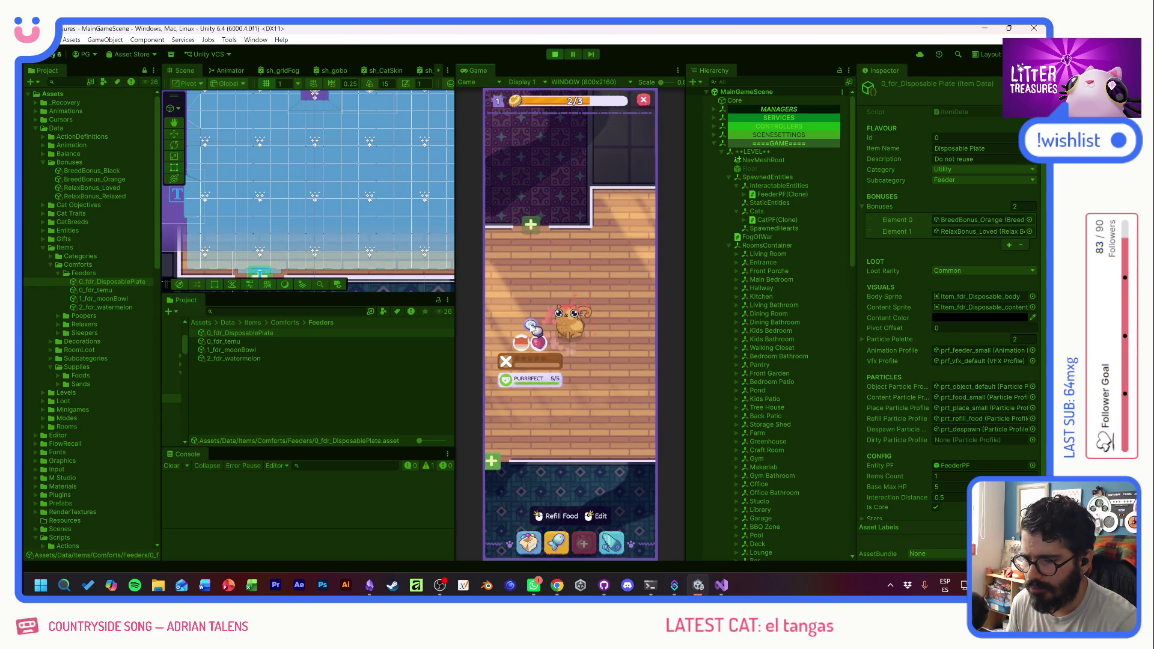
left_click(531, 326)
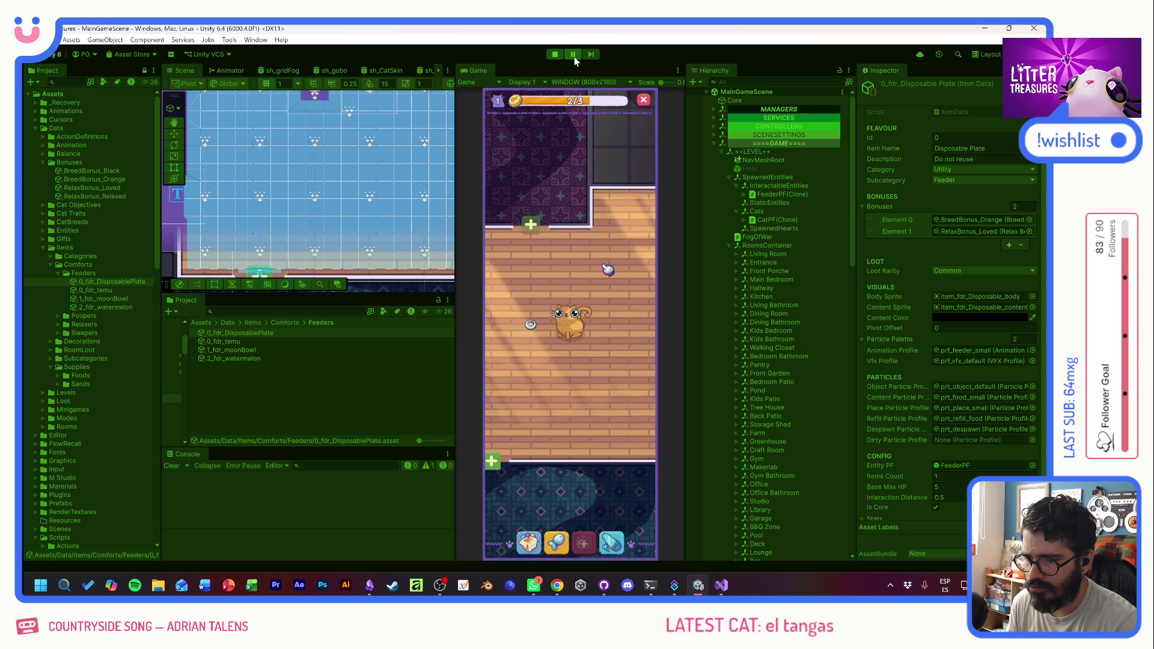
left_click(775, 195)
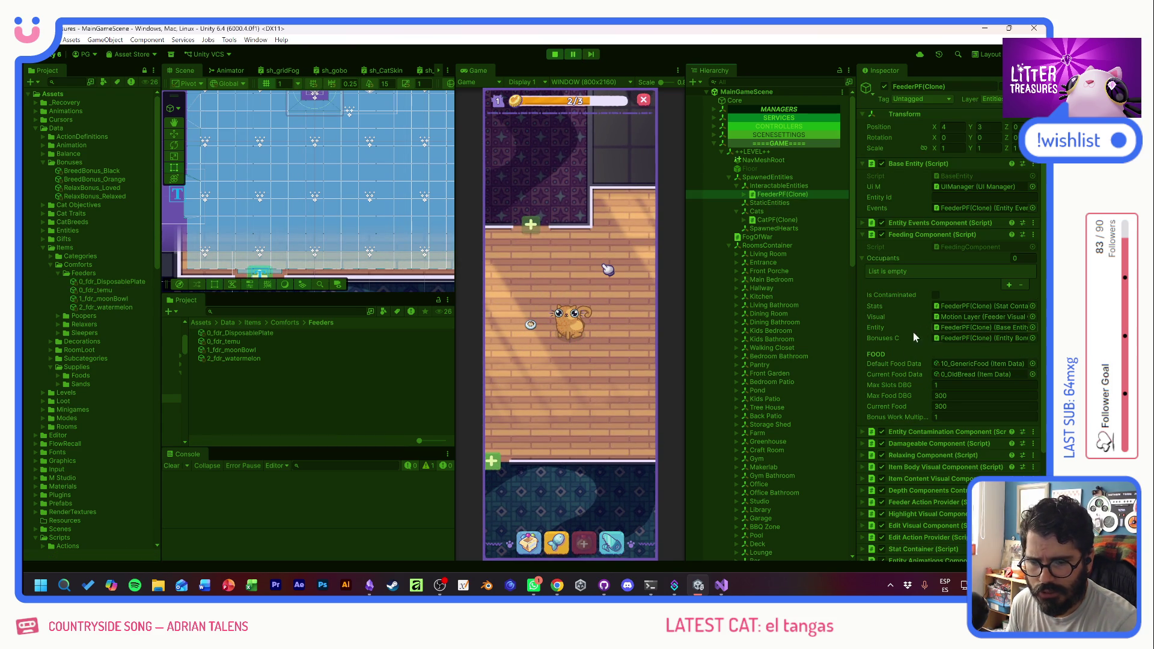
left_click(962, 417)
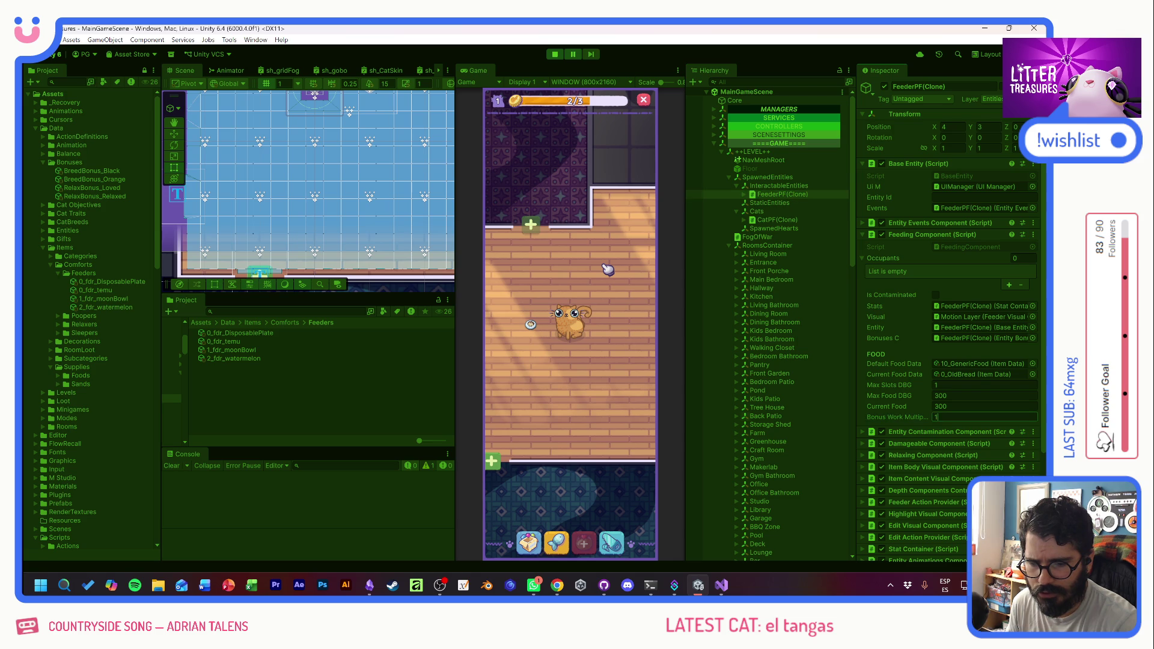
key("Return")
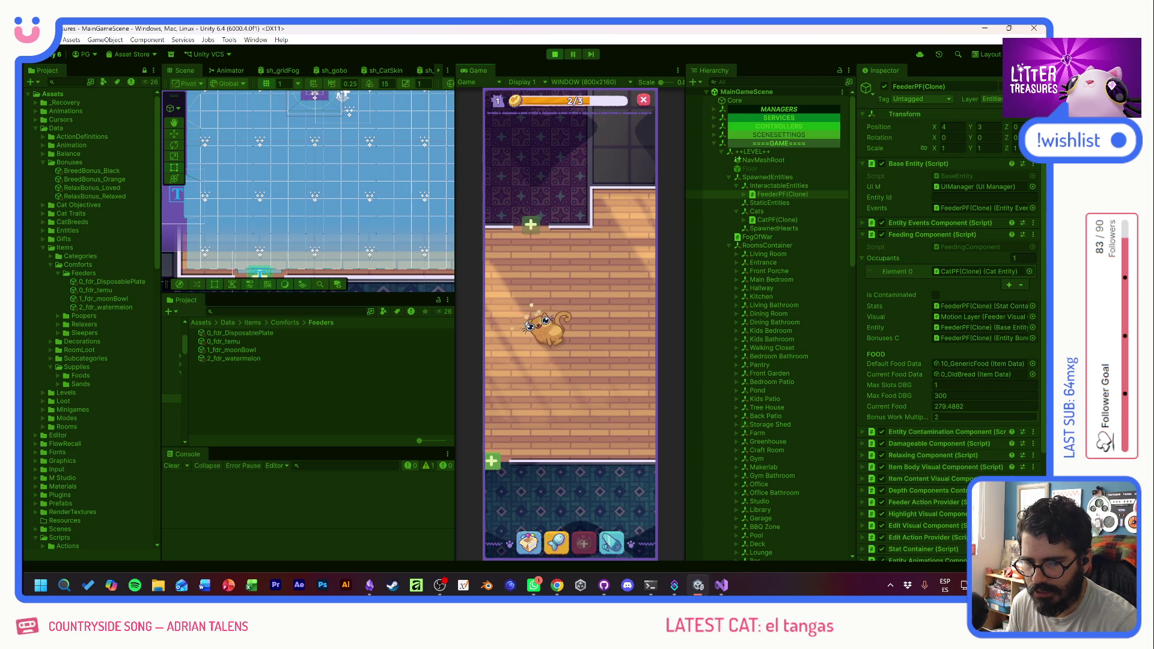
- Recheck the feeder bowl's status in the Game view, then stop the game test
mouse_move(556, 337)
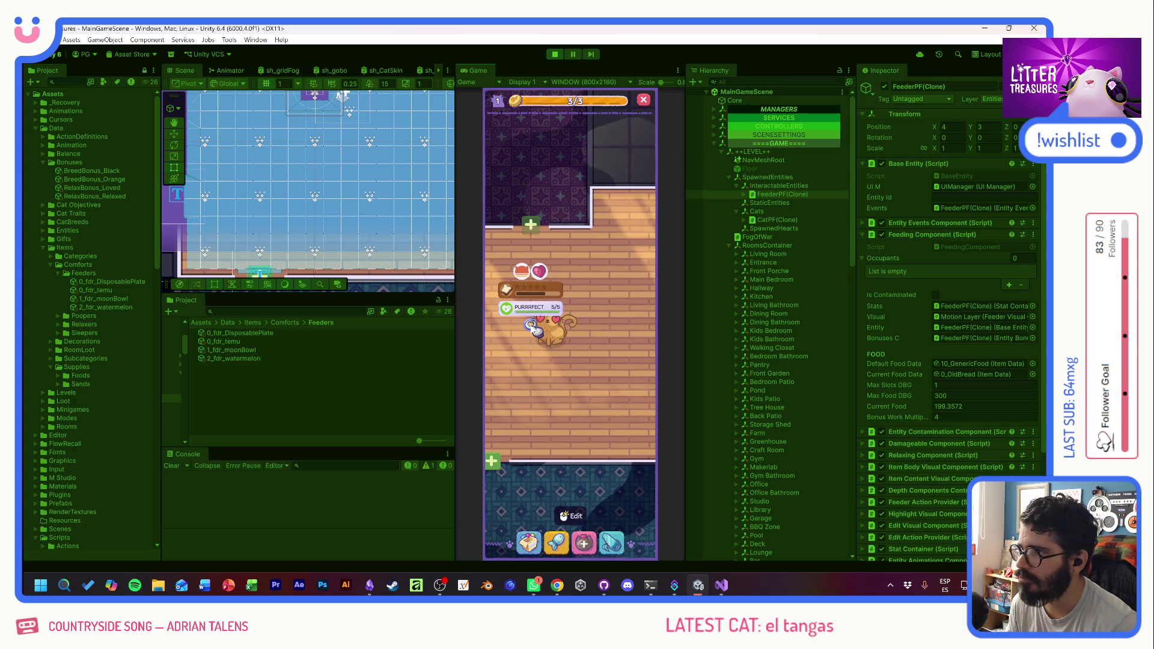
left_click(586, 357)
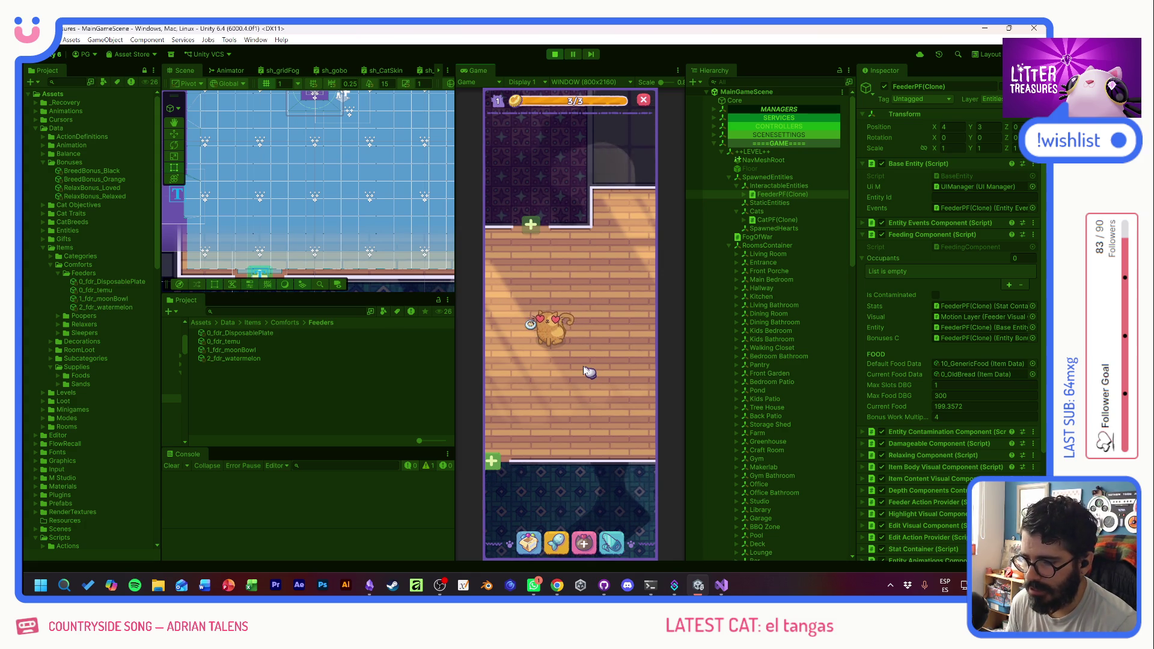
left_click(534, 325)
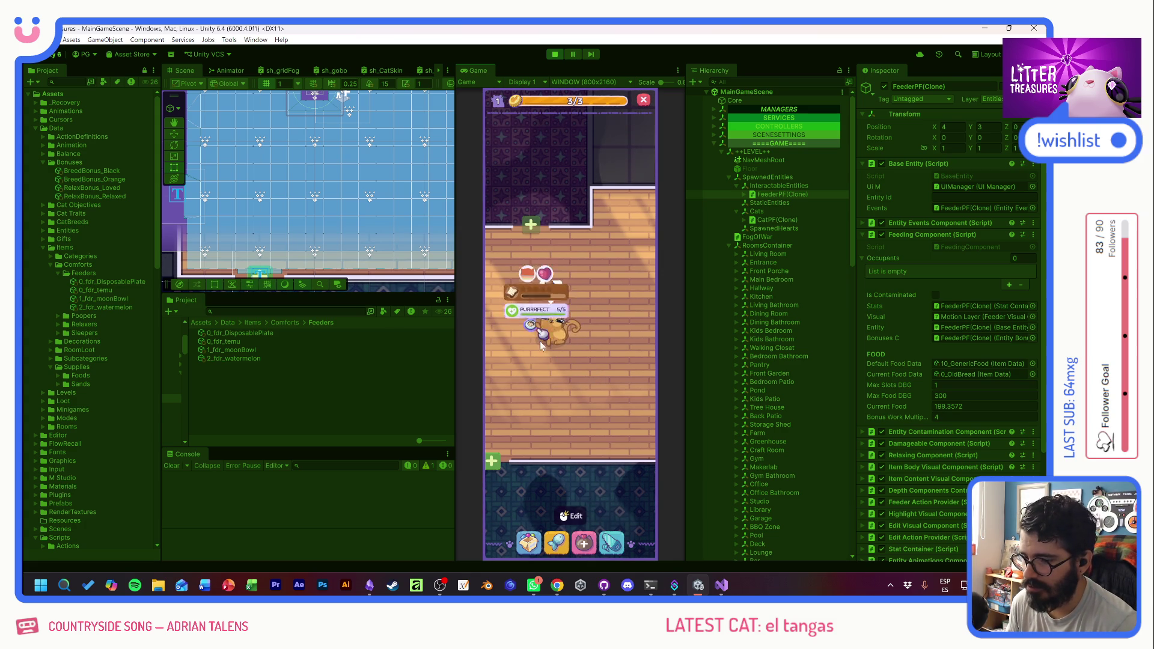
left_click(554, 54)
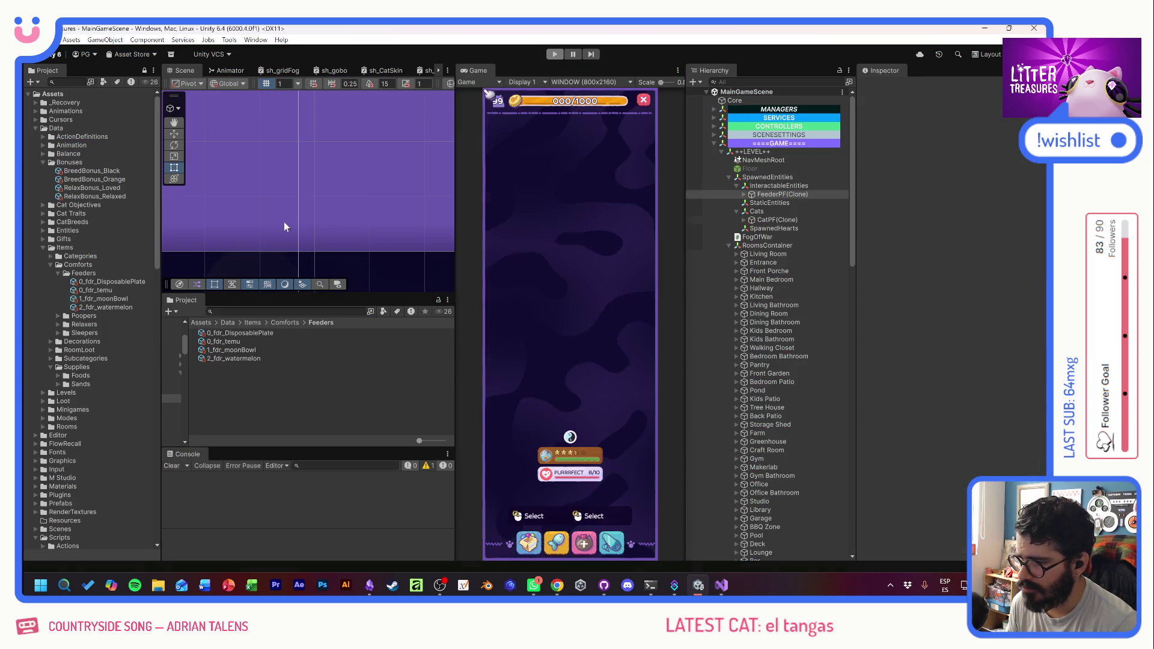
- Select 0_fdr_DisposablePlate in Items/Comforts/Feeders to show its bonuses in the Inspector
left_click(128, 281)
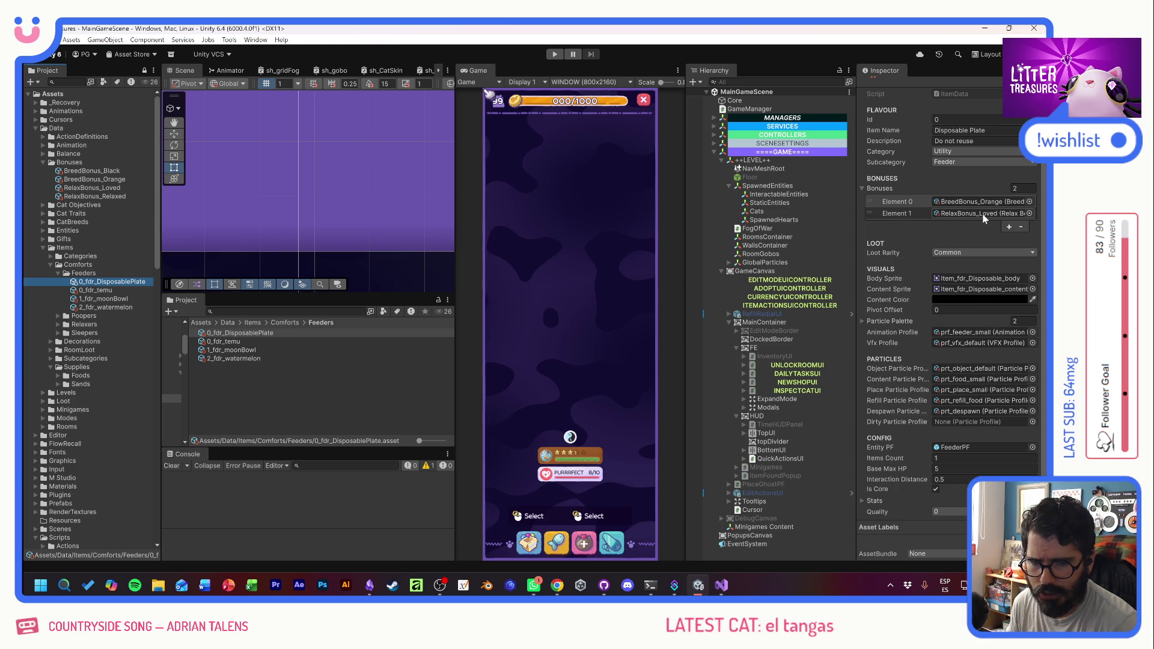
- Remove BreedBonus_Orange, assign BreedBonus_Black to a new bonus slot, and start Play mode
left_click(1025, 203)
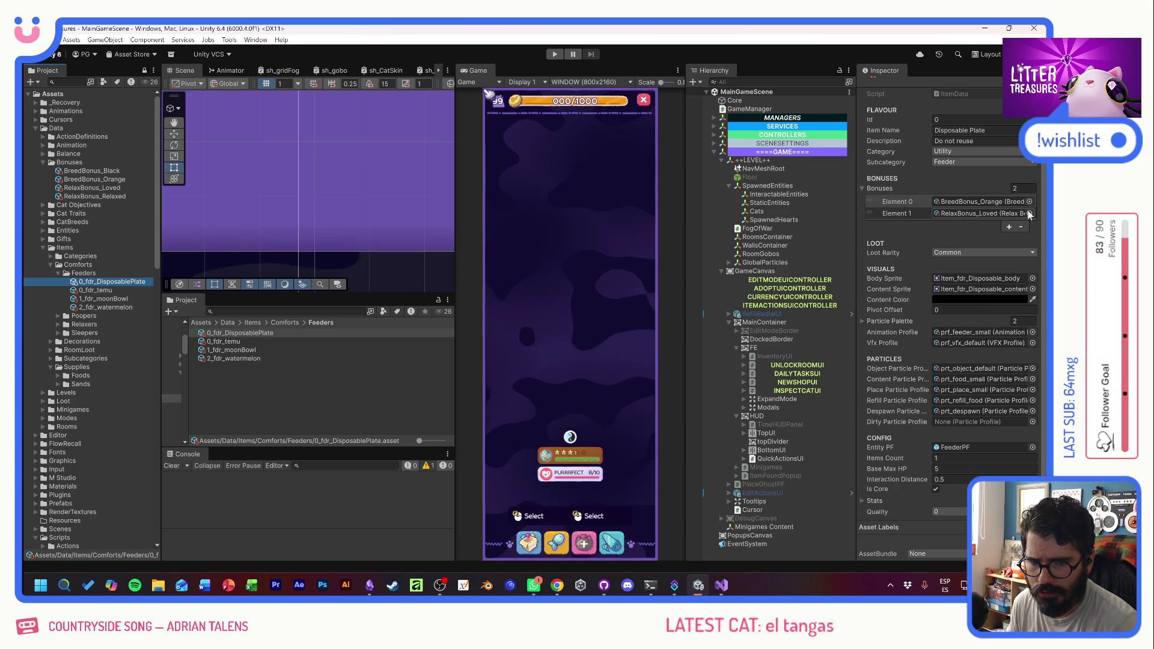
left_click(1020, 226)
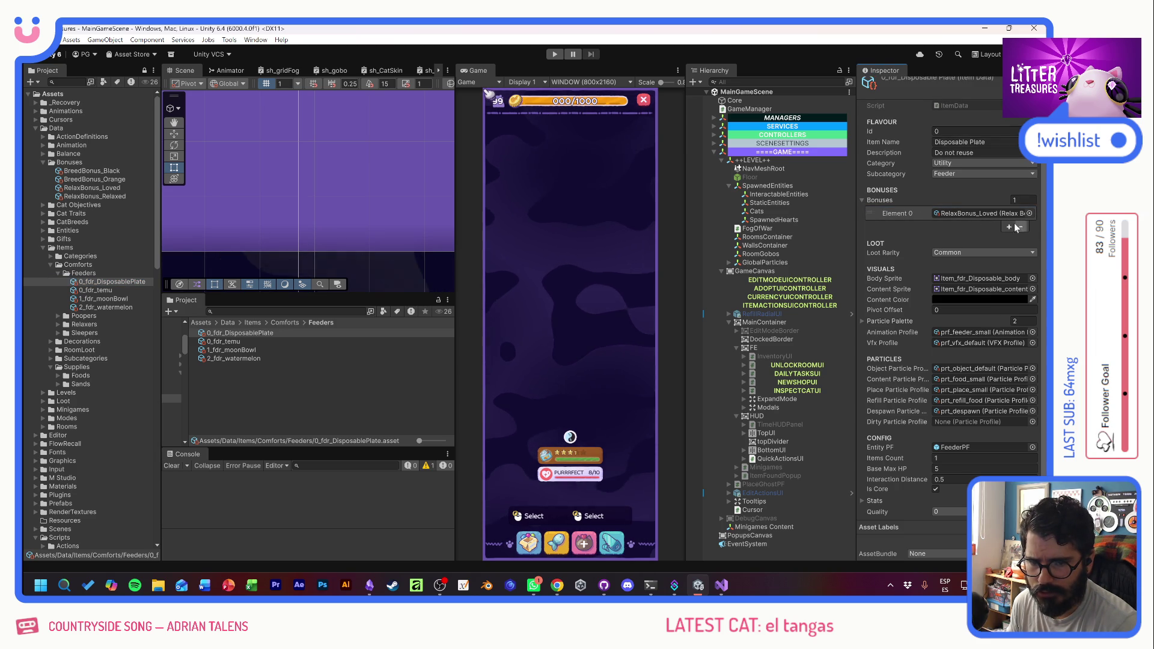
left_click(1009, 227)
left_click(1028, 223)
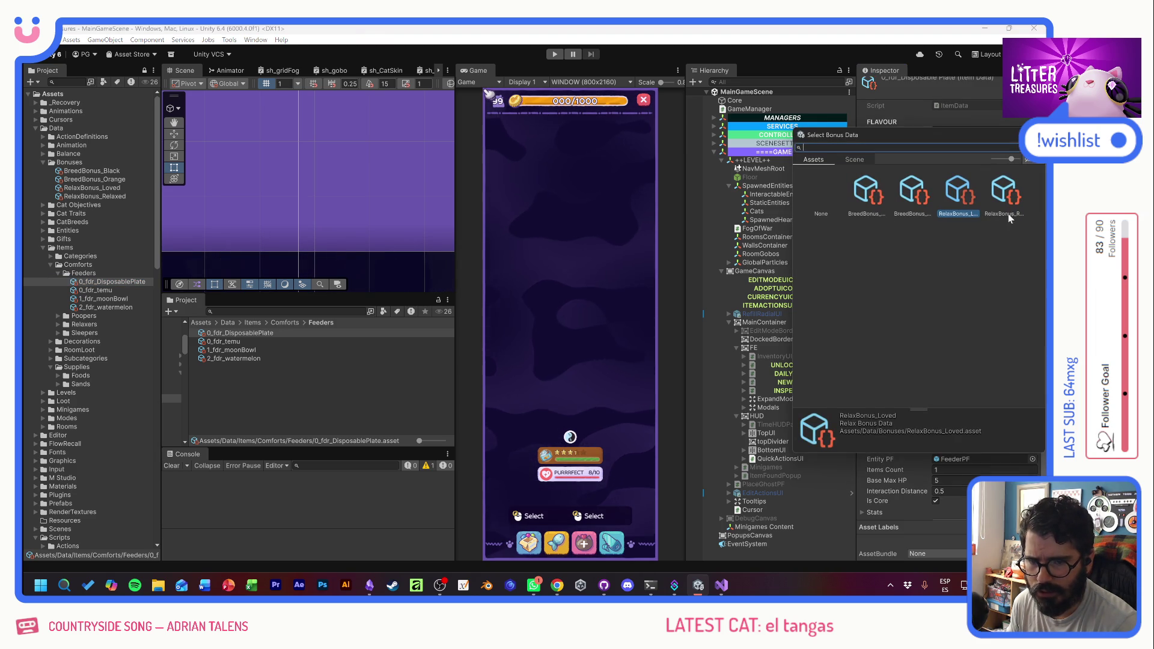
left_click(871, 198)
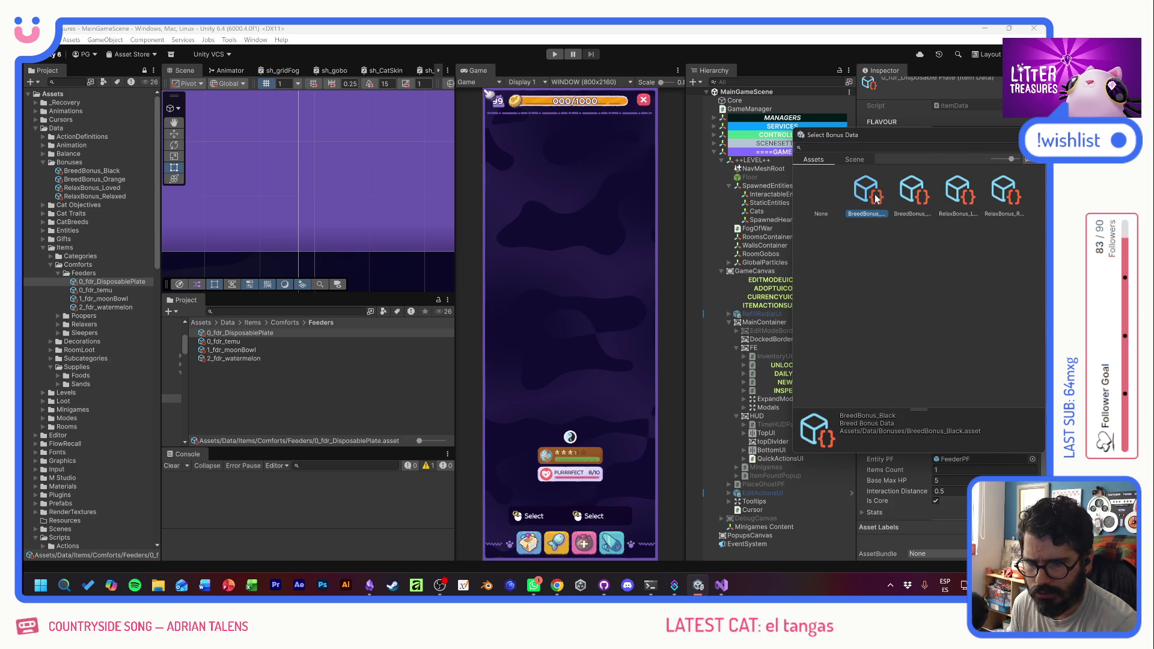
double_click(871, 198)
left_click(556, 54)
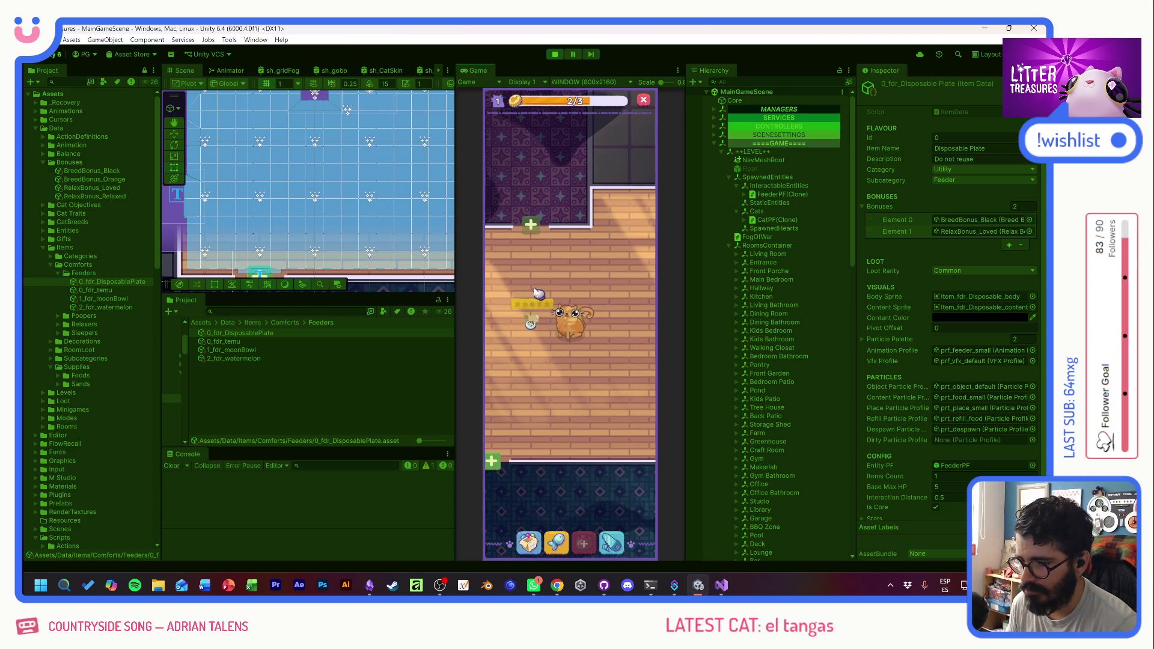
- Pet the cat, add another cat with the debug +CAT cheat, then stop Play mode
left_click(555, 327)
mouse_move(529, 328)
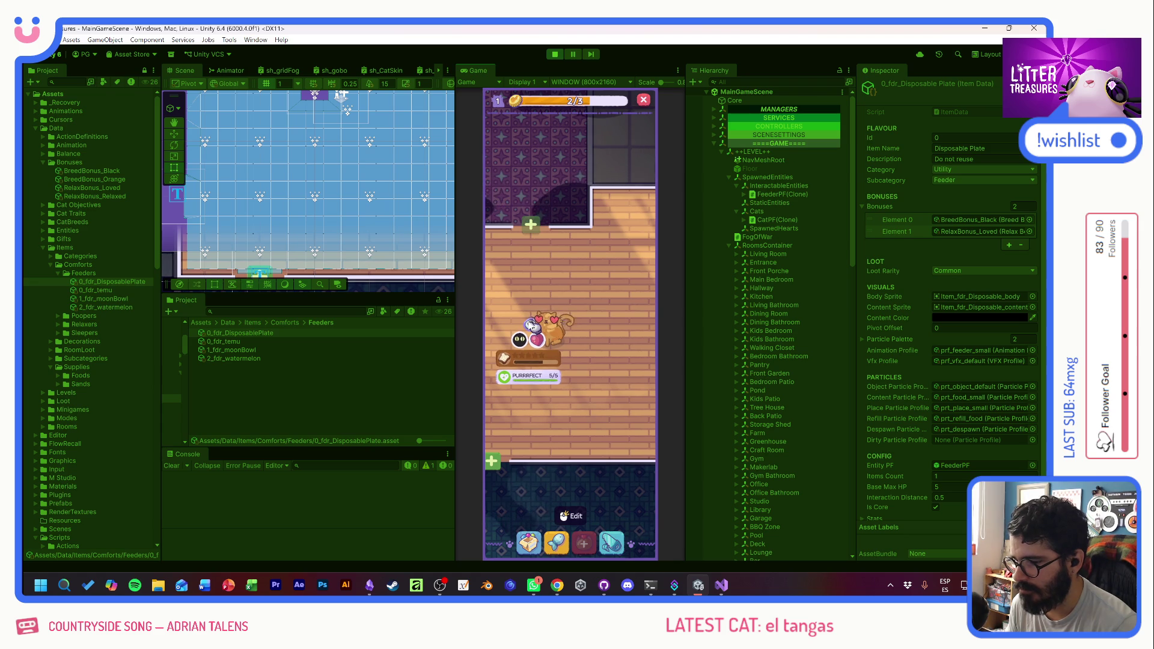
scroll(532, 327, "down", 2)
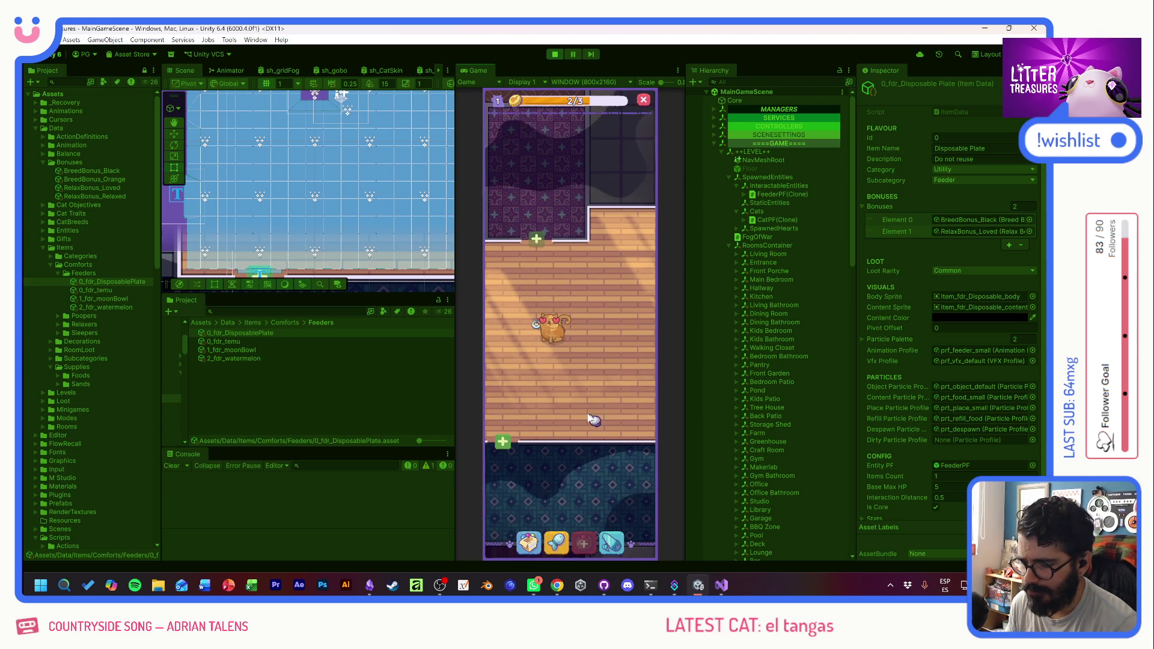
left_click(552, 136)
left_click(531, 126)
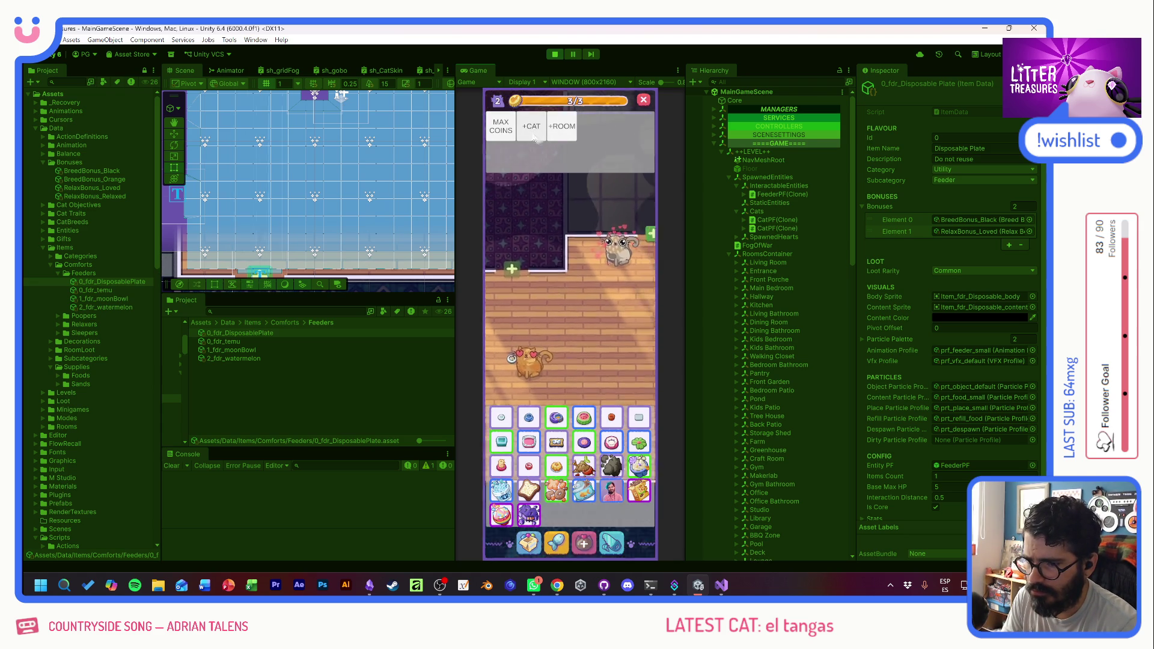
left_click(559, 54)
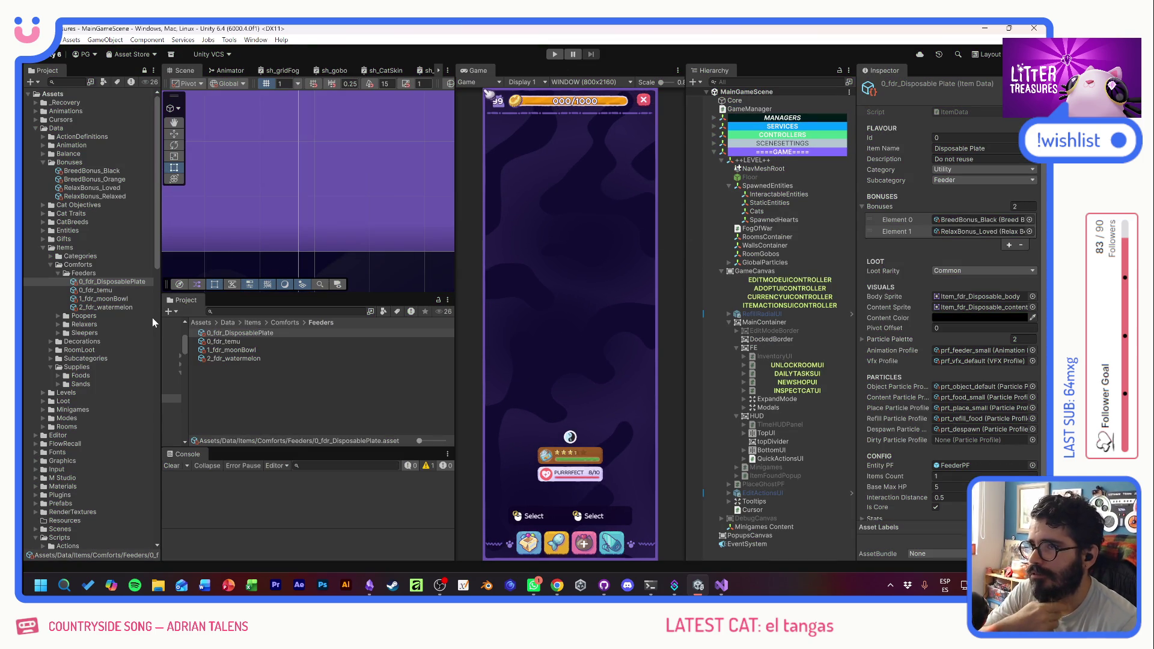
- Bring Obsidian to the front and scroll through the Bonuses note
mouse_move(604, 585)
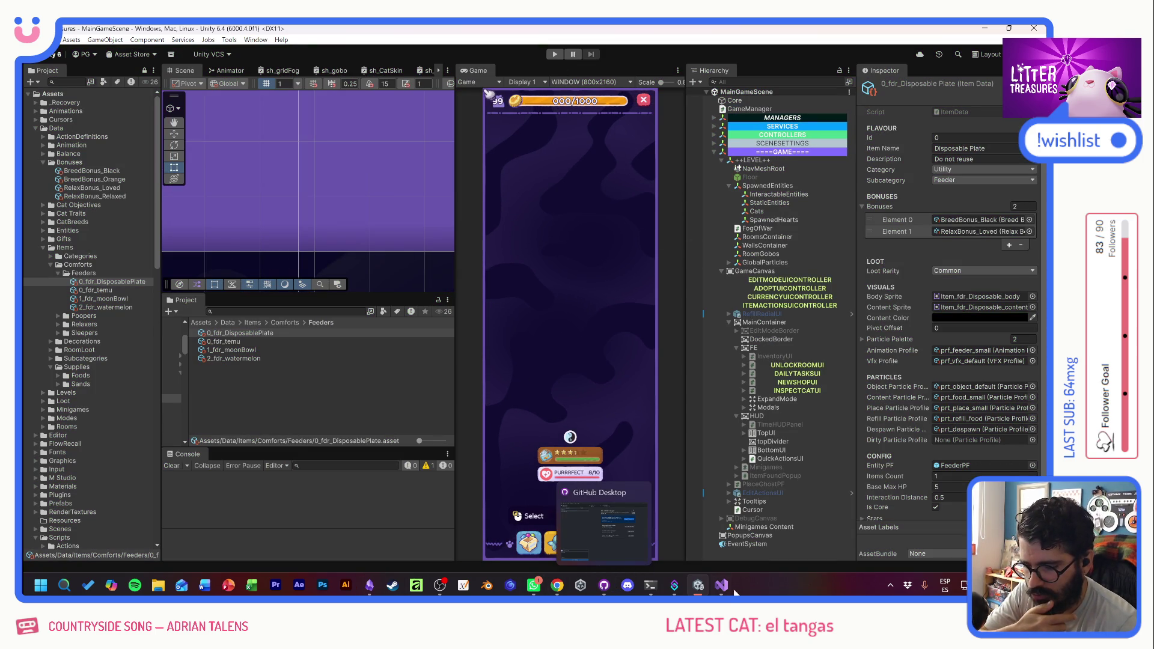
left_click(370, 584)
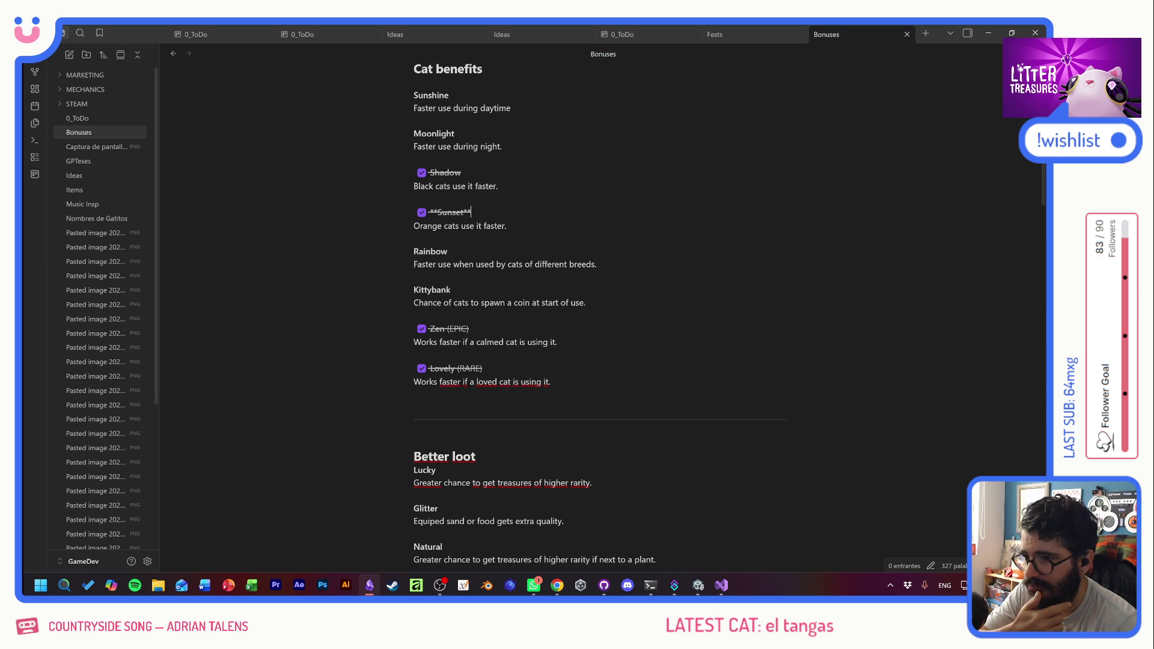
scroll(599, 313, "down", 15)
scroll(599, 312, "up", 5)
scroll(600, 312, "up", 10)
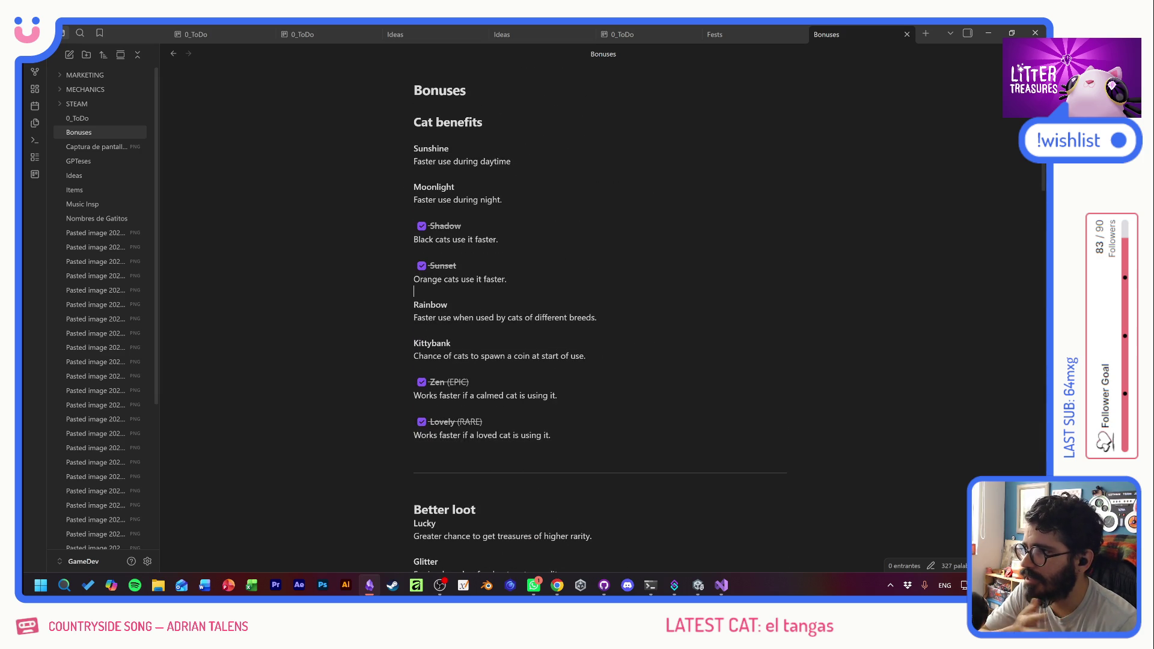
scroll(599, 312, "down", 2)
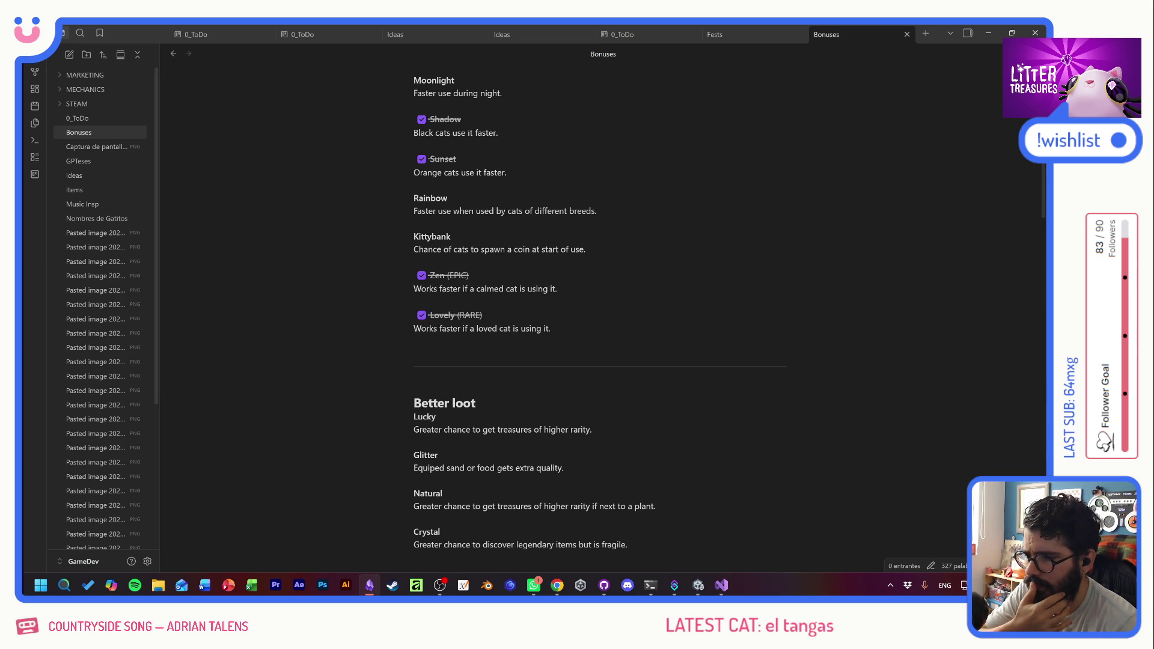
- Select the Zen, Lovely and Kittybank cat benefit entries to review them
key("shift+Up")
key("shift+Up")
key("shift+Up")
key("Down")
key("Down")
key("Down")
key("shift+Down")
key("shift+Down")
key("shift+Down")
key("Up")
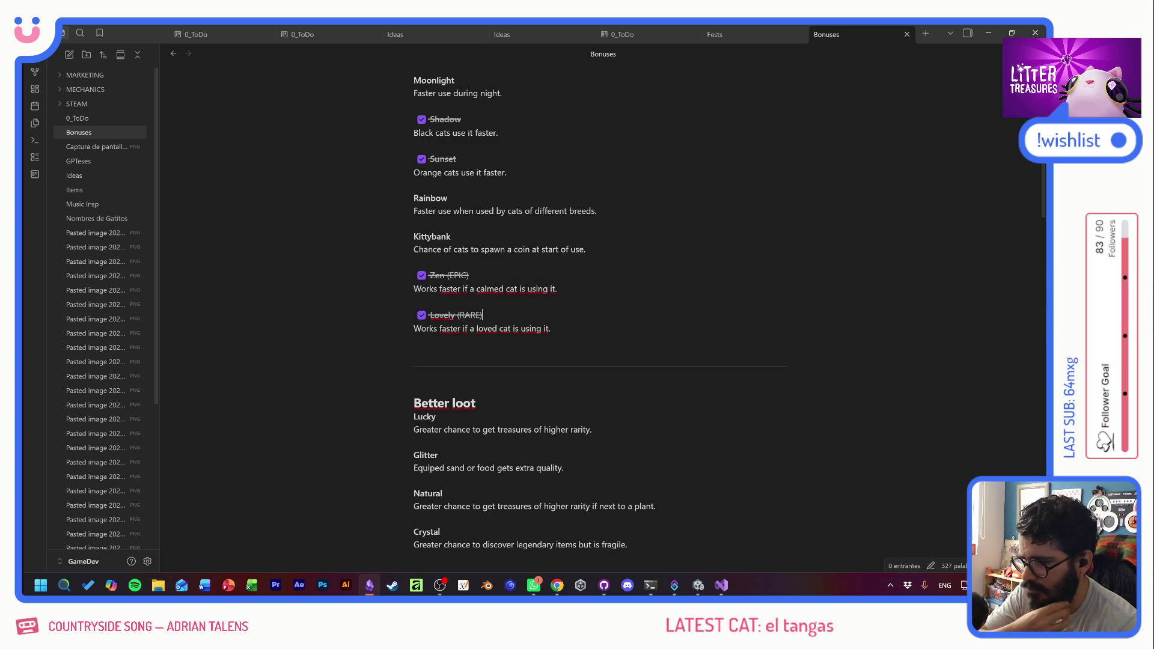
key("shift+Up")
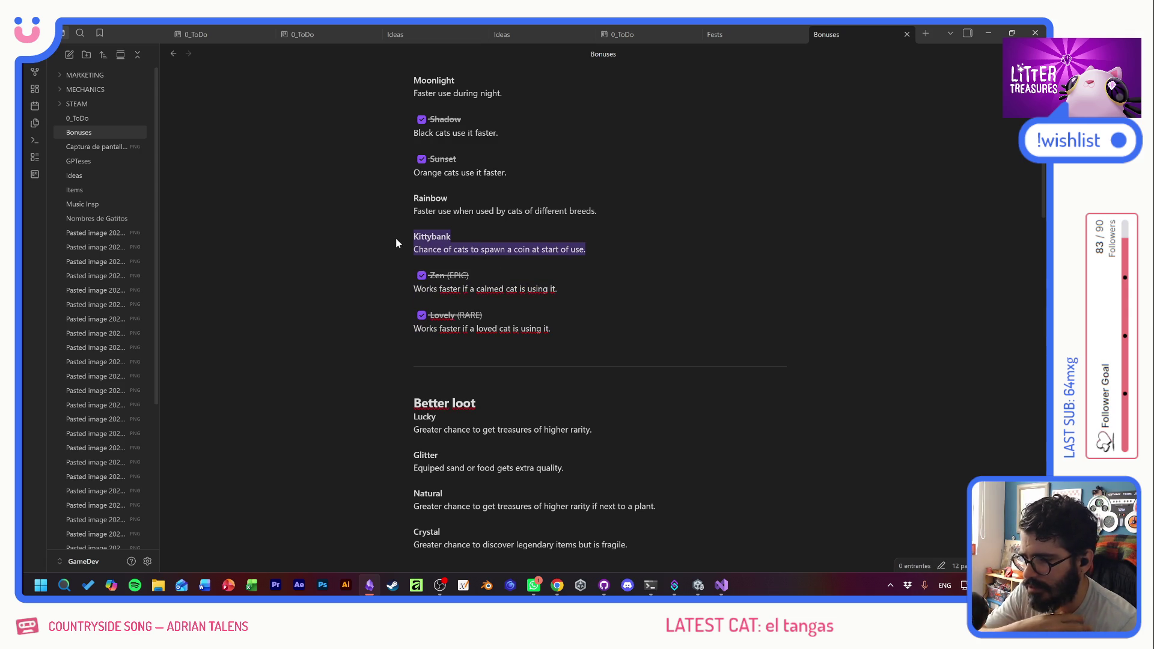
key("Left")
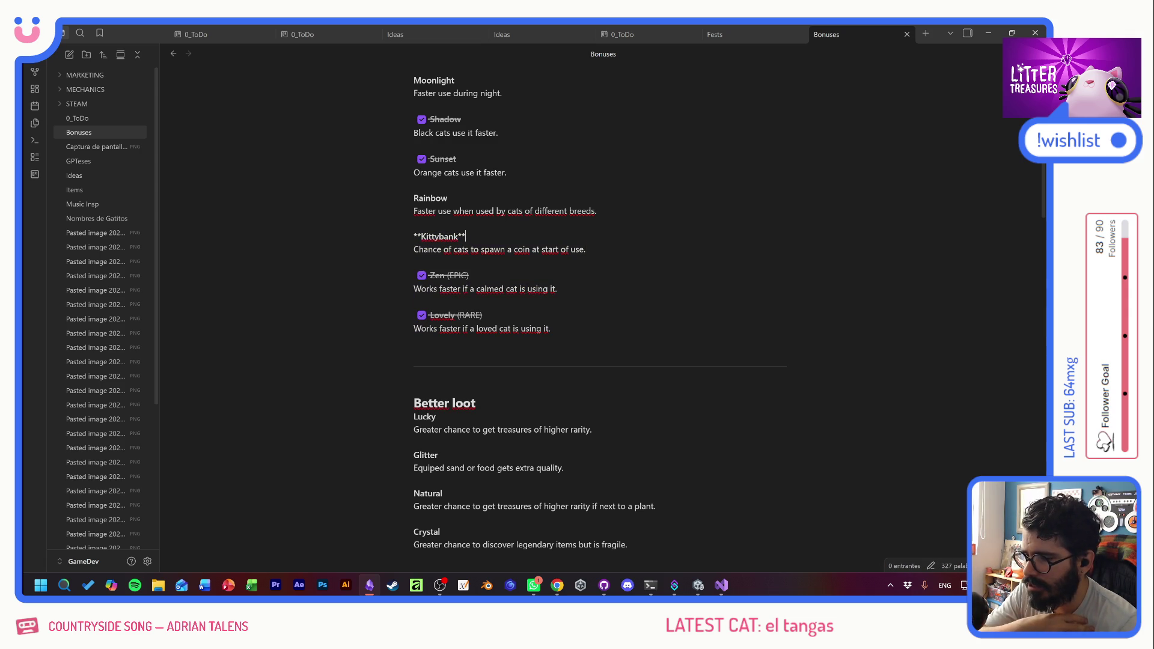
left_click_drag(541, 249, 490, 249)
left_click(469, 275)
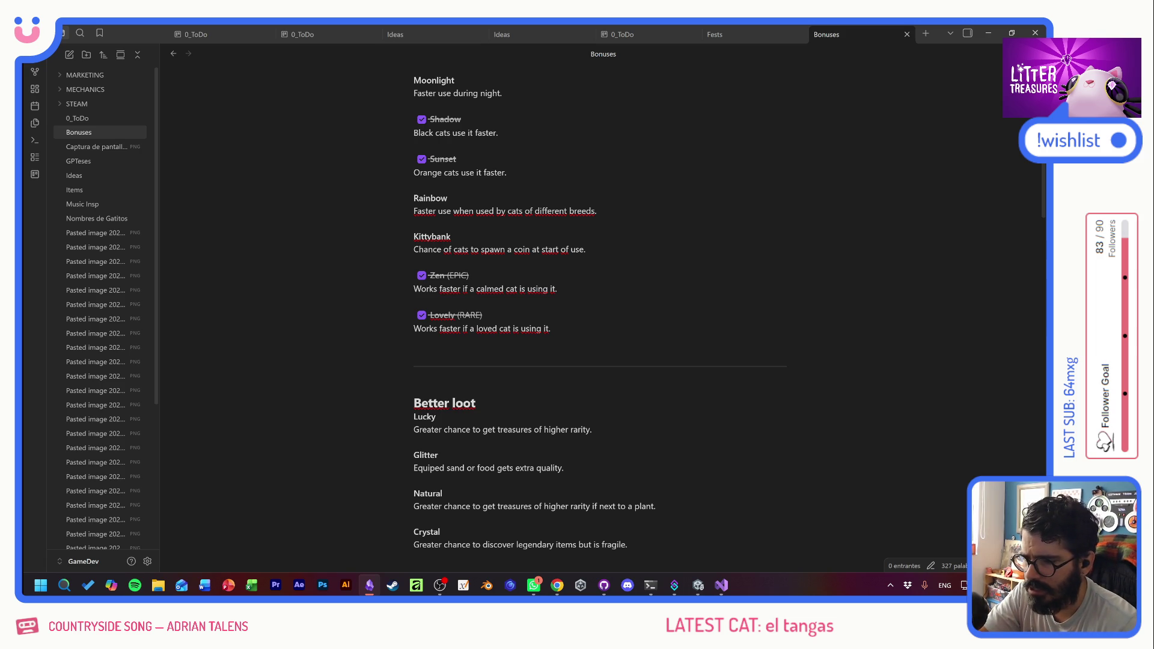
- Review the Better loot and Lucky sections by selecting their text
scroll(600, 323, "down", 3)
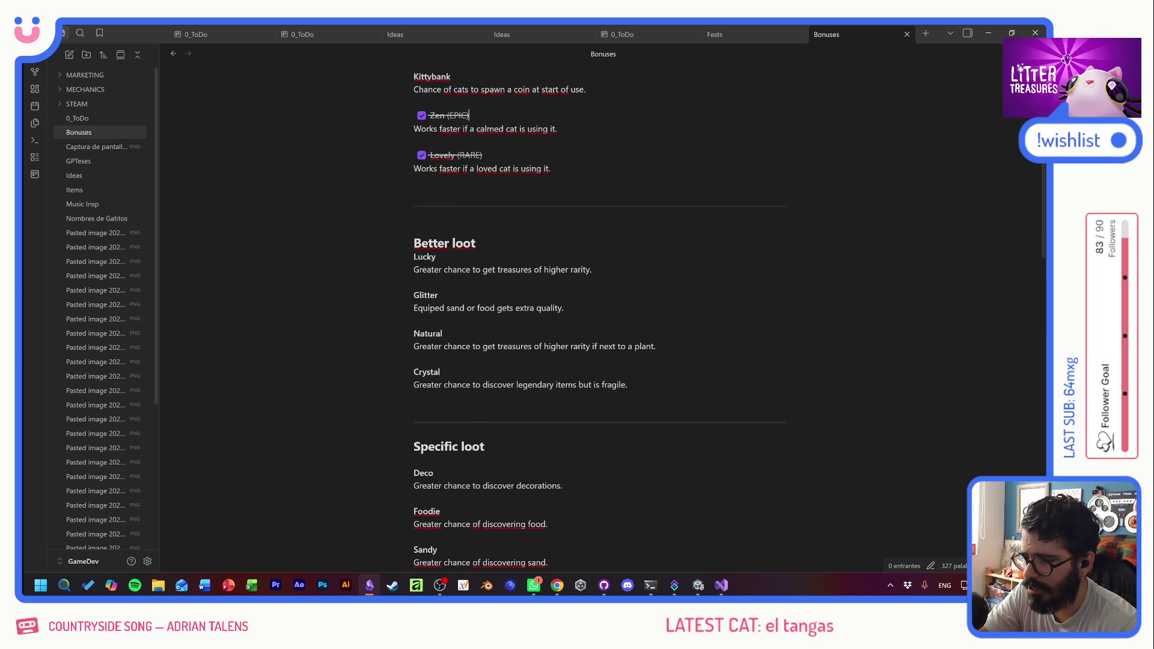
left_click(450, 256)
left_click(413, 219)
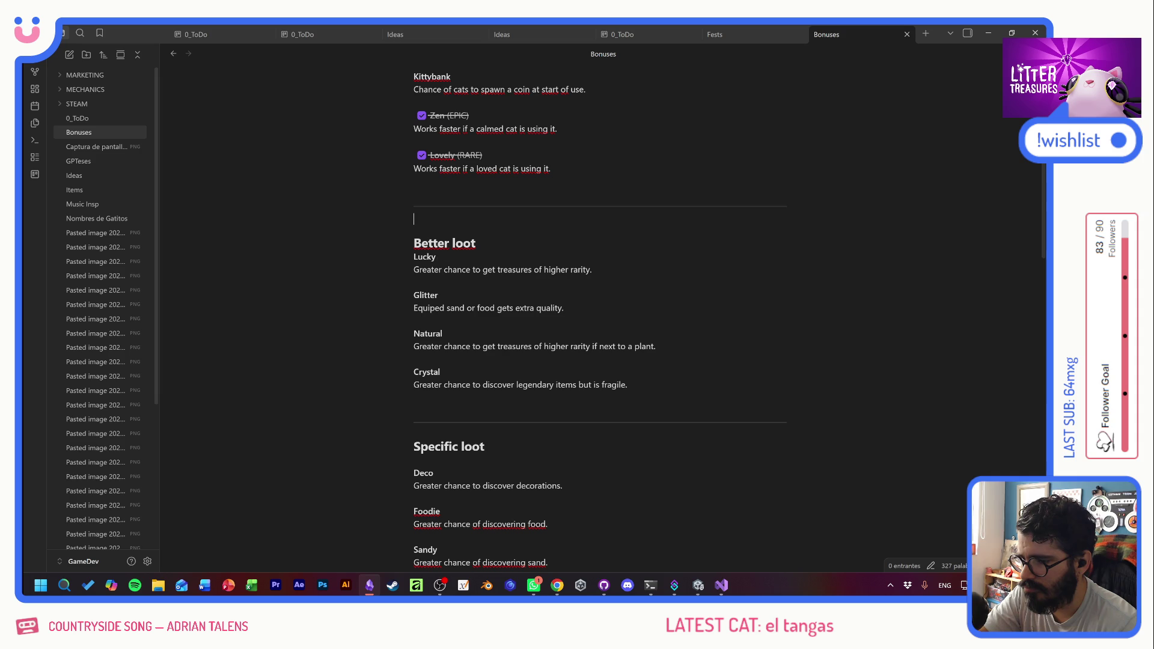
left_click_drag(413, 223, 557, 269)
left_click(514, 269)
left_click_drag(473, 269, 578, 269)
left_click(414, 281)
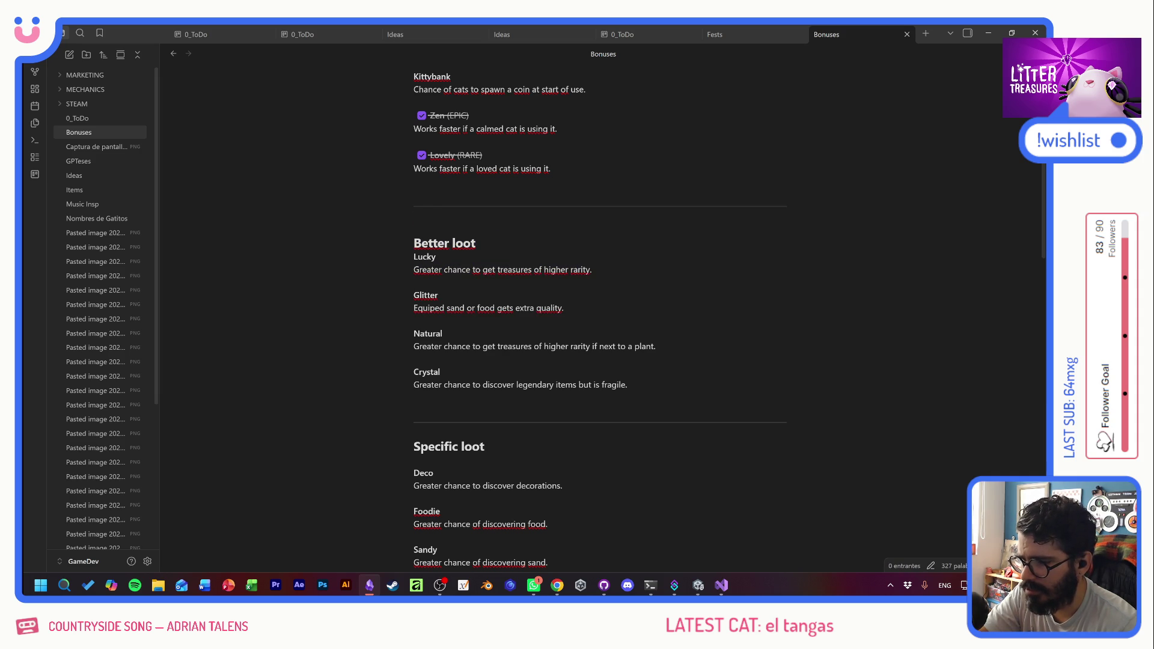
left_click(414, 281)
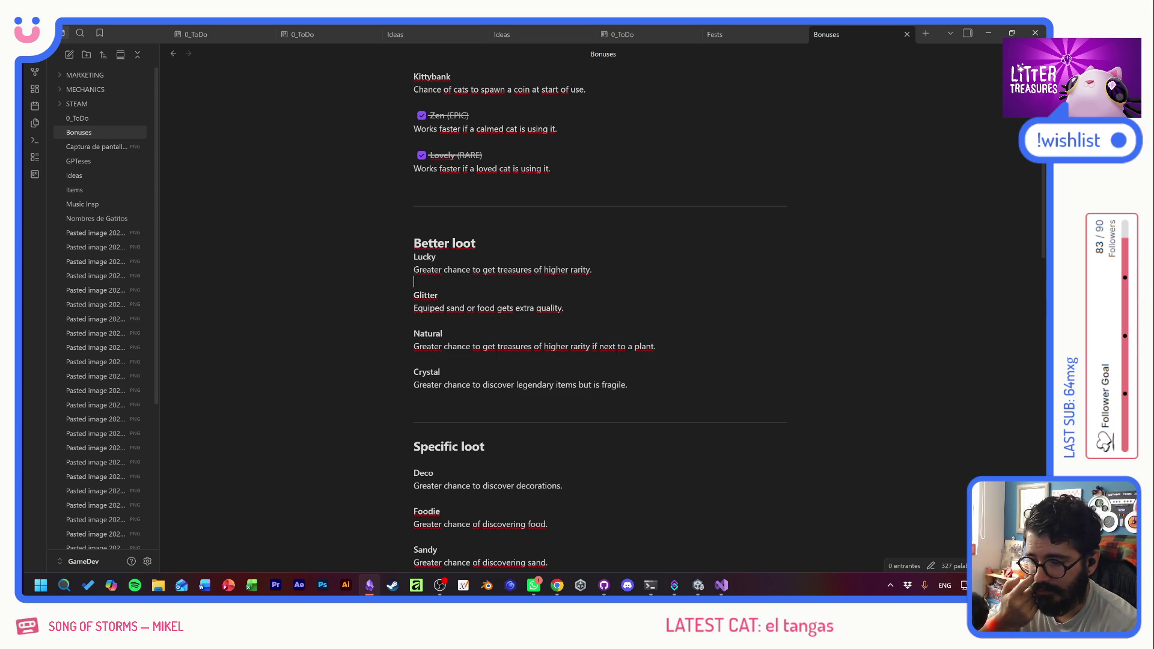
- Bold the Natural heading, return to the note's top, and switch to Unity
double_click(427, 333)
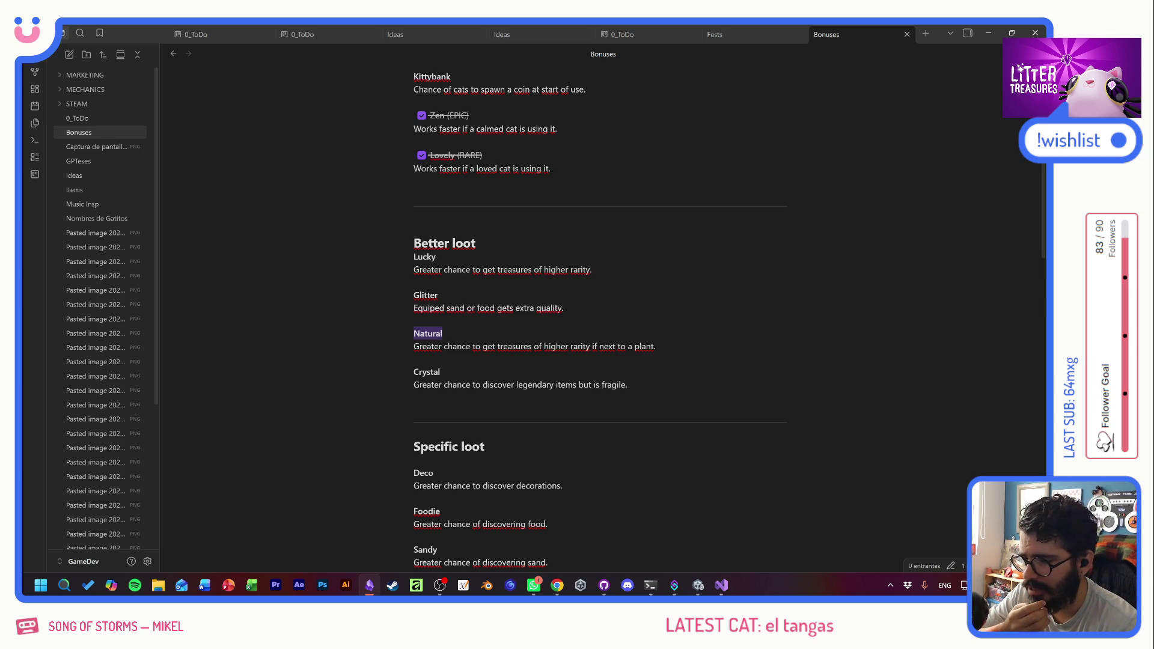
key("ctrl+b")
key("Down")
key("Down")
key("Down")
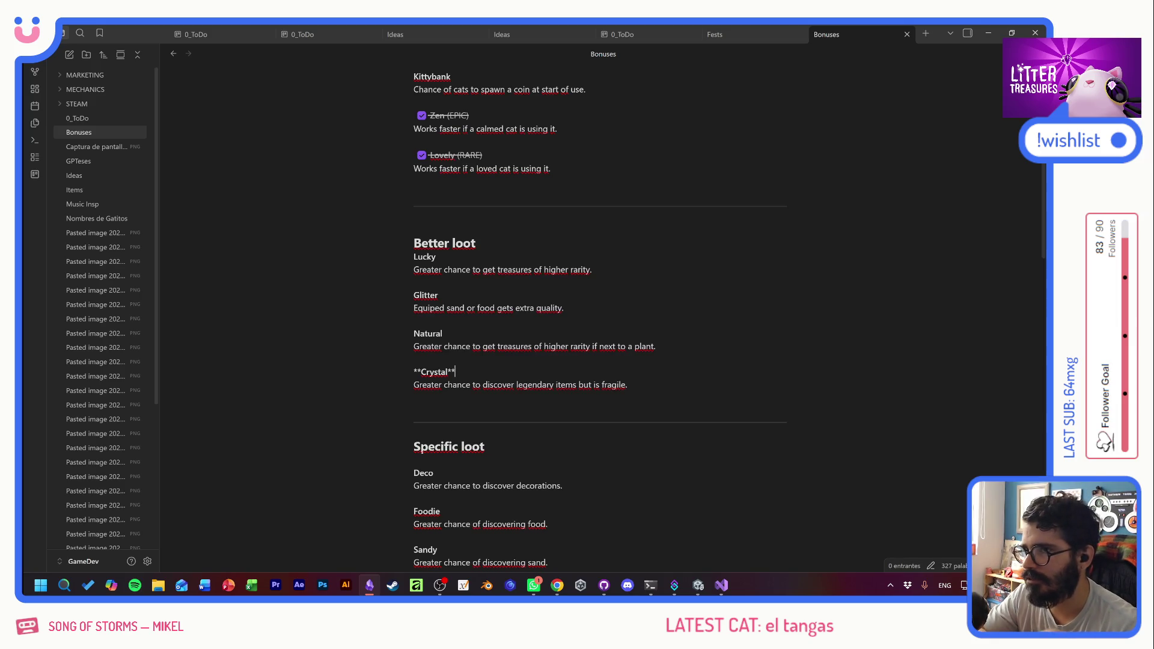
left_click(413, 320)
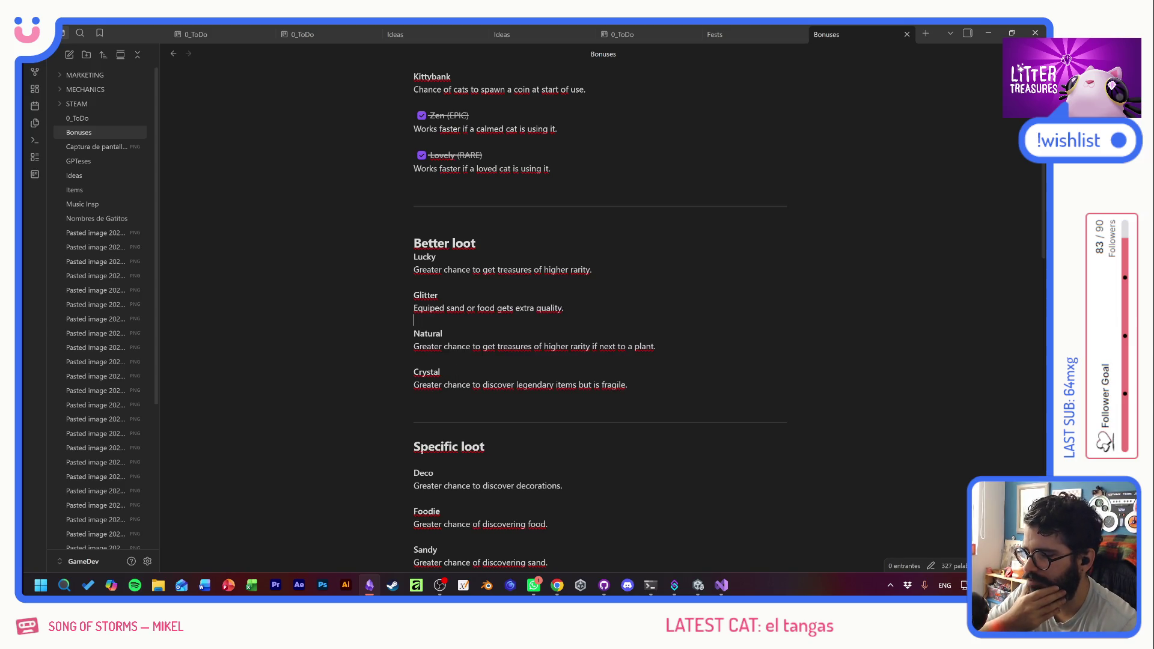
scroll(599, 322, "down", 4)
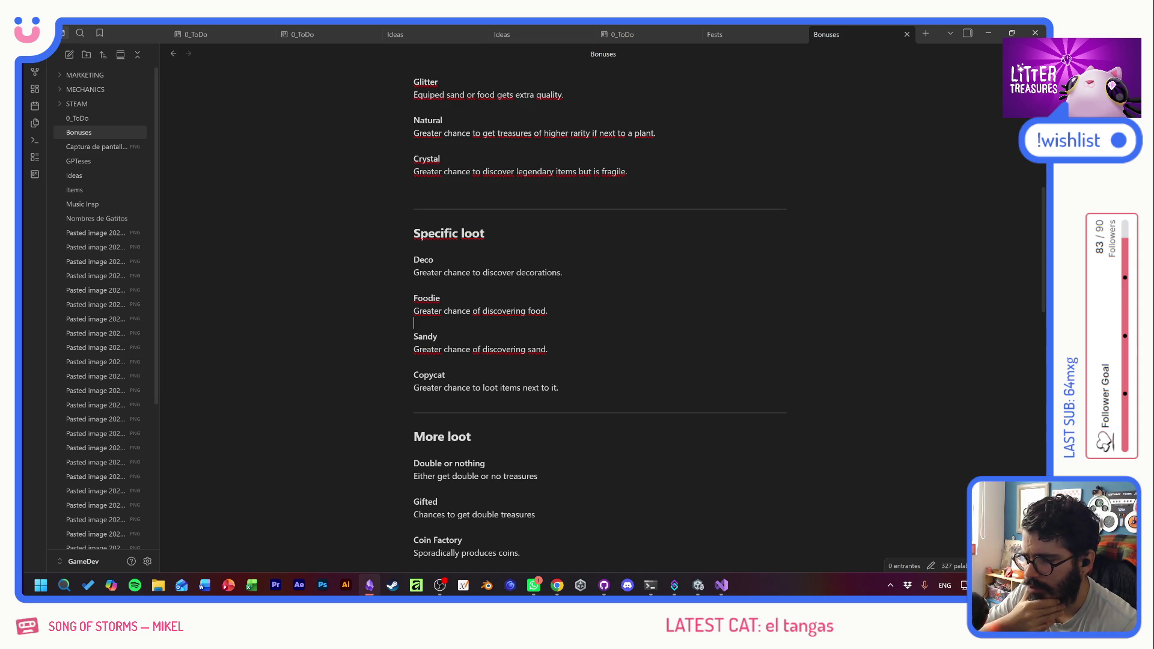
left_click(414, 323)
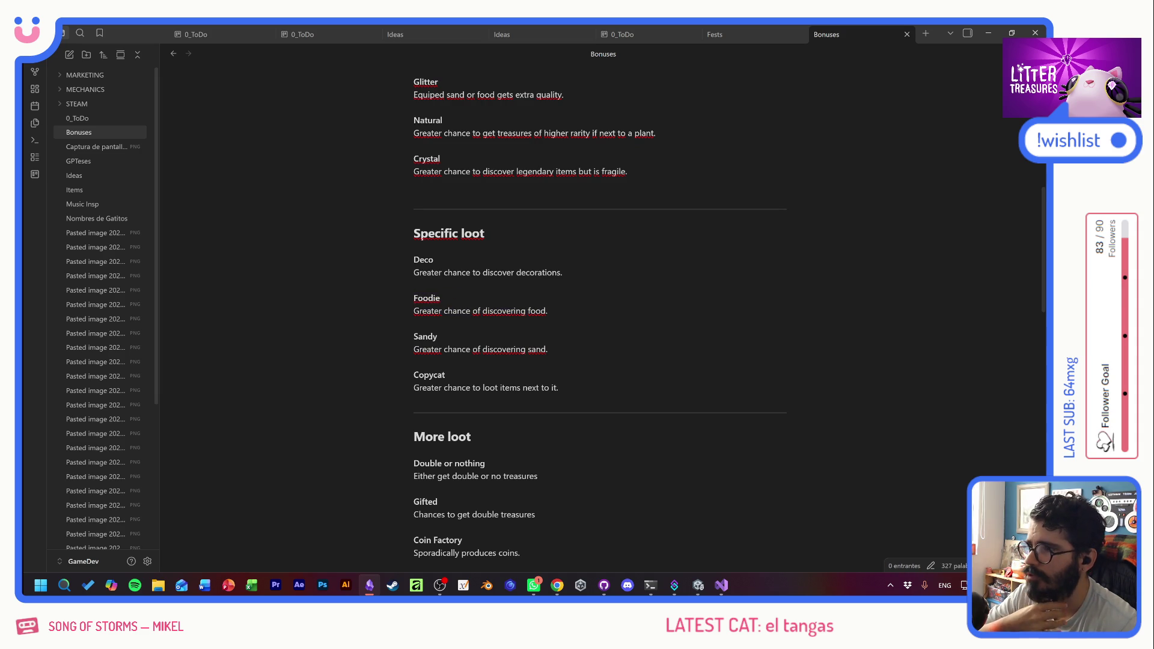
key("ctrl+Home")
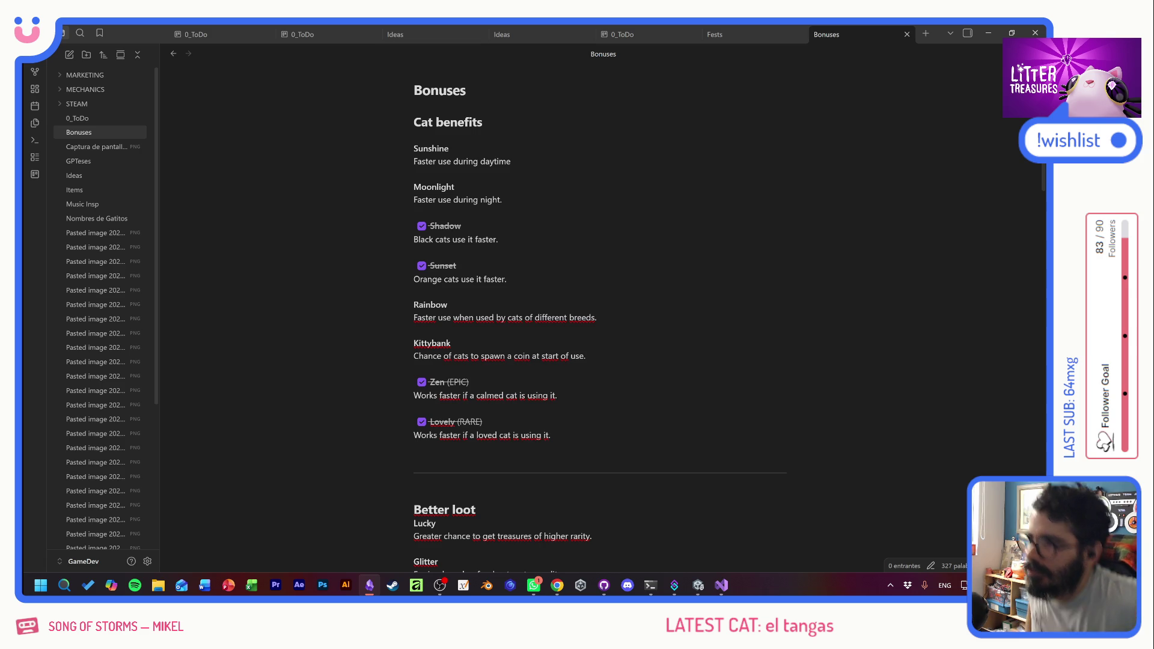
key("alt+Tab")
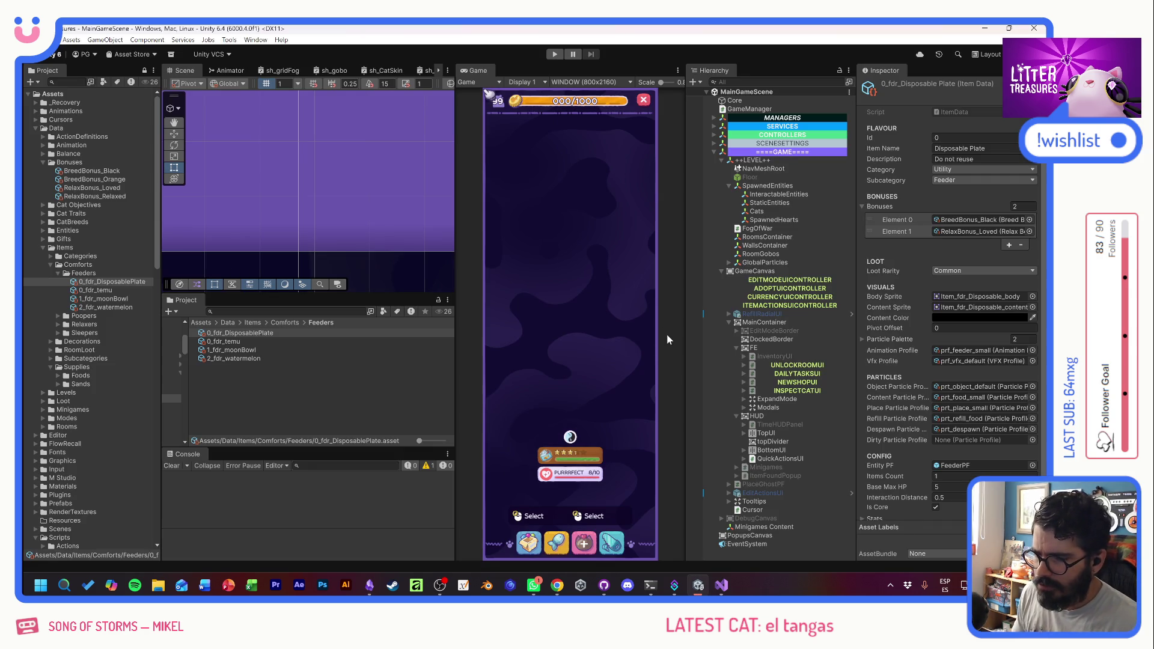
- Start Play mode and place the grey sandbox item on the floor beside the cat
left_click(553, 54)
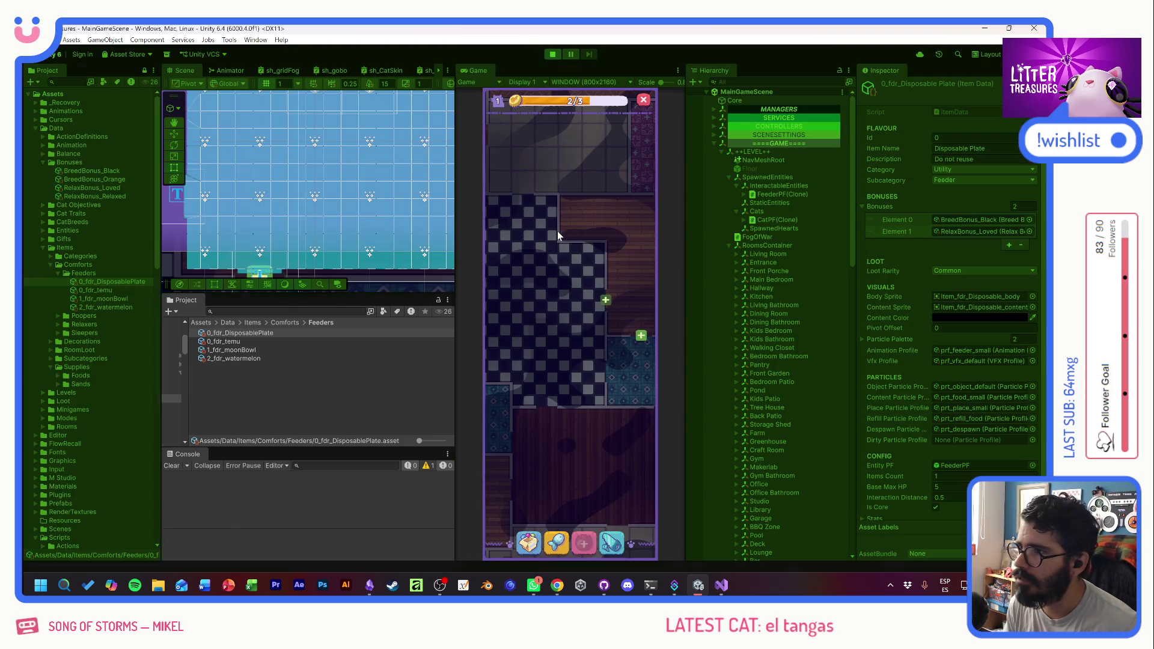
left_click(592, 306)
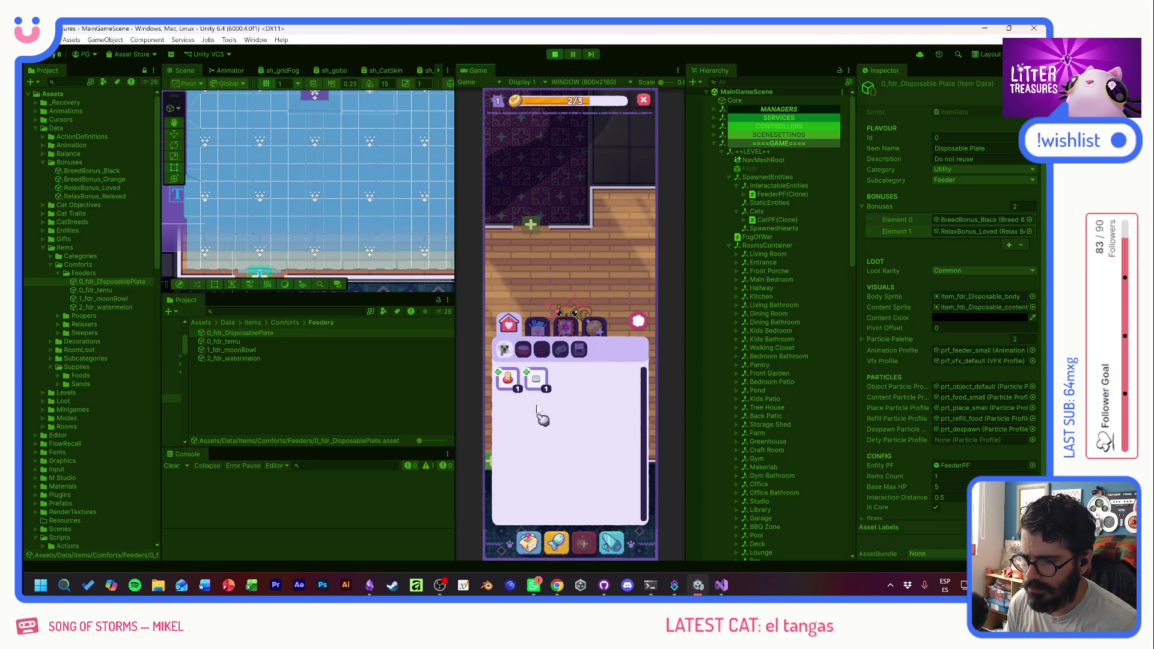
left_click(536, 379)
left_click(533, 270)
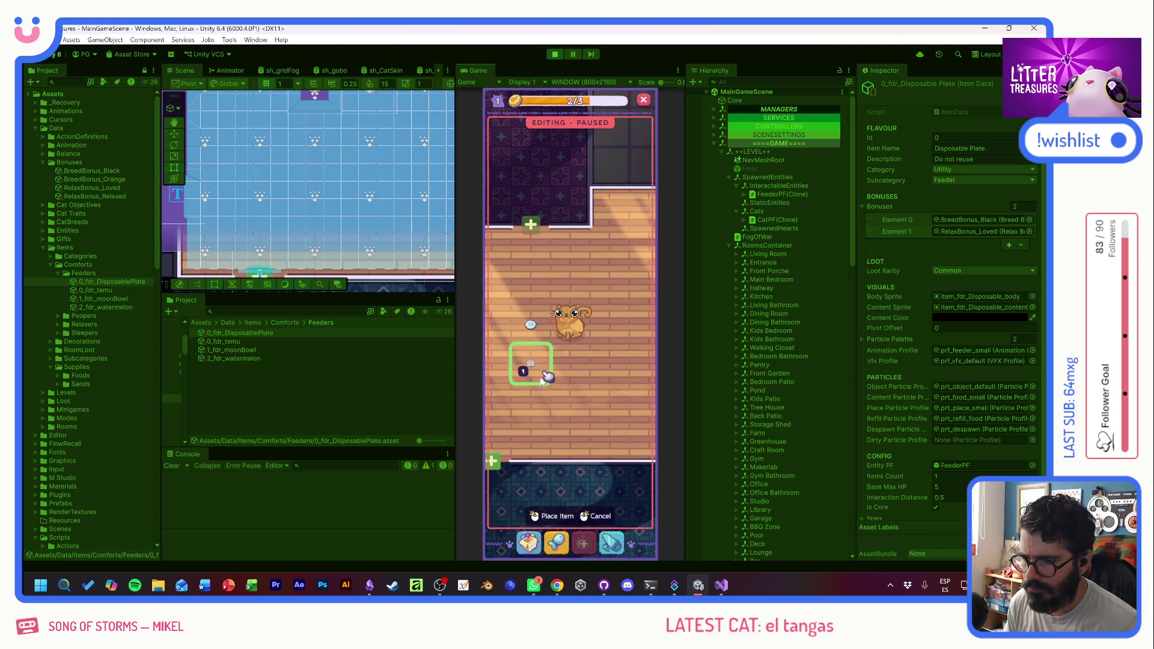
left_click(530, 401)
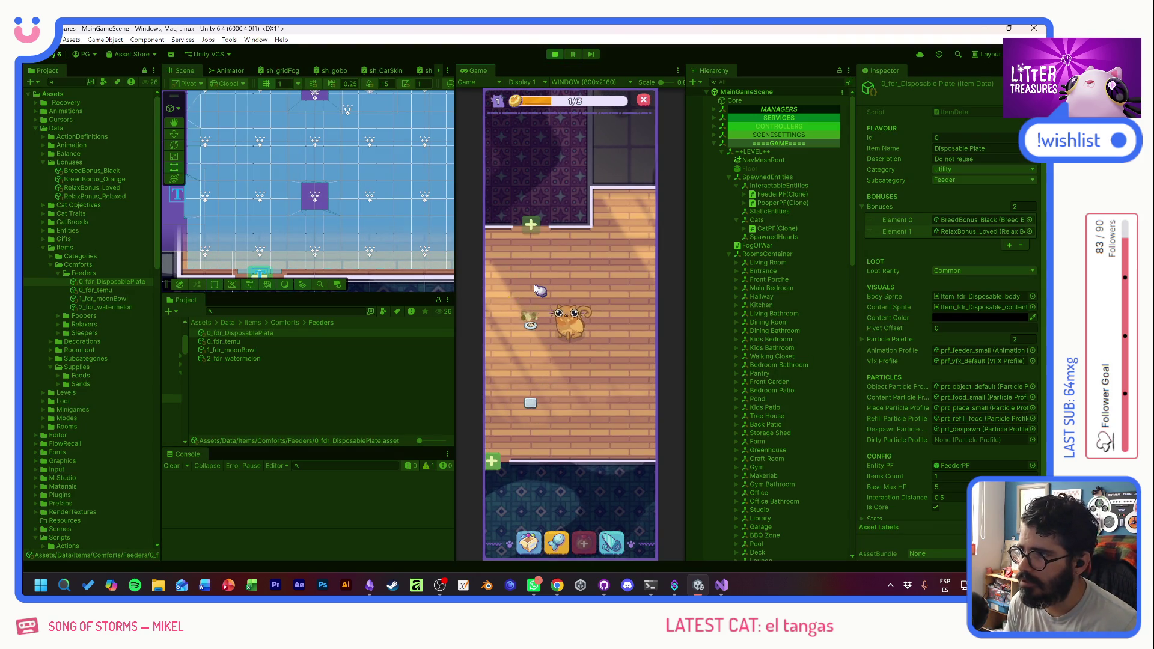
- Move the sandbox to a new spot, confirm it, and check the cat's Loved status
left_click(531, 406)
right_click(531, 407)
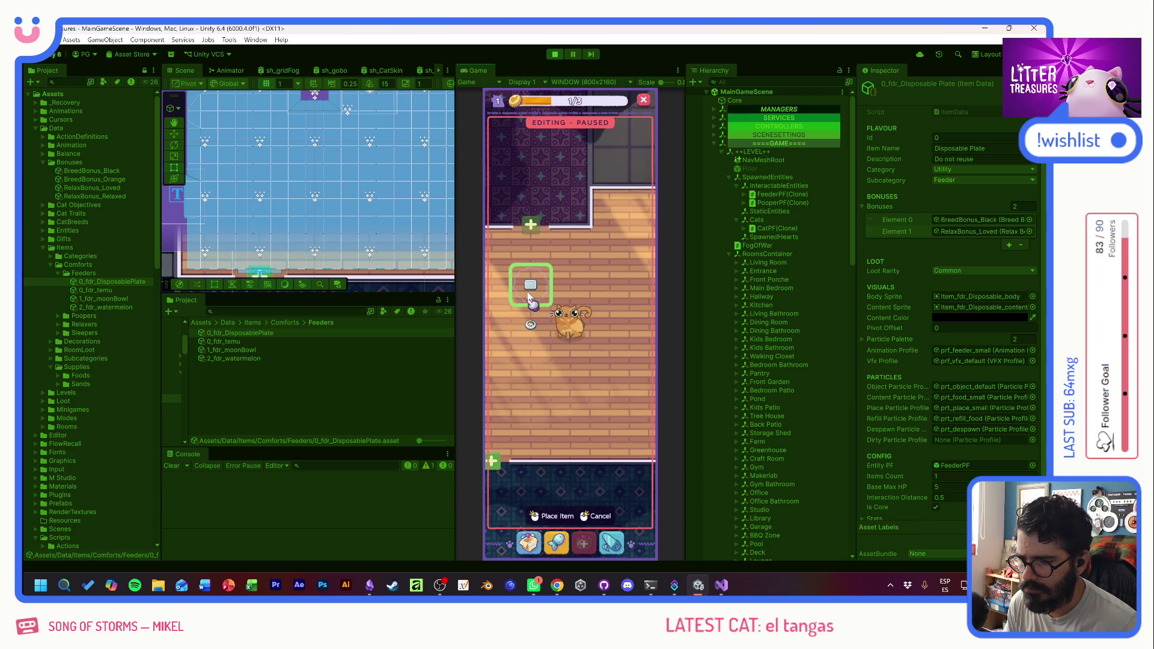
left_click(531, 288)
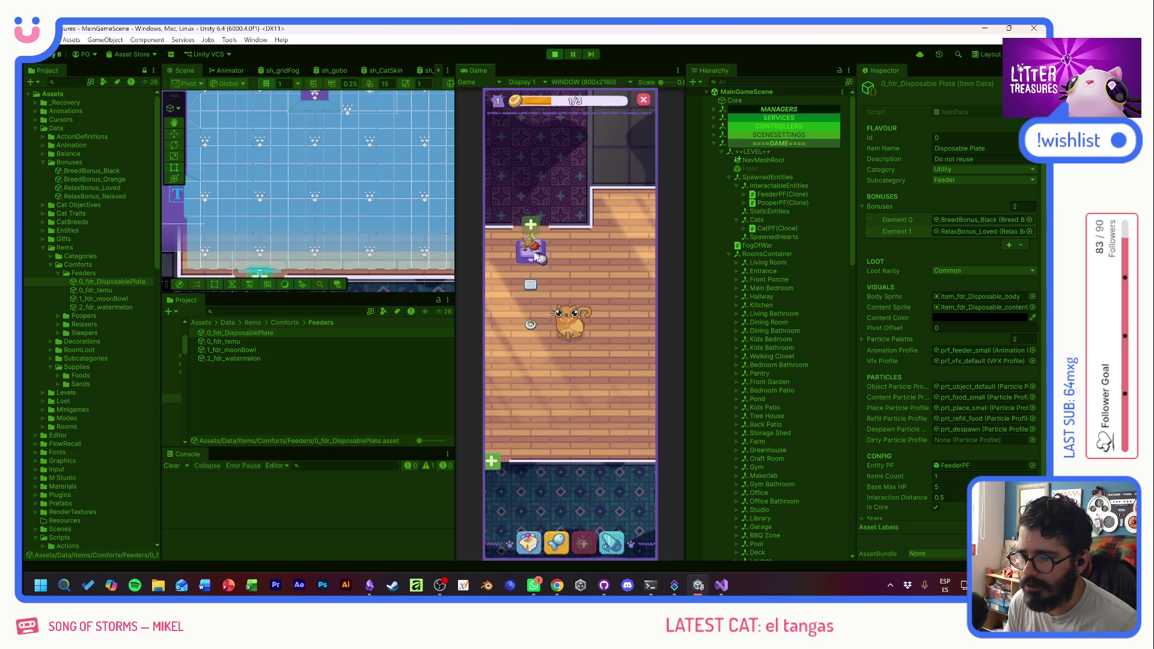
left_click(539, 255)
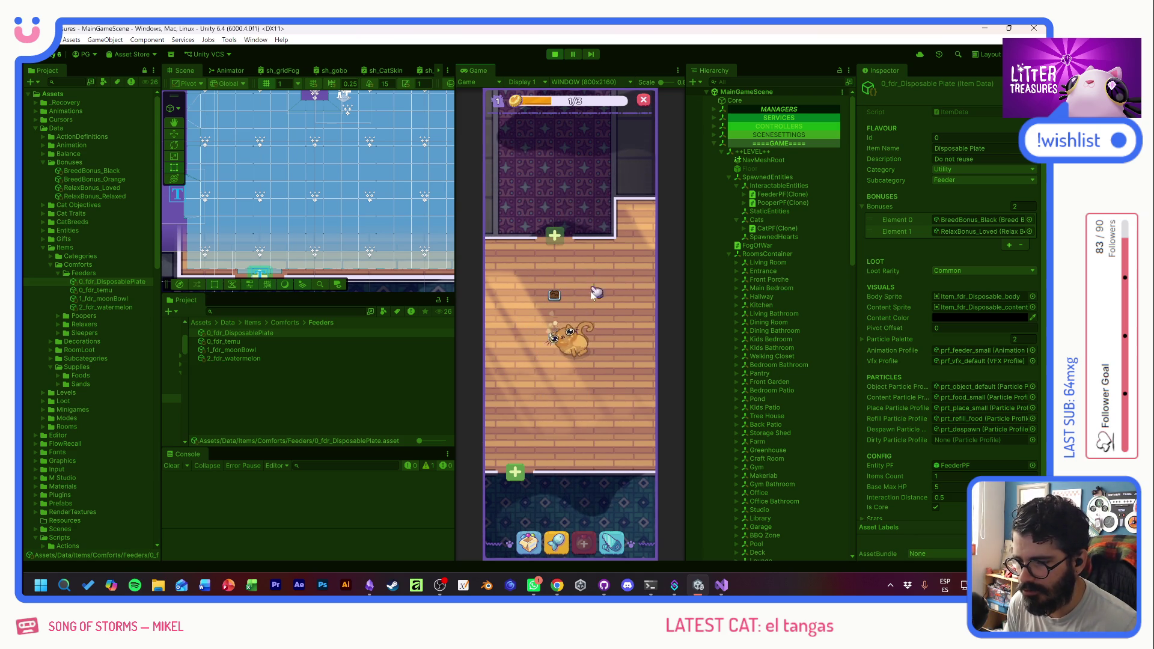
mouse_move(548, 340)
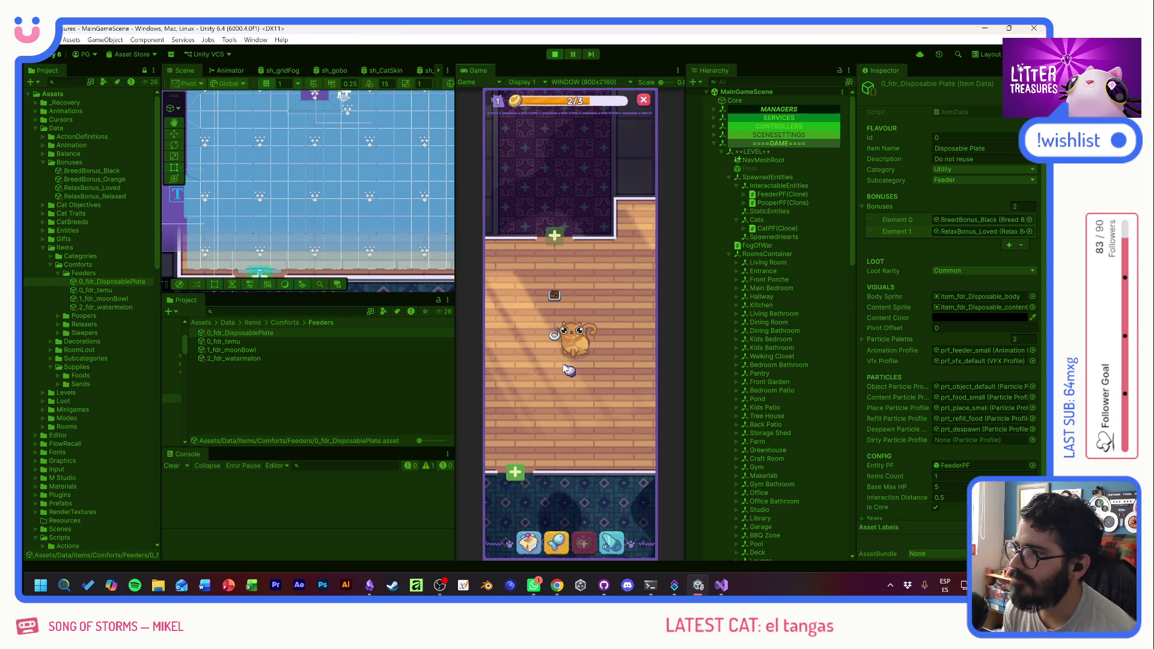
left_click(575, 334)
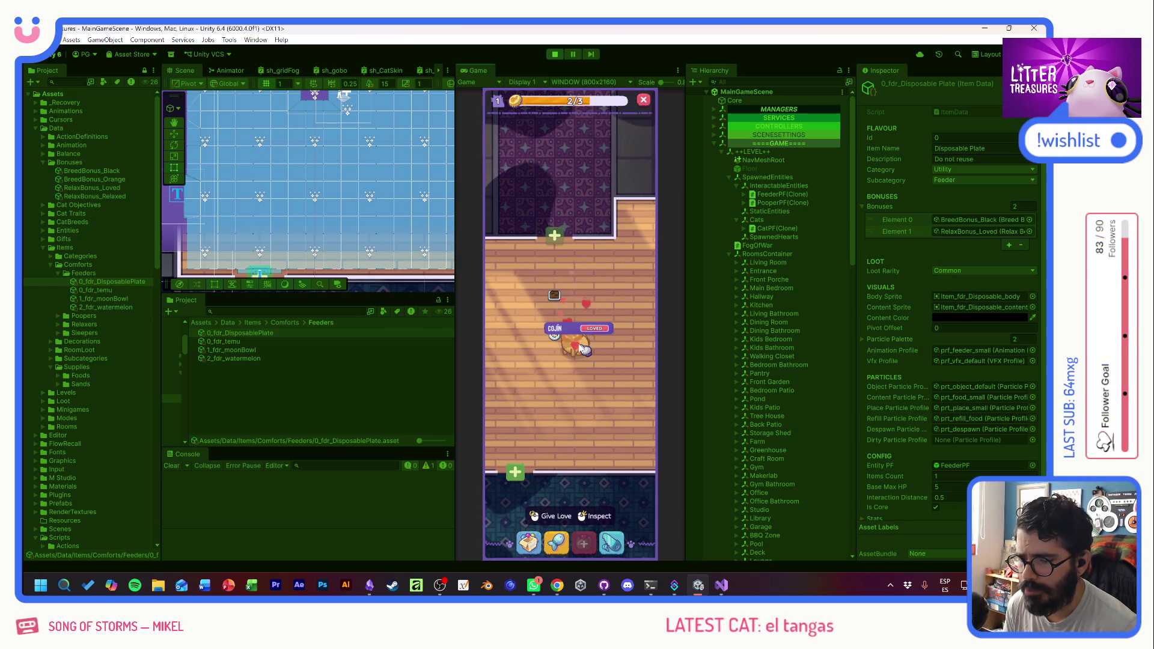
- Stop the running game test to return to editing
left_click(553, 54)
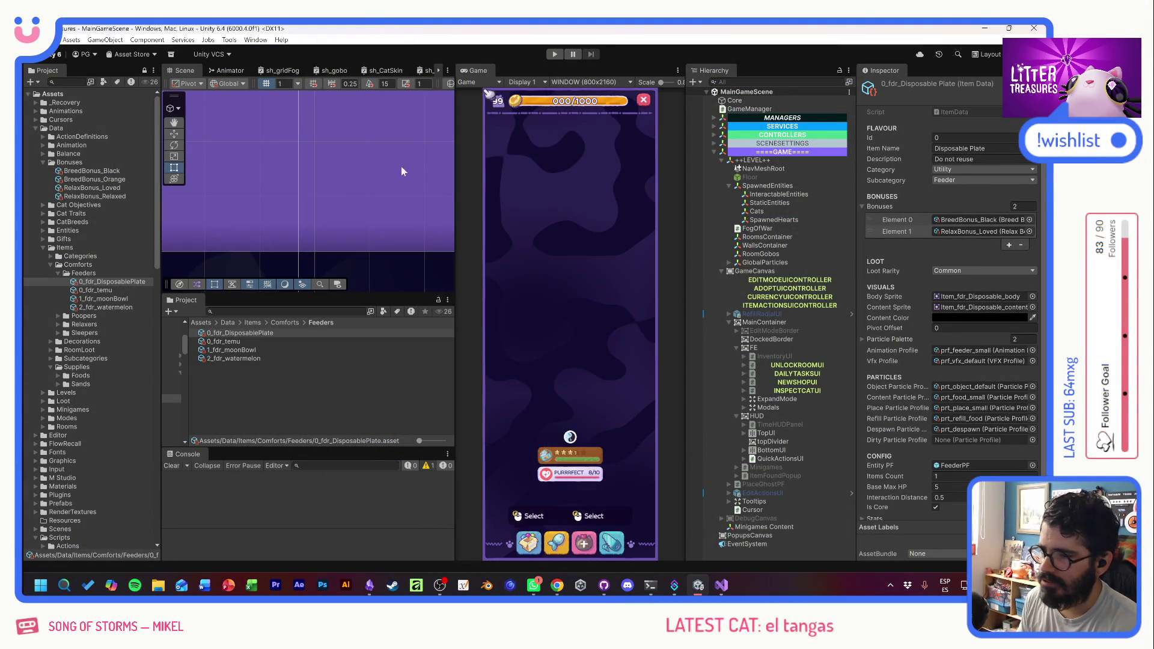
- In Obsidian, select the Kittybank name and Glitter entry, then switch to Visual Studio
key("alt+Tab")
left_click(503, 222)
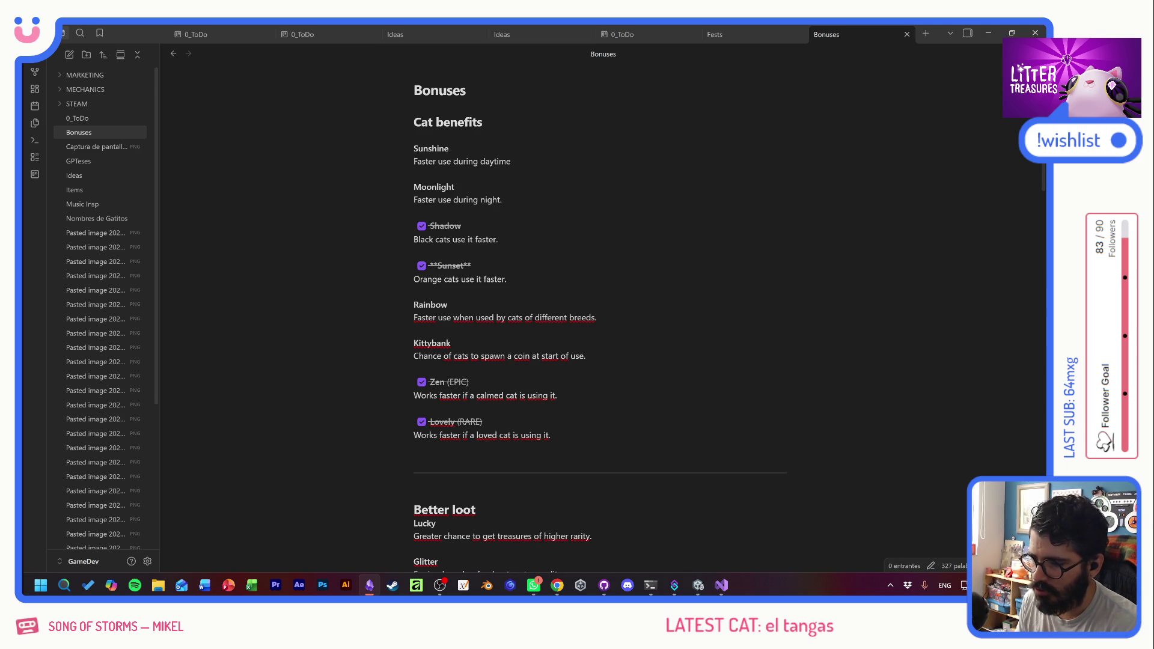
scroll(600, 312, "down", 4)
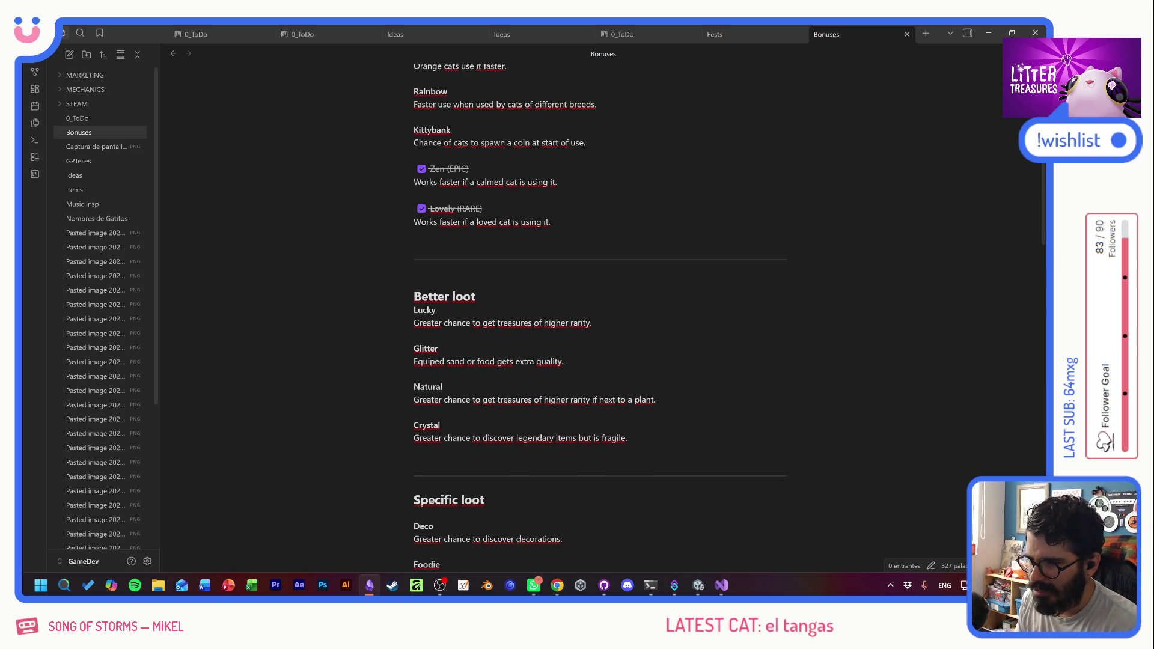
double_click(439, 130)
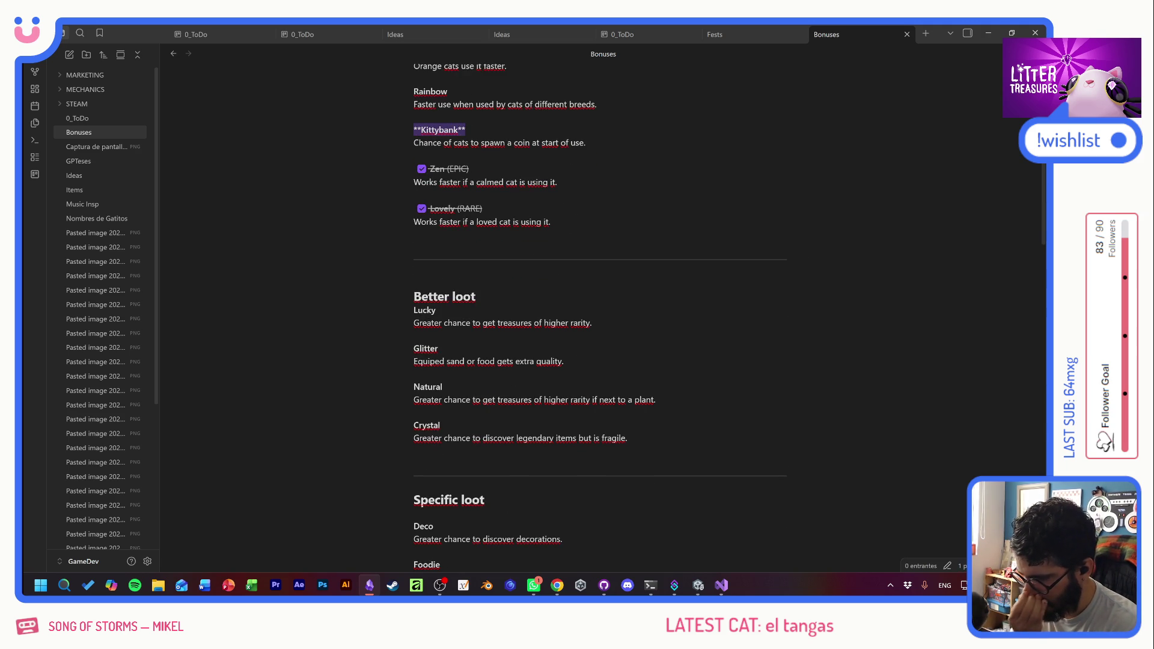
triple_click(352, 340)
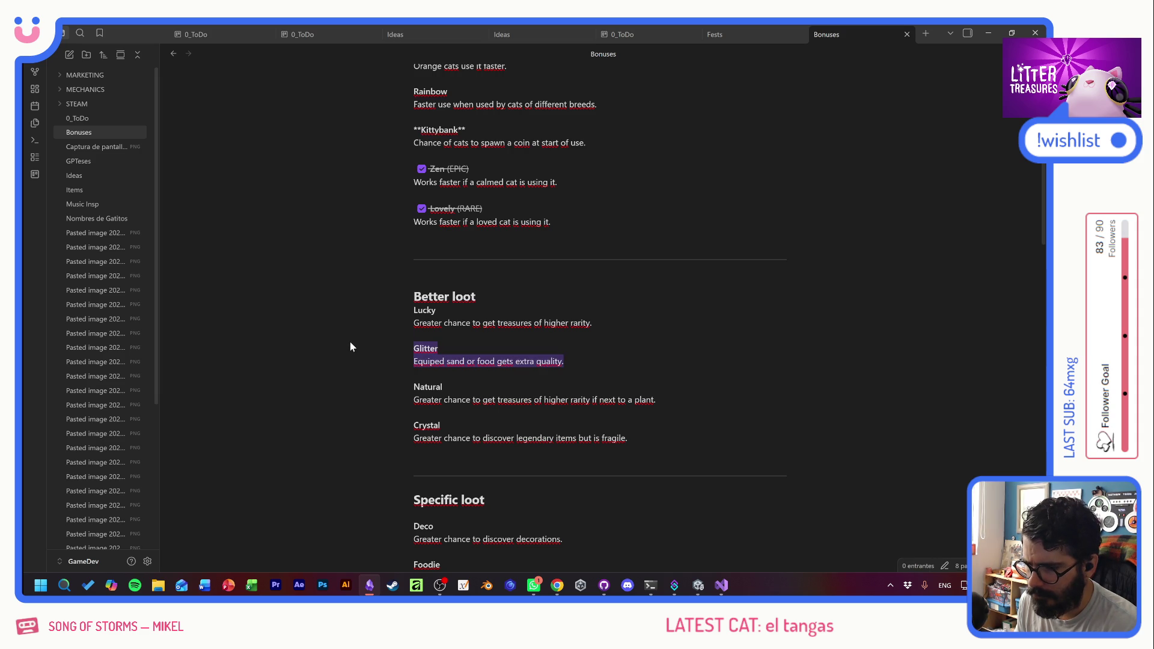
key("Up")
key("Up")
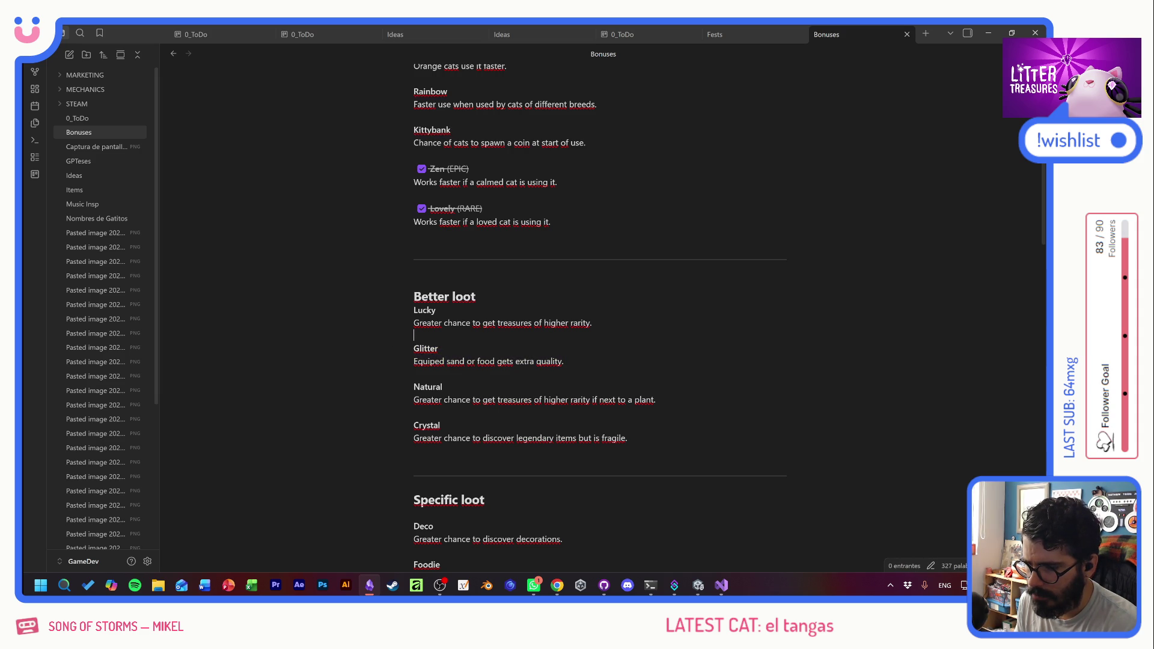
triple_click(376, 342)
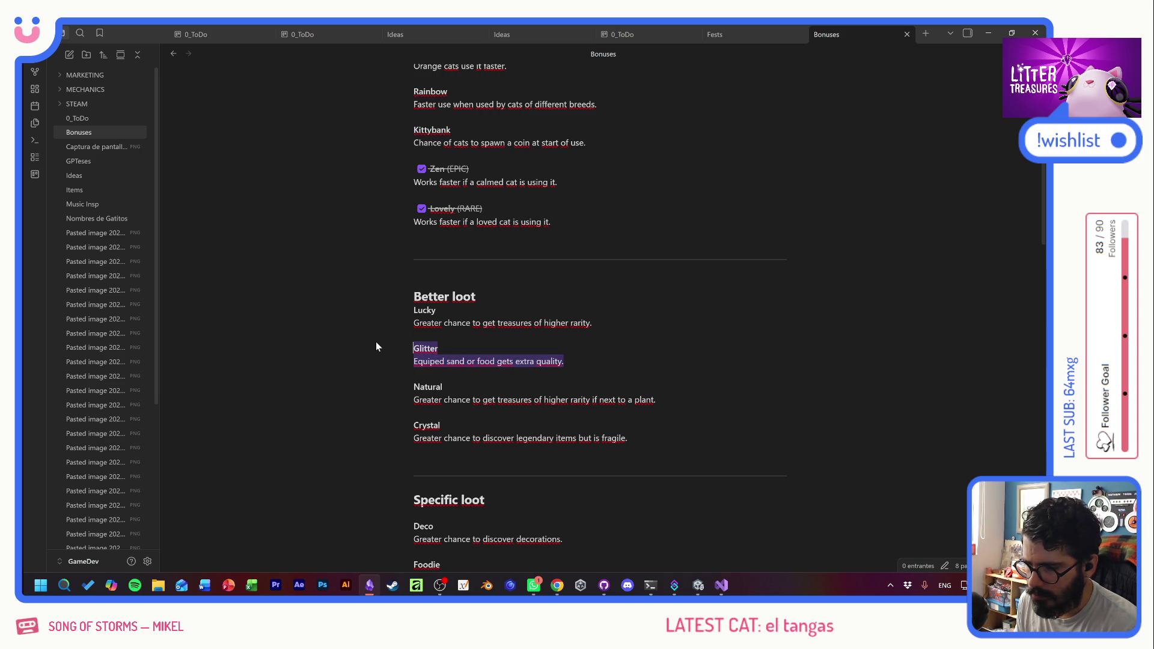
key("Up")
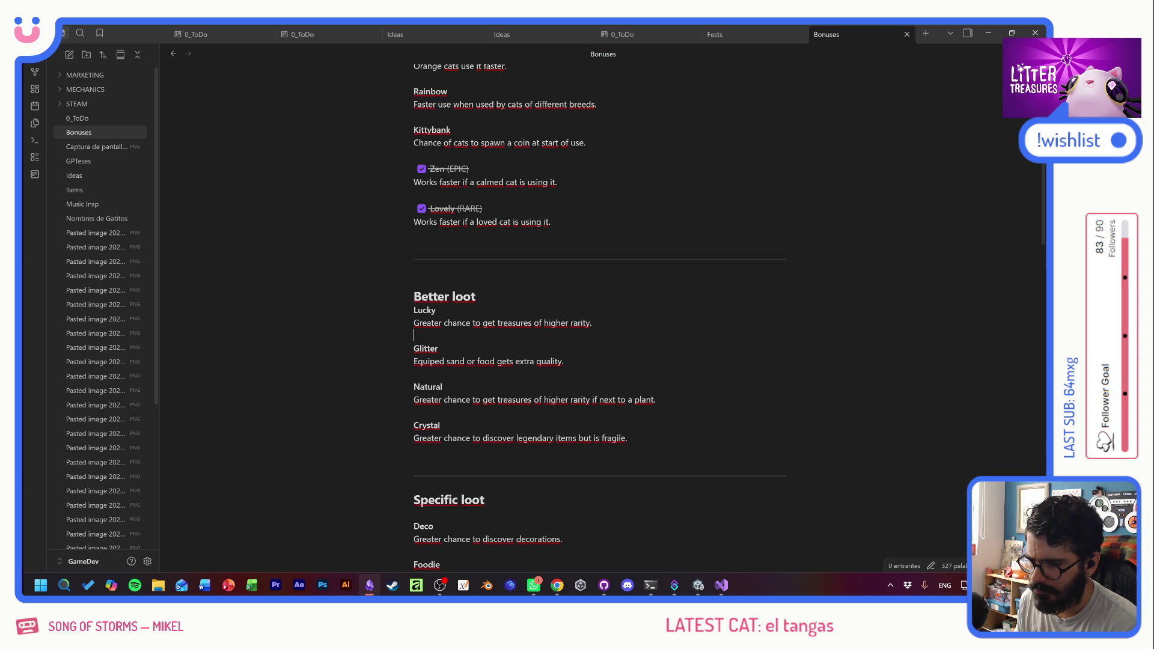
key("alt+Tab")
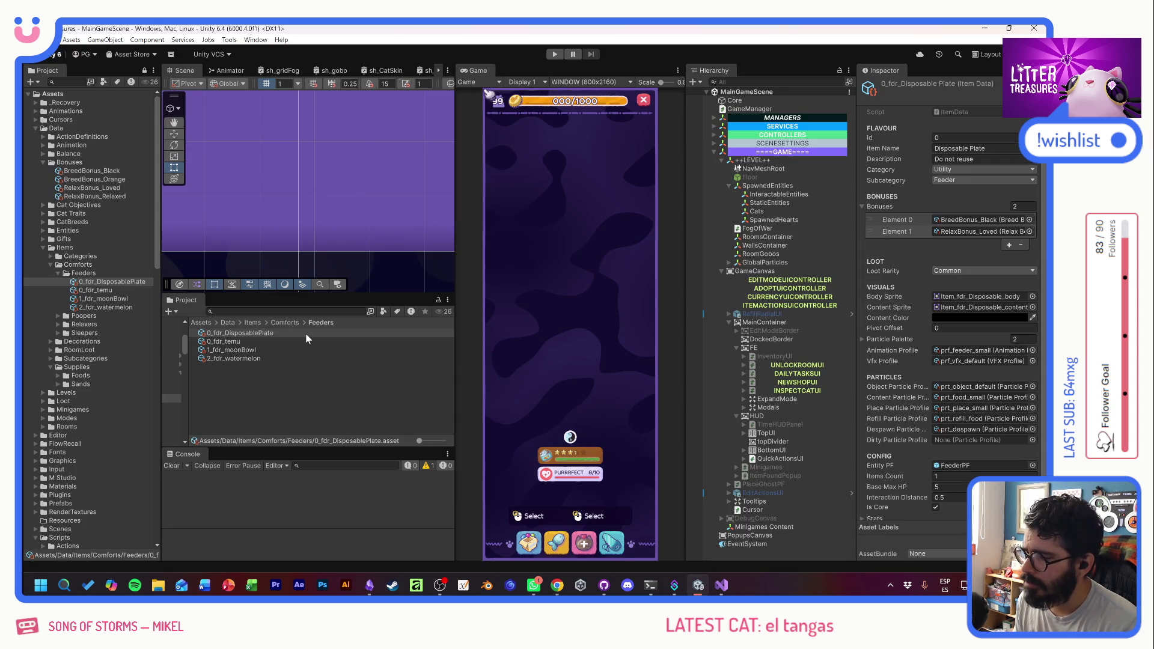
key("alt+Tab")
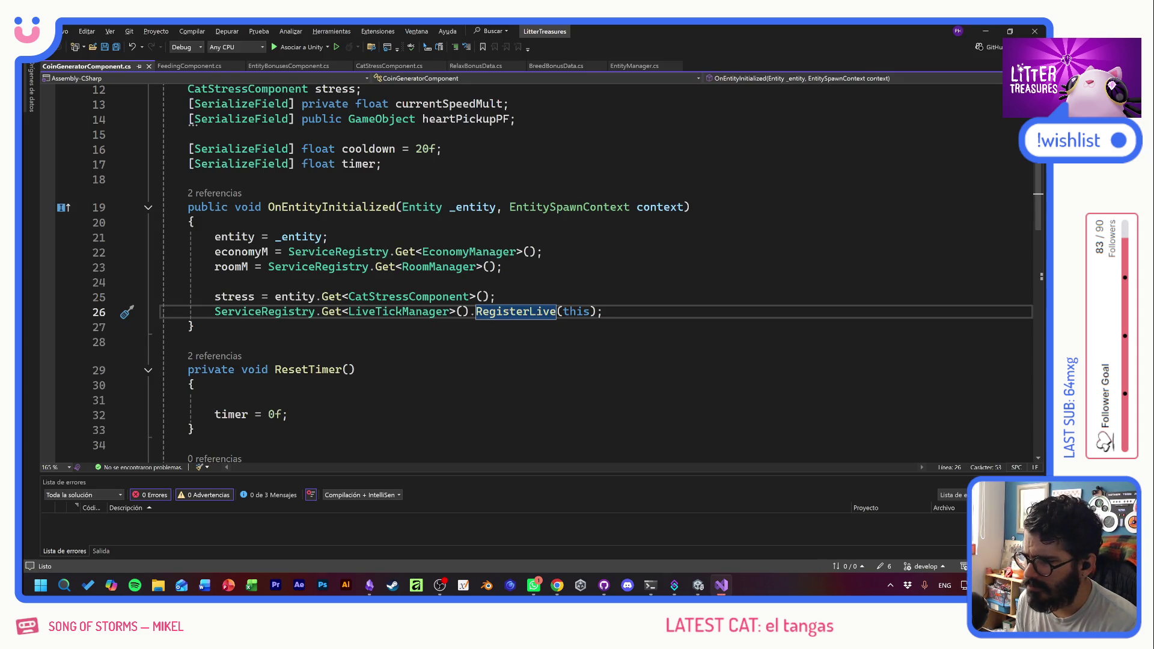
- Rename the heartPickupPF field in CoinGeneratorComponent.cs to coinPickupPF
scroll(480, 313, "up", 4)
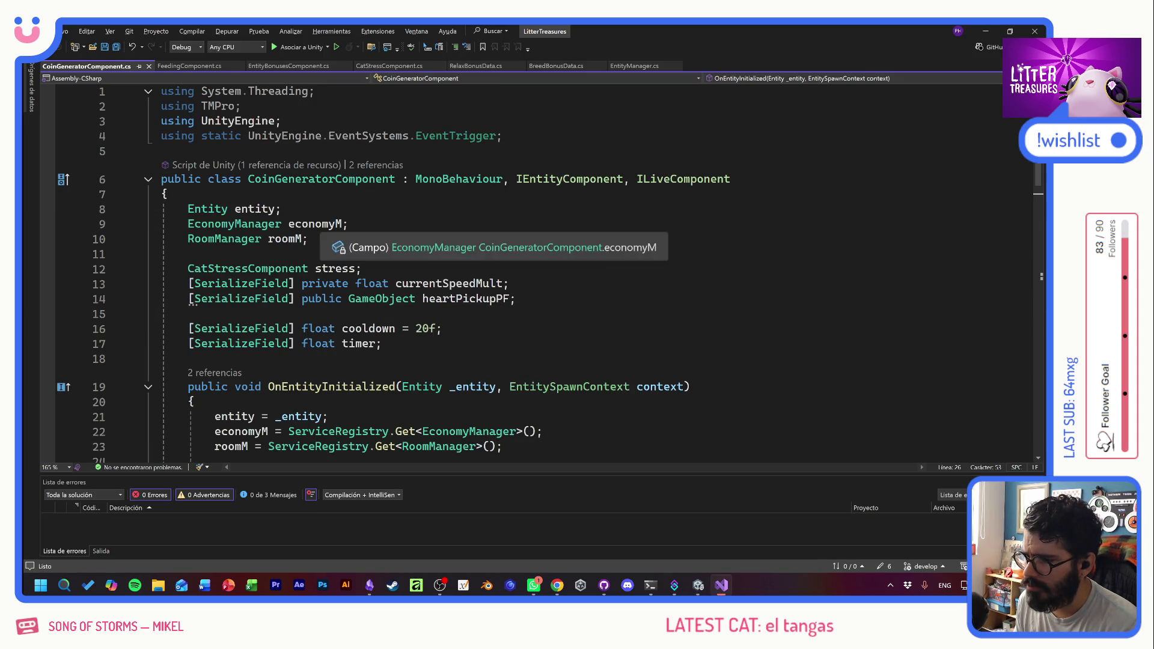
key("alt+Tab")
key("alt+Tab")
left_click(455, 301)
right_click(456, 300)
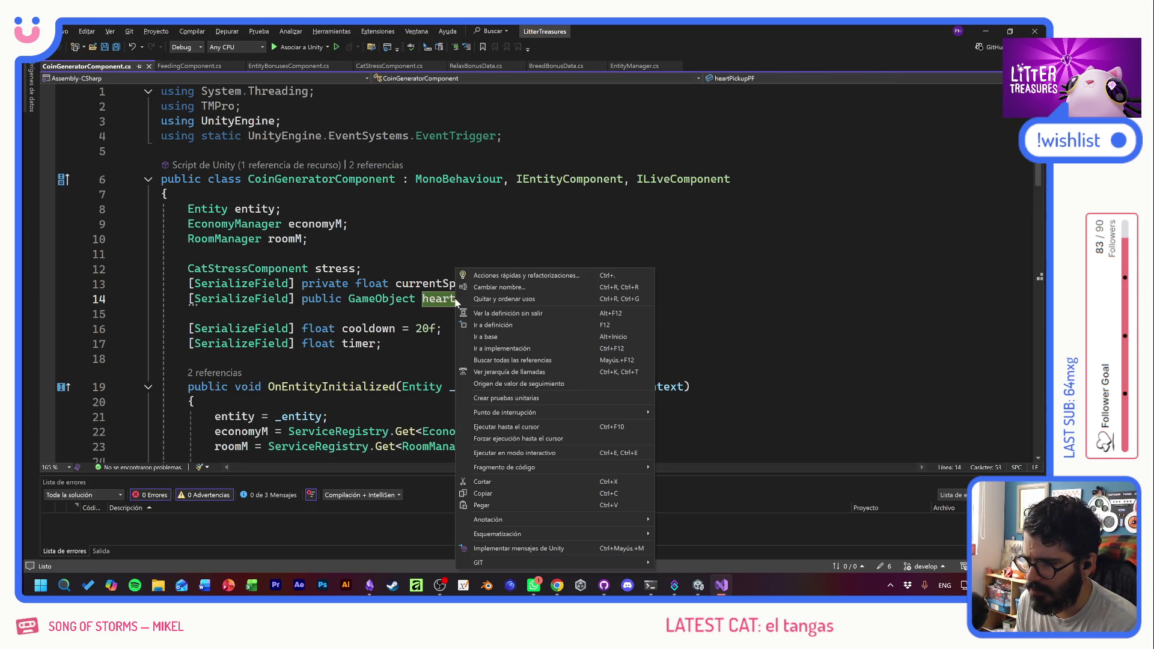
left_click(498, 287)
type("coinPickupPF;")
key("Return")
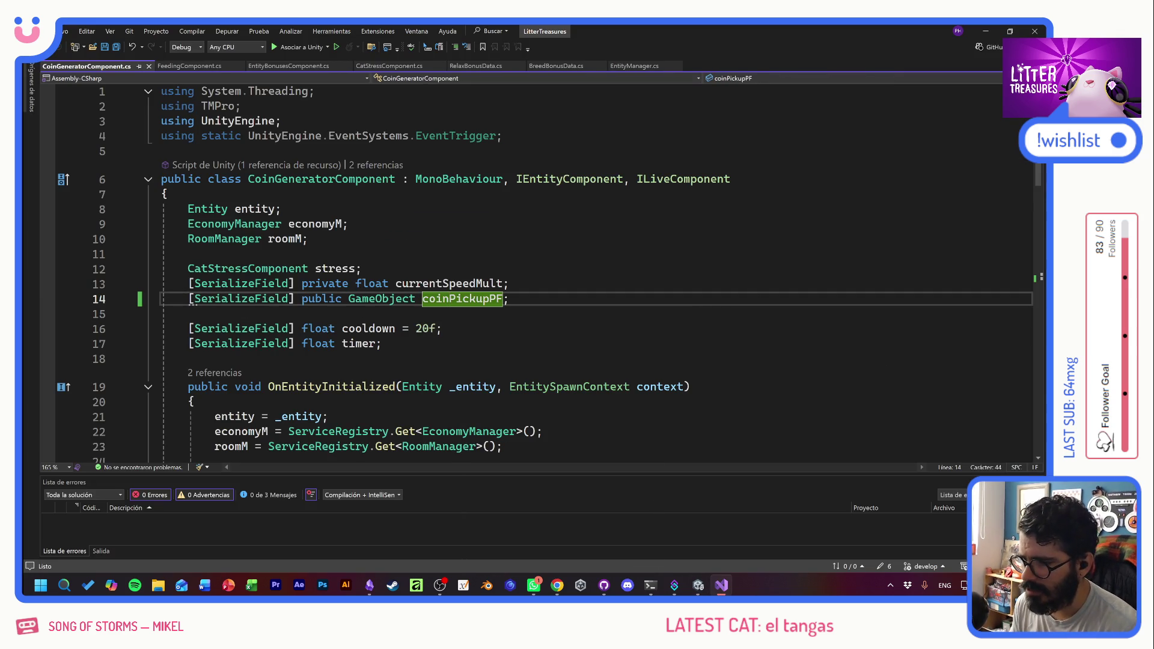
- Look over the renamed field, then switch back to Unity Editor
scroll(541, 270, "down", 3)
scroll(540, 270, "up", 3)
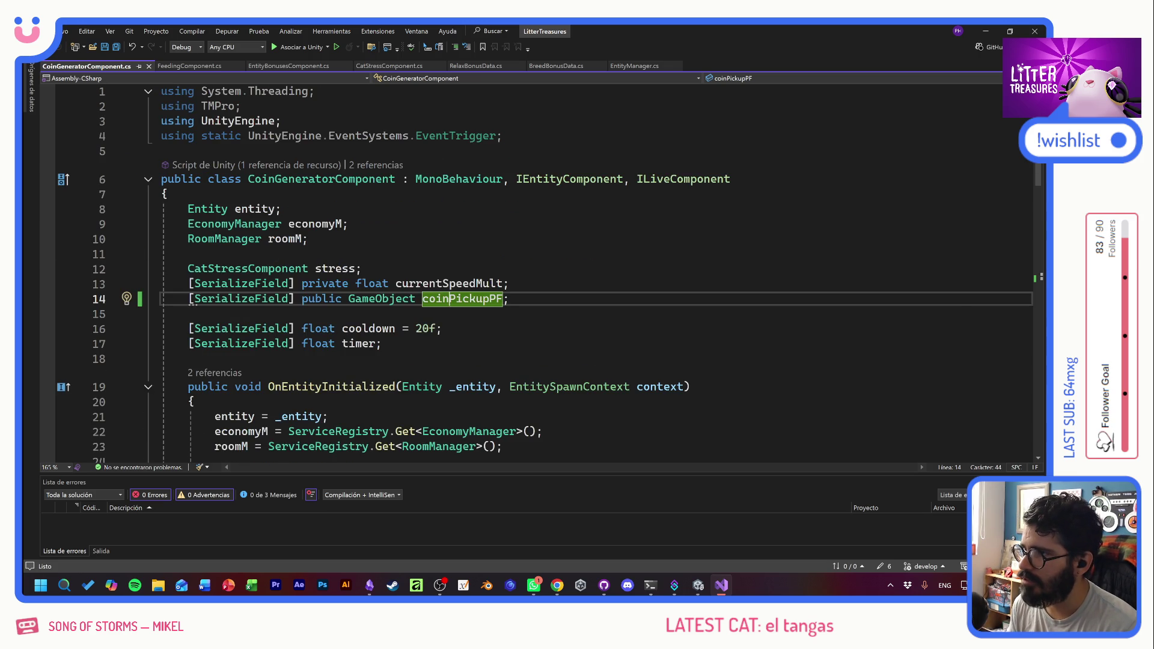
key("alt+shift")
key("alt+Tab")
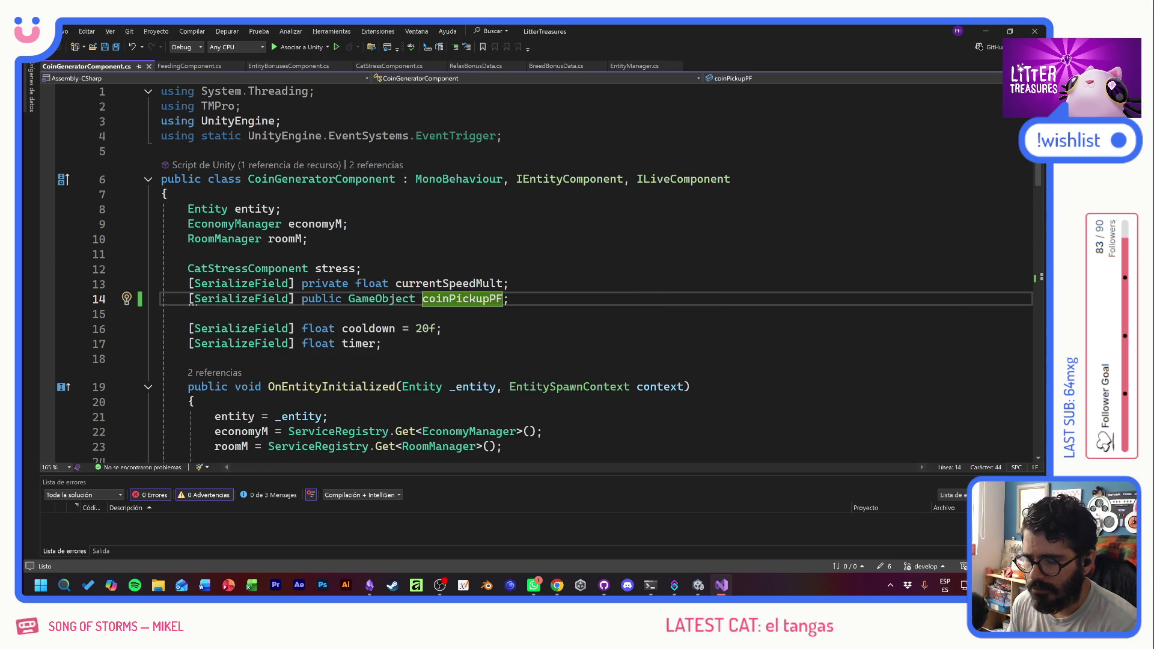
key("alt+Tab")
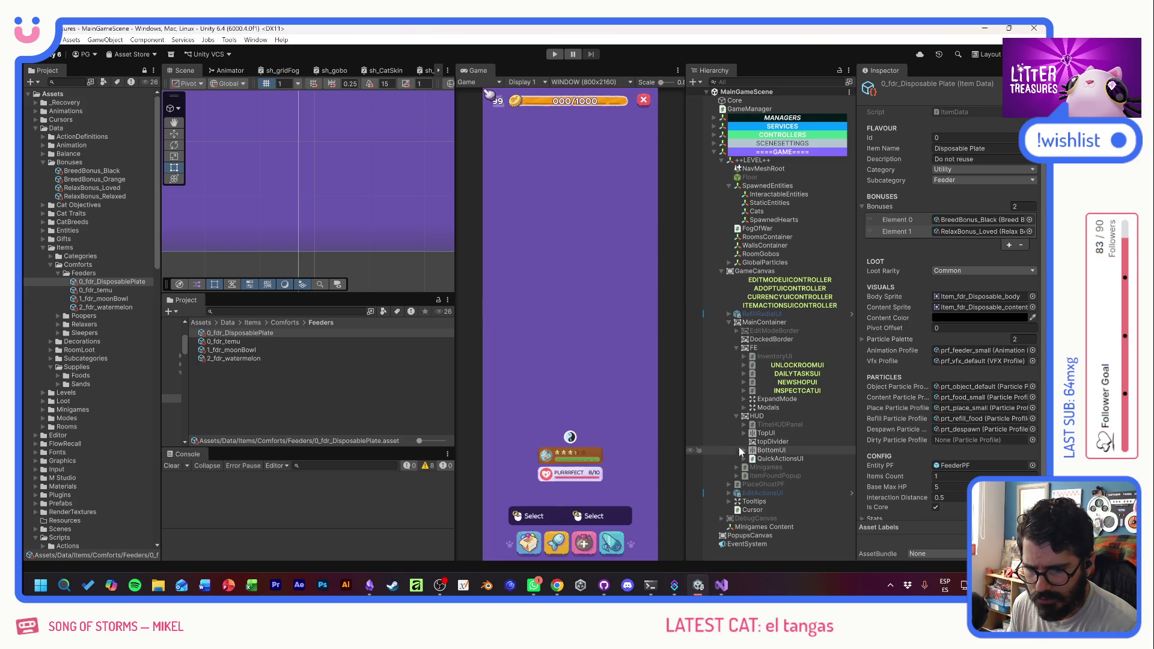
- Expand Tooltips in the Hierarchy and inspect the GenericTooltip object
left_click(728, 501)
scroll(727, 499, "down", 3)
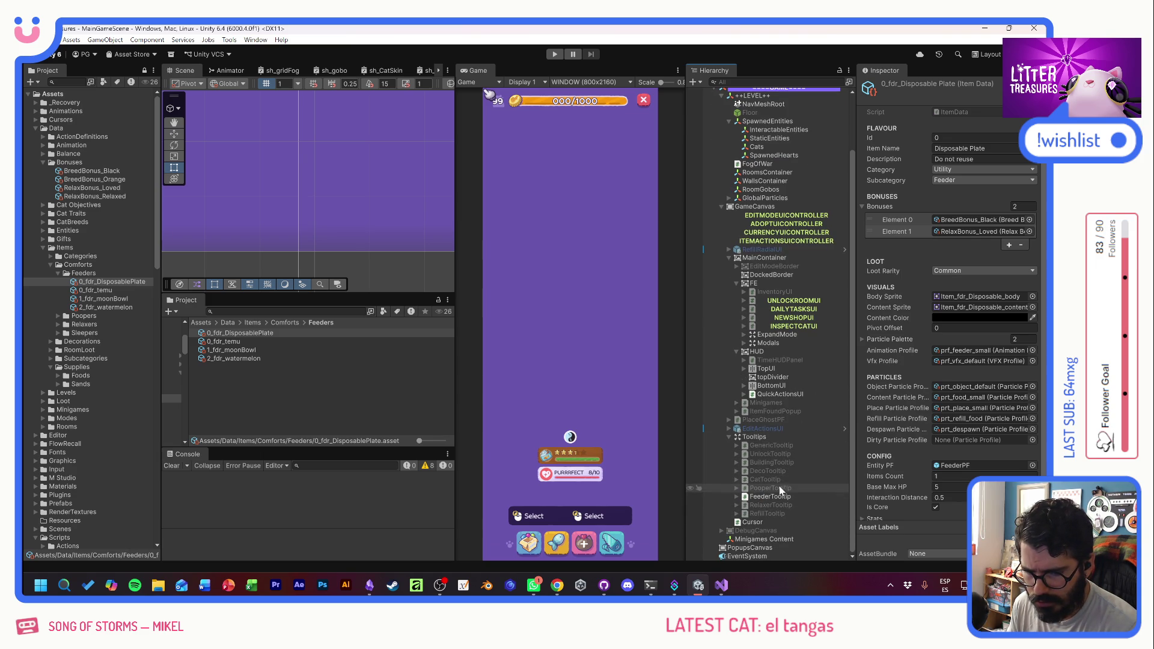
left_click(771, 447)
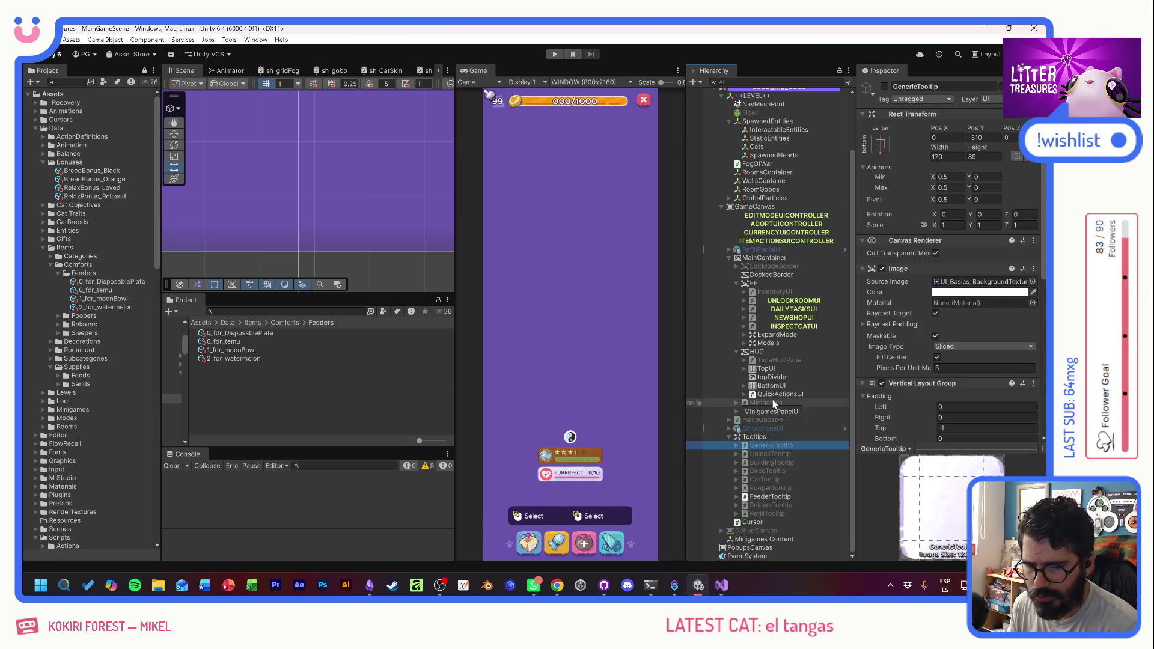
- Select AdoptBTN under HUD > BottomUI and open its AdoptionTooltipProvider script
left_click(737, 283)
left_click(744, 386)
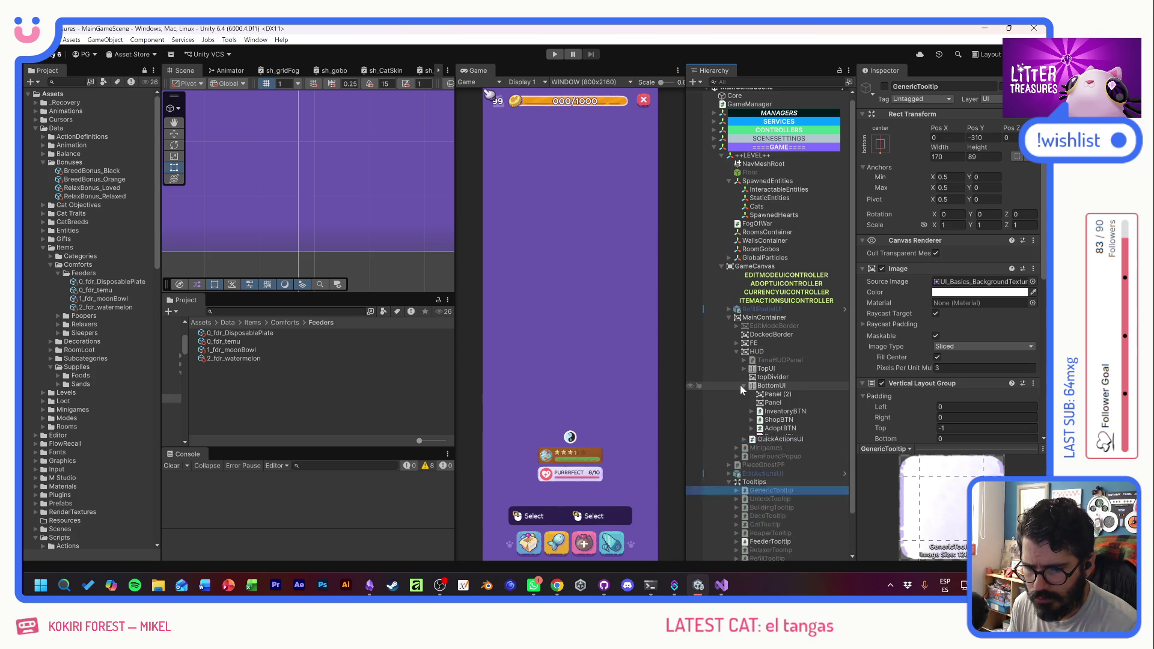
left_click(775, 428)
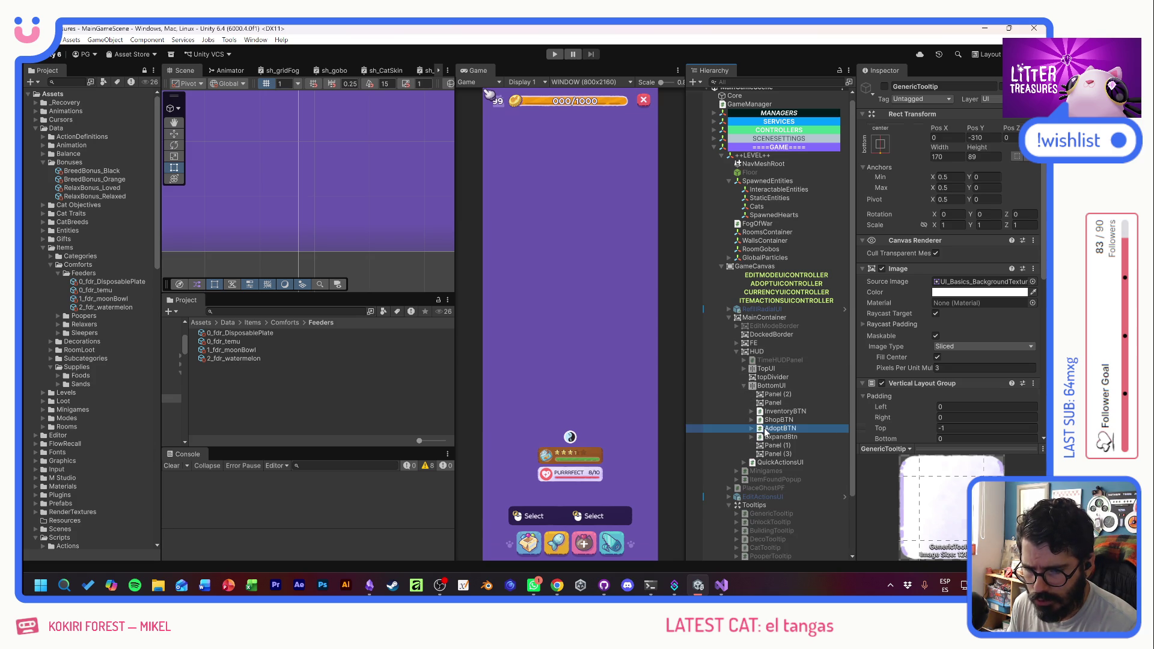
scroll(922, 344, "down", 6)
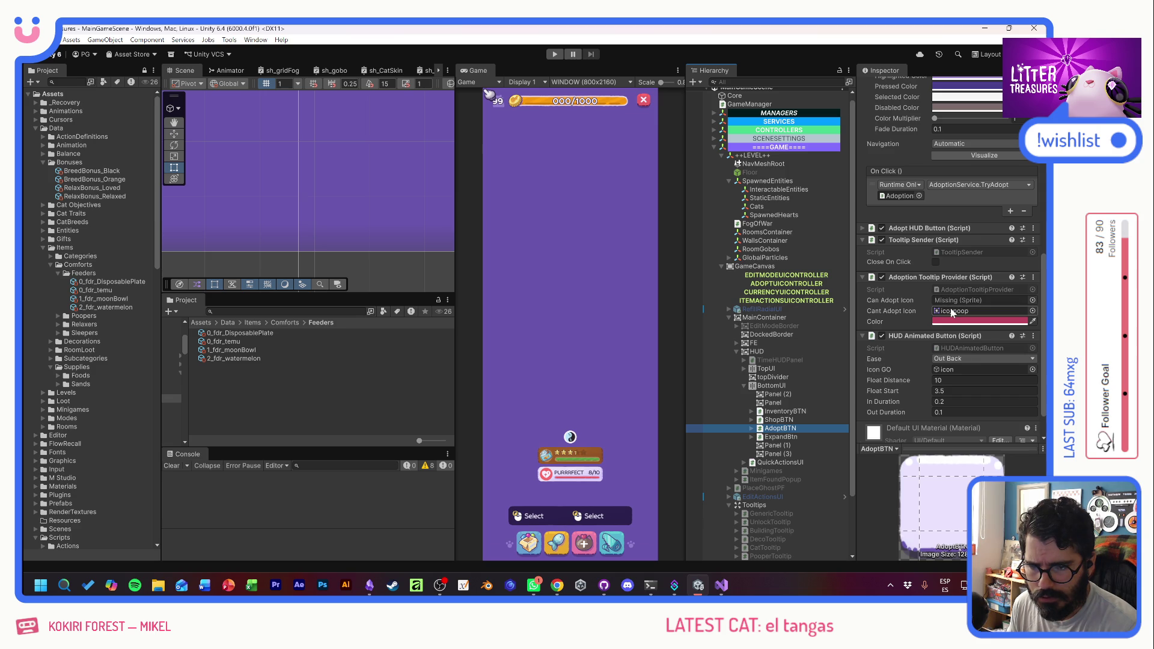
double_click(956, 288)
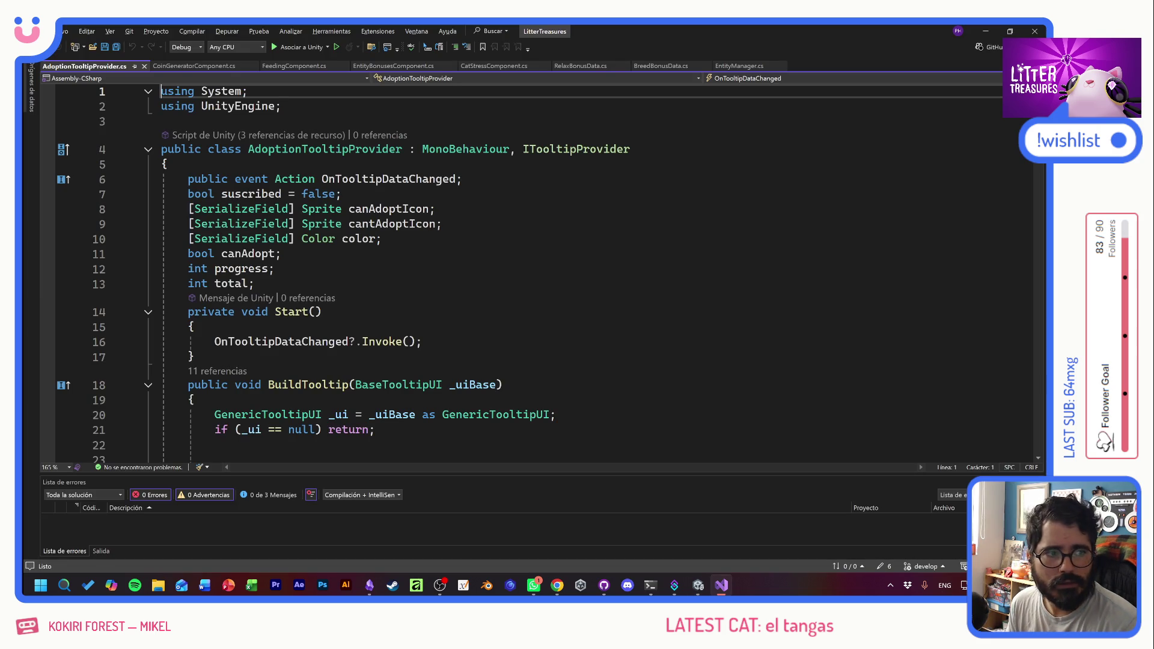
- Change 'hearts' to 'coins' in the tooltip messages on lines 38 and 42, then return to Unity
left_click(228, 283)
scroll(228, 284, "down", 5)
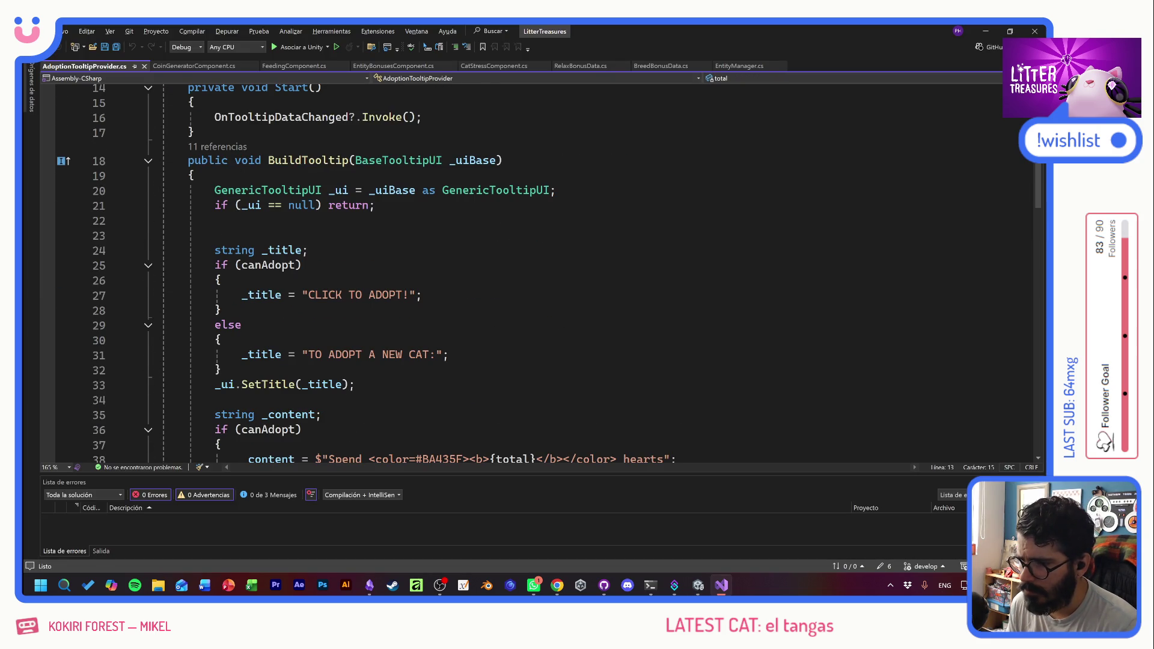
scroll(541, 274, "down", 3)
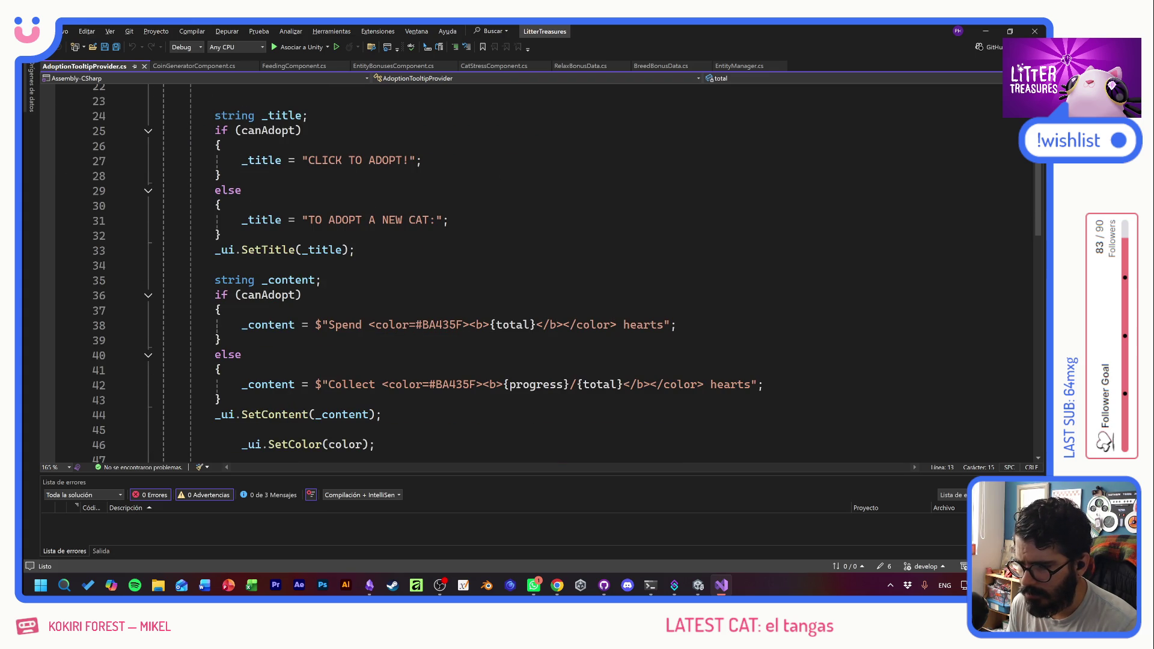
double_click(632, 330)
type("coins")
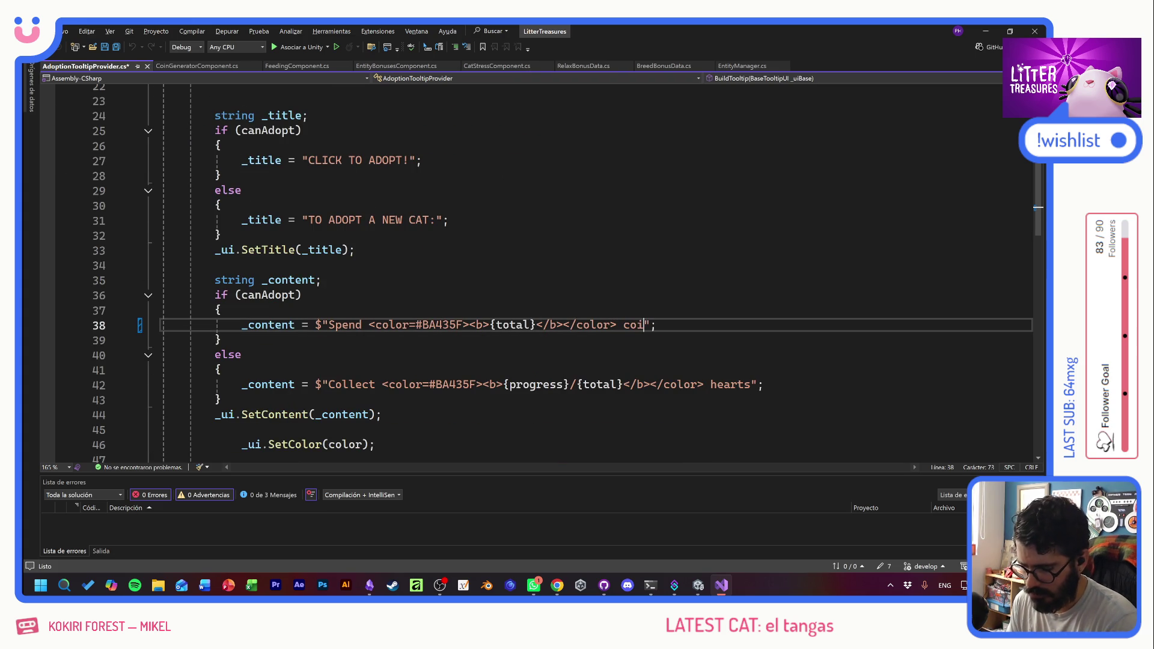
double_click(729, 384)
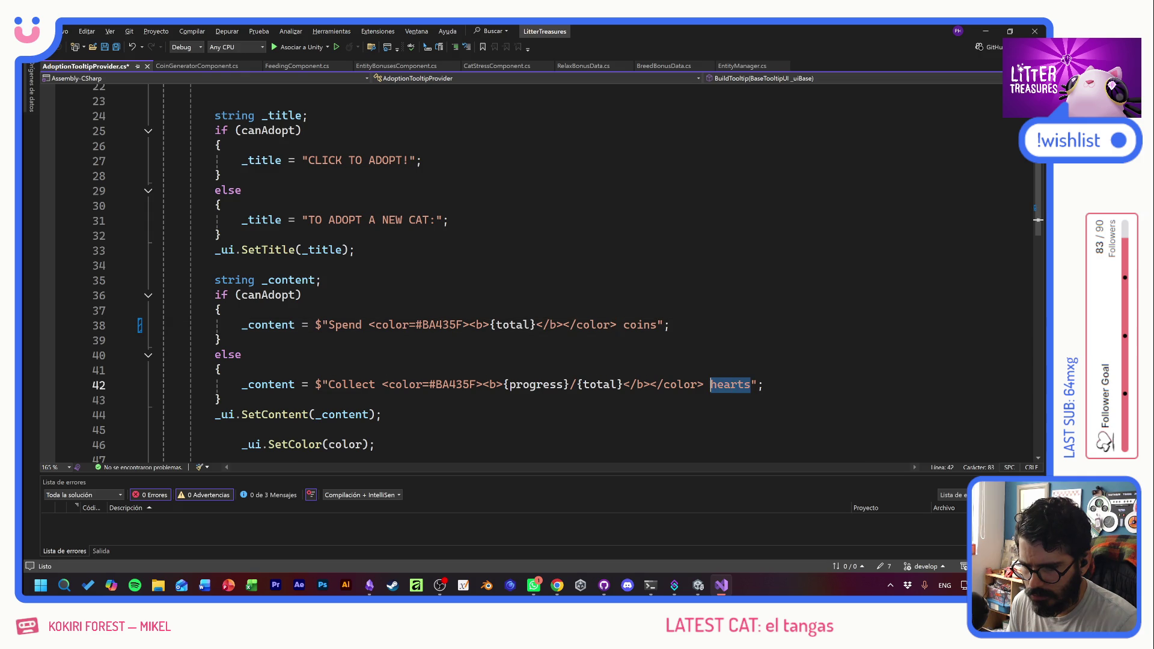
type("coins")
key("alt+Tab")
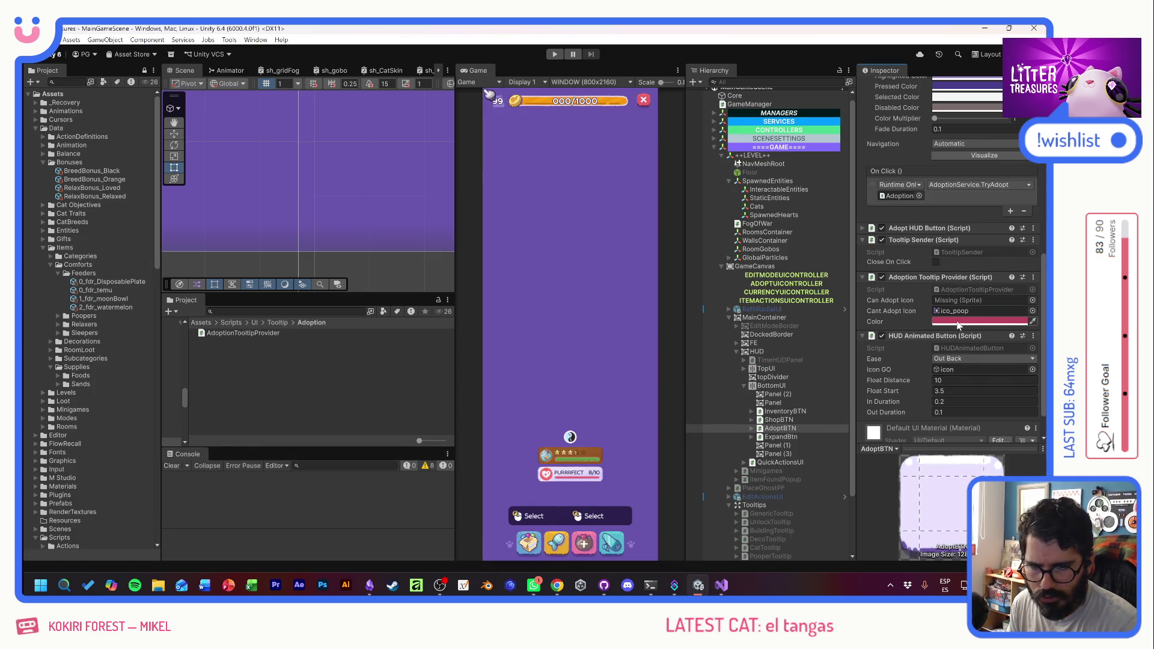
- Set the tooltip provider's Color field to orange in the colour picker
left_click(957, 326)
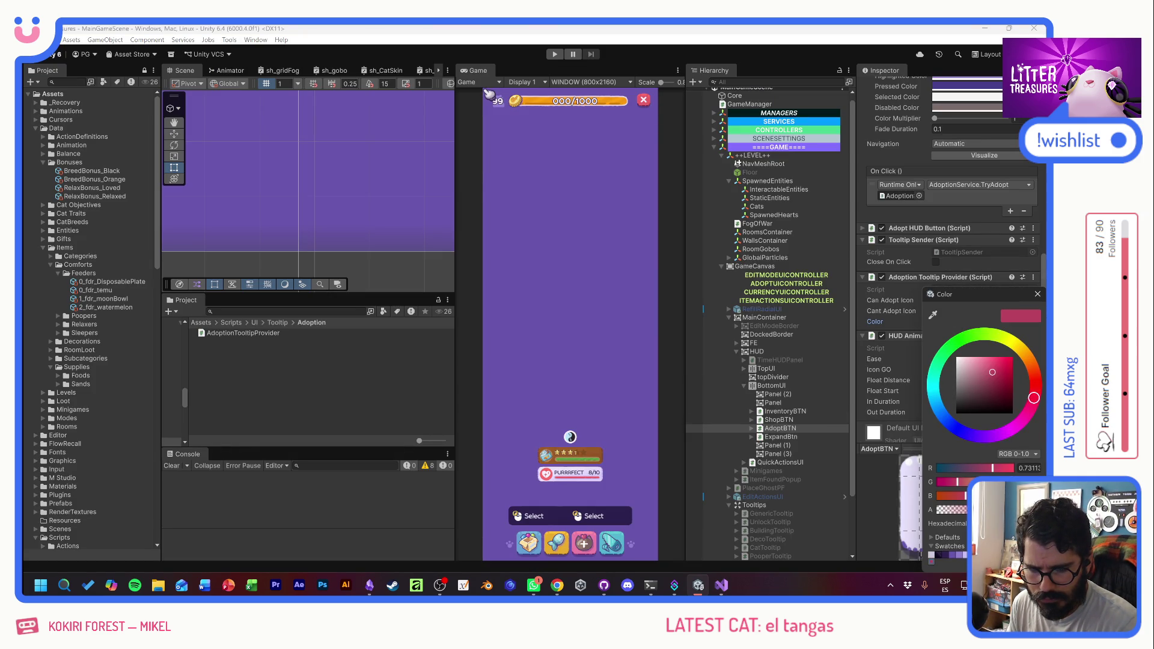
key("ctrl+v")
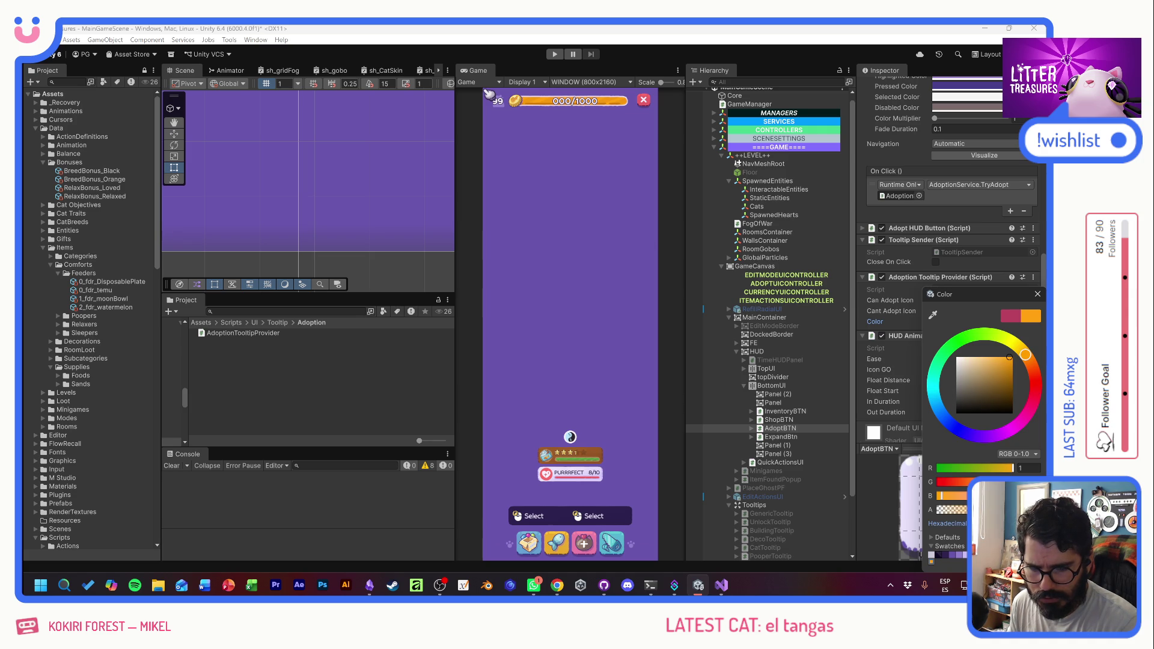
left_click(1037, 294)
- Replace BA435F with FFA20E on lines 38 and 42, save, and return to Unity
key("alt+Tab")
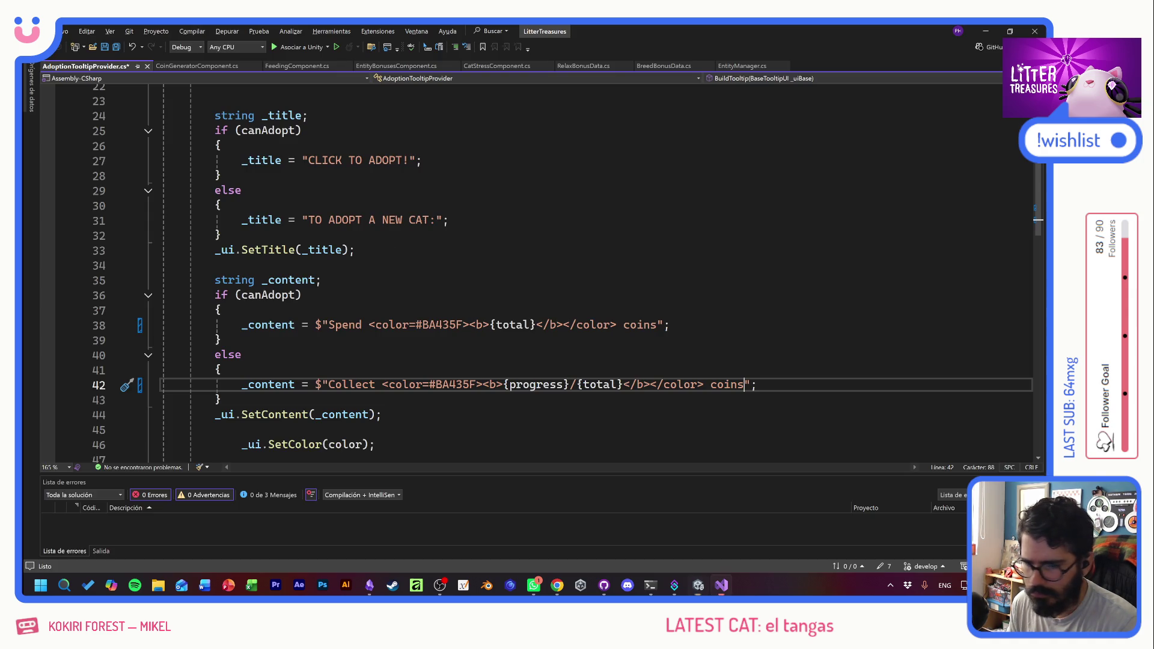
double_click(448, 324)
type("FFA20E")
double_click(455, 384)
type("FFA20E")
key("ctrl+s")
key("Up")
key("Up")
key("alt+Tab")
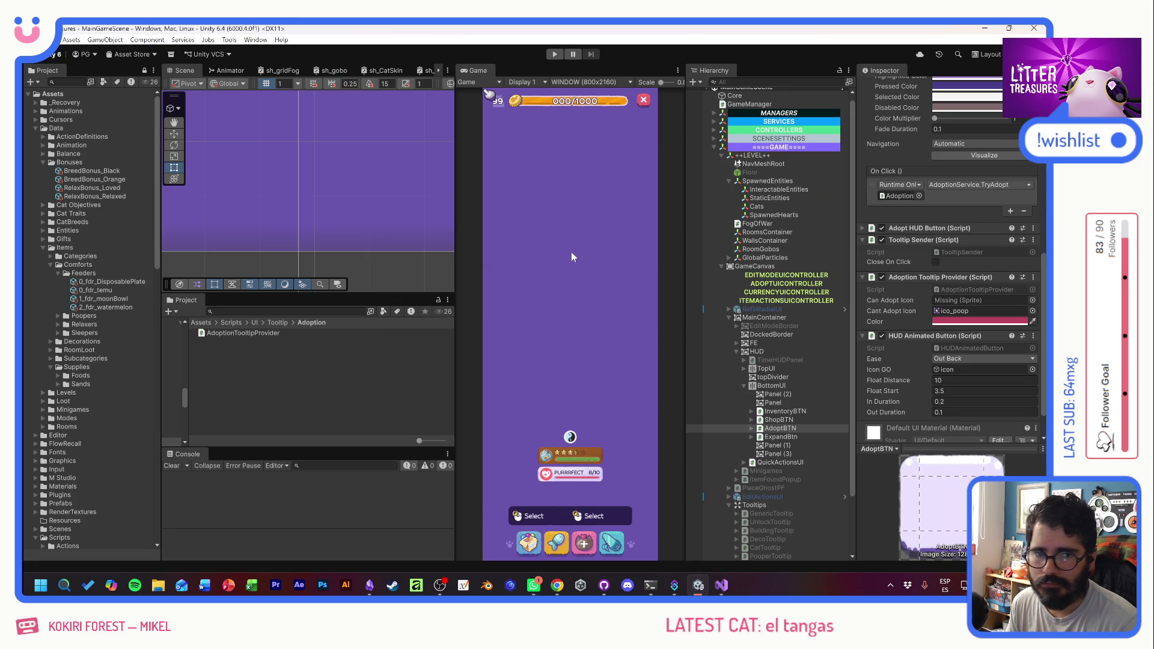
- Playtest and check that the Adopt button tooltip asks for 2/3 coins
left_click(553, 58)
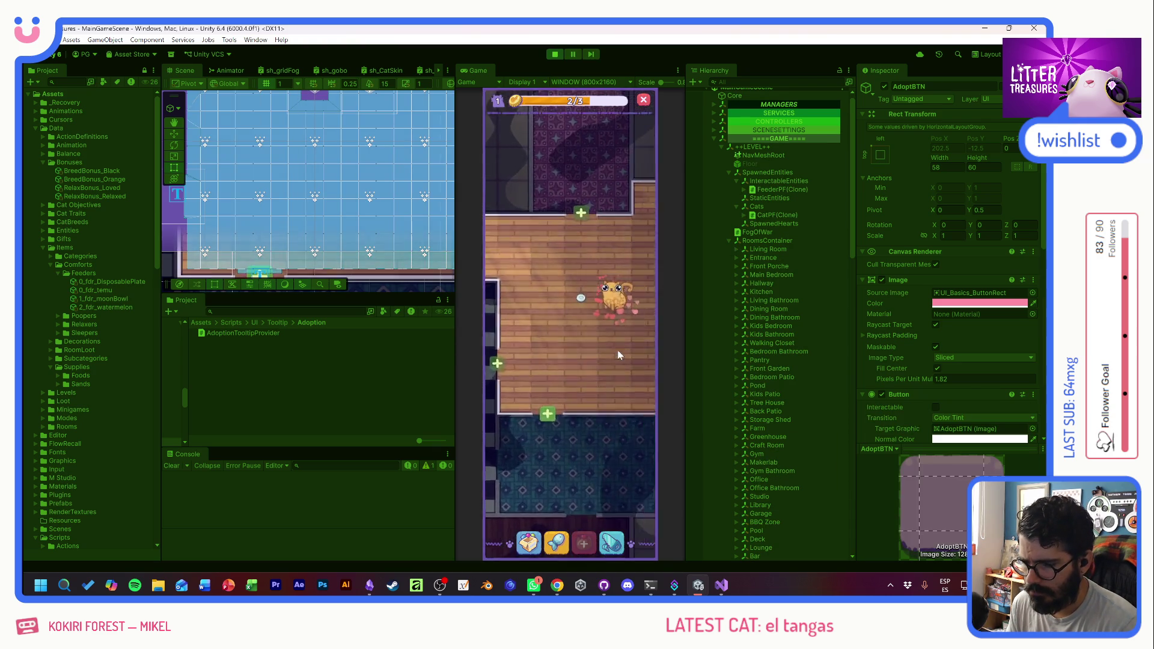
mouse_move(590, 547)
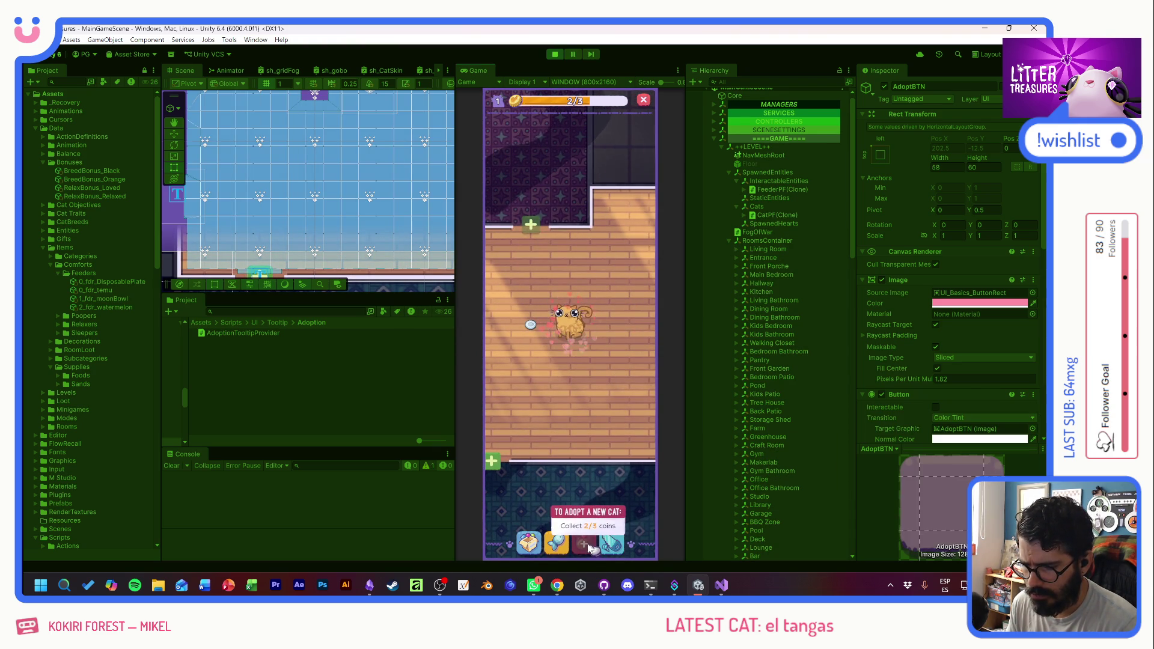
left_click_drag(529, 543, 537, 294)
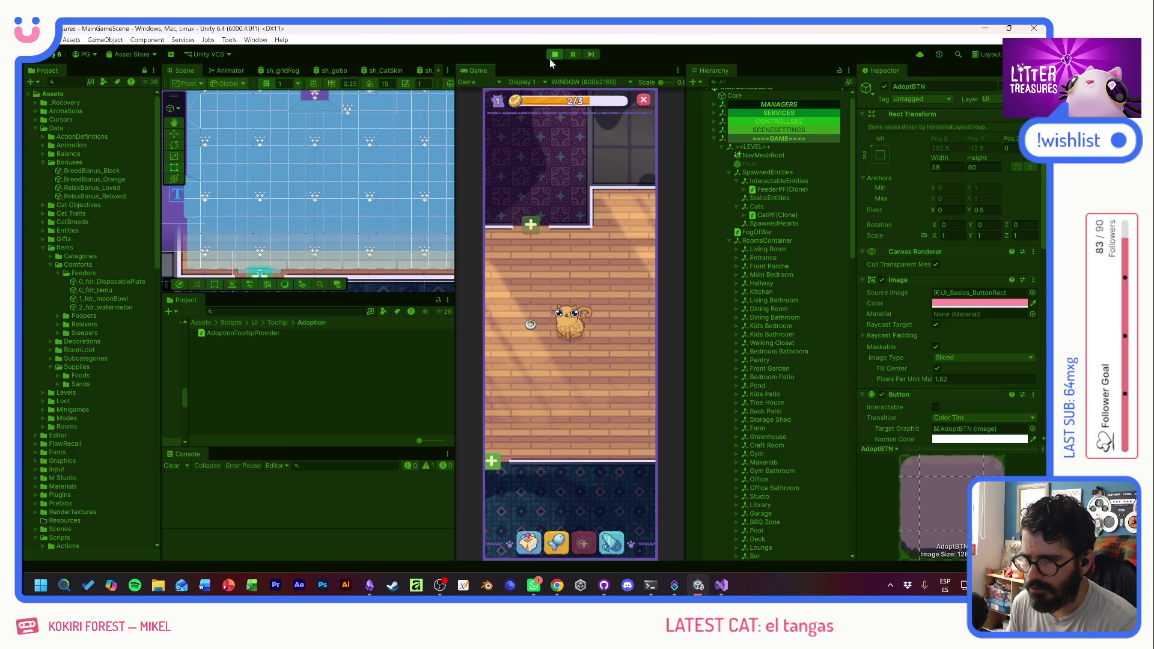
left_click(554, 54)
- Commit the 7 changed files to develop as 'Hearts to coins' and push to origin
left_click(603, 584)
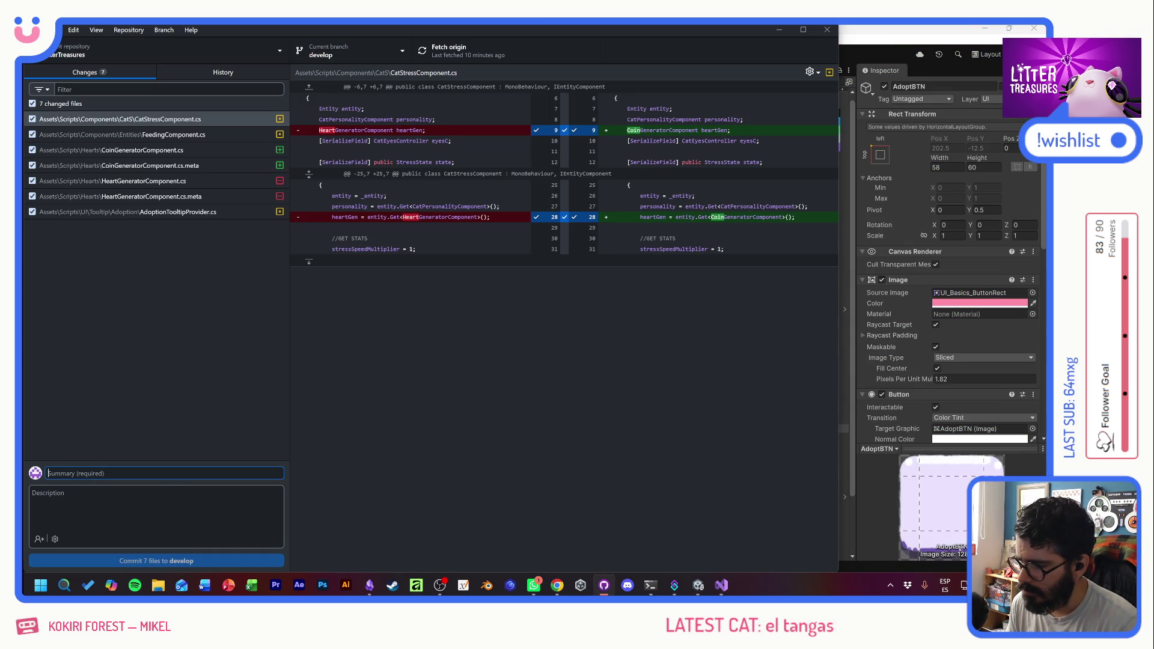
type("Hearts to coins")
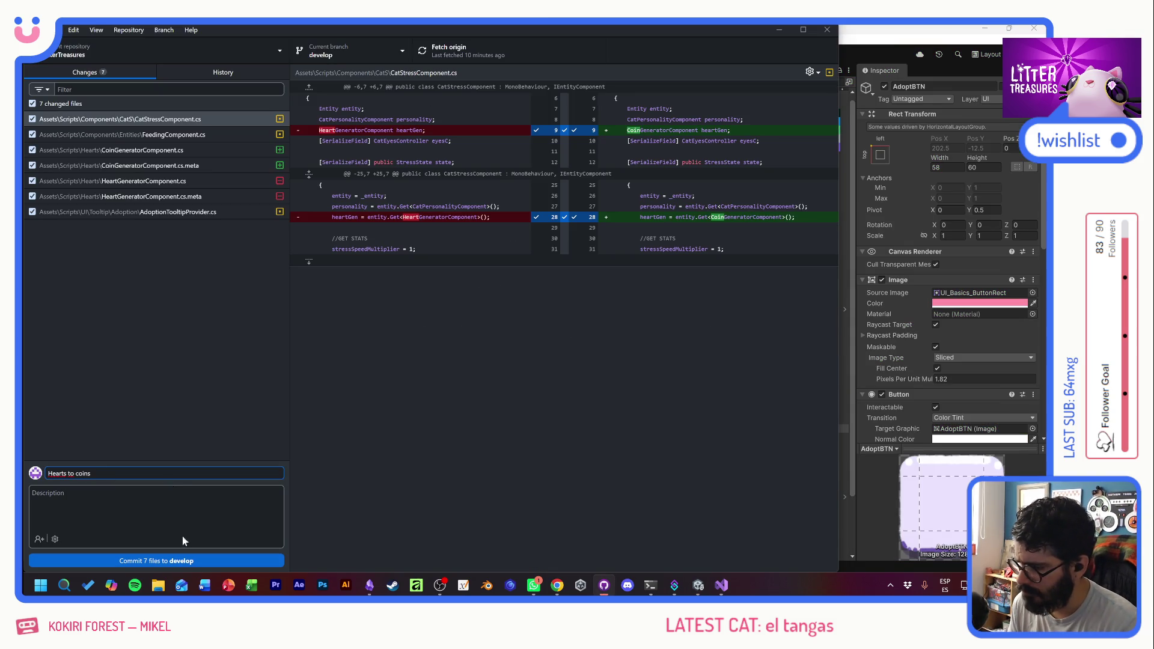
left_click(180, 560)
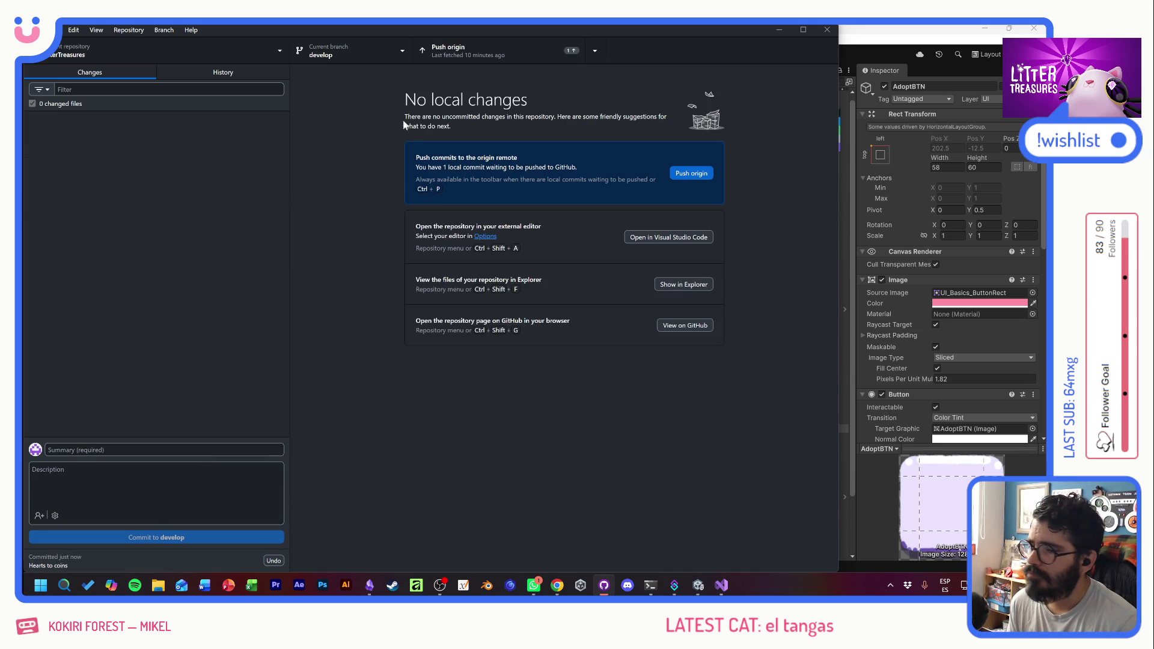
left_click(459, 51)
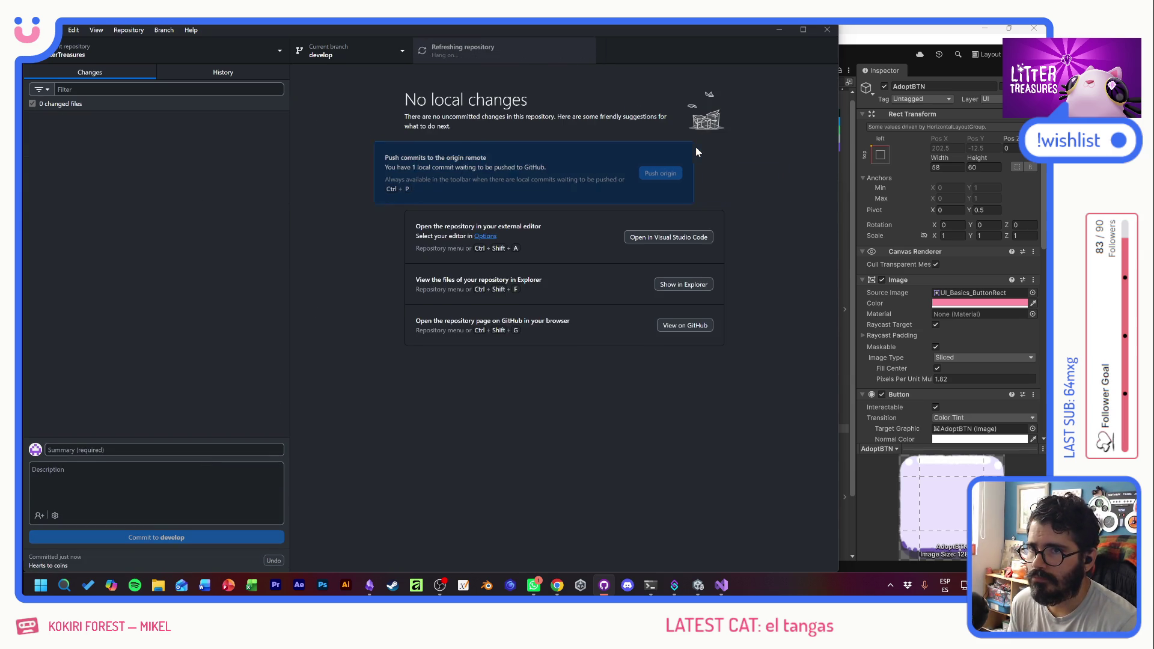
left_click(896, 40)
key("alt+Tab")
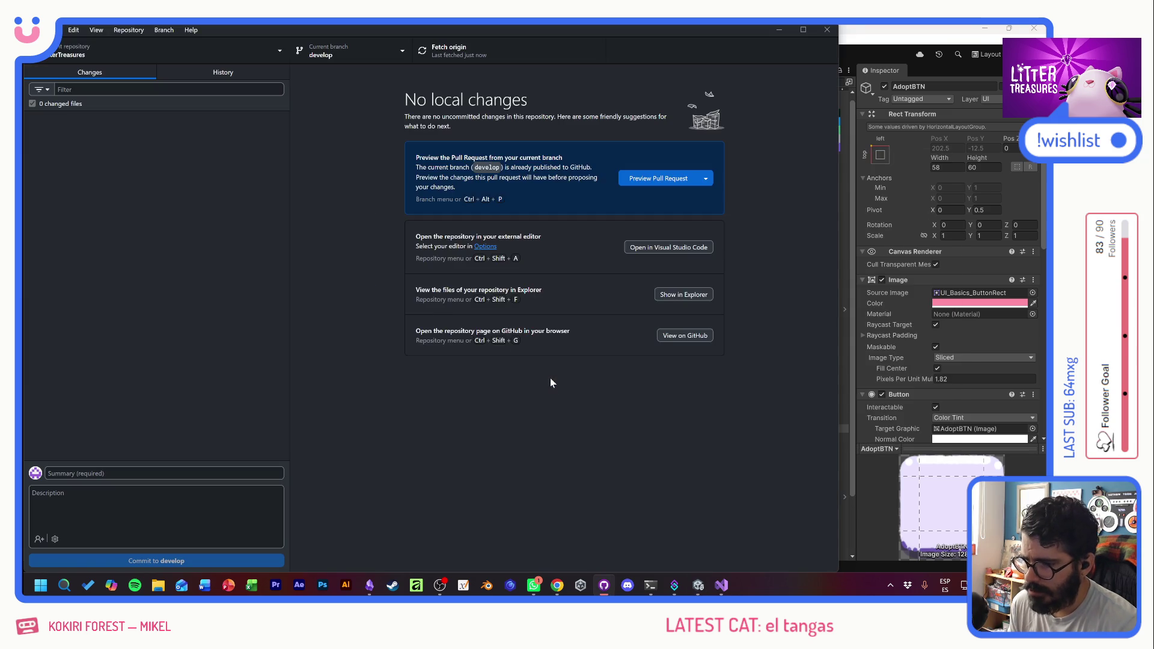
key("alt+Tab")
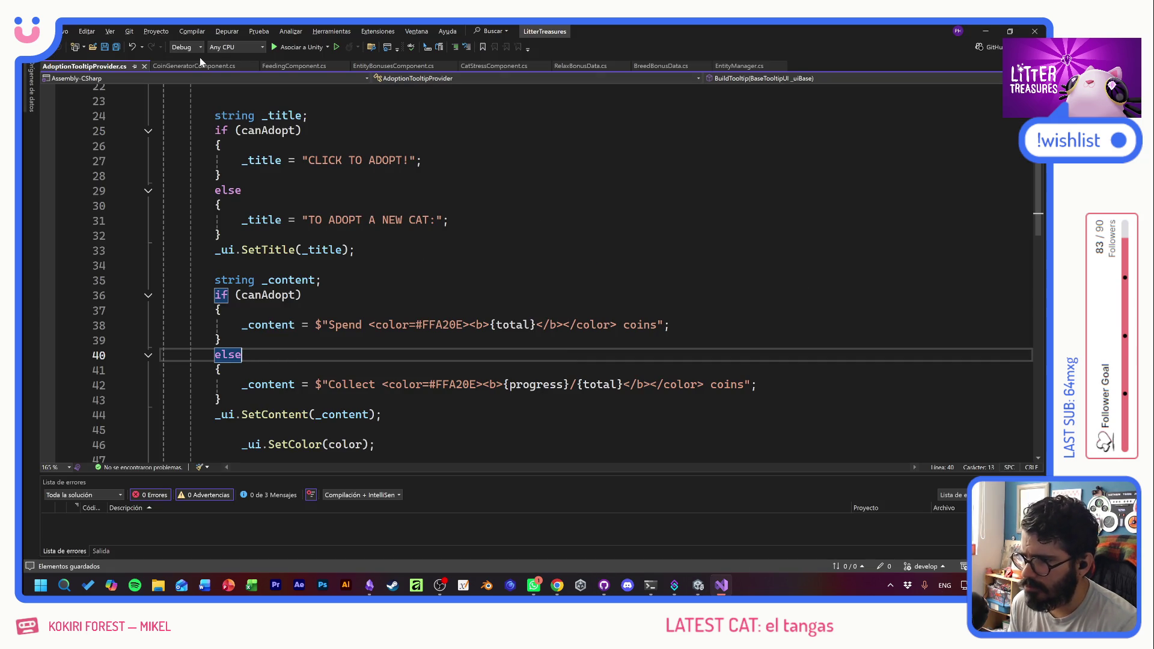
- Close every open script tab except FeedingComponent.cs
left_click(144, 67)
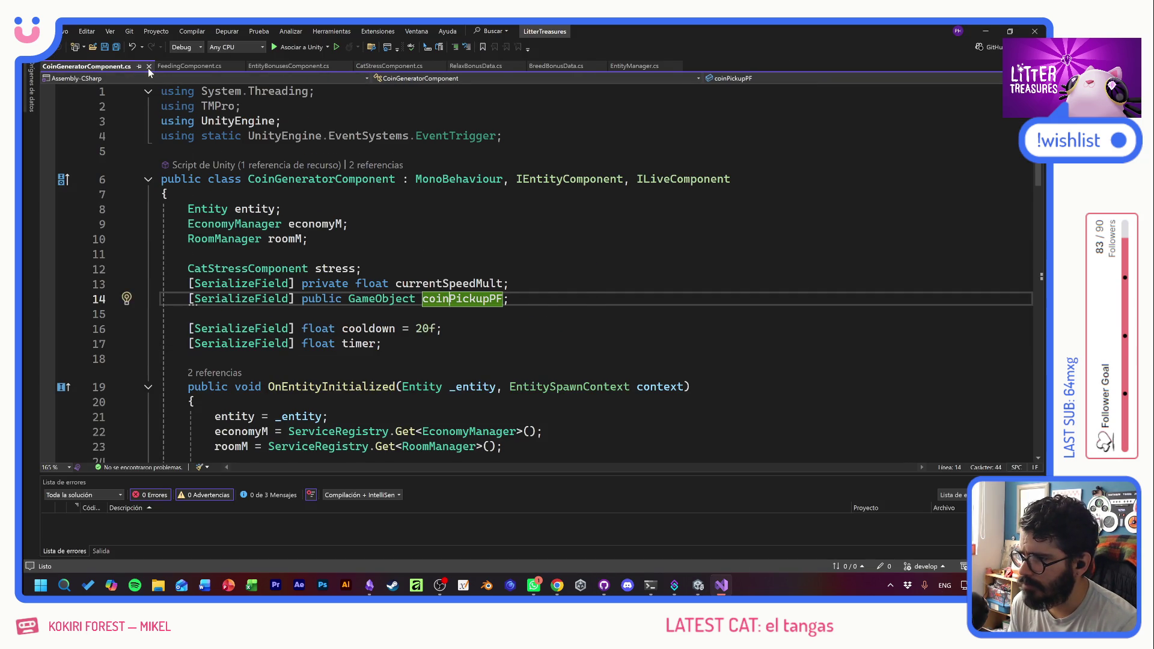
left_click(147, 67)
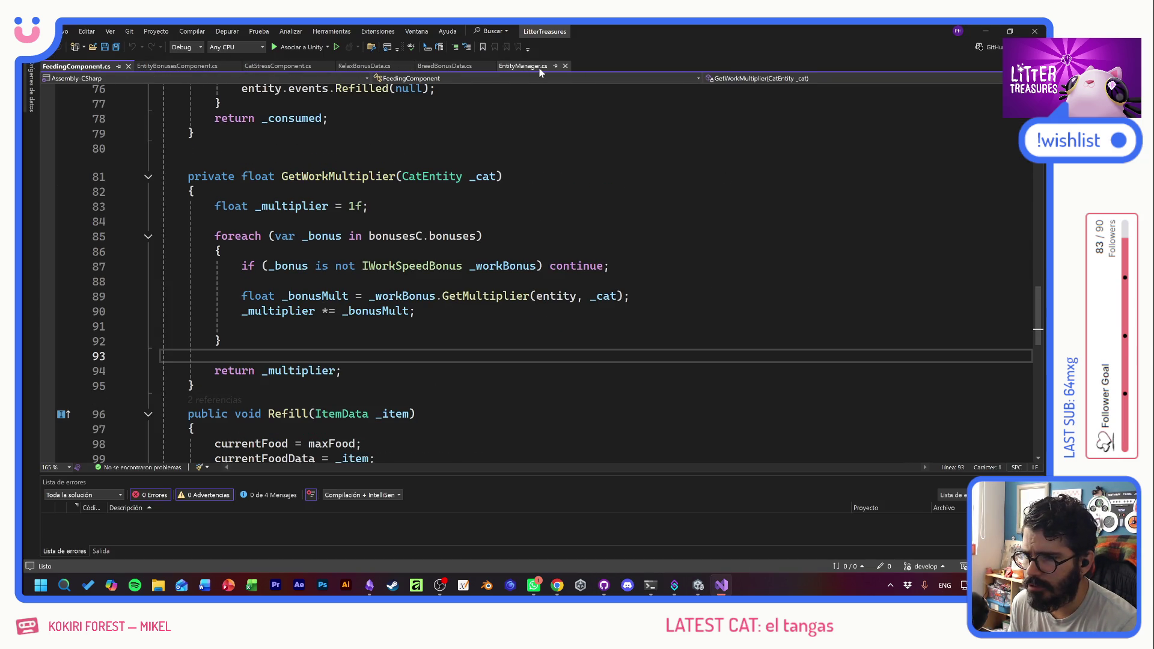
left_click(538, 68)
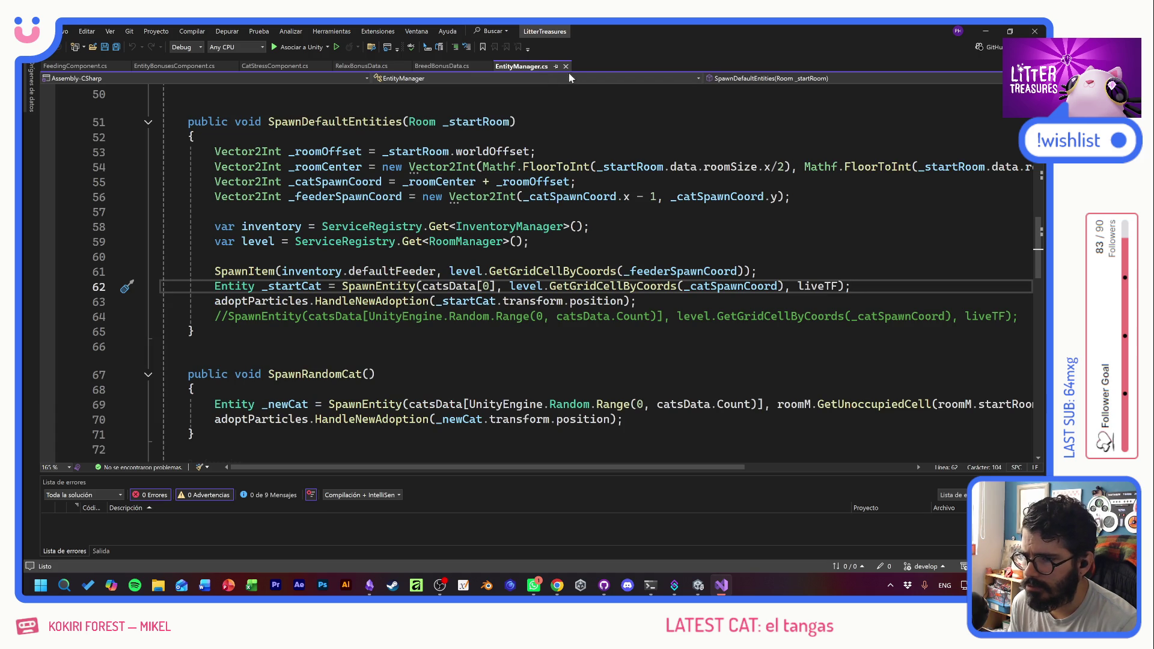
left_click(566, 66)
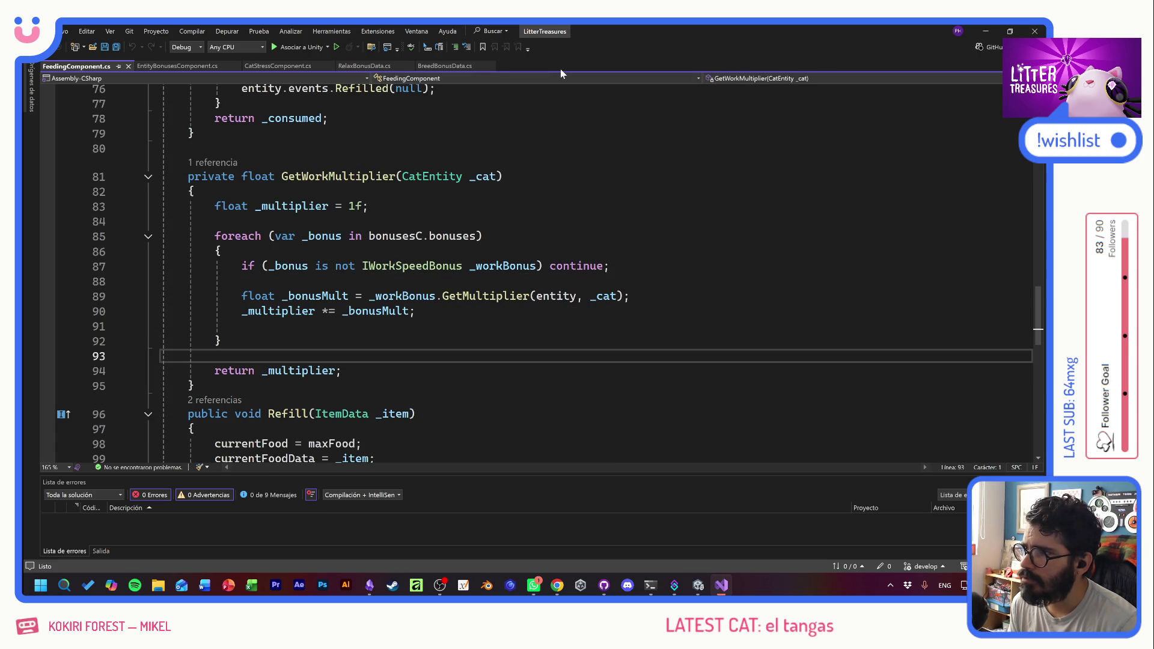
left_click(443, 67)
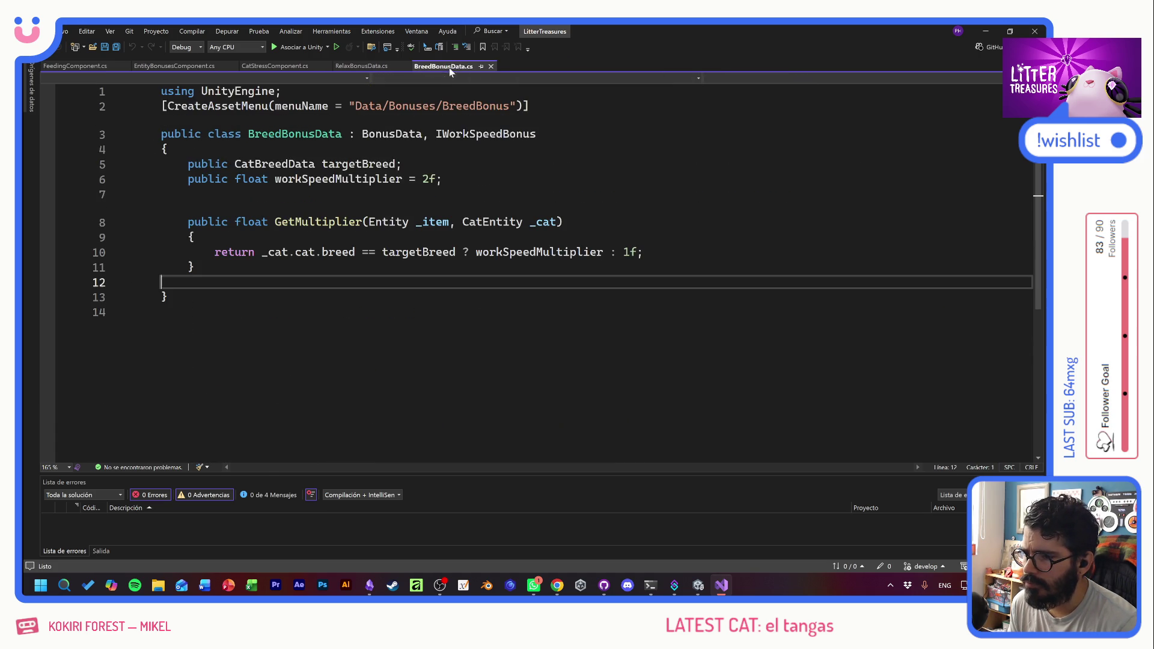
left_click(491, 66)
left_click(410, 66)
left_click(329, 66)
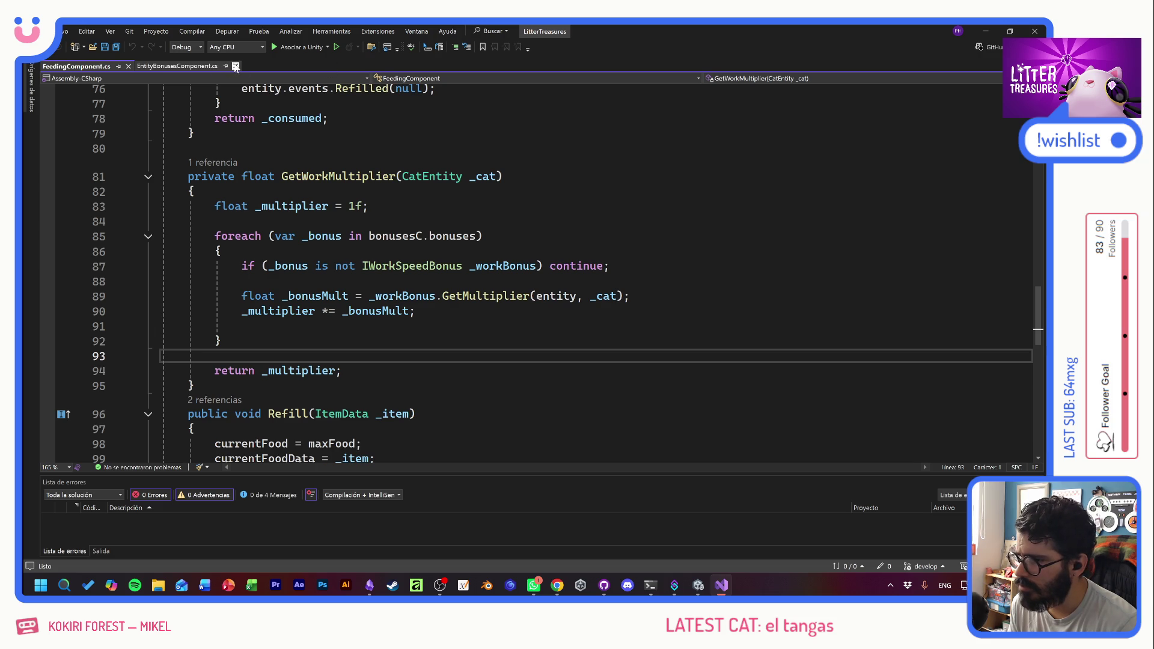
left_click(235, 66)
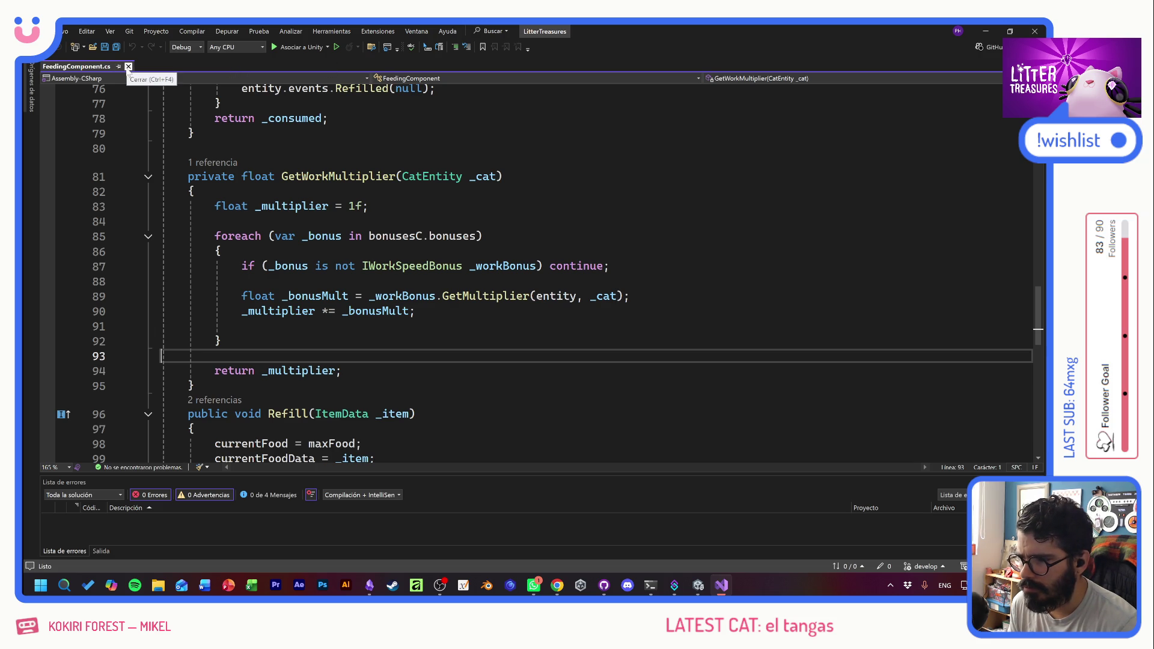
- Review FeedingComponent.cs's Refill and Consume code, then switch to GitHub Desktop
left_click(221, 251)
scroll(541, 270, "down", 6)
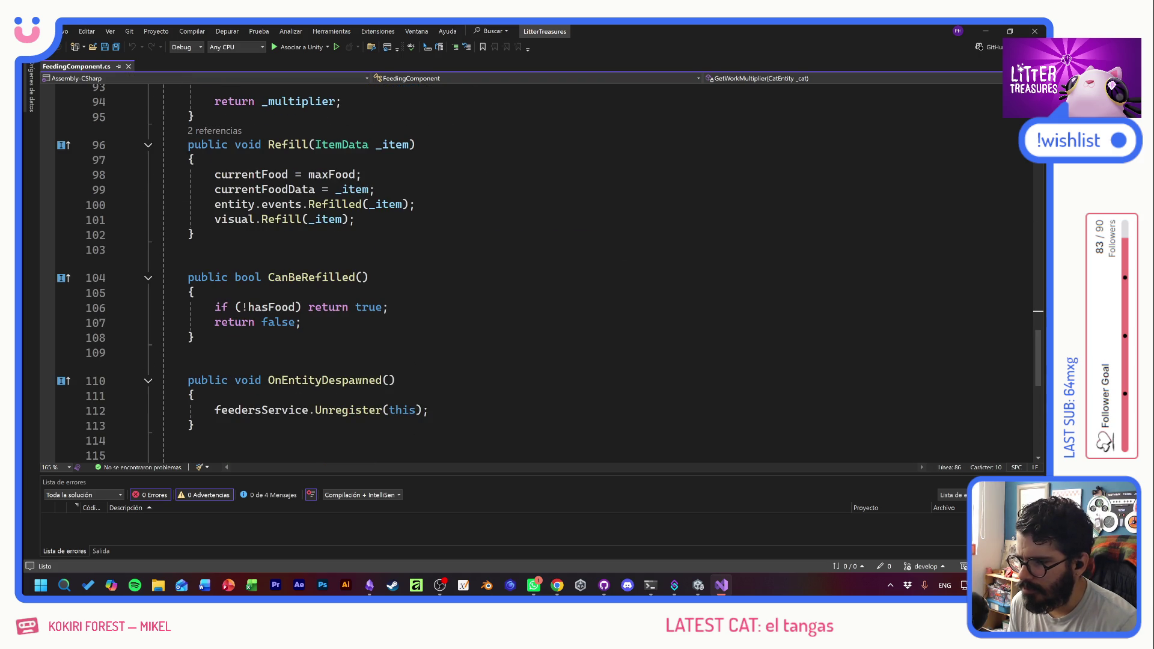
left_click(374, 189)
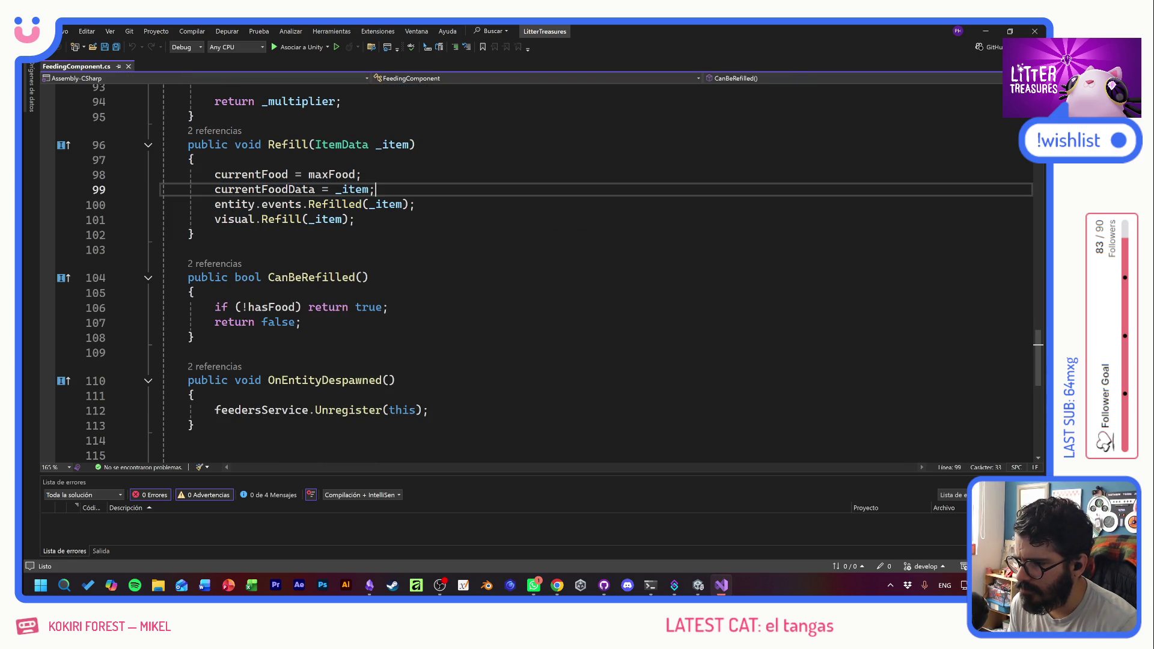
left_click(356, 219)
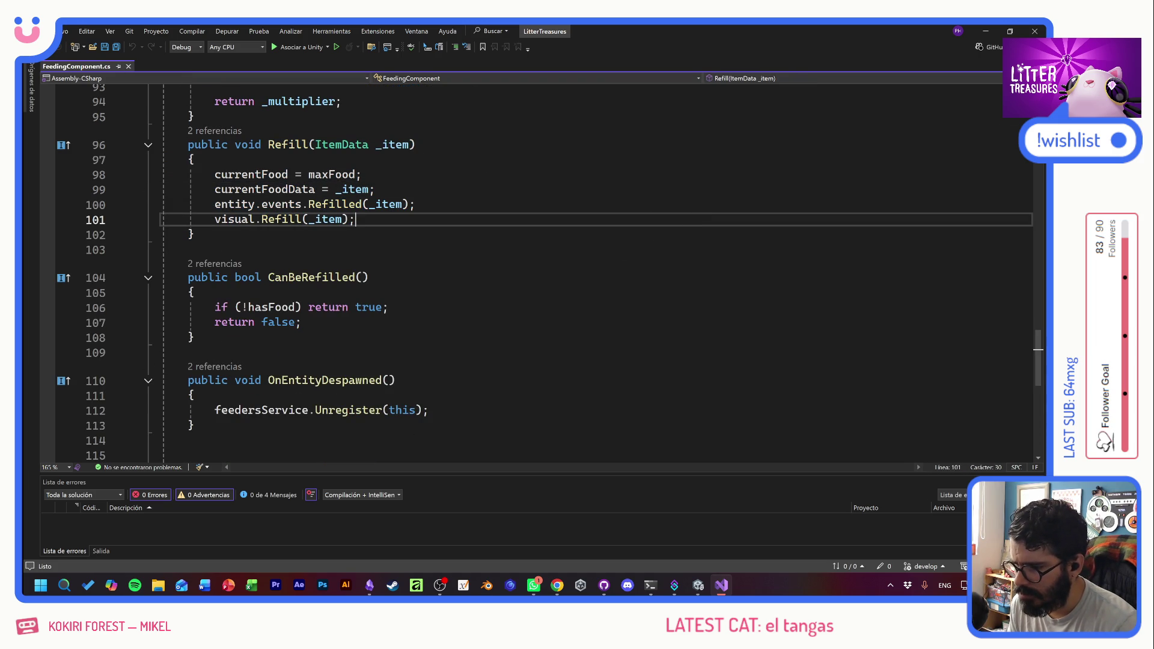
scroll(541, 271, "up", 6)
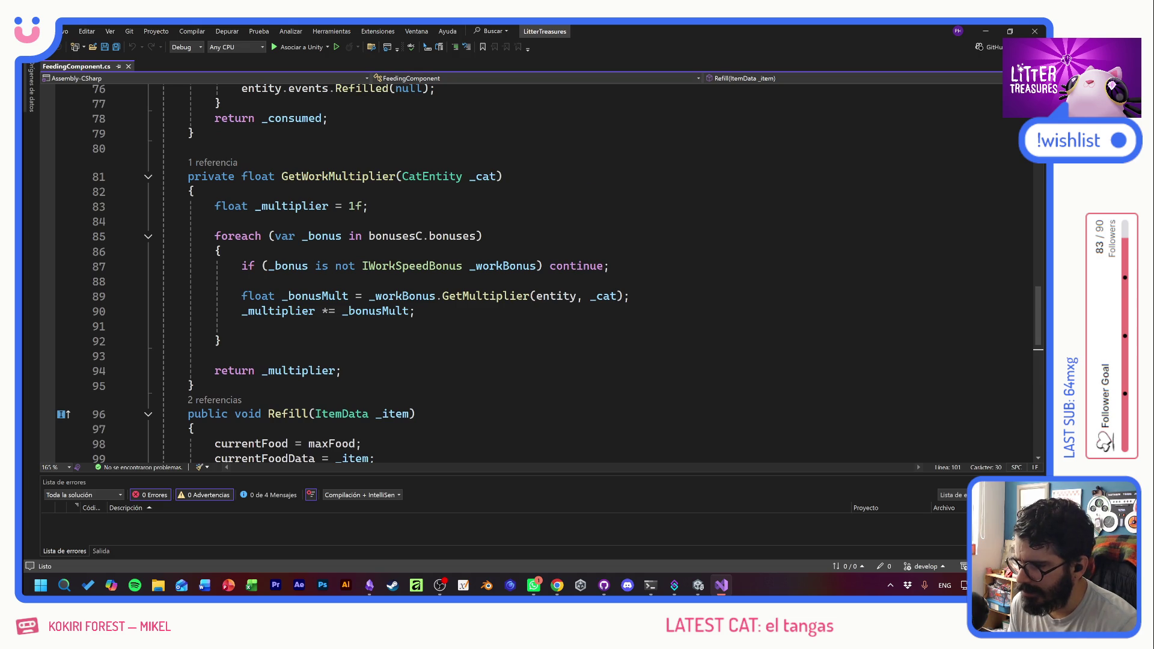
scroll(541, 270, "up", 5)
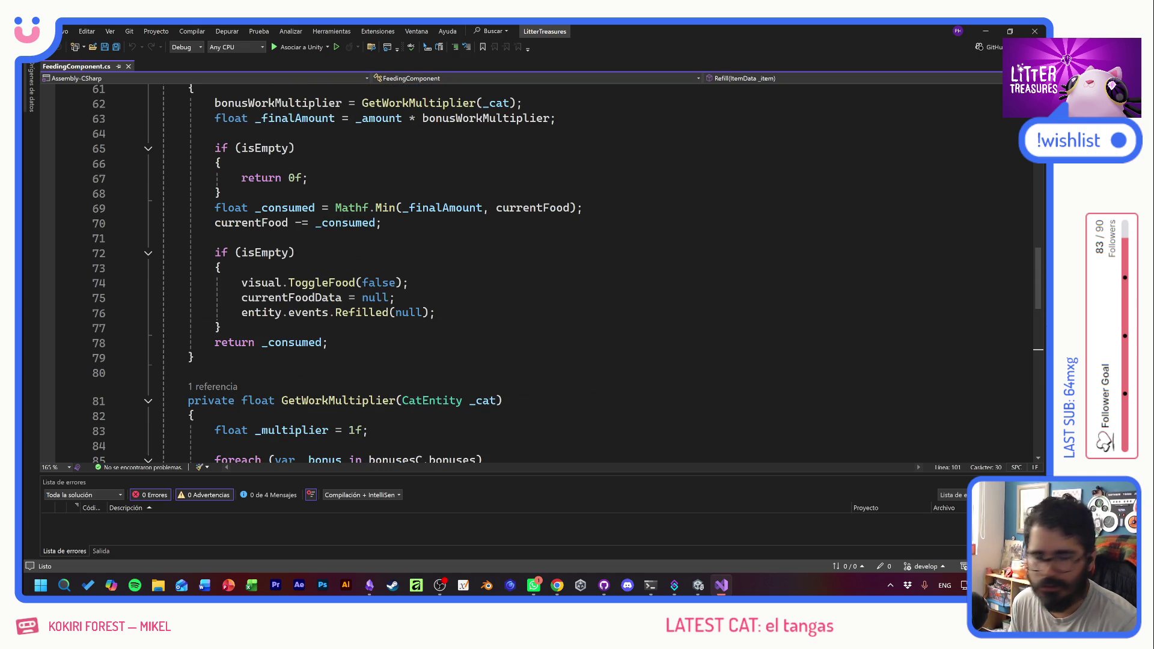
key("alt+Tab")
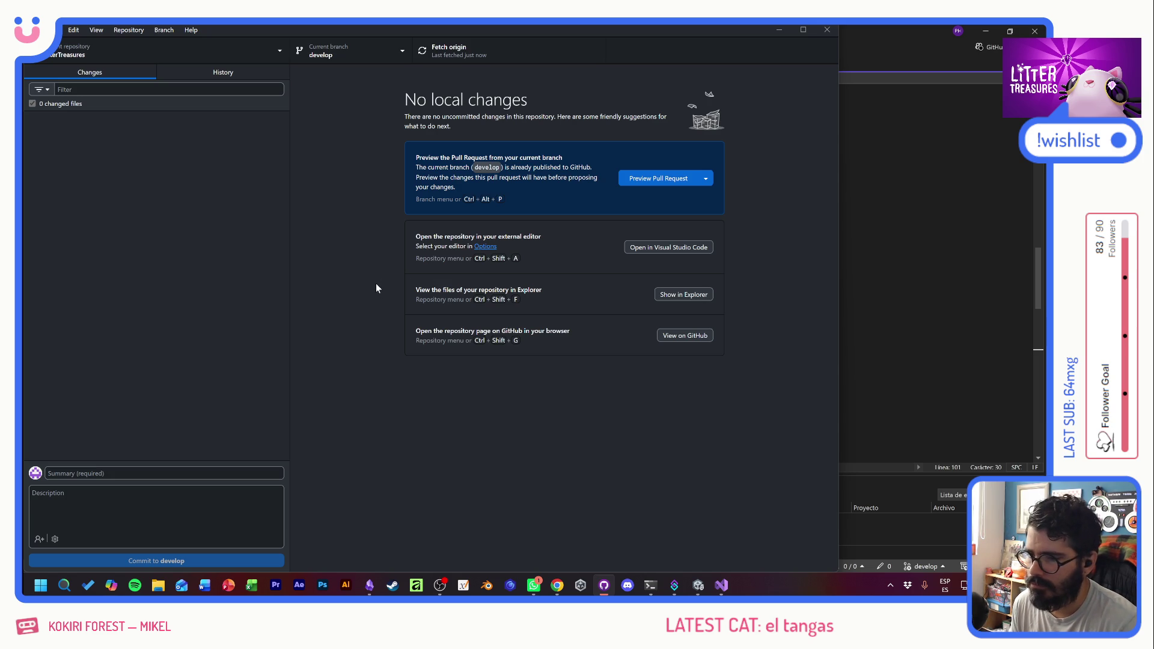
- Back in Unity, search the Project panel for 'bonus'
key("alt+Tab")
key("alt+Tab")
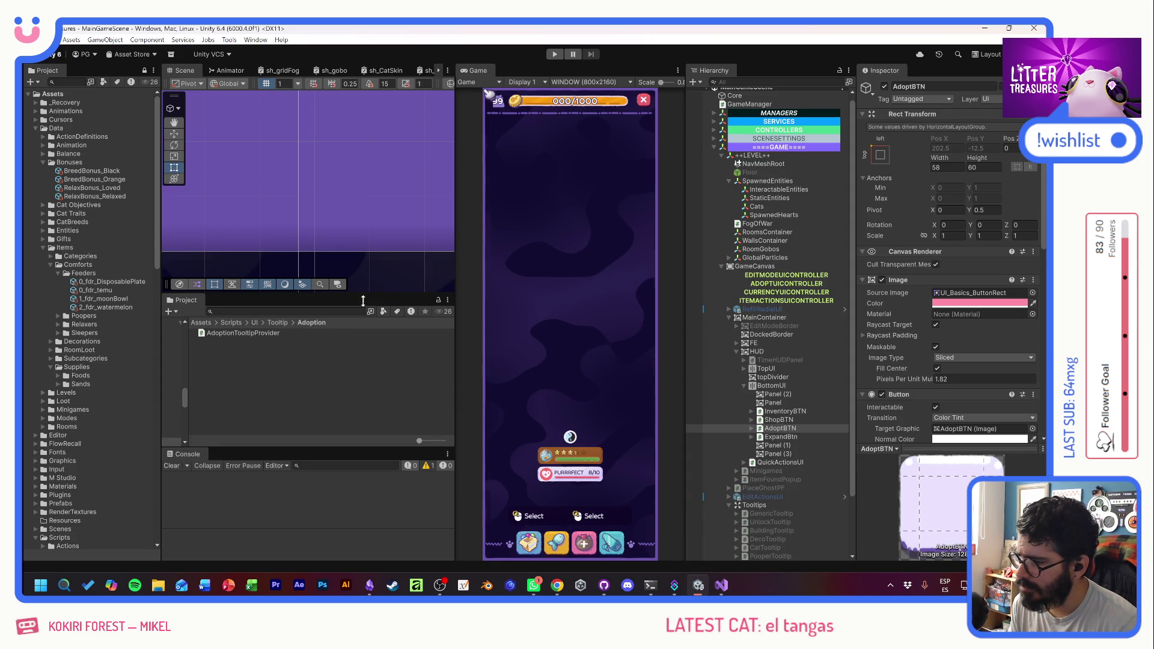
left_click(262, 311)
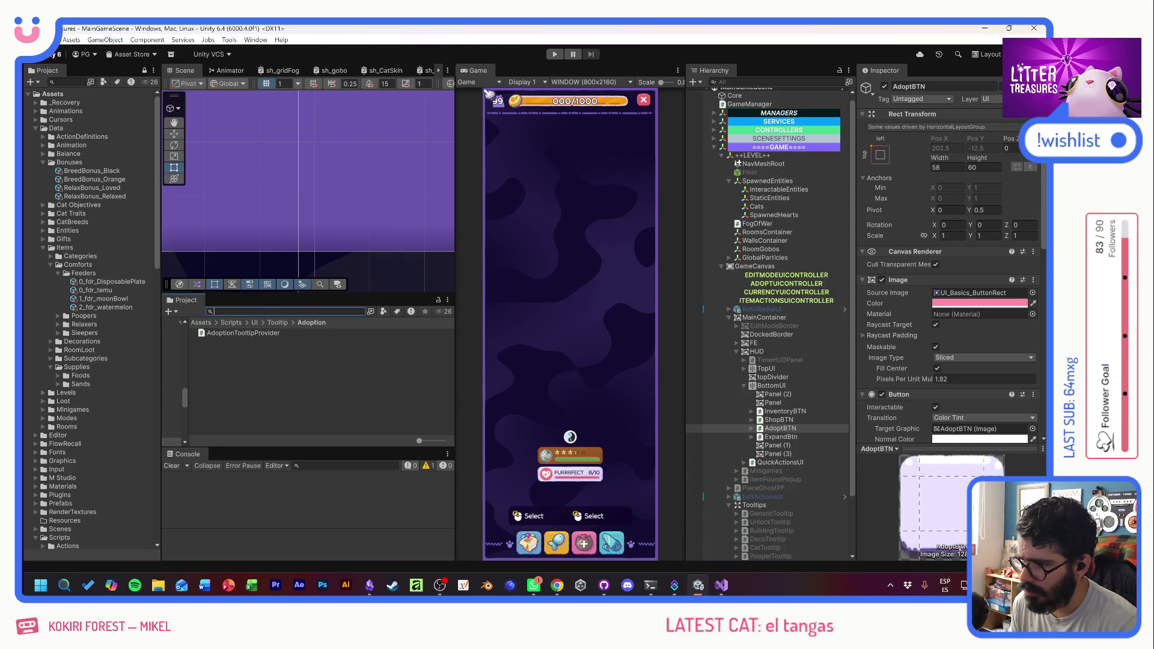
type("bonus")
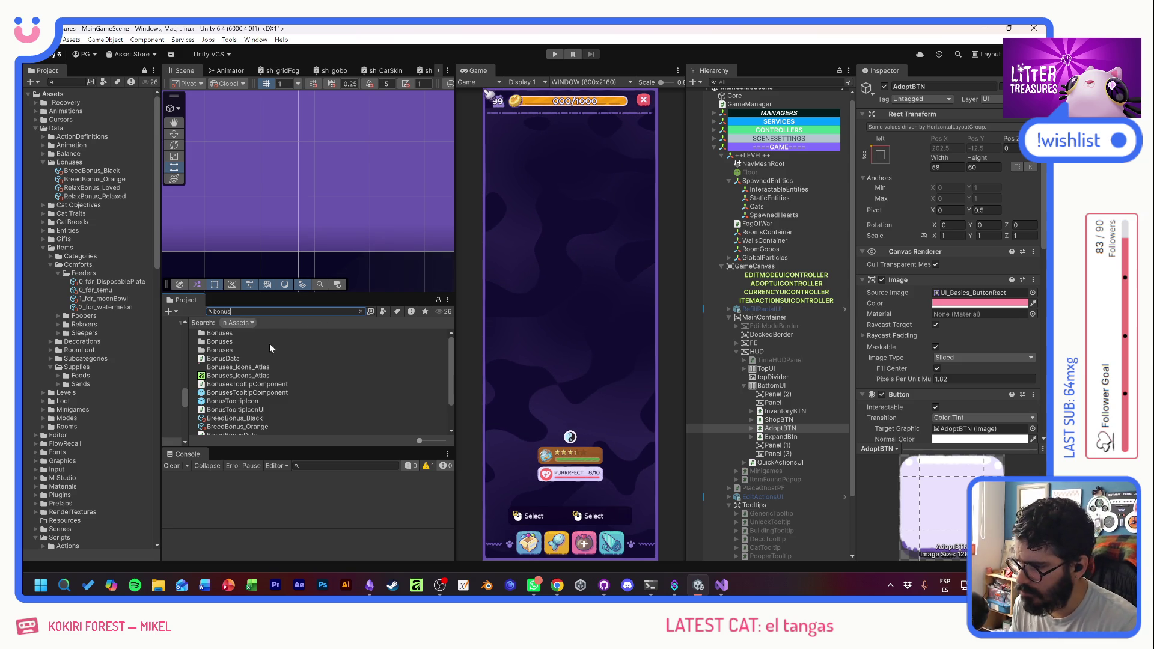
- Duplicate RelaxBonusData, name the copy QualityBonusData, and open it in Visual Studio
scroll(245, 411, "down", 2)
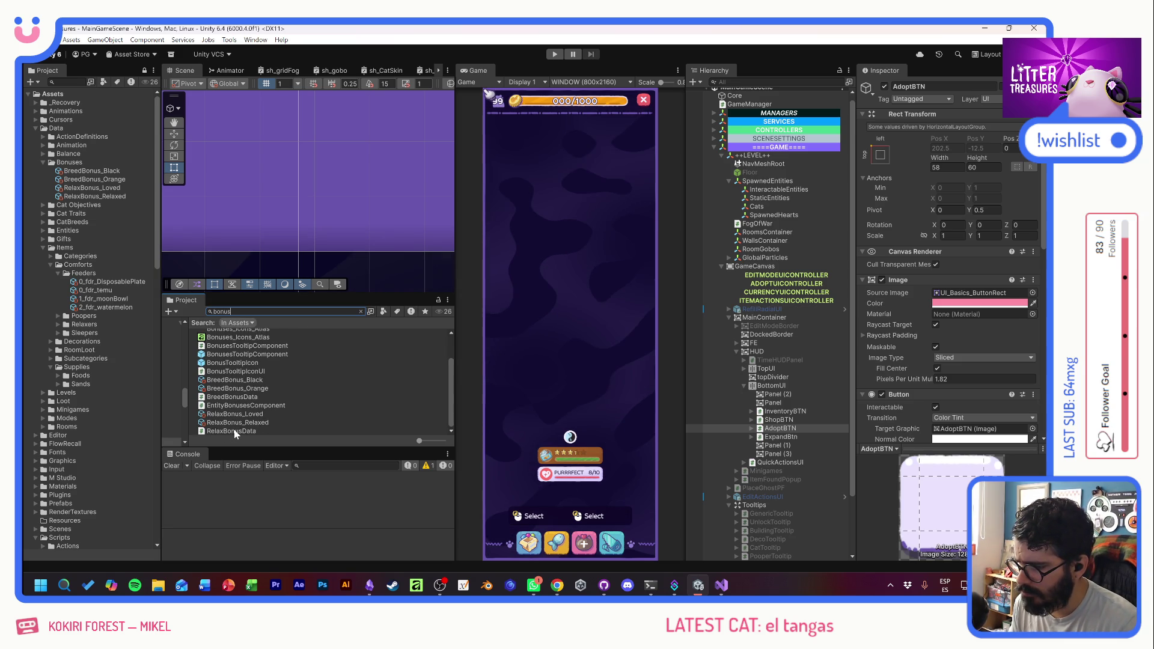
left_click(235, 430)
key("ctrl+d")
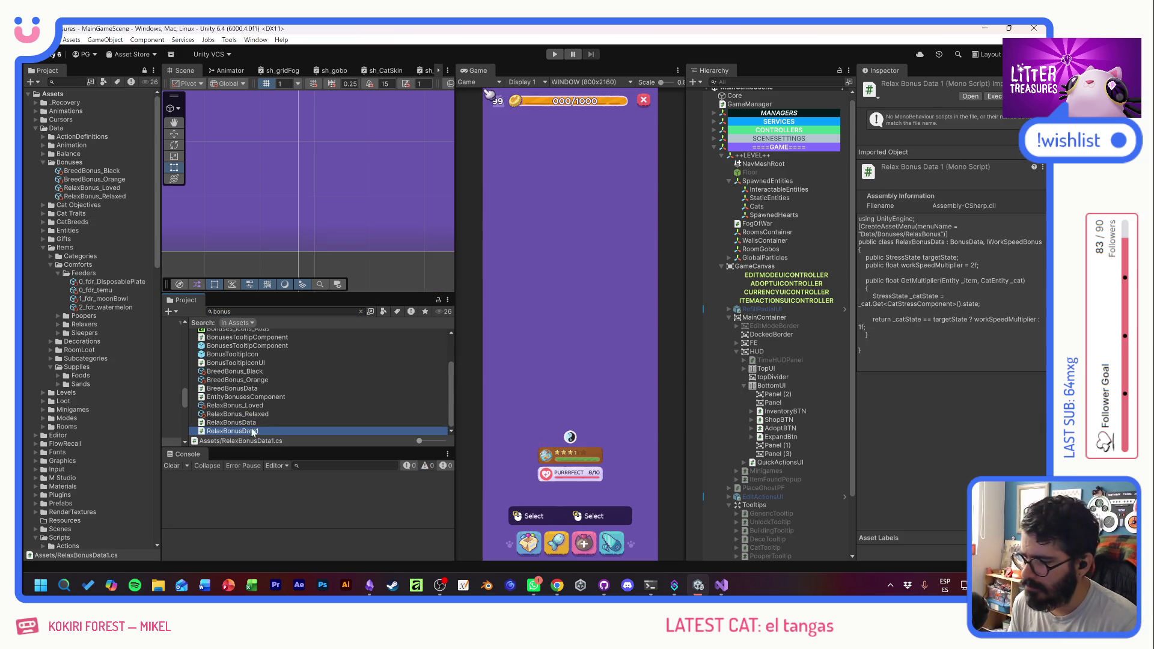
key("Home")
key("shift+ctrl+Right")
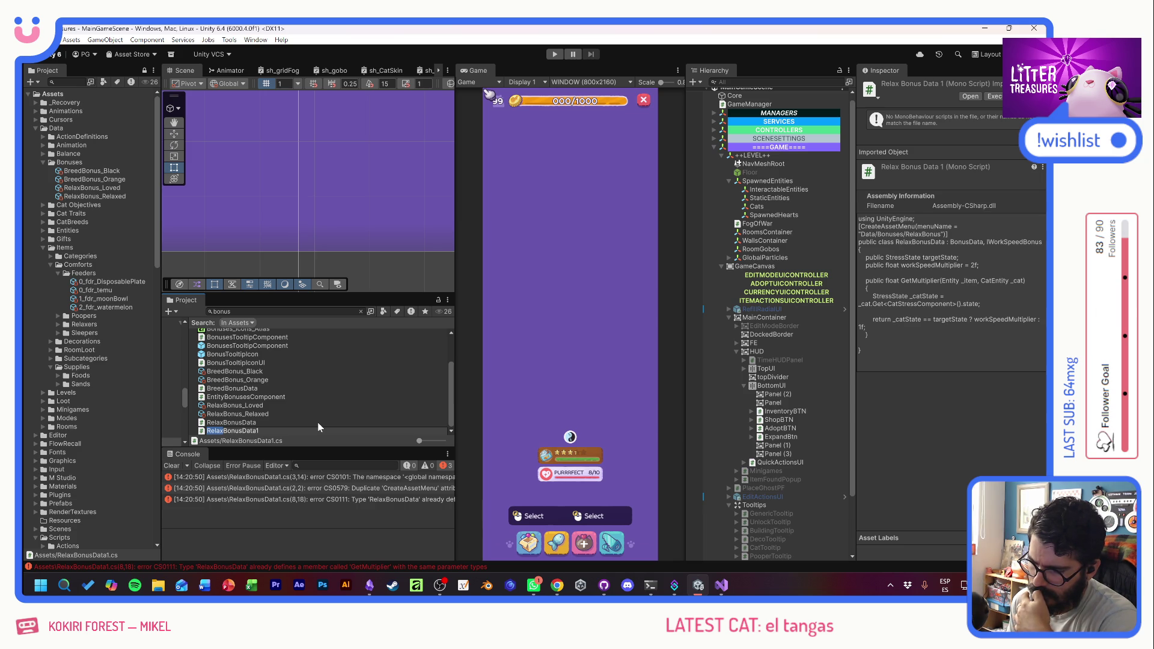
type("Quality")
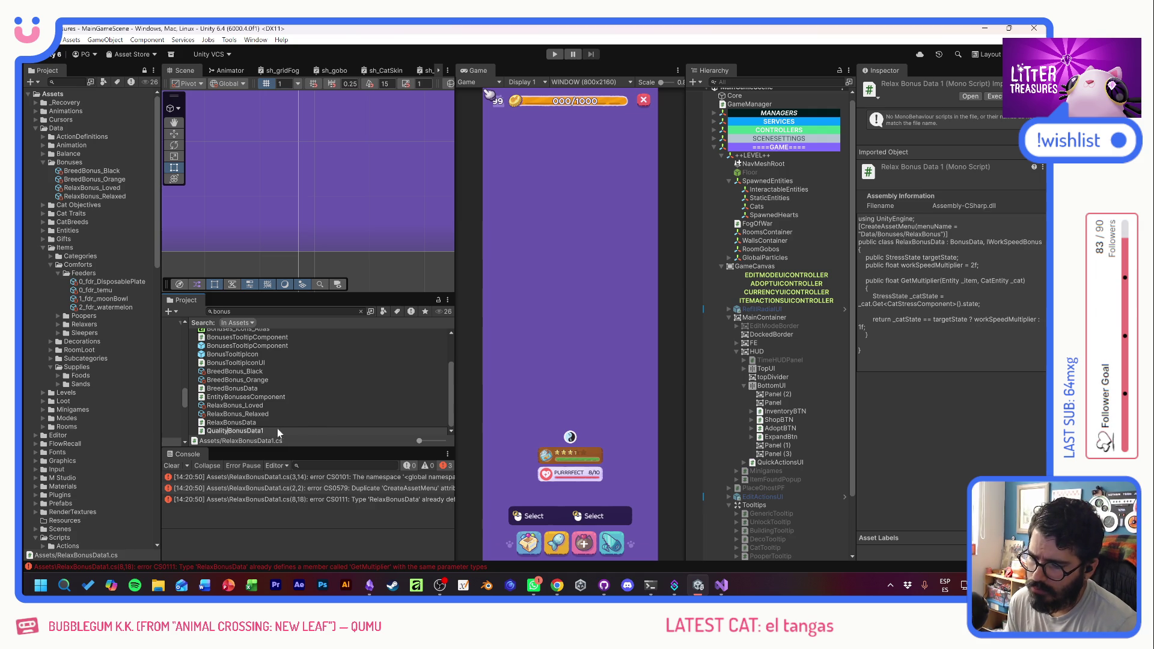
key("shift+Right")
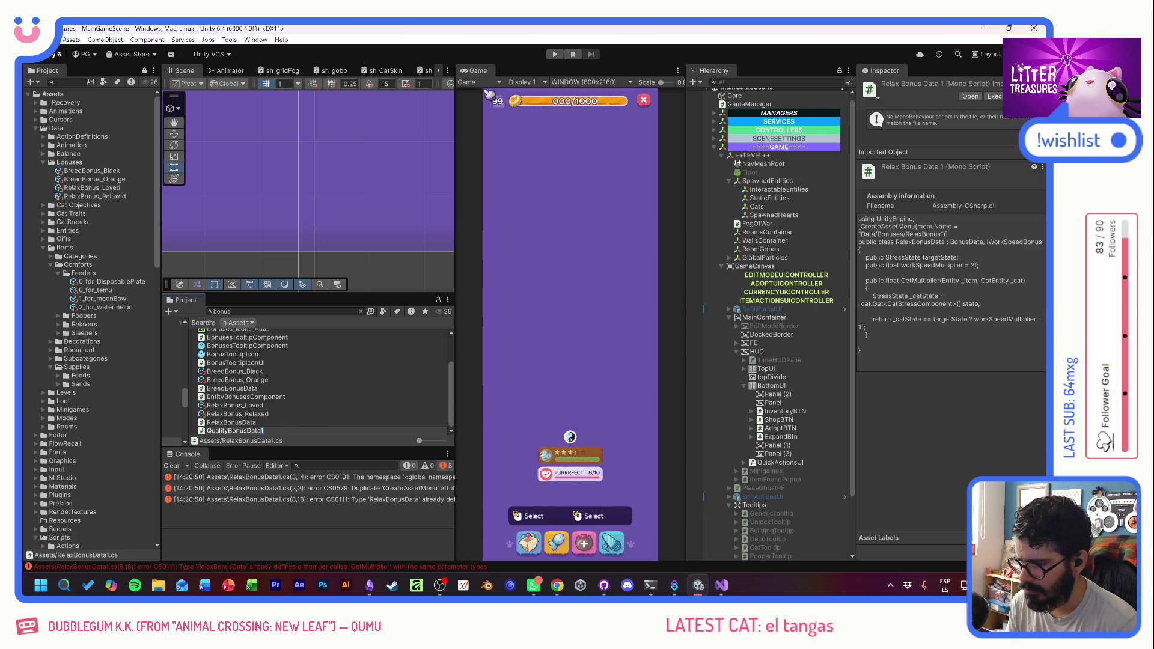
key("Return")
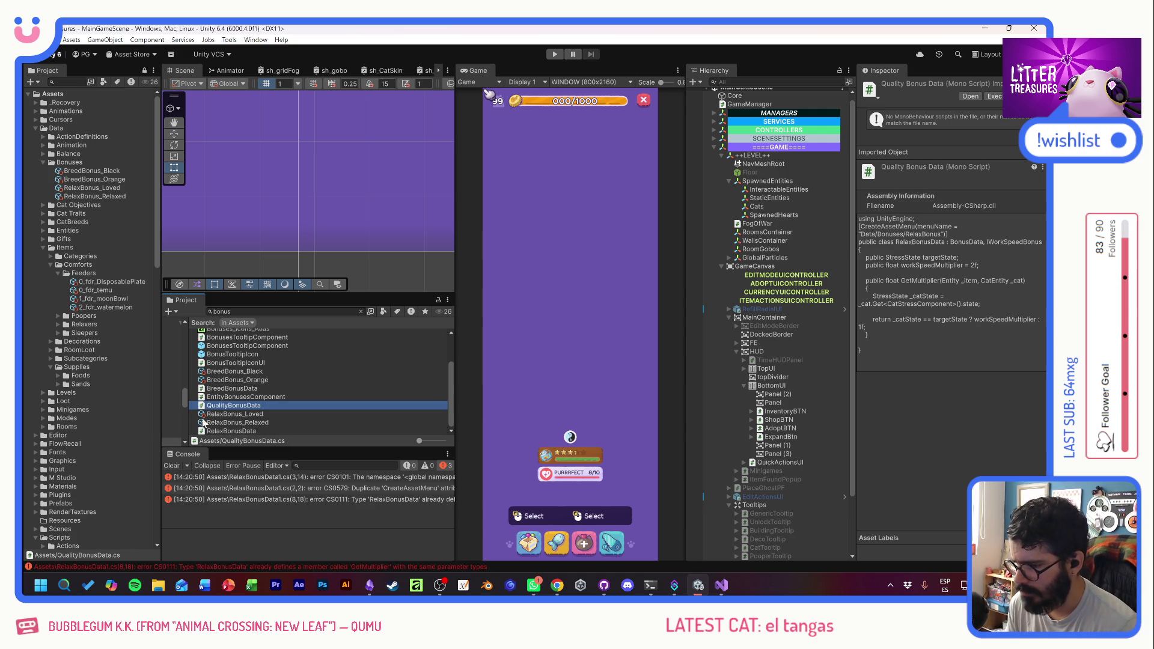
key("Return")
- Start renaming the RelaxBonusData class in the new script
left_click(187, 193)
left_click(283, 135)
right_click(282, 136)
left_click(318, 159)
- Rename the class to QualityBonusData, set menu path Data/Bonuses/QualityBonus, and save
key("Home")
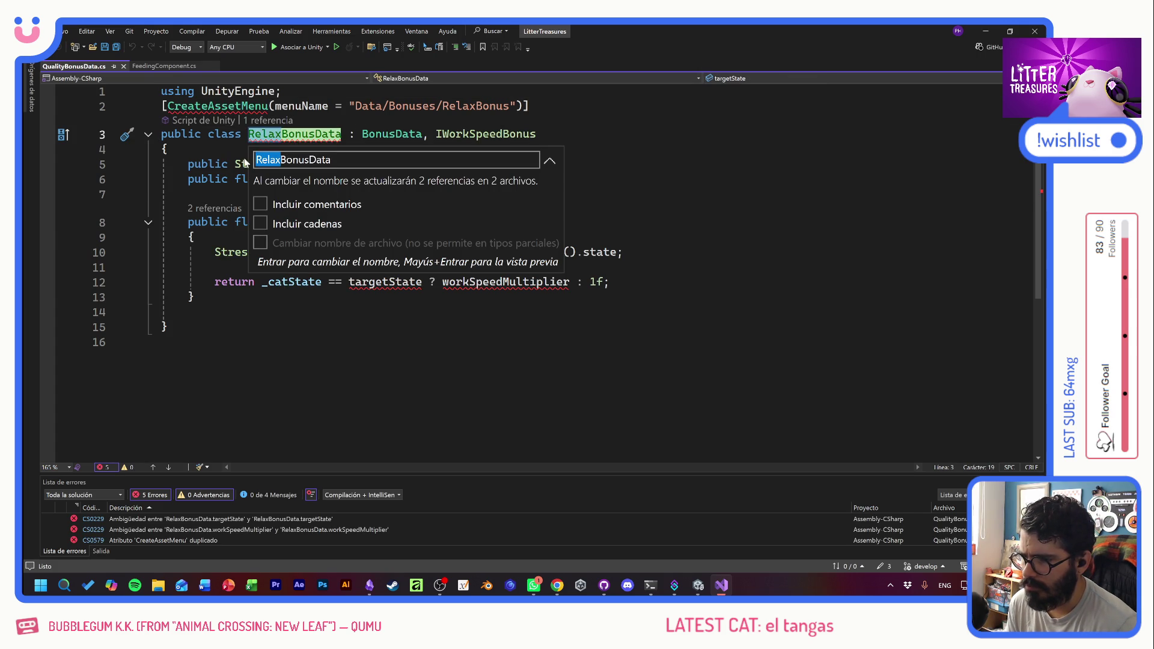
key("Delete")
key("Delete")
key("Delete")
type("Quality")
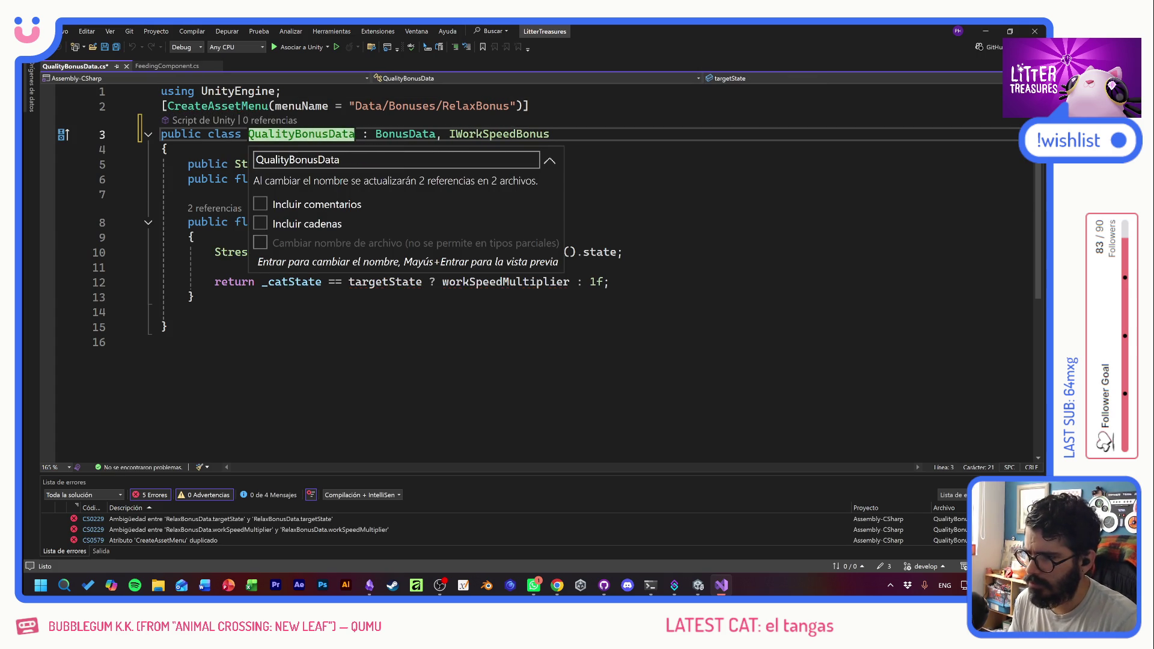
key("Return")
left_click_drag(442, 106, 477, 105)
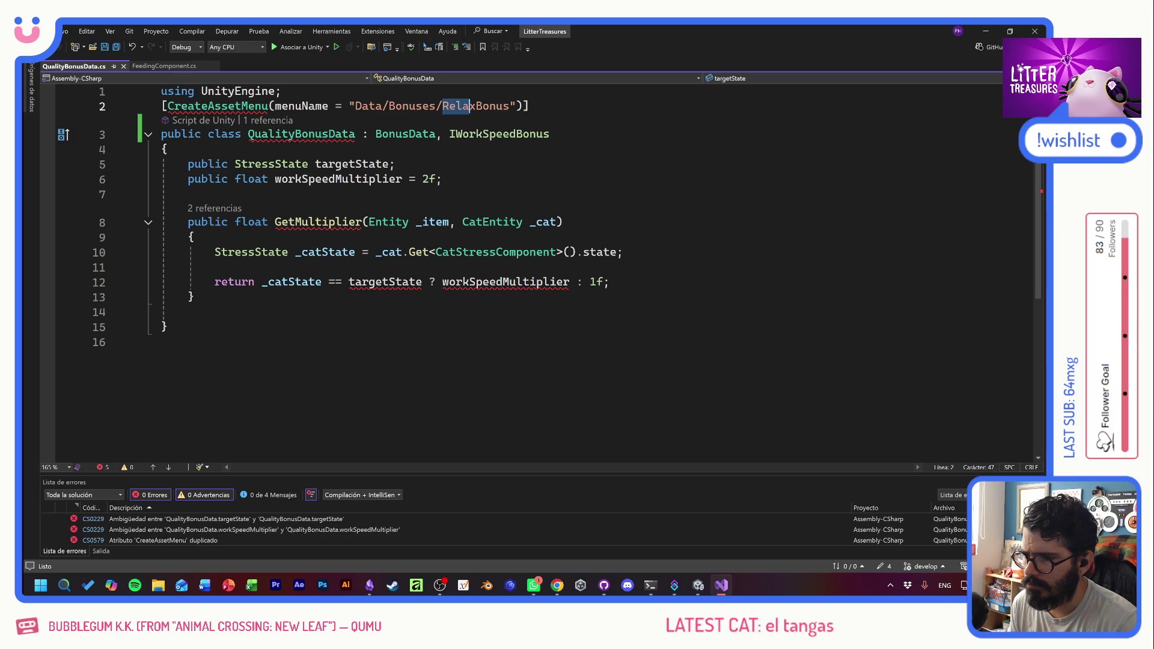
type("Quality")
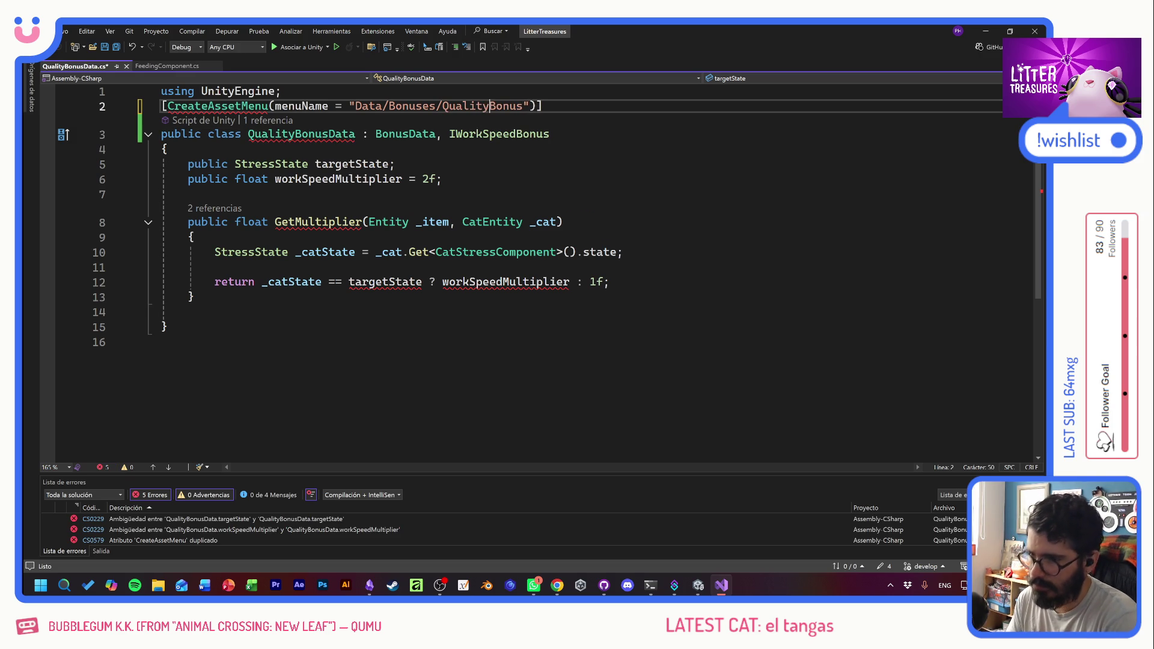
key("ctrl+s")
- Check the remaining class definition error, then close QualityBonusData.cs
left_click(442, 178)
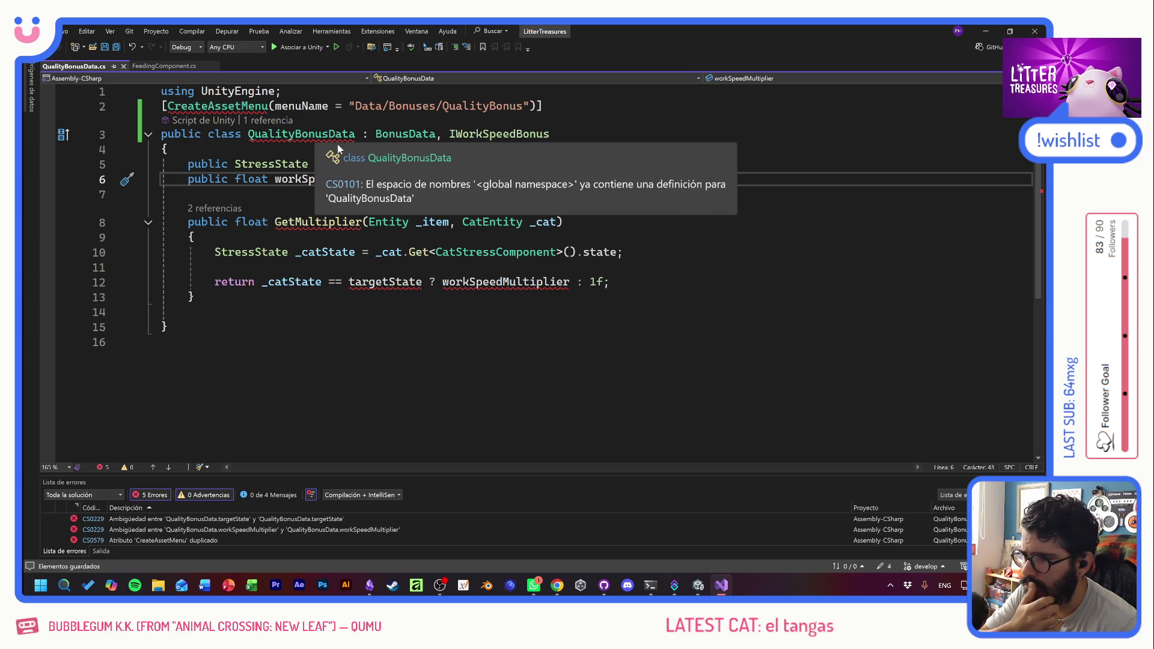
left_click(610, 281)
key("Home")
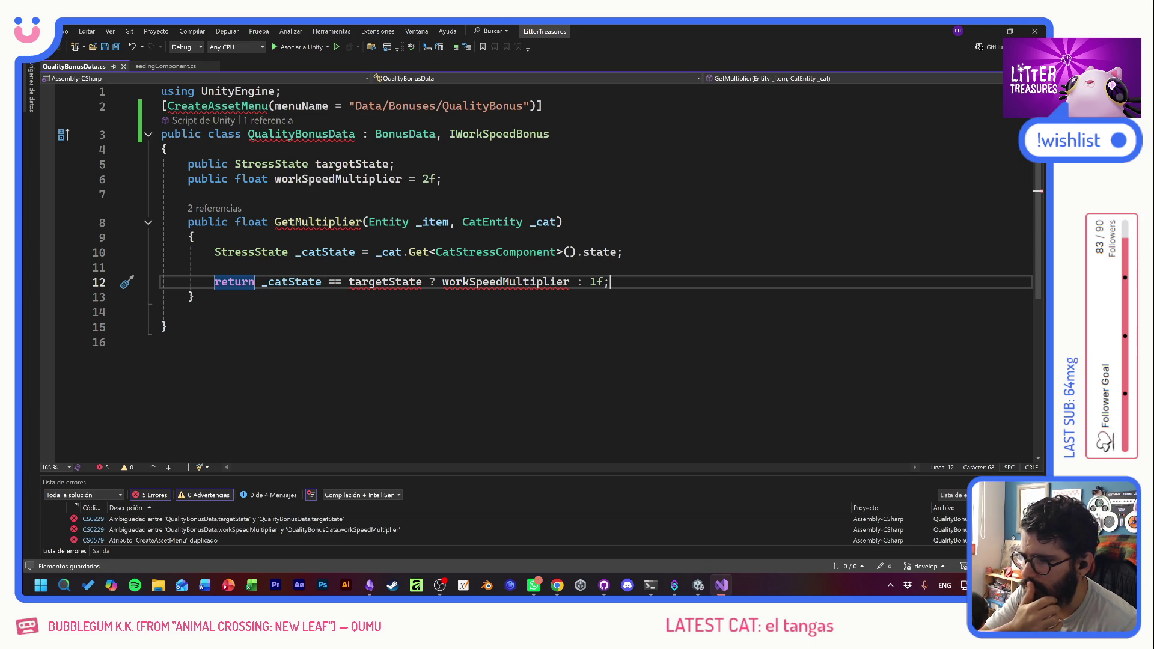
left_click(123, 65)
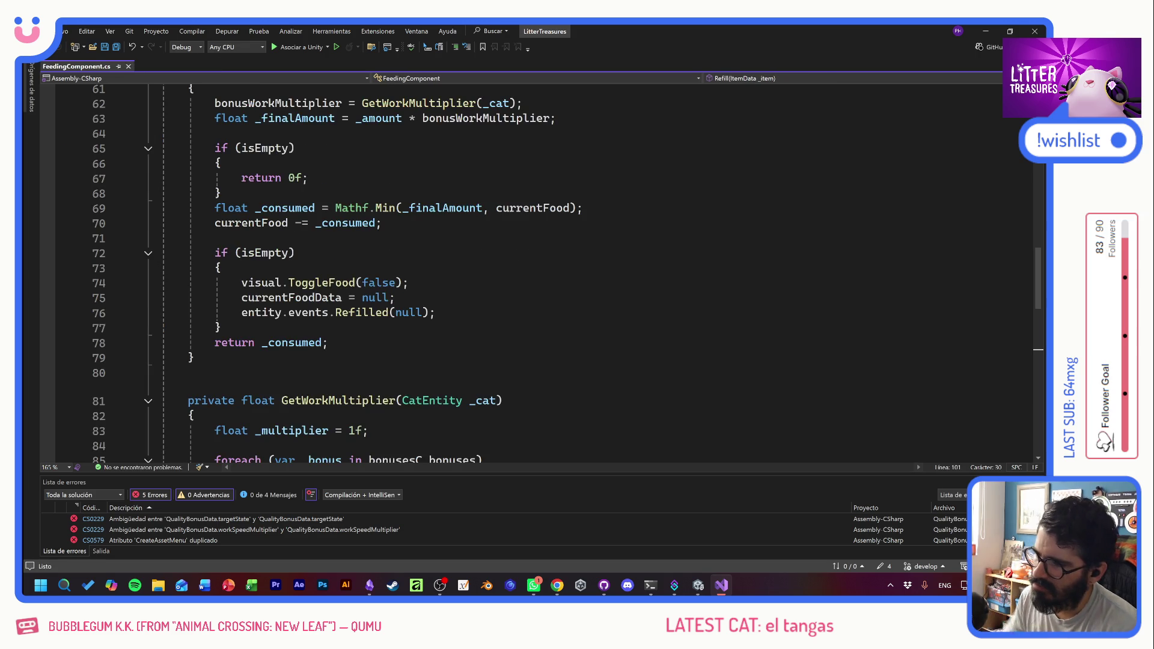
- Rename the RelaxBonusData script's class back to RelaxBonusData and save it
key("alt+Tab")
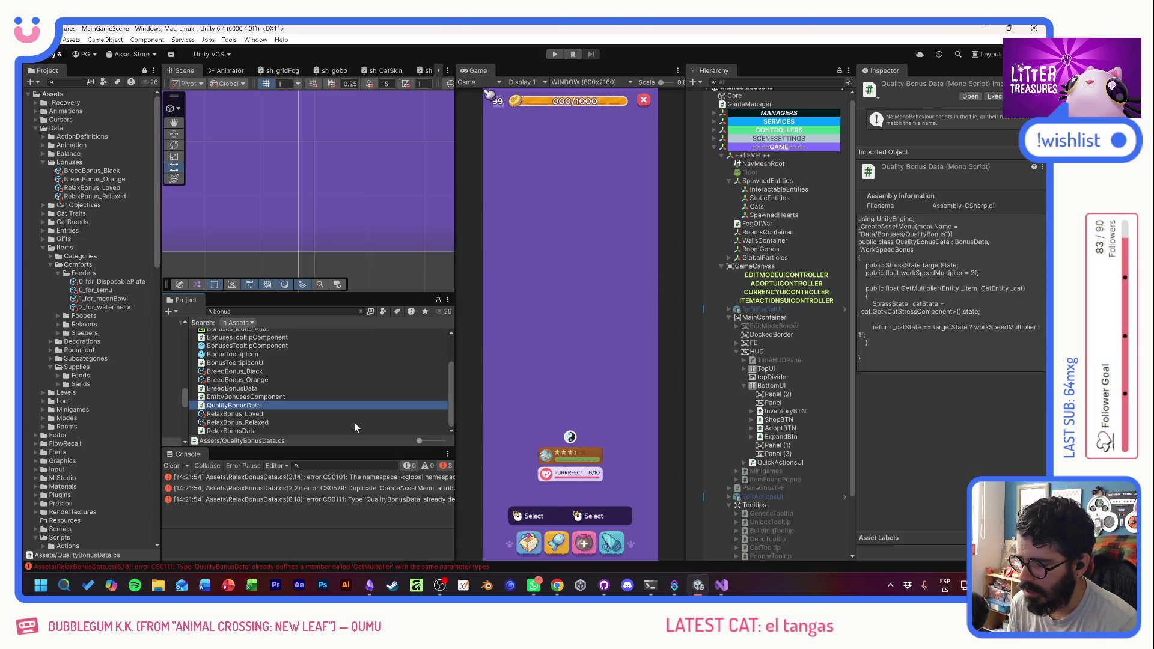
double_click(214, 431)
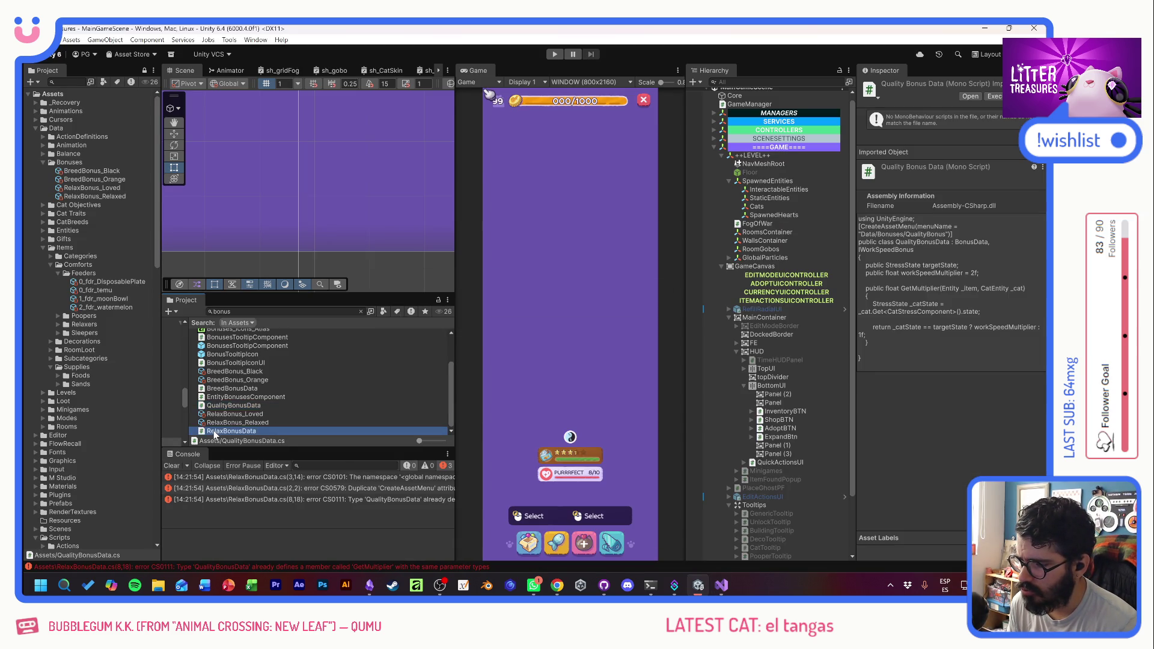
left_click(249, 137)
key("Delete")
key("Delete")
key("Delete")
type("Relax")
key("ctrl+s")
- Compare the RelaxBonus_Loved and RelaxBonus_Relaxed assets in Unity, then reopen QualityBonusData.cs
key("alt+Tab")
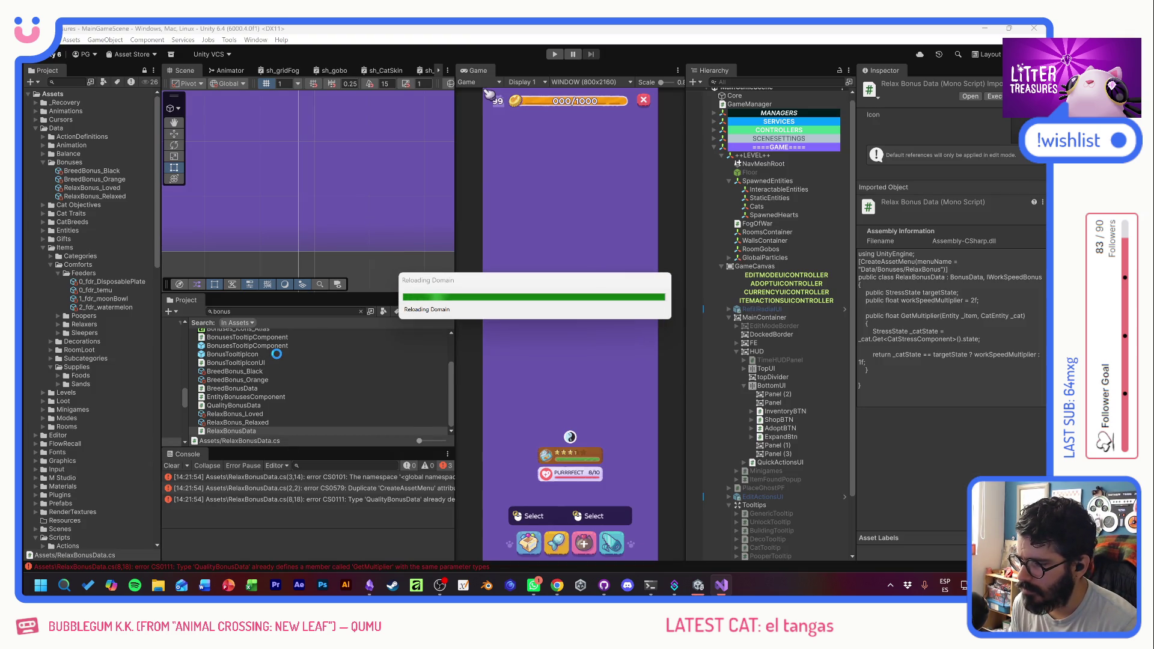
left_click(93, 191)
left_click(94, 197)
left_click(94, 188)
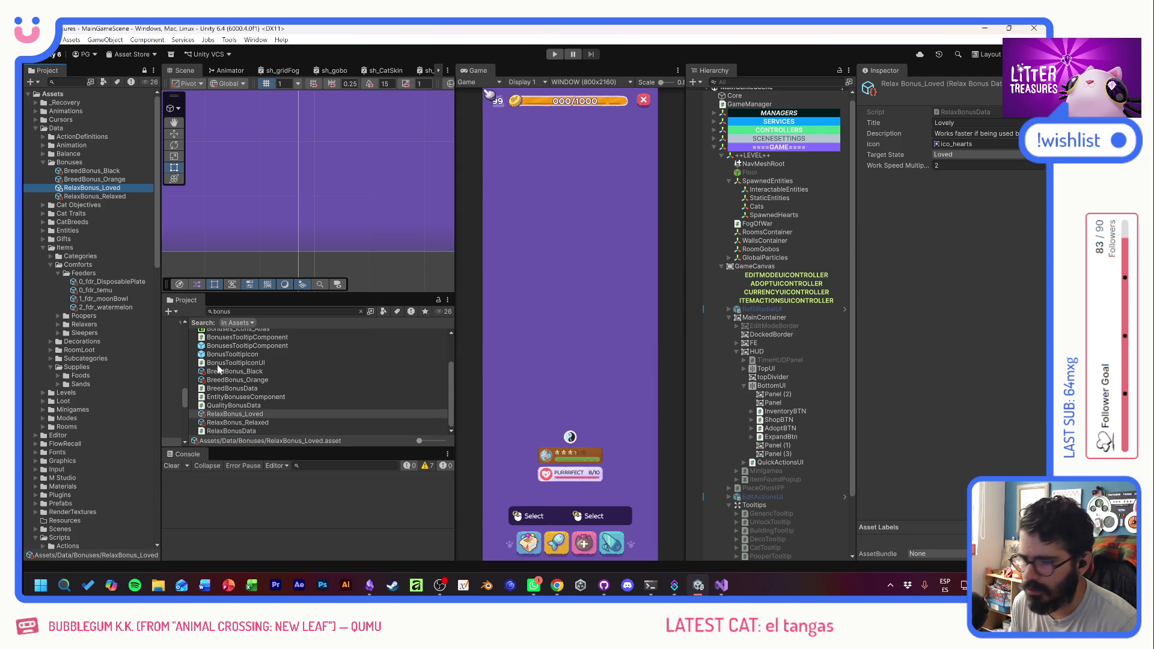
double_click(209, 405)
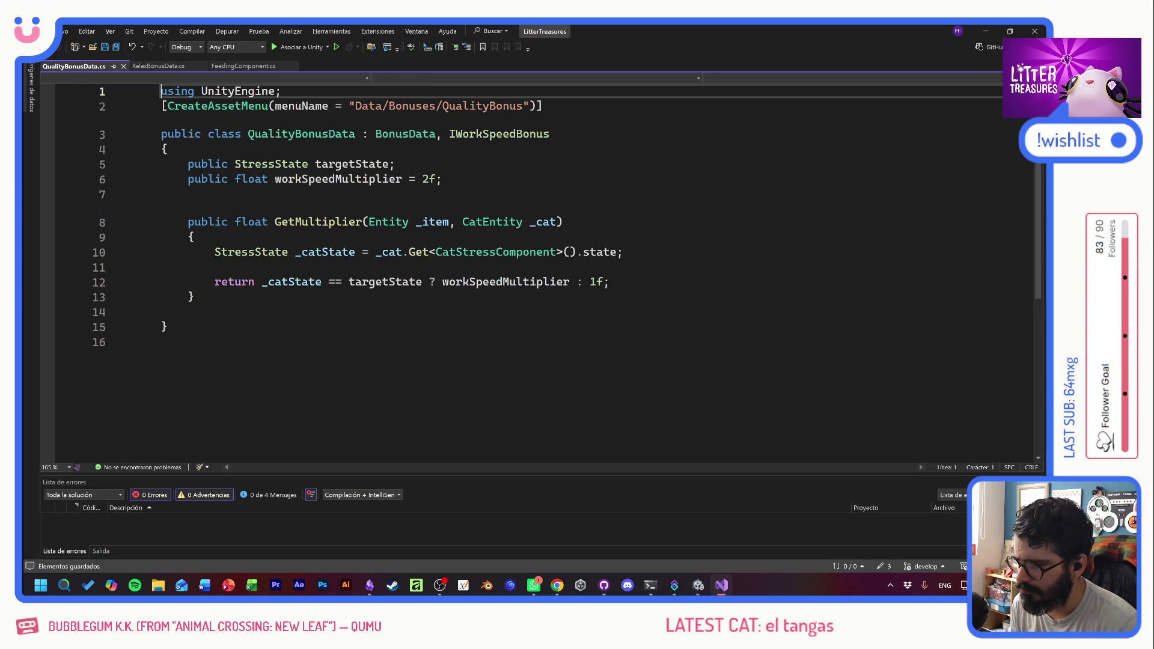
left_click(180, 195)
left_click(394, 164)
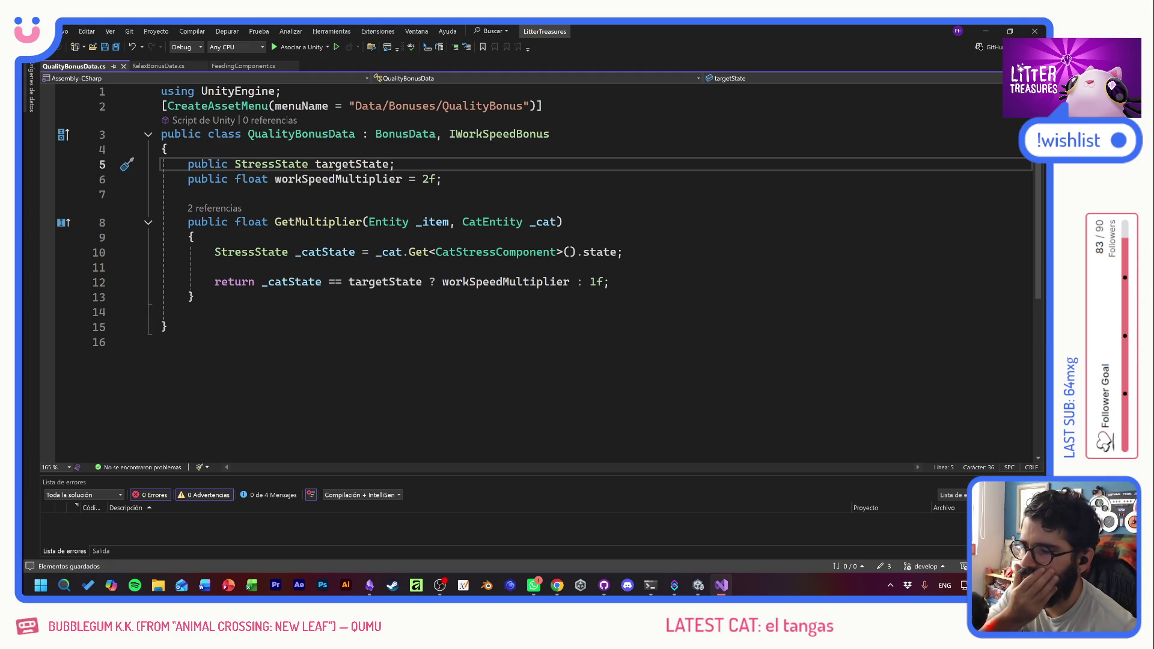
mouse_move(294, 167)
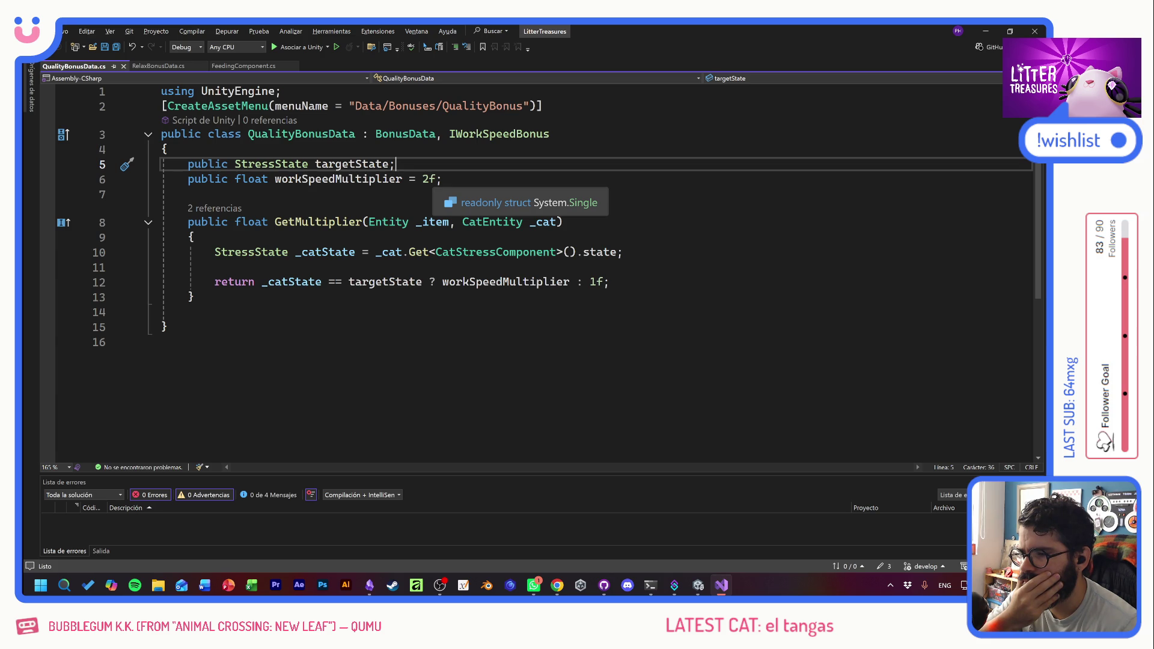
- Rename the QualityBonusData class to ContextQualityBonusData
left_click(248, 134)
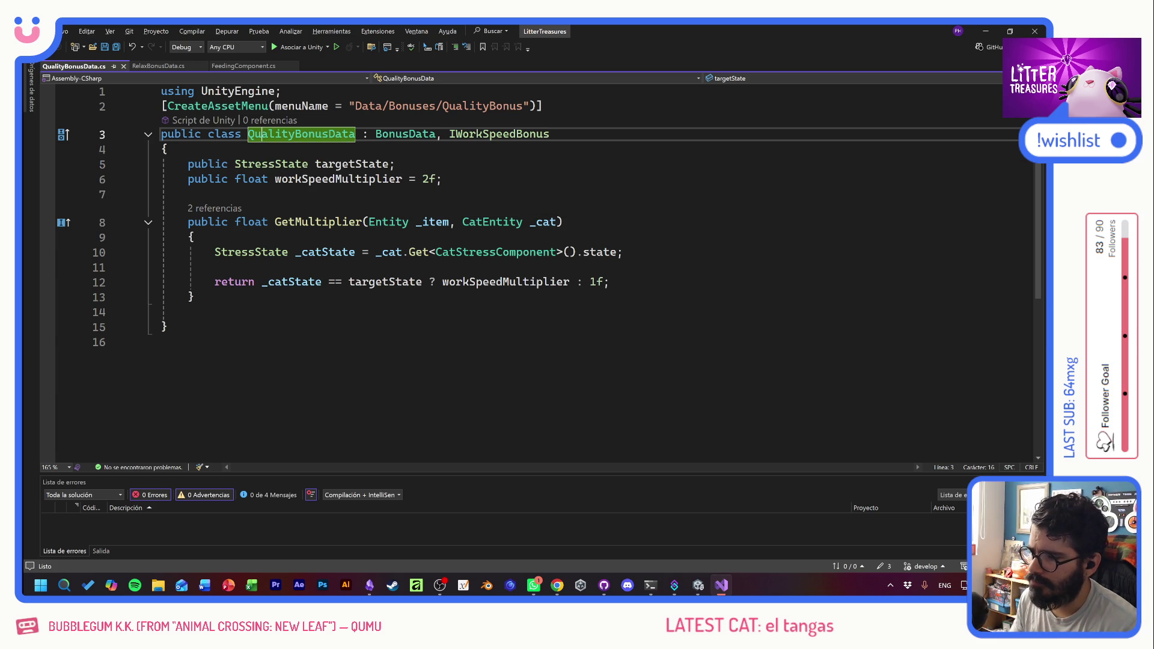
right_click(263, 138)
left_click(290, 158)
left_click(295, 160)
left_click(254, 159)
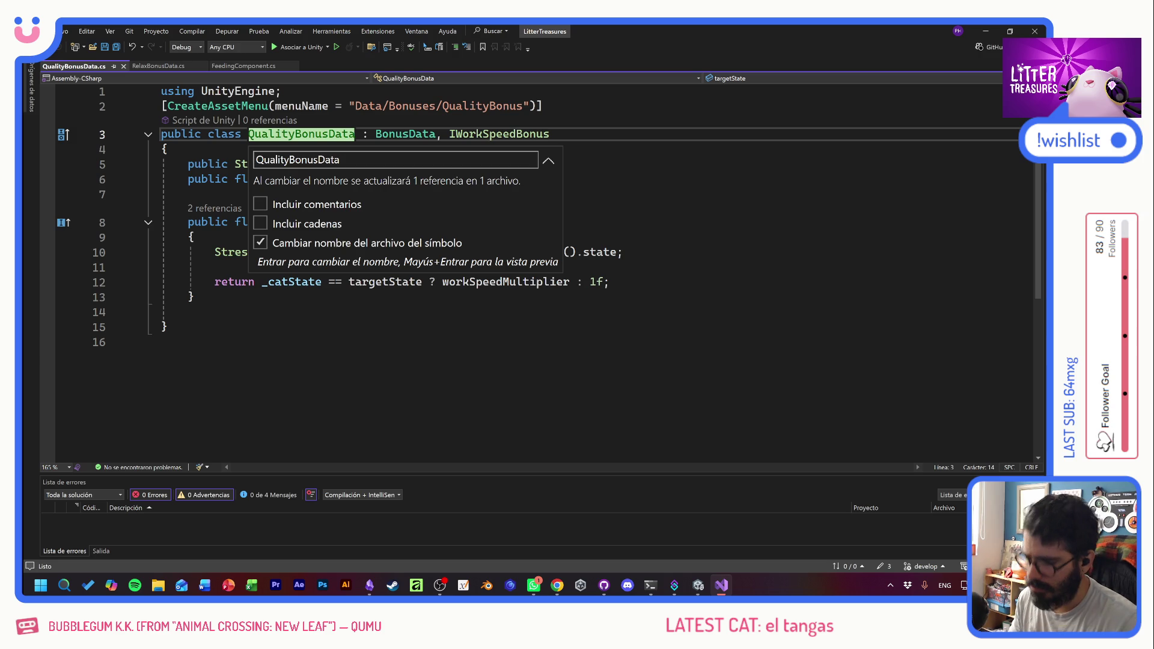
type("Context")
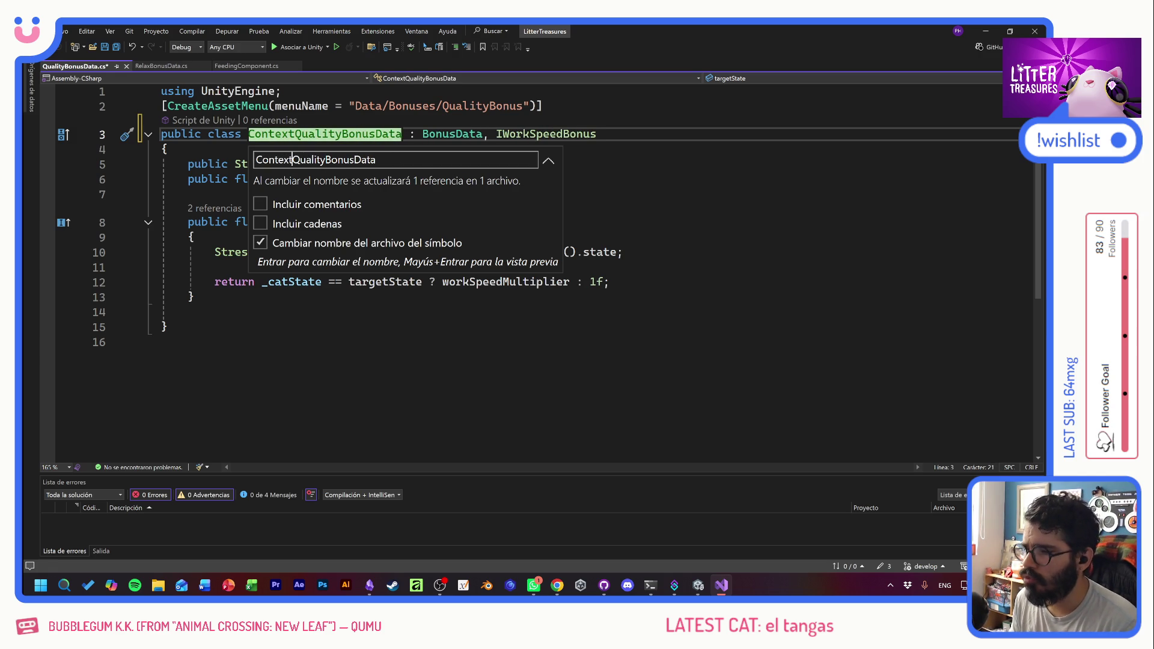
key("Return")
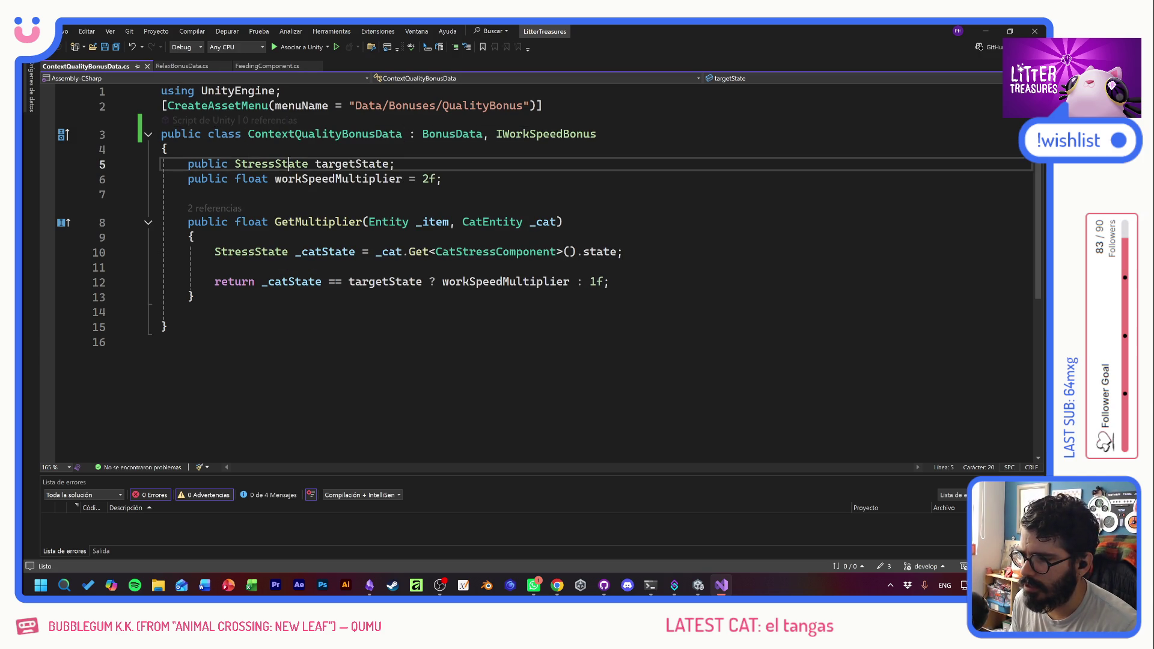
- Below the GetMultiplier method, declare a public enum named QualityBonusContexts
left_click(193, 296)
key("Return")
key("Return")
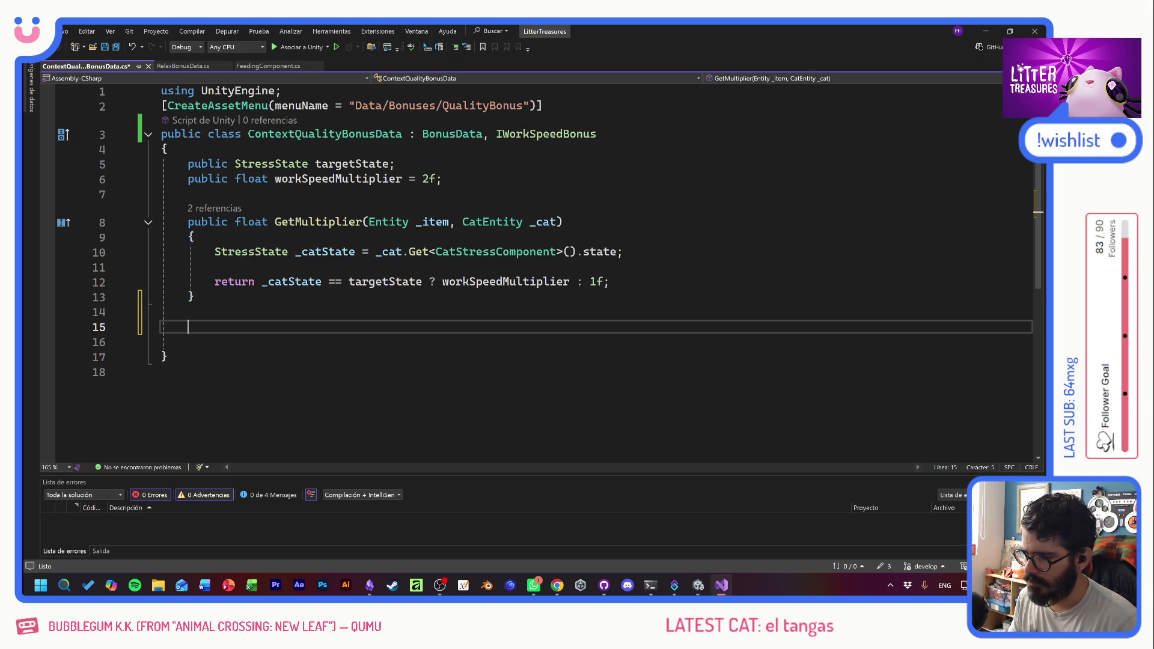
type("p")
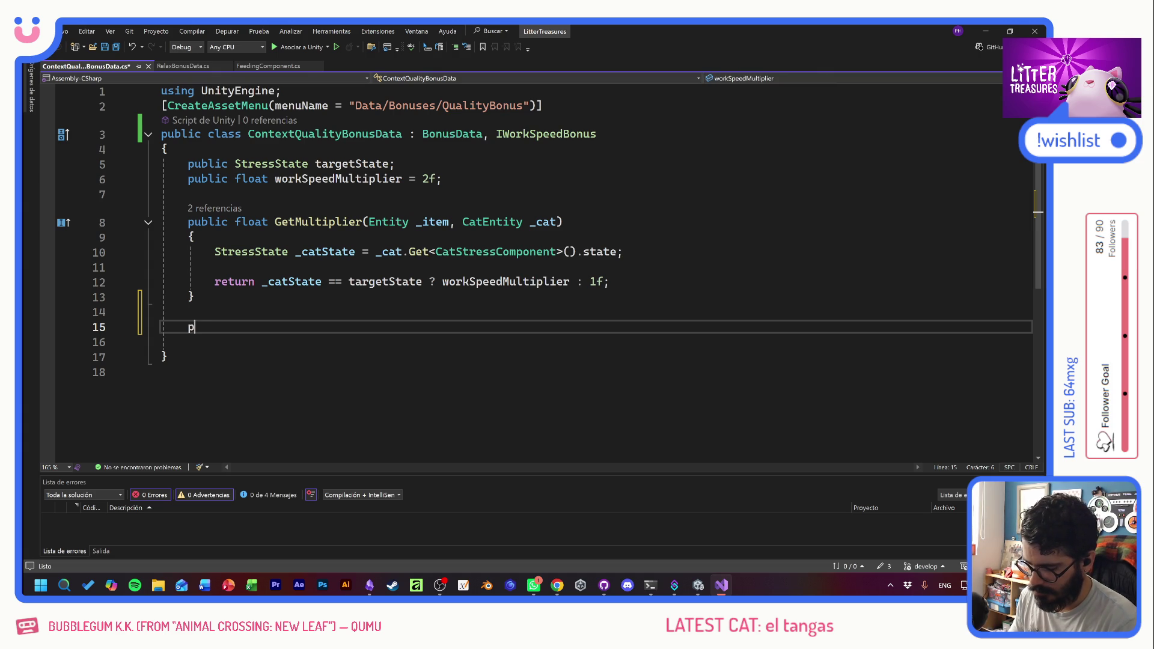
type("ublic enum ")
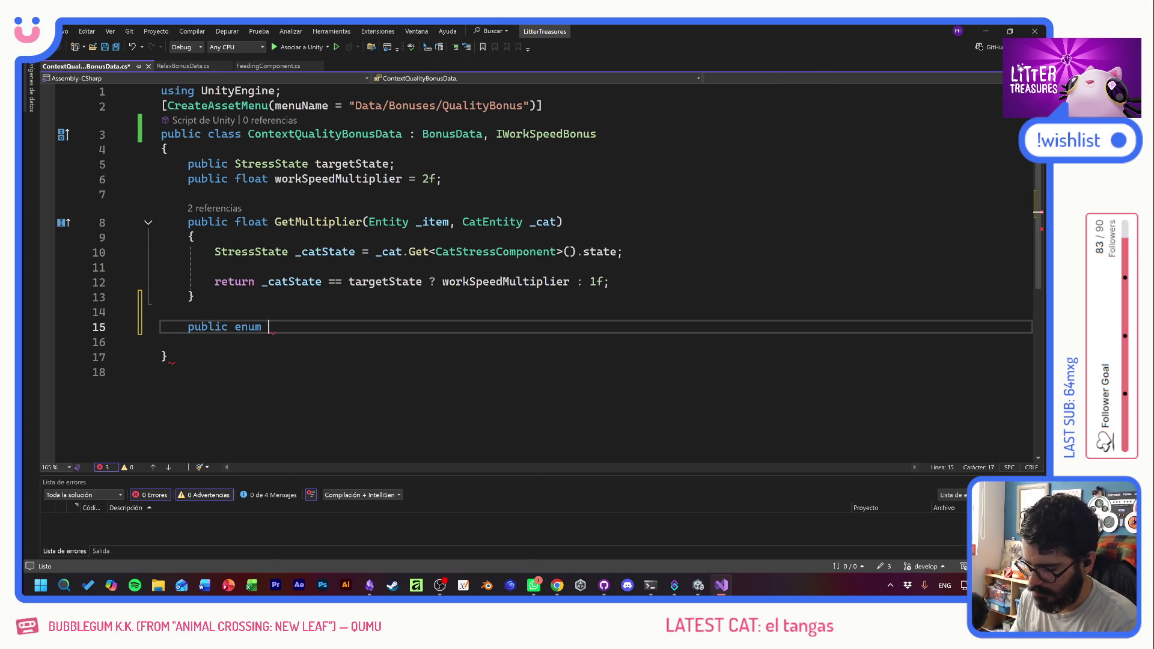
type("Qualit")
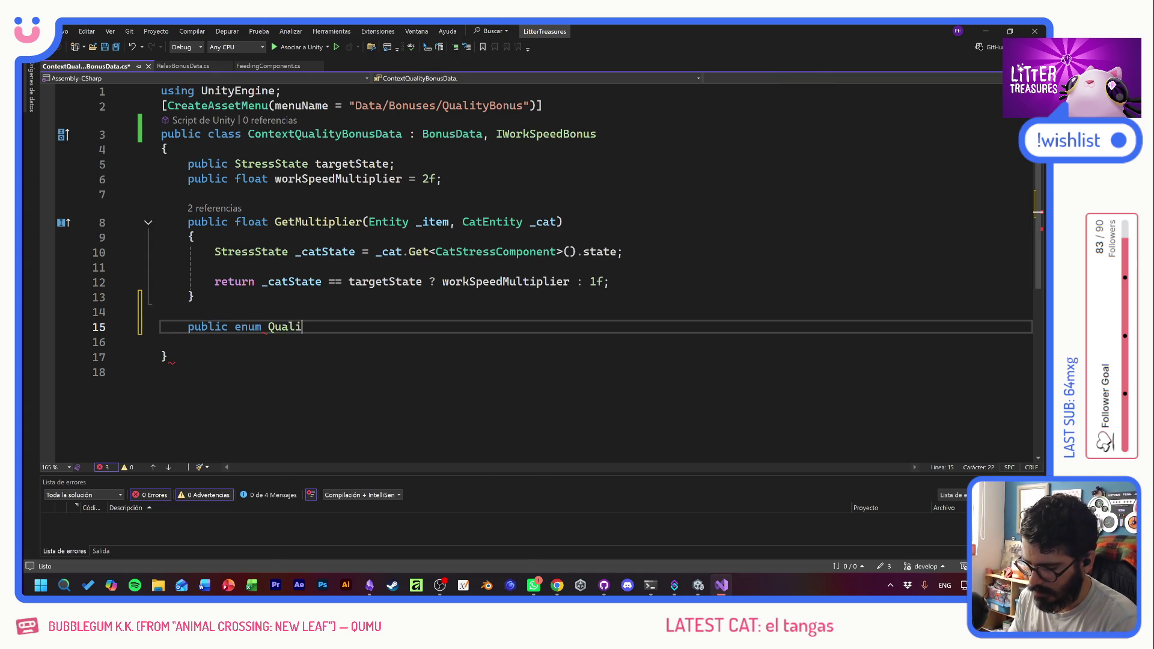
key("BackSpace")
key("BackSpace")
key("BackSpace")
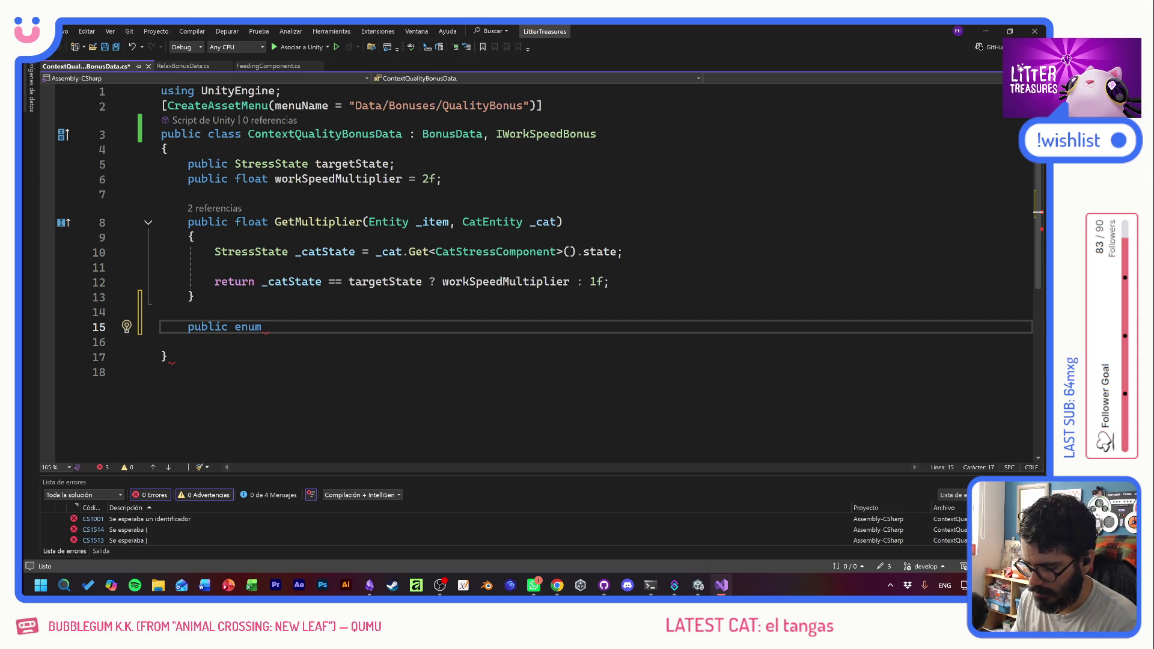
type("Bonus")
key("BackSpace")
key("BackSpace")
key("BackSpace")
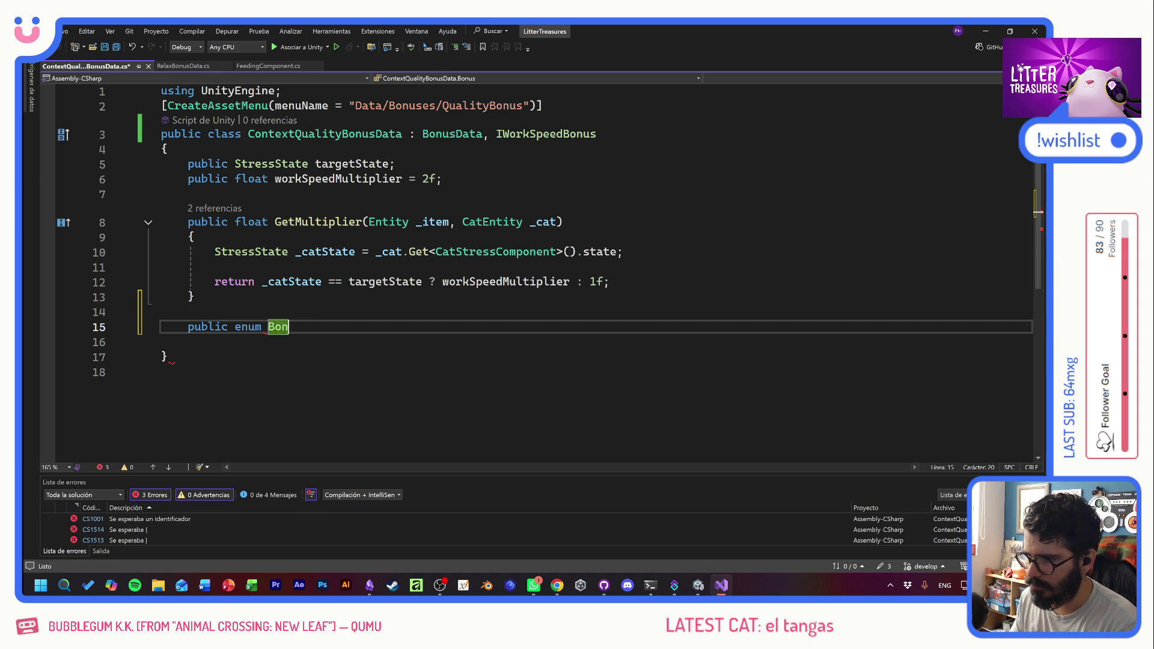
type("Qual")
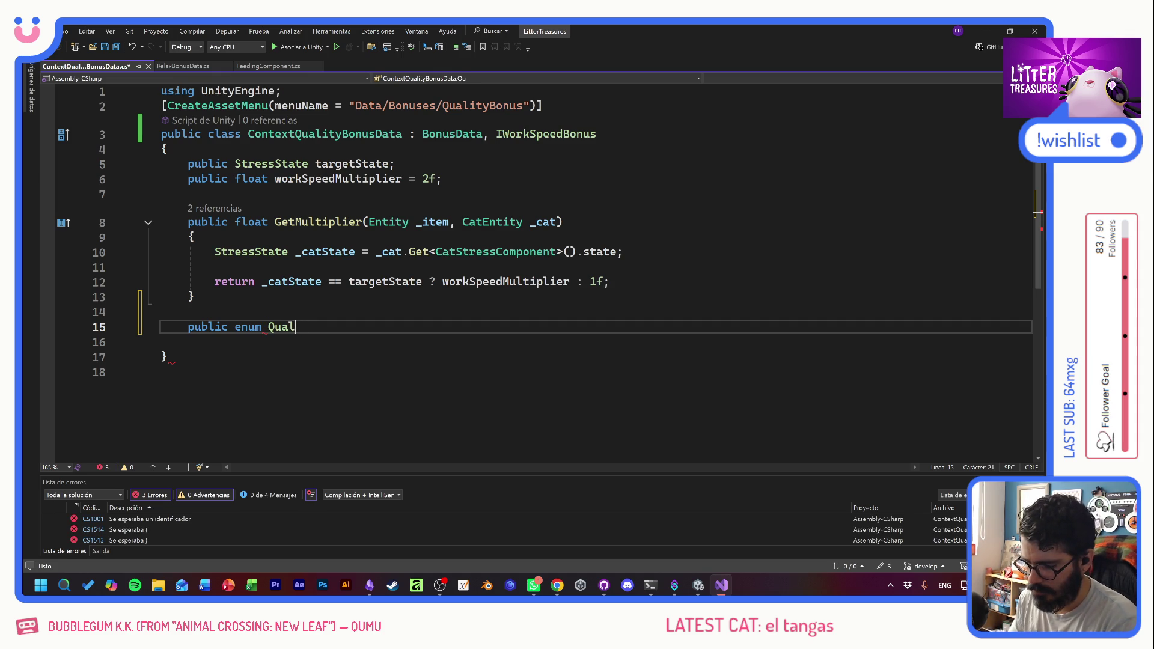
type("ityContexts")
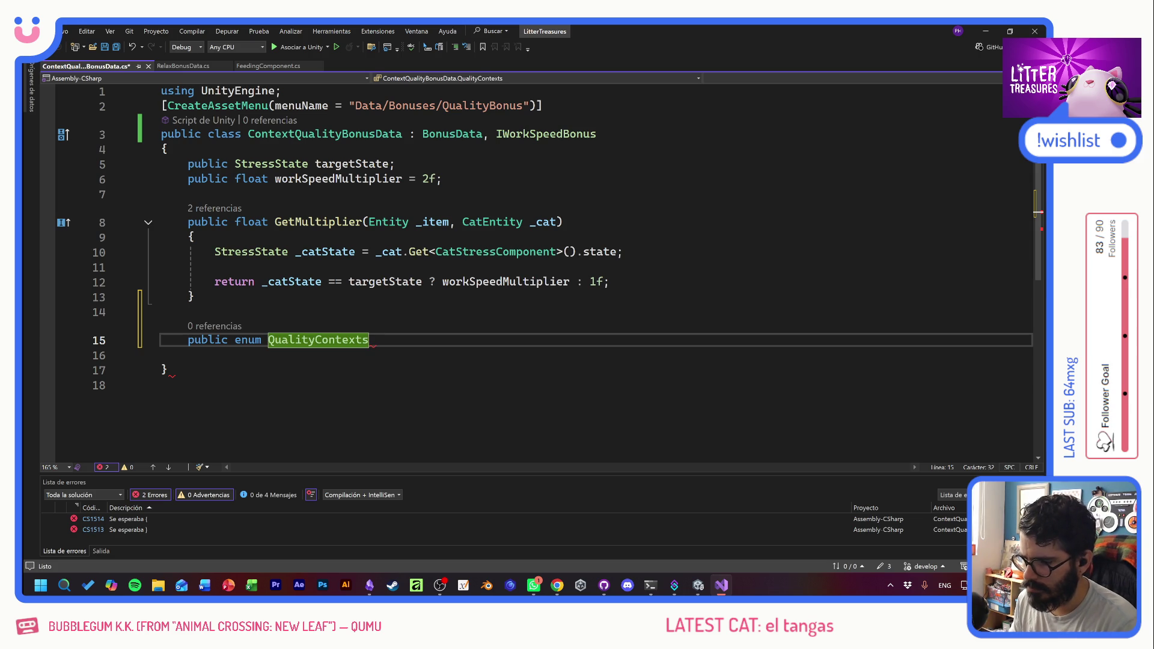
key("Left")
key("Left")
key("Left")
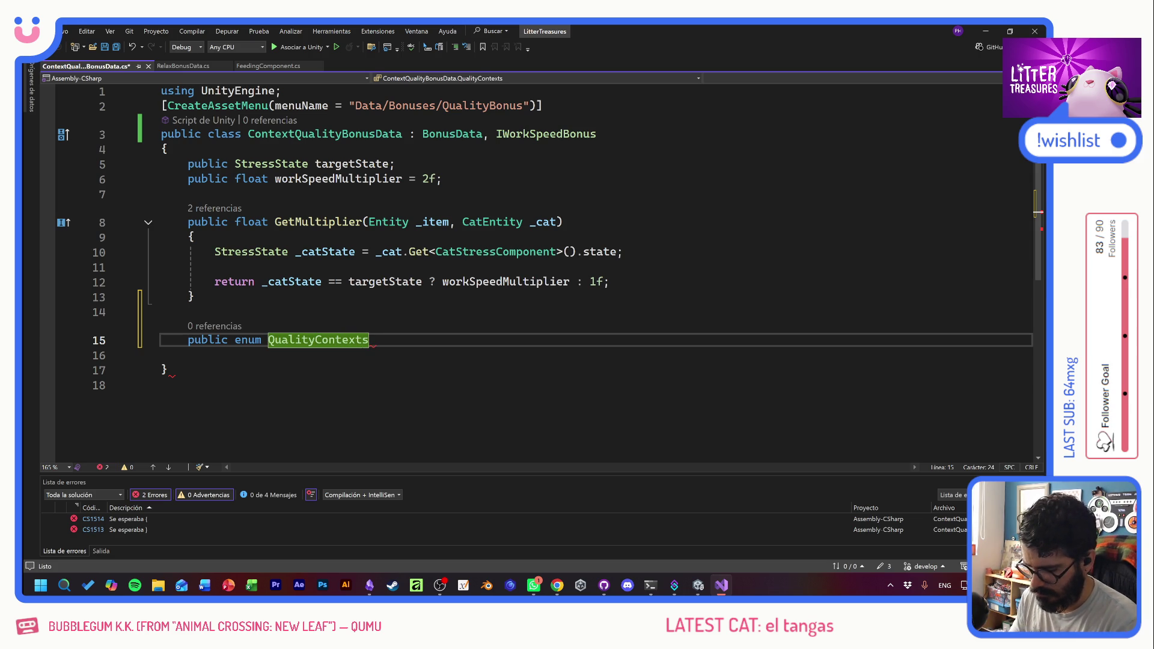
type("Bonus")
- Give the enum the values Daytime, Nighttime and Always, then save the script
left_click(402, 339)
type("{")
key("Return")
type("Daytime,")
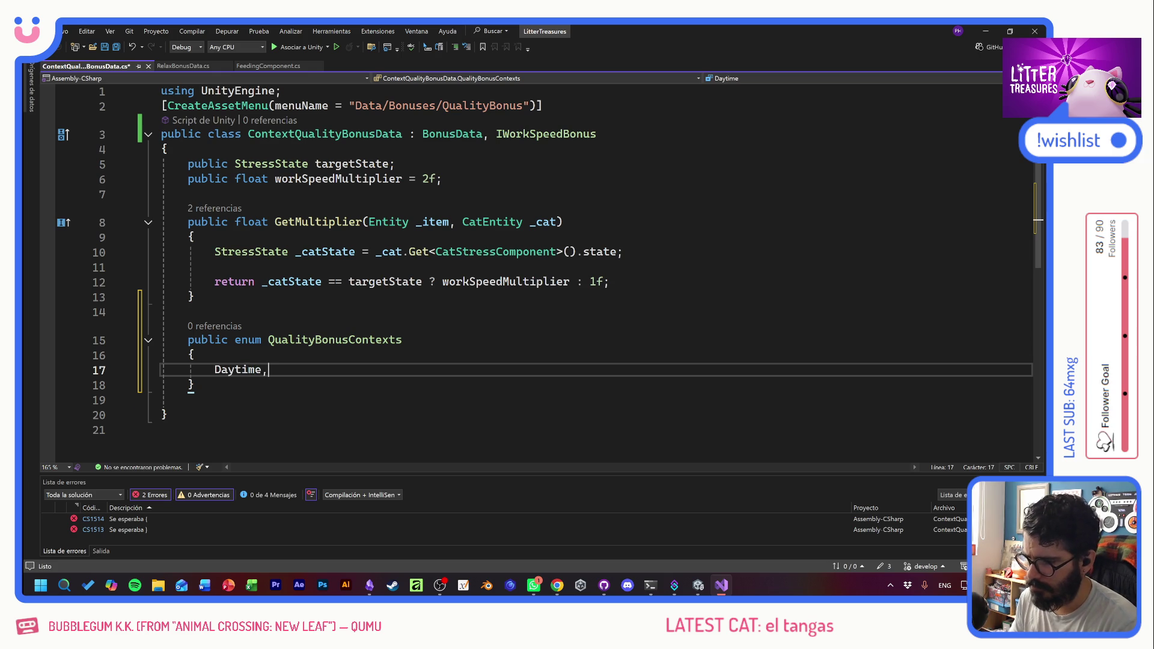
key("Return")
type("Night")
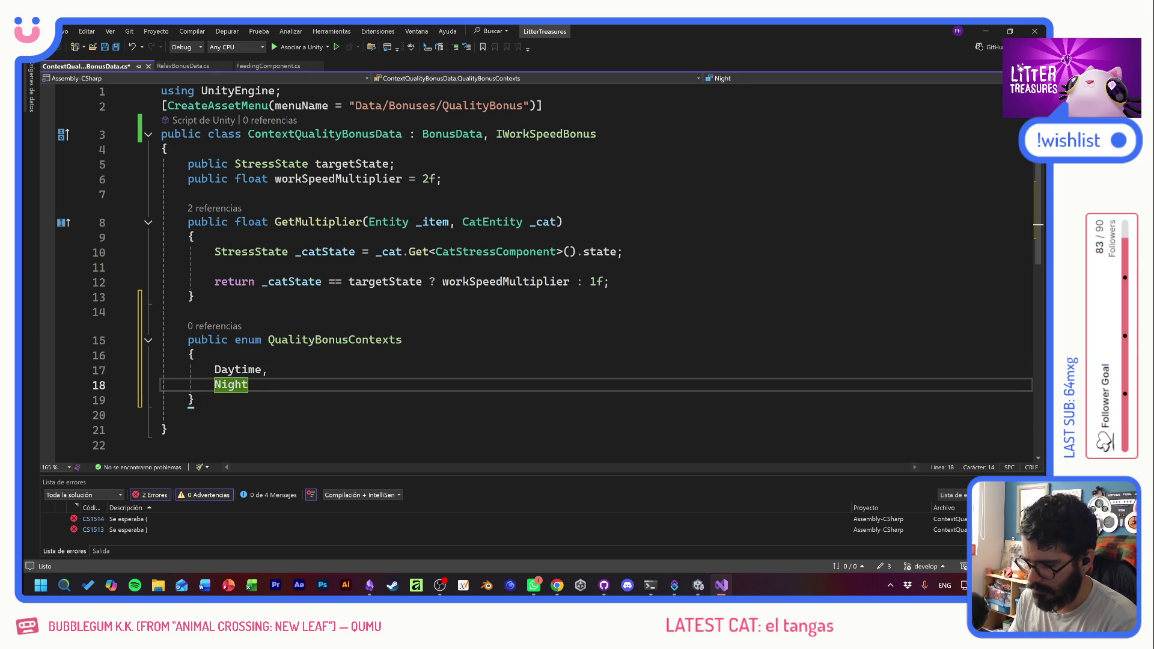
type("time,")
key("Return")
type("Always")
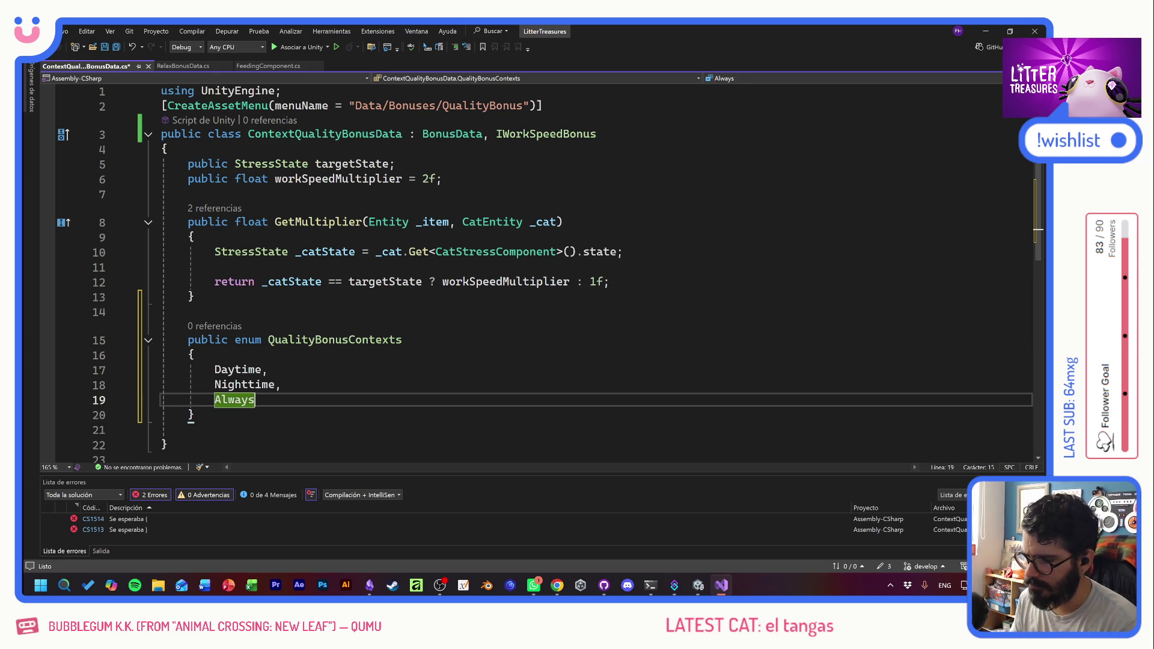
key("ctrl+s")
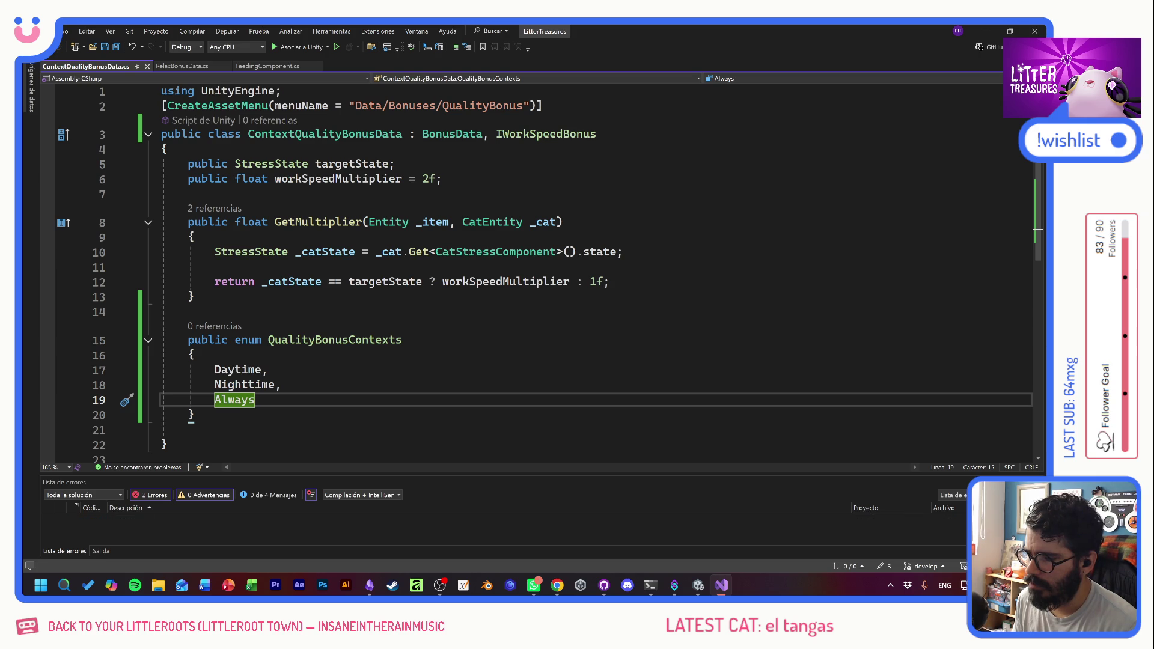
- Review the saved code: ContextQualityBonusData references, the StressState field and the enum values
left_click(194, 354)
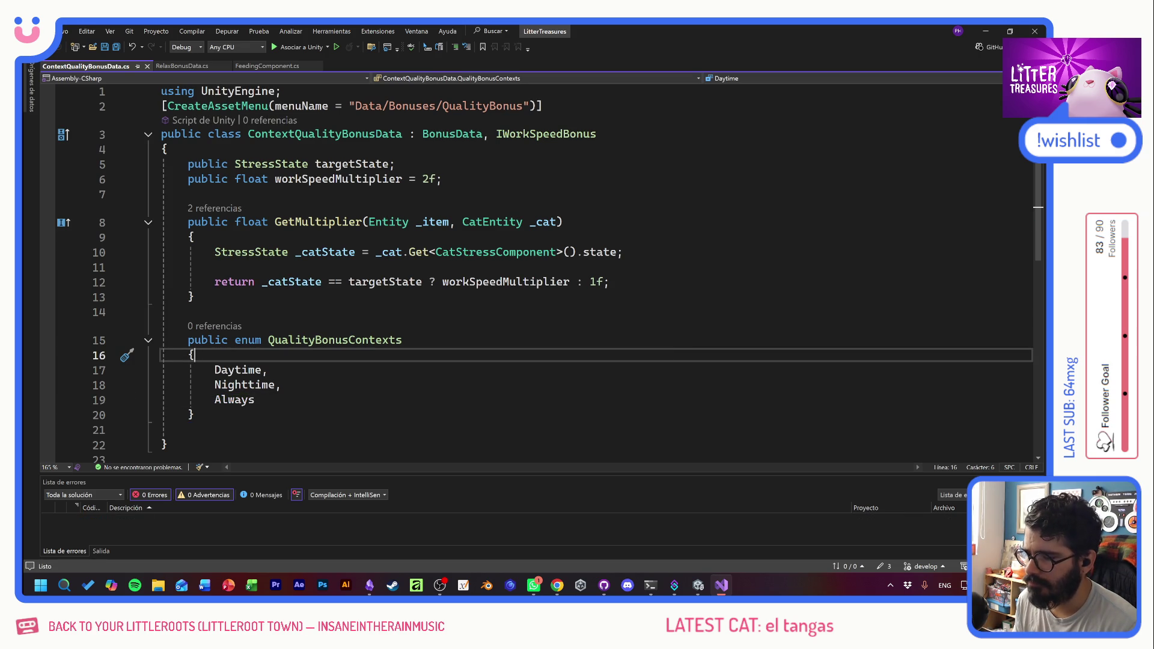
key("Down")
key("Down")
key("Down")
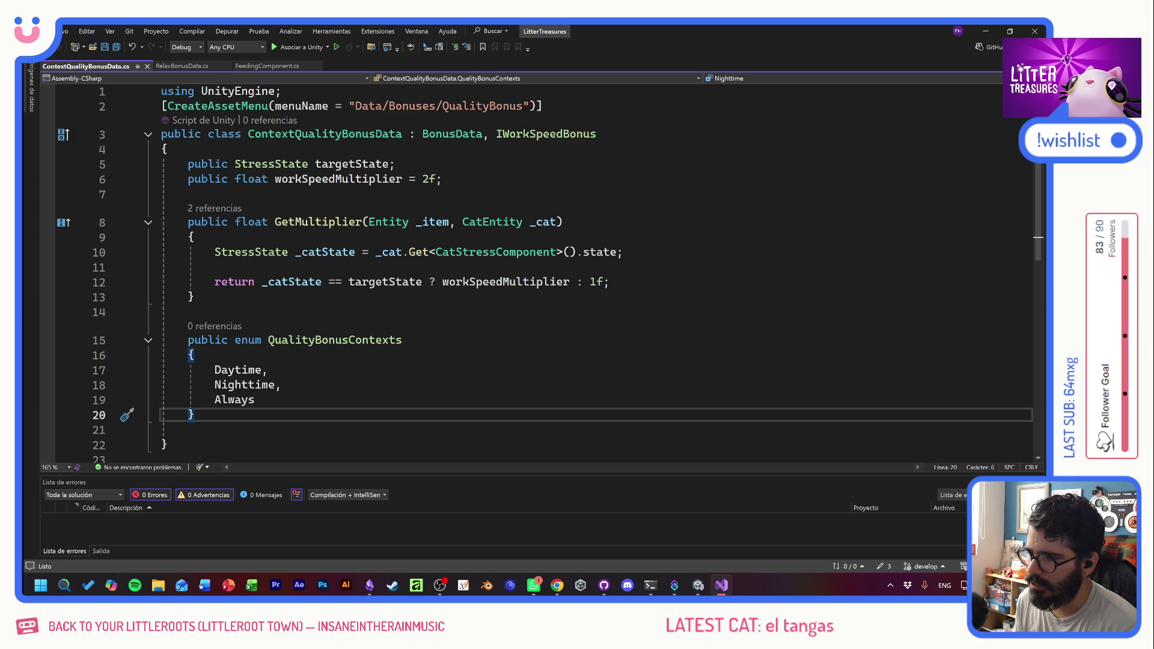
left_click(188, 194)
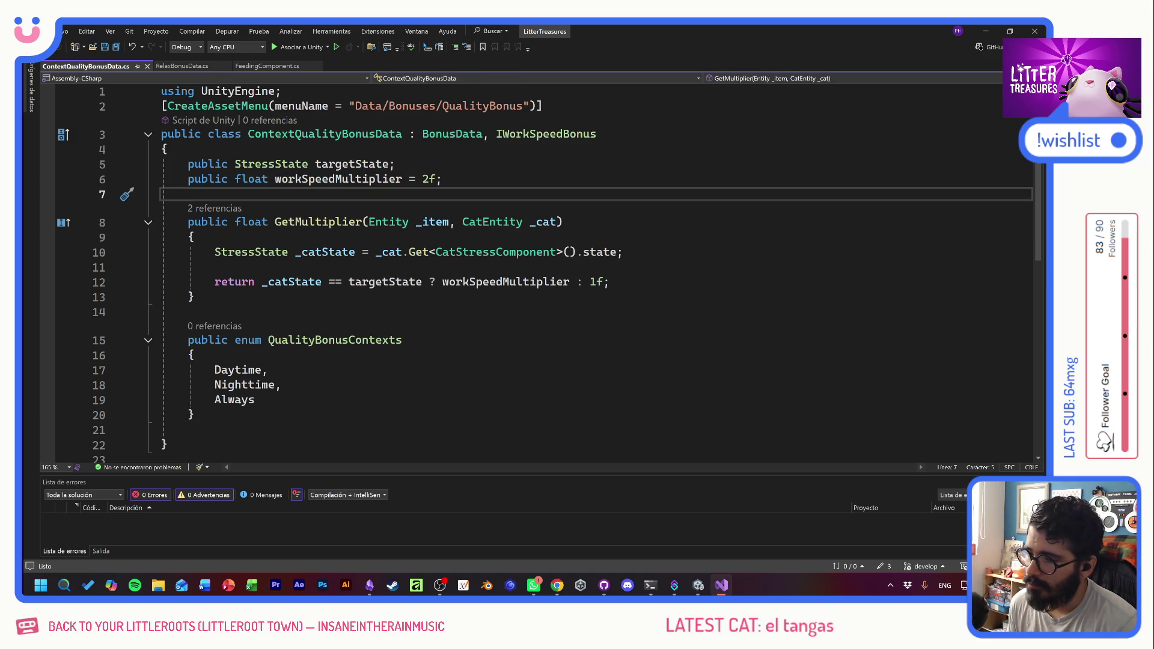
left_click_drag(241, 133, 354, 133)
left_click(362, 133)
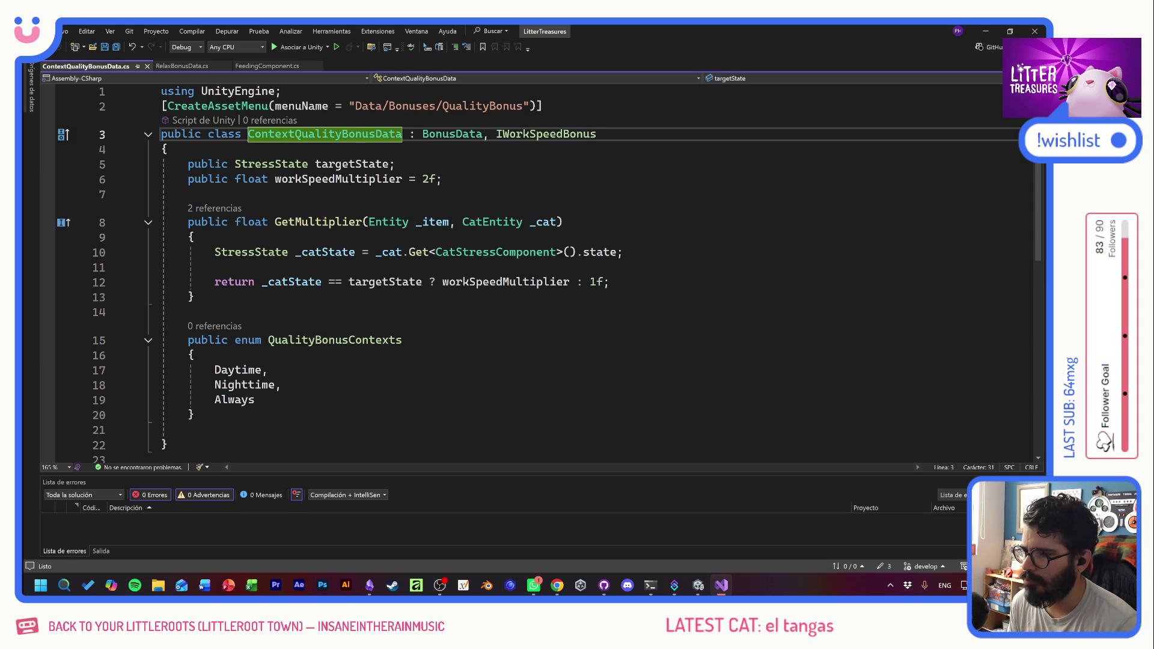
left_click(305, 163)
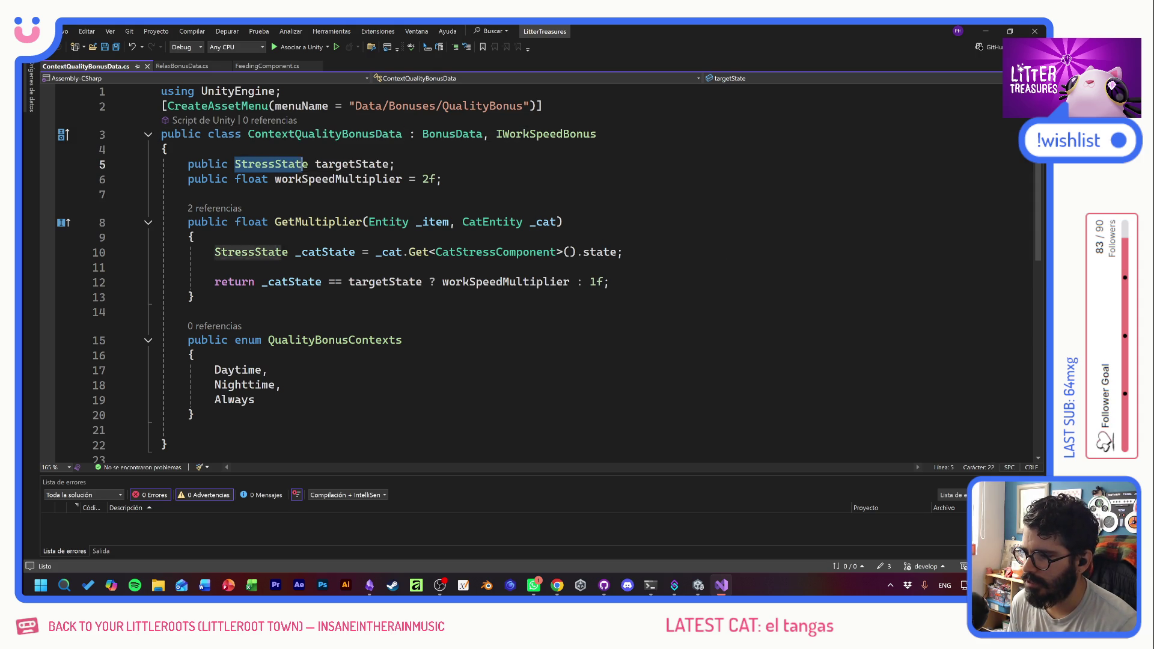
key("Right")
mouse_move(215, 369)
left_mouse_down()
mouse_move(281, 385)
mouse_move(255, 399)
left_mouse_up()
left_click(254, 400)
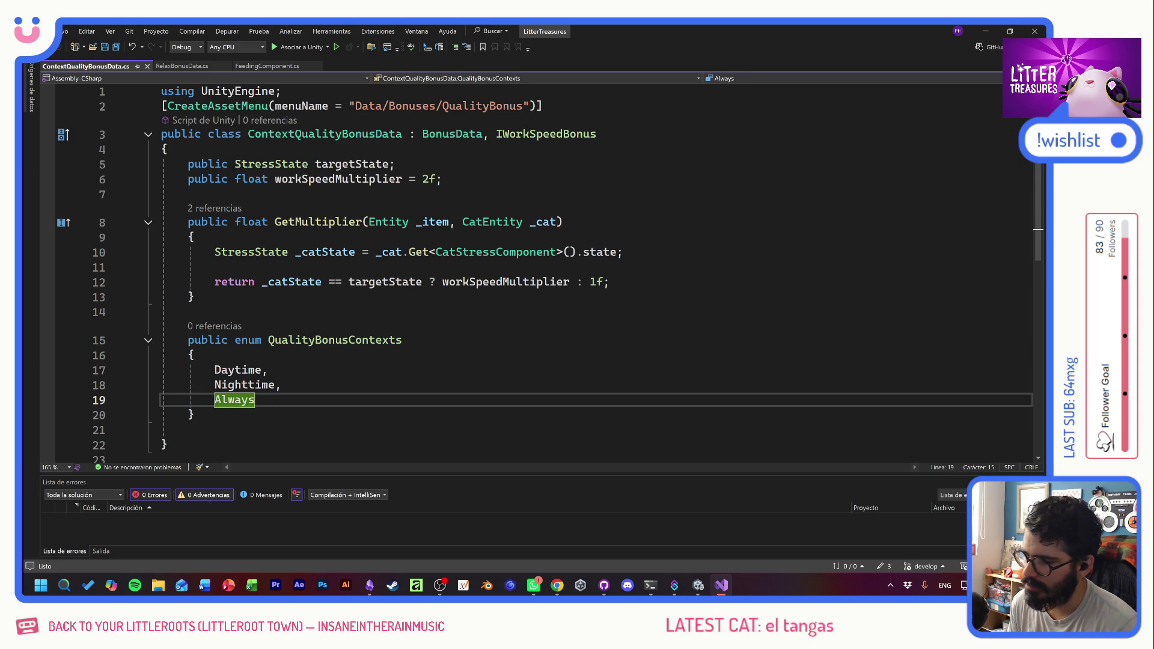
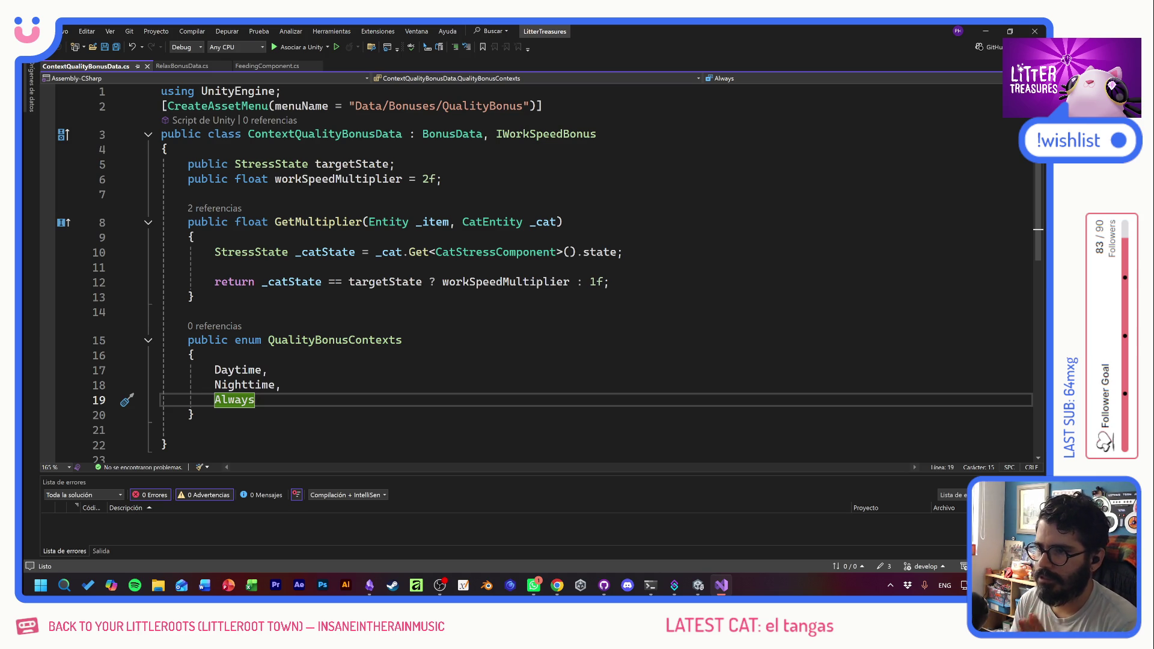
- Rename the targetState field on line 5 to targetContext
left_click(188, 311)
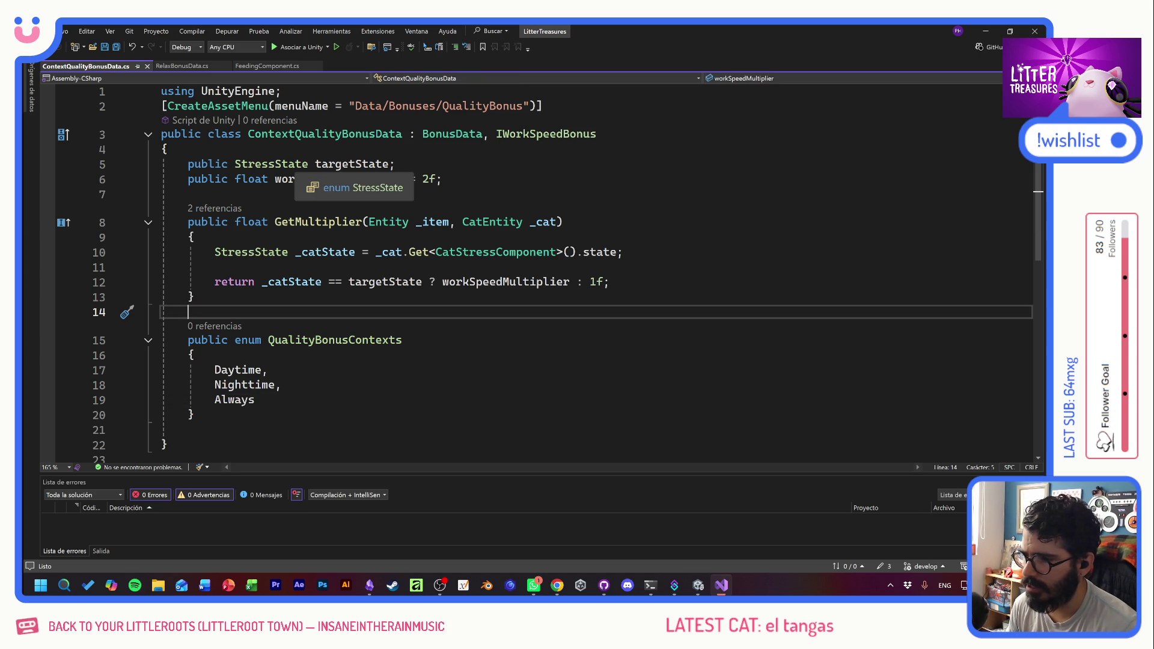
left_click(311, 339)
double_click(312, 339)
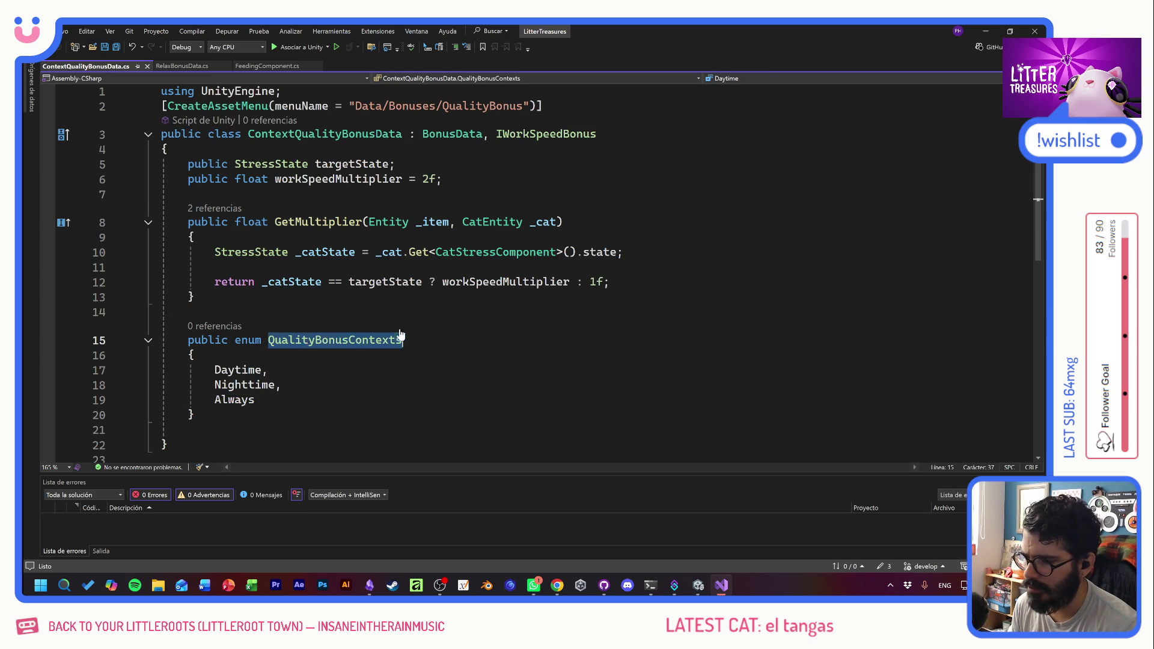
double_click(349, 163)
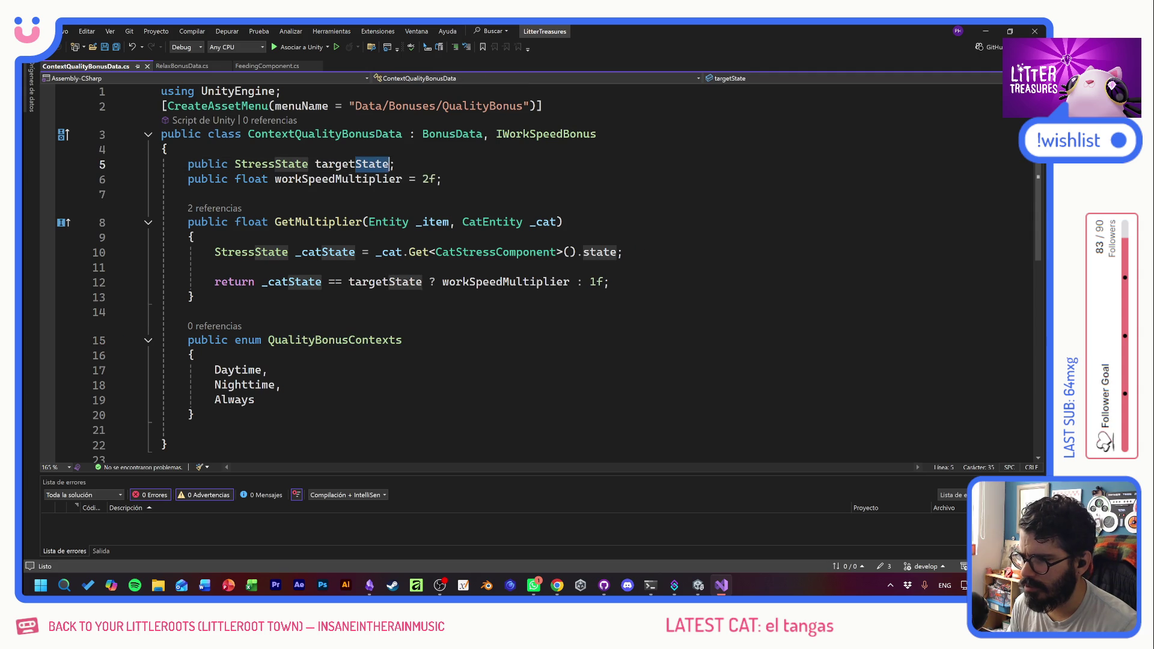
type("targetContext")
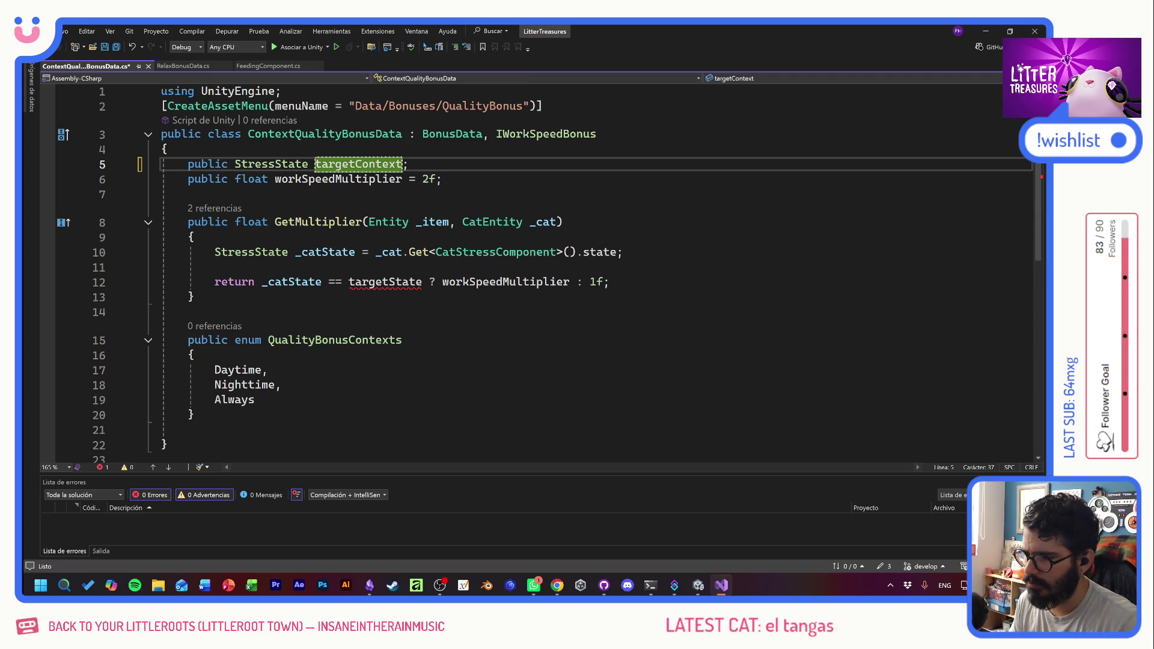
- Change the field's type from StressState to QualityBonusContexts
double_click(335, 339)
key("ctrl+c")
double_click(271, 164)
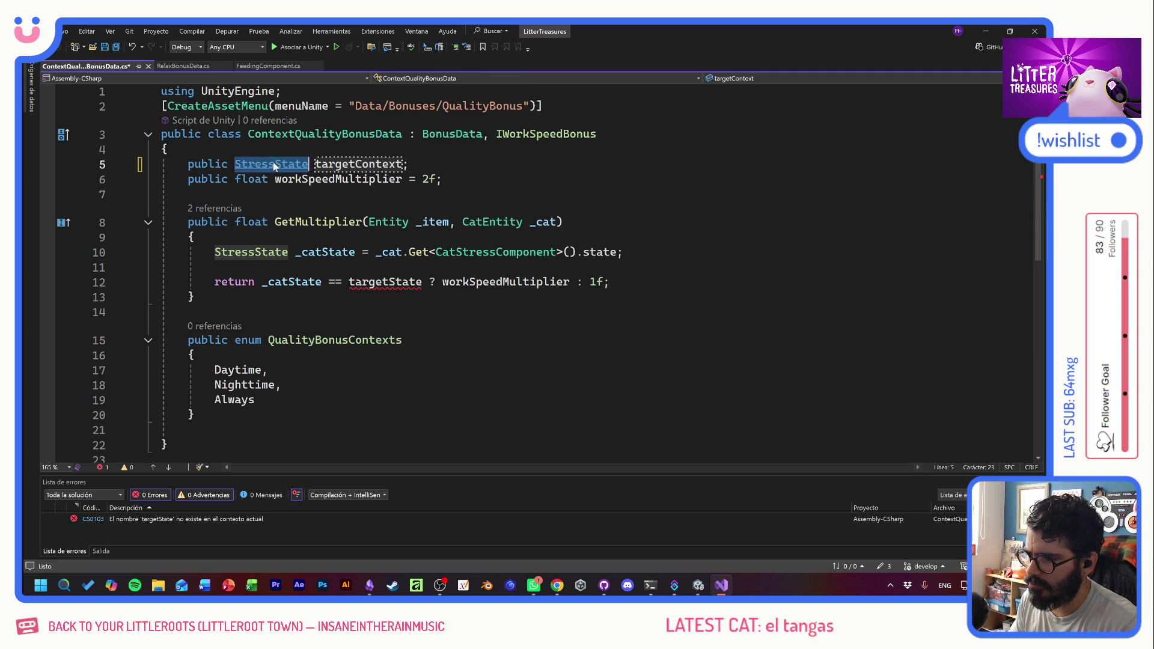
key("ctrl+v")
left_click(194, 296)
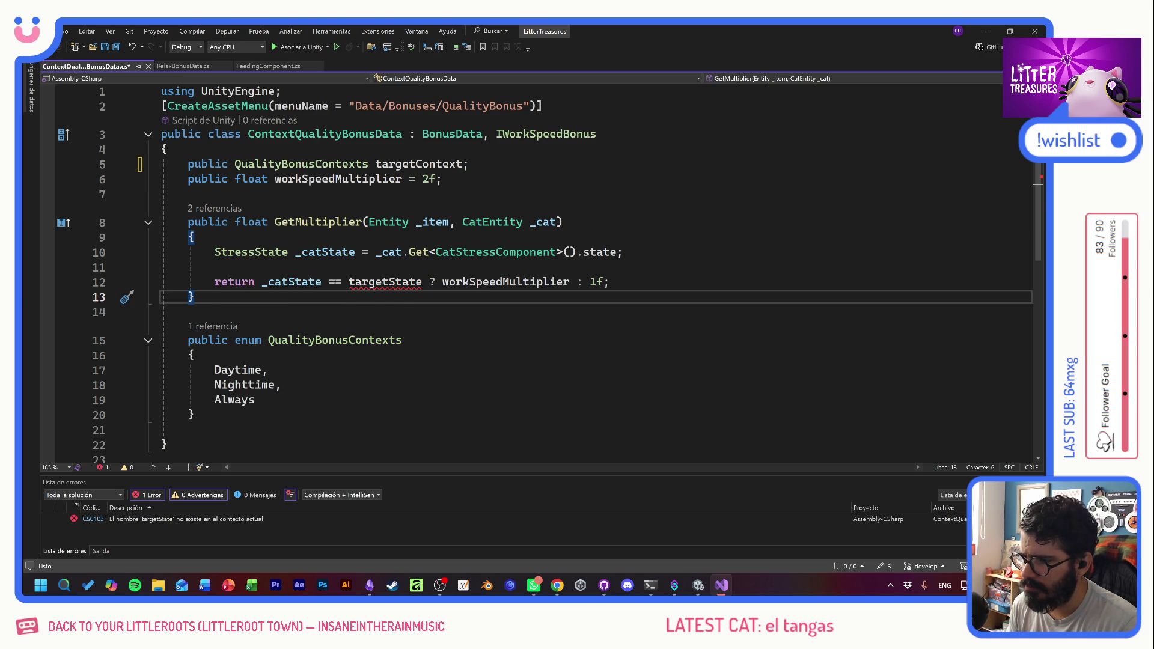
- Check the new field type and look up the StressState enum used on line 10
double_click(301, 163)
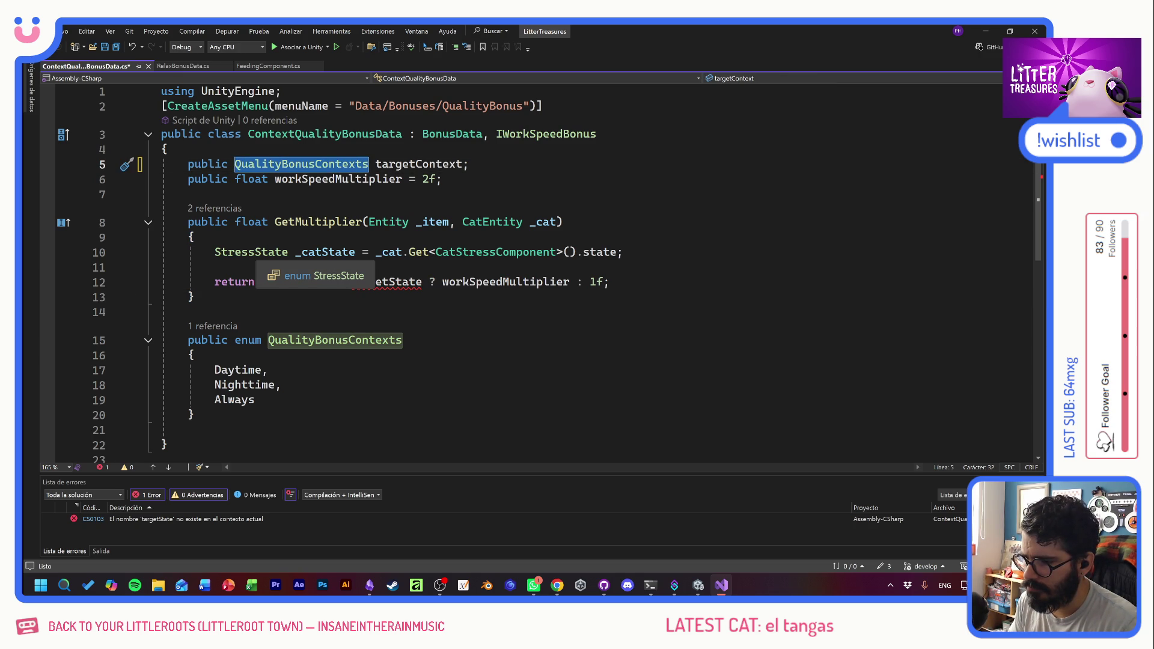
left_click(255, 252)
left_click(255, 253, "ctrl")
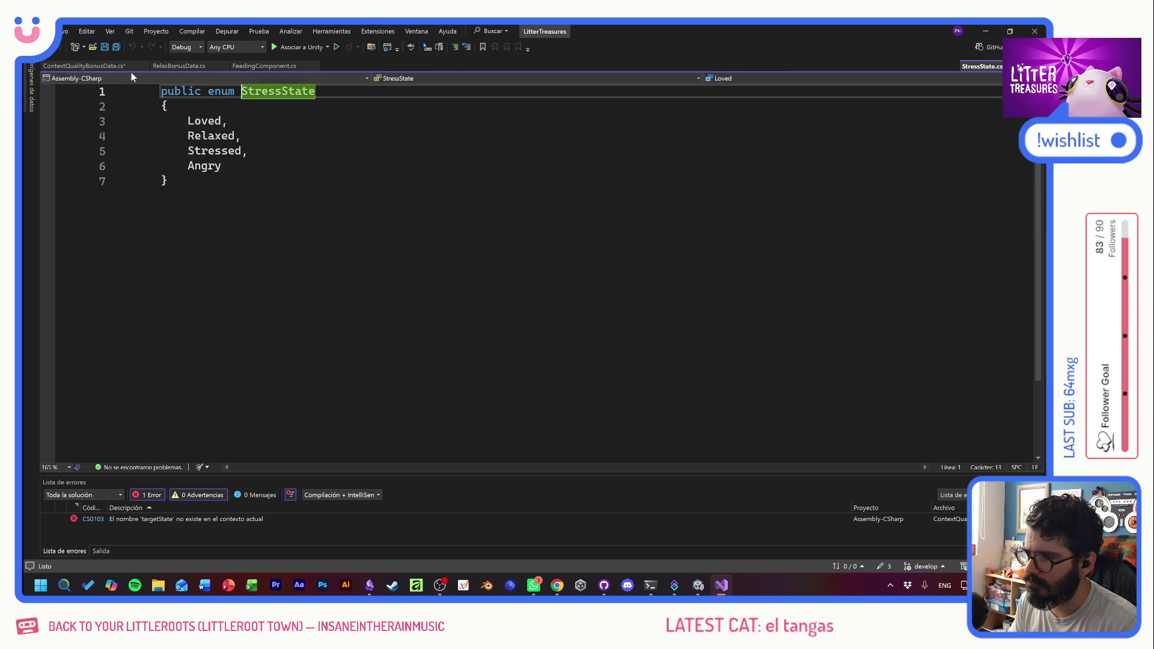
left_click(84, 66)
double_click(250, 253)
key("Up")
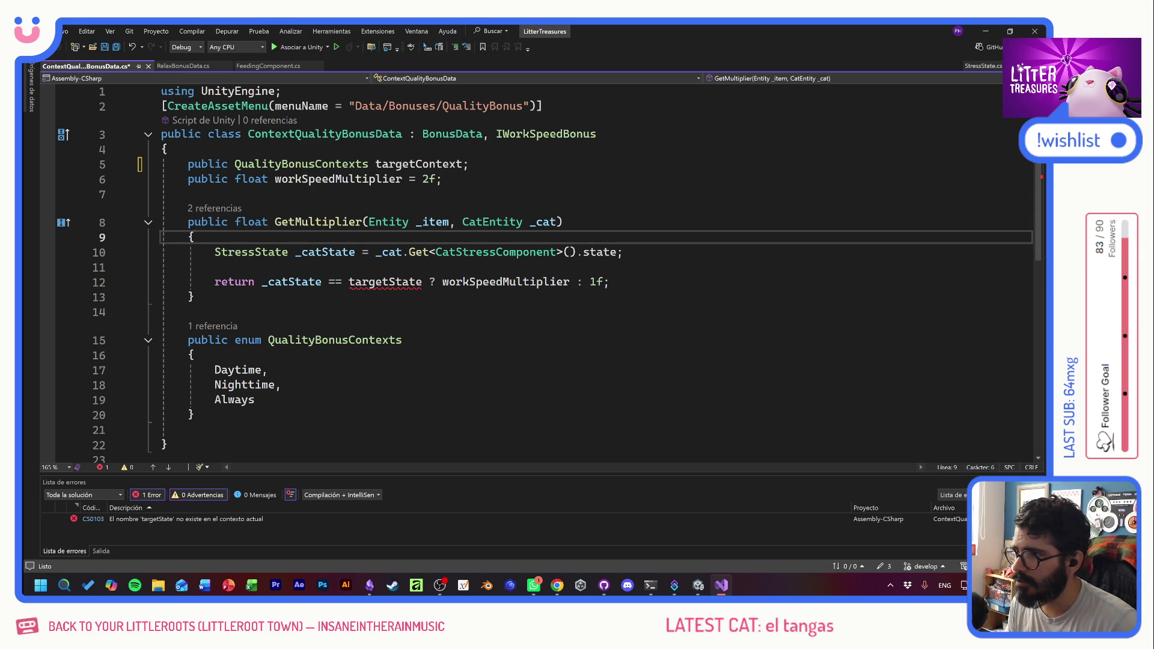
- Add the comment '// MAS ADELANTE VAMOS A REVISAR DAY OR NIGHT.' inside the method
key("Return")
type("//")
key("Caps_Lock")
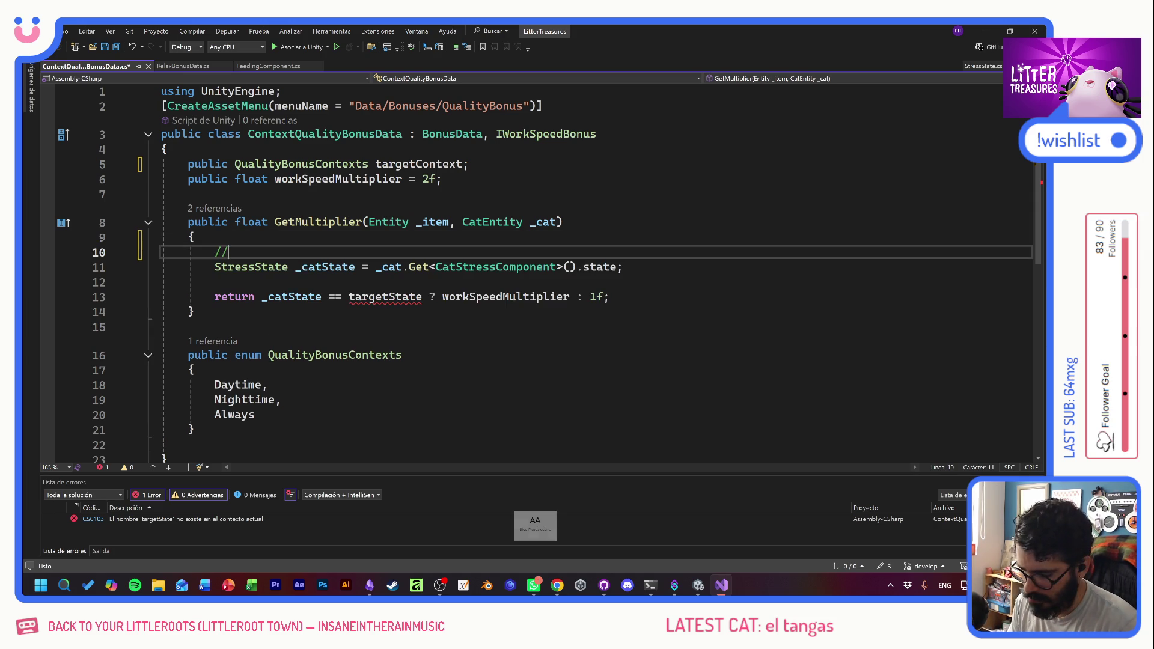
type("MA")
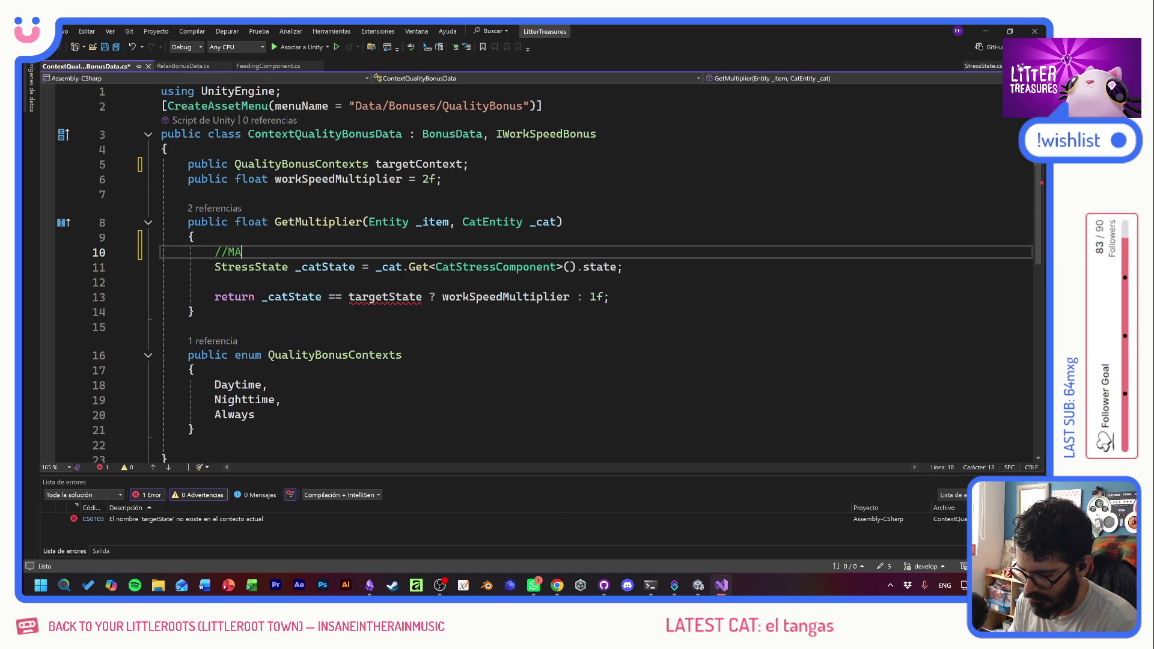
type("S ADELANTE VAMOS A REVISAR ")
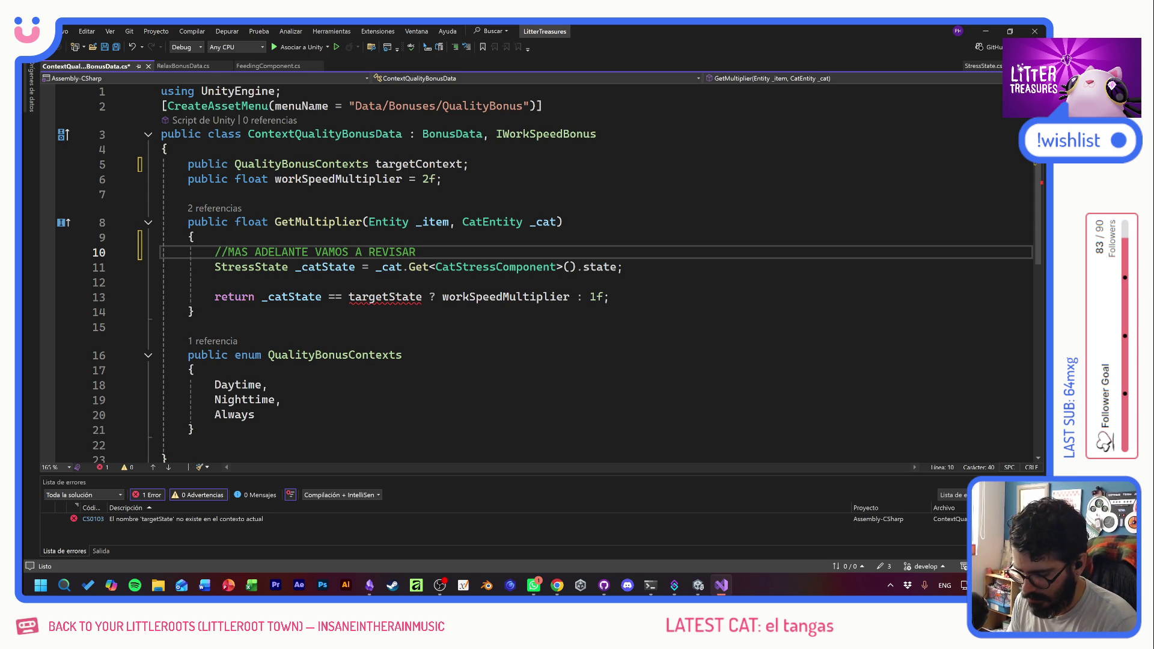
type("DAY O")
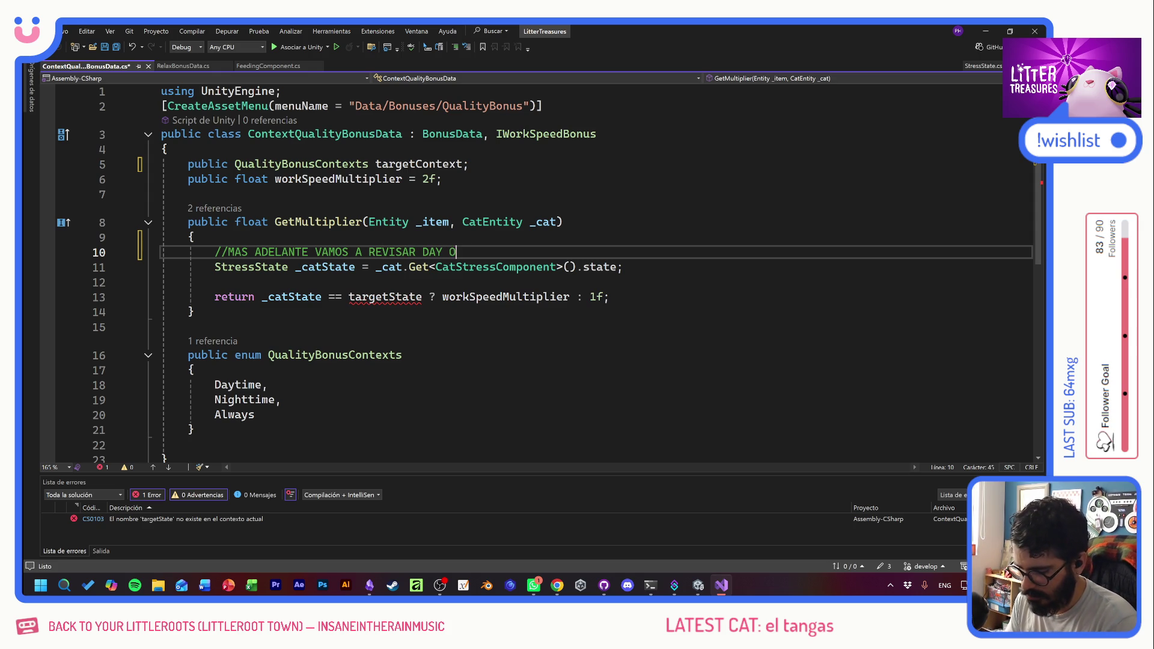
type("R NIGHT.")
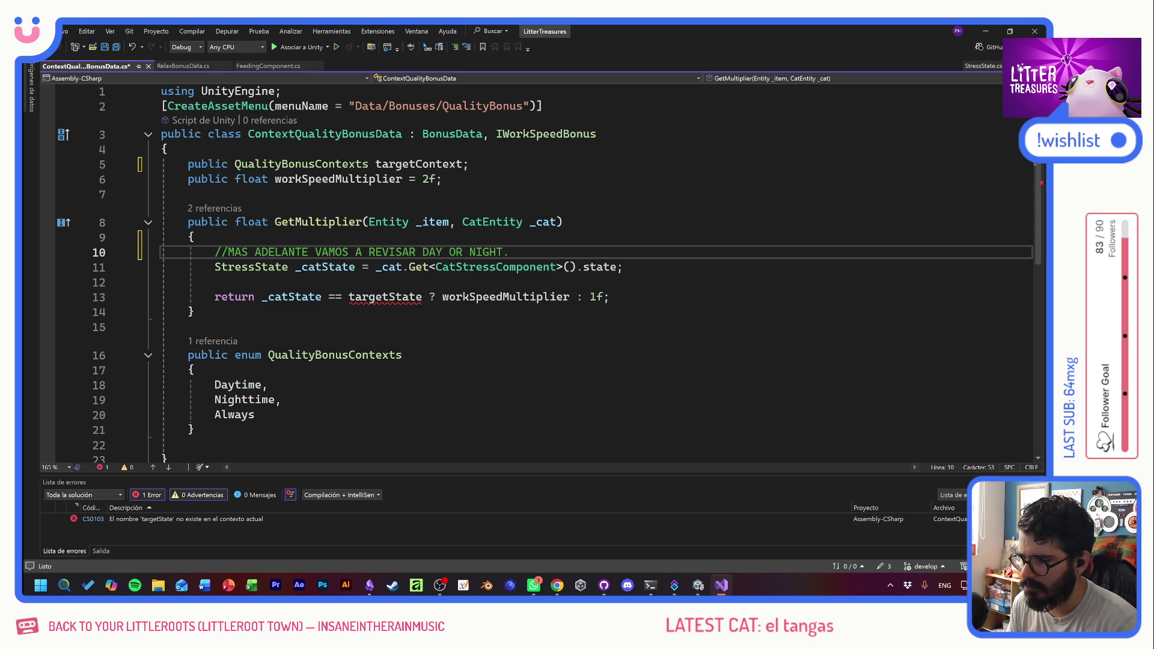
- Replace the StressState line with a var _currentContext declaration
left_click(214, 282)
mouse_move(214, 282)
left_mouse_down()
mouse_move(247, 267)
mouse_move(215, 266)
left_mouse_up()
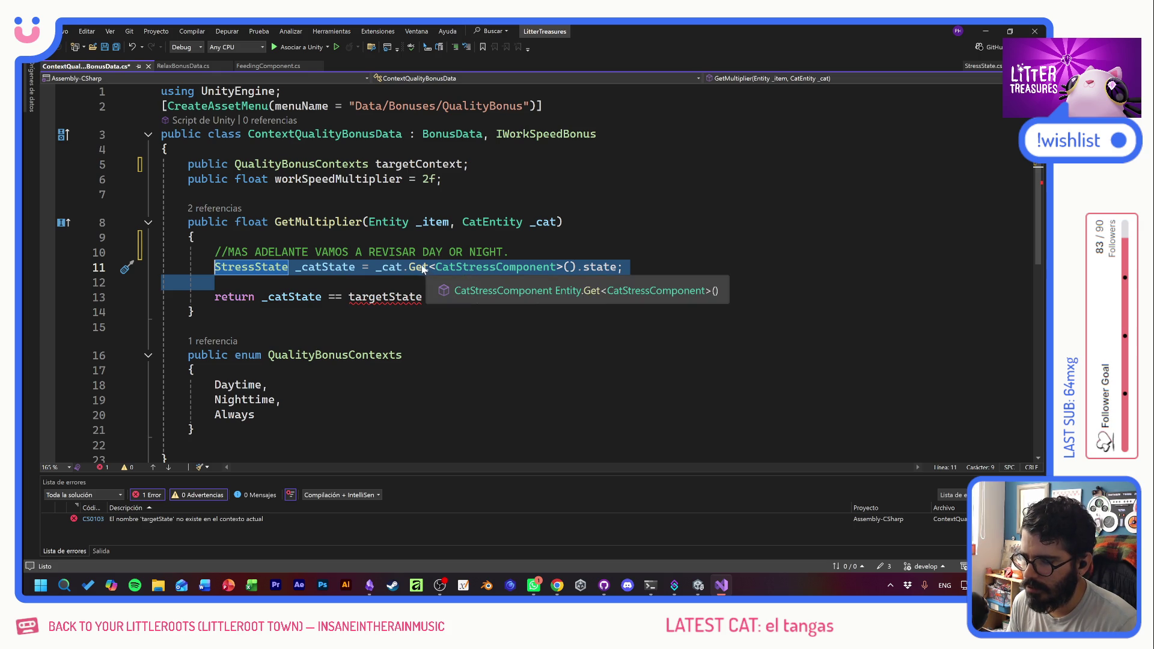
type("_curren")
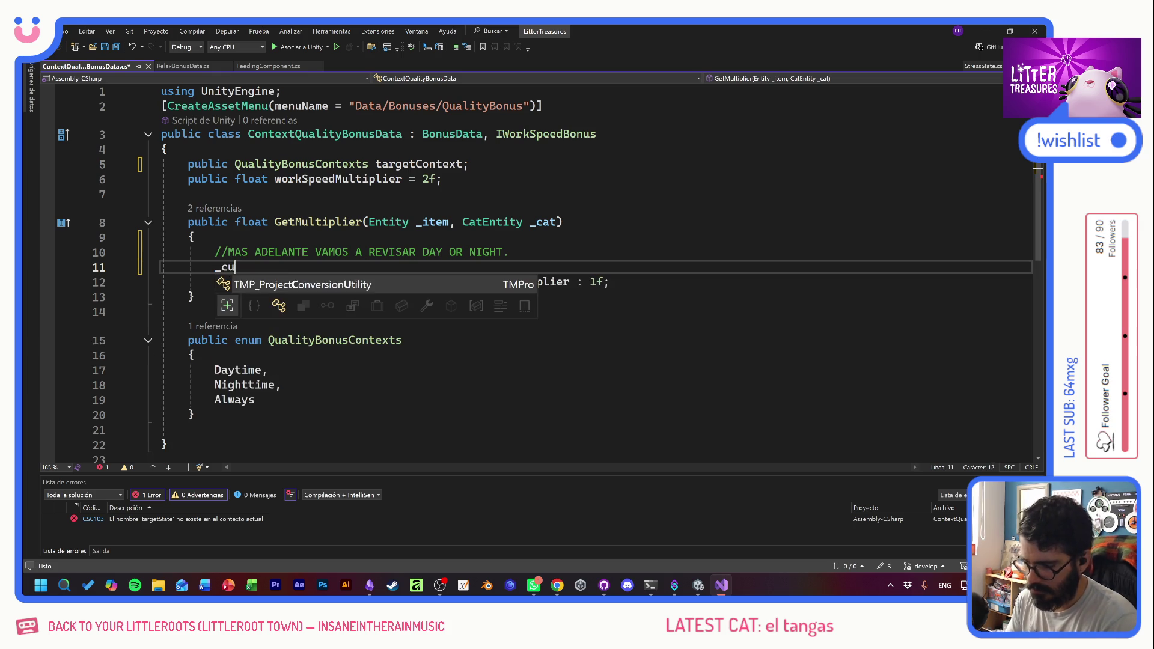
key("BackSpace")
key("BackSpace")
key("BackSpace")
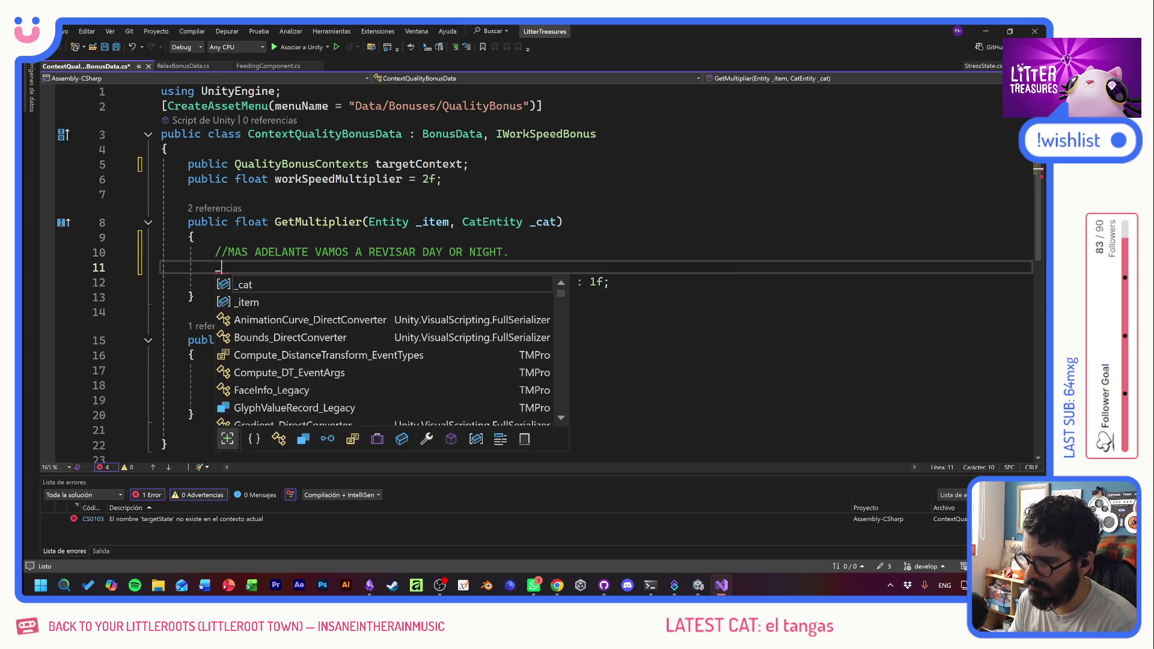
type("val")
key("BackSpace")
key("BackSpace")
type("ar ")
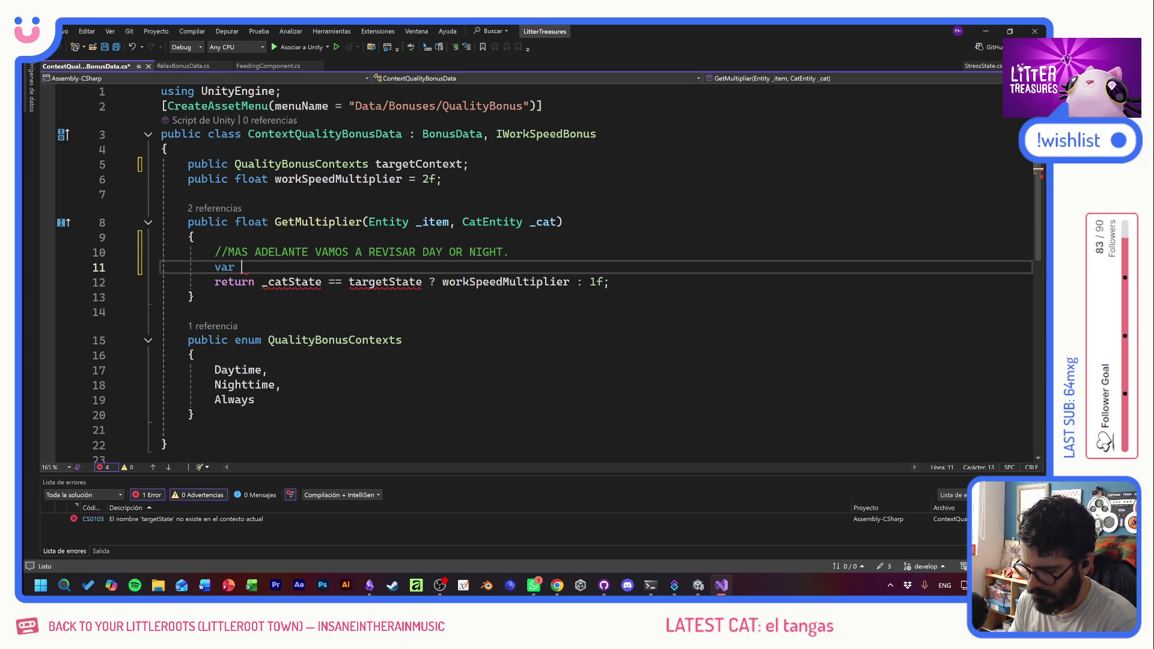
type("_currentContext")
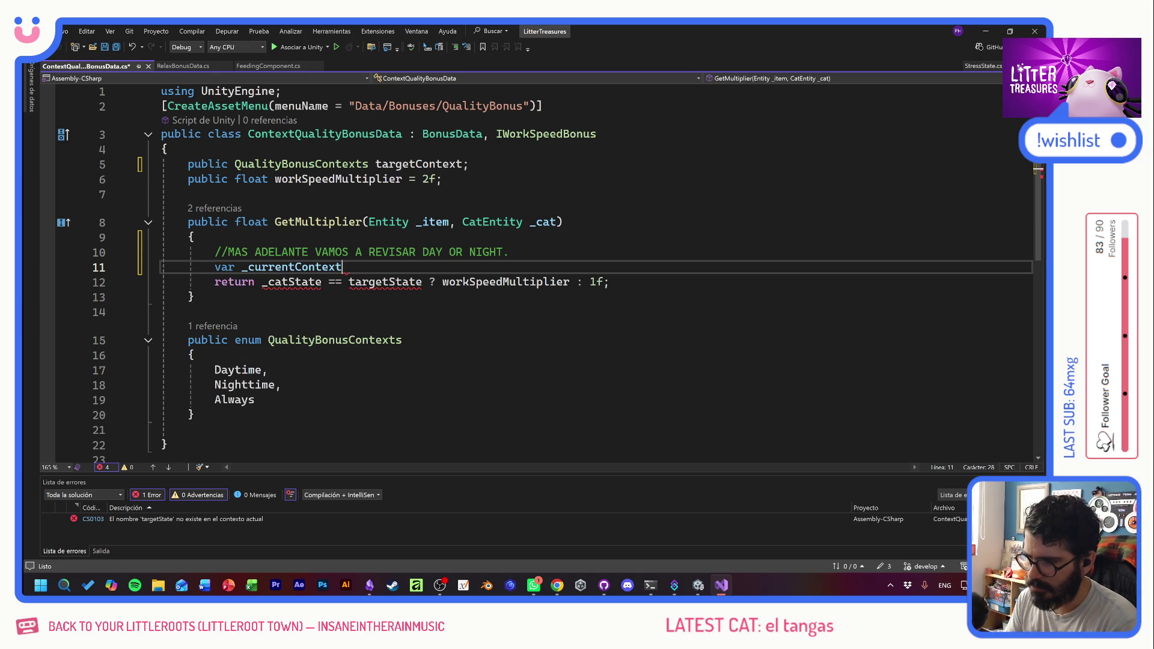
type(" = targe")
- Assign QualityBonusContexts.Always to _currentContext and save the file
key("BackSpace")
key("BackSpace")
key("BackSpace")
type("Qu")
key("Tab")
type(".")
key("Down")
key("Down")
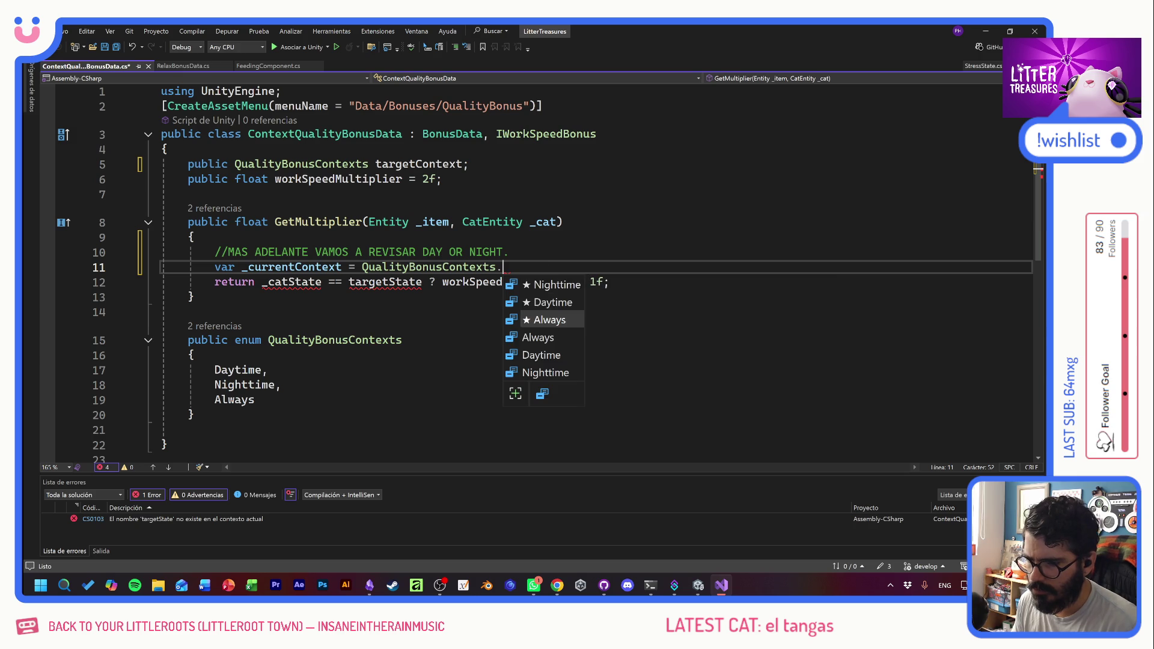
key("Tab")
type(";")
key("ctrl+s")
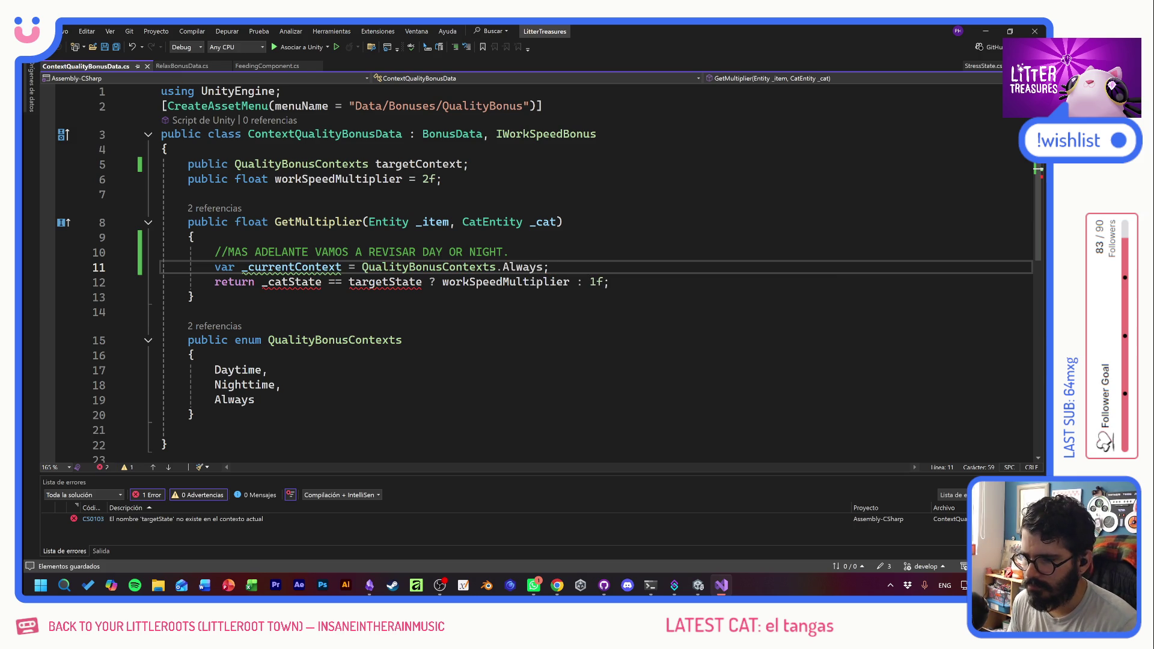
left_click(194, 296)
- Make the return statement compare _currentContext against targetContext and save
double_click(294, 267)
key("ctrl+c")
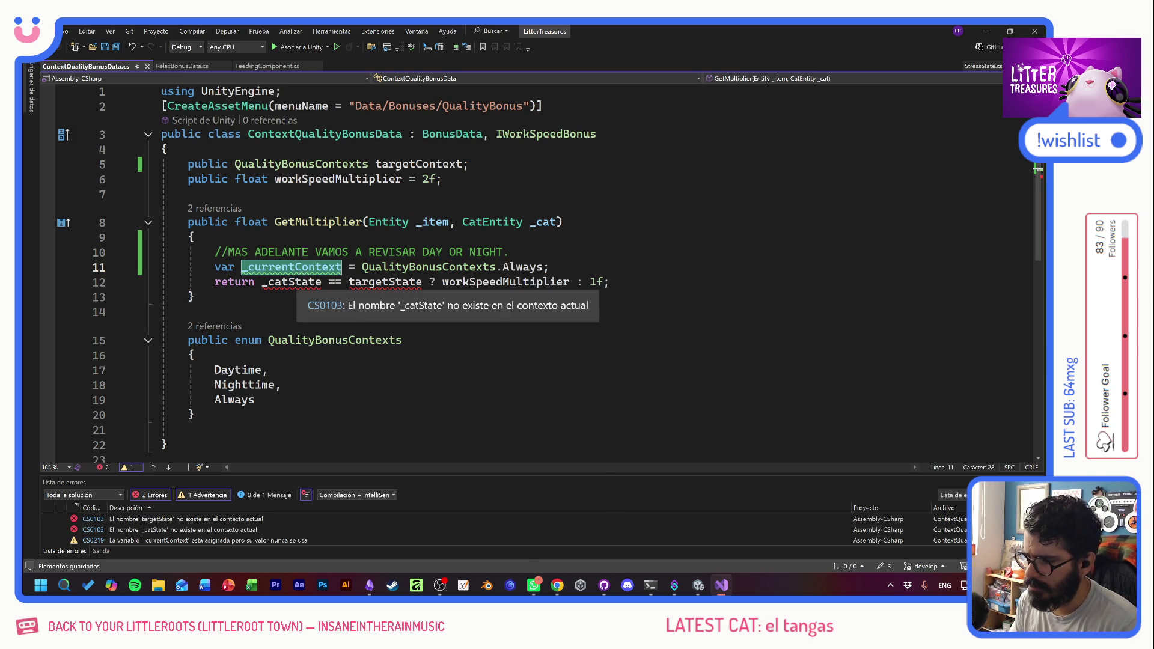
double_click(291, 281)
key("ctrl+v")
double_click(421, 164)
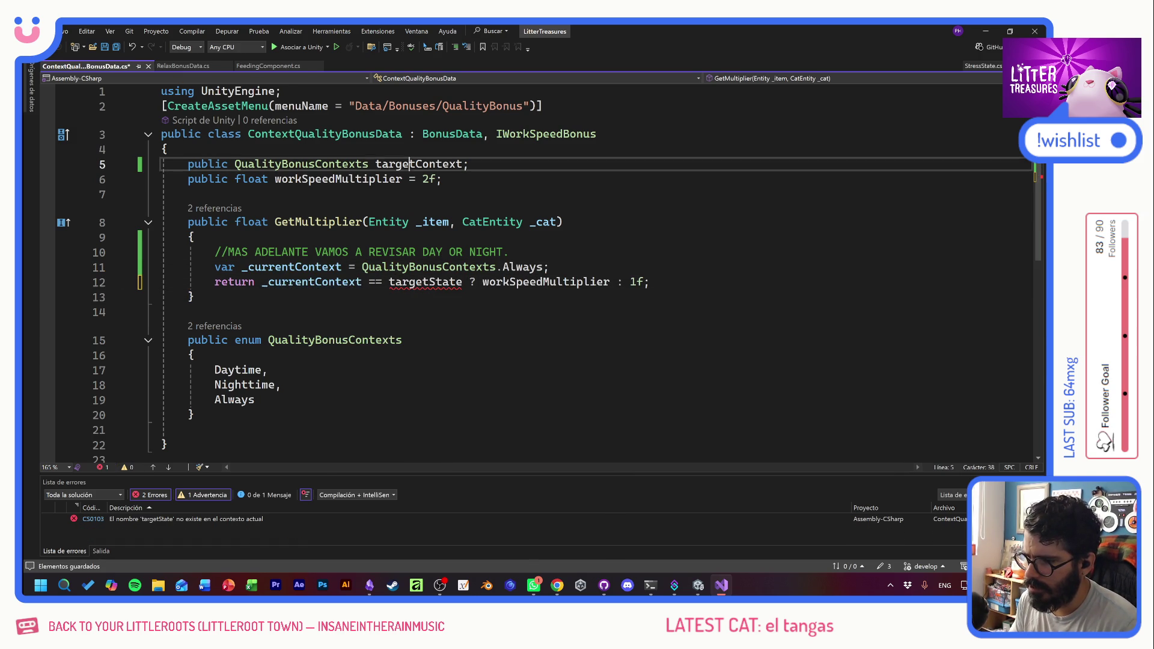
left_click(414, 281)
double_click(420, 282)
key("ctrl+v")
key("ctrl+s")
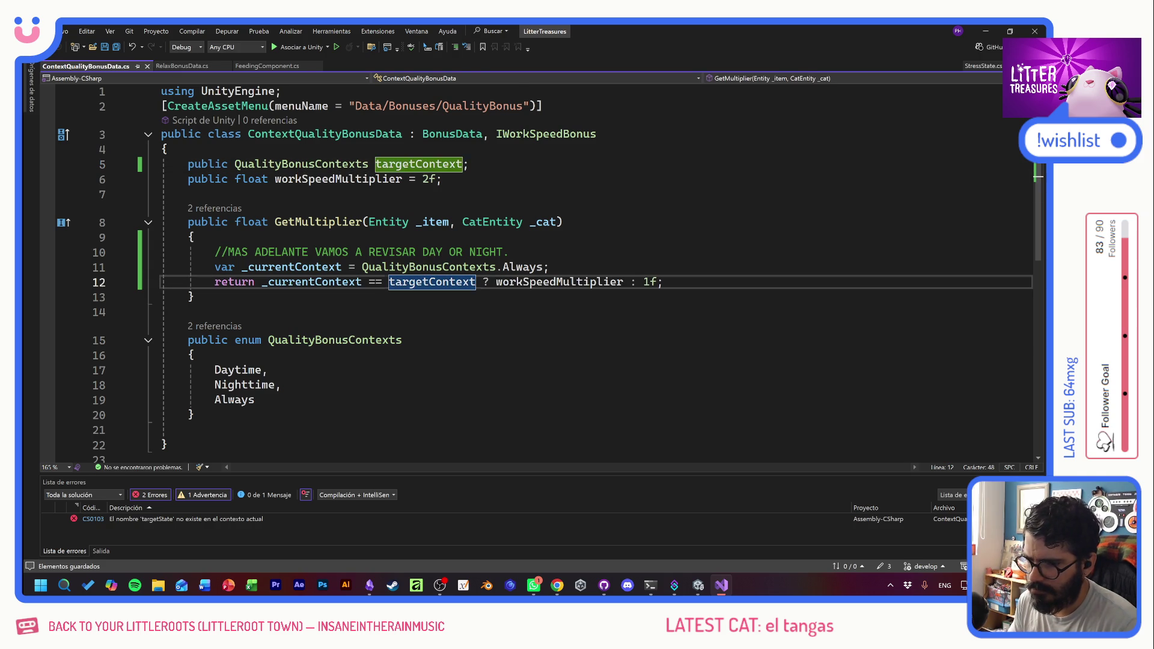
- Switch the keyboard layout to Spanish, glance at Unity, and return to the menu path
left_click(401, 340)
key("Down")
key("alt+shift")
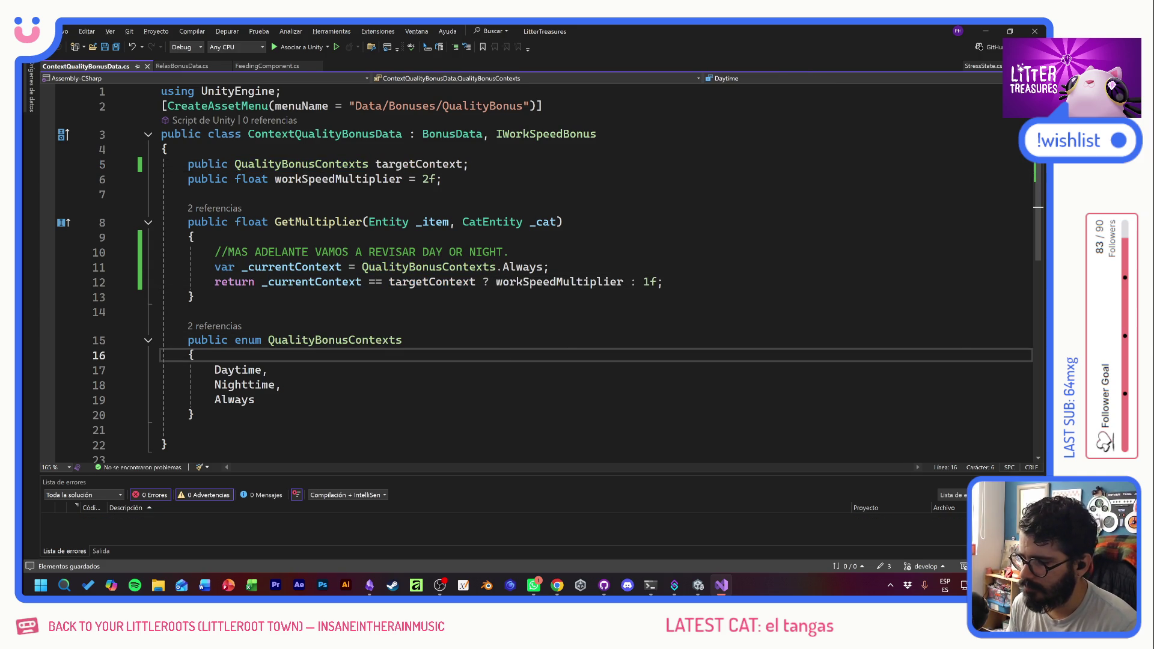
key("alt+Tab")
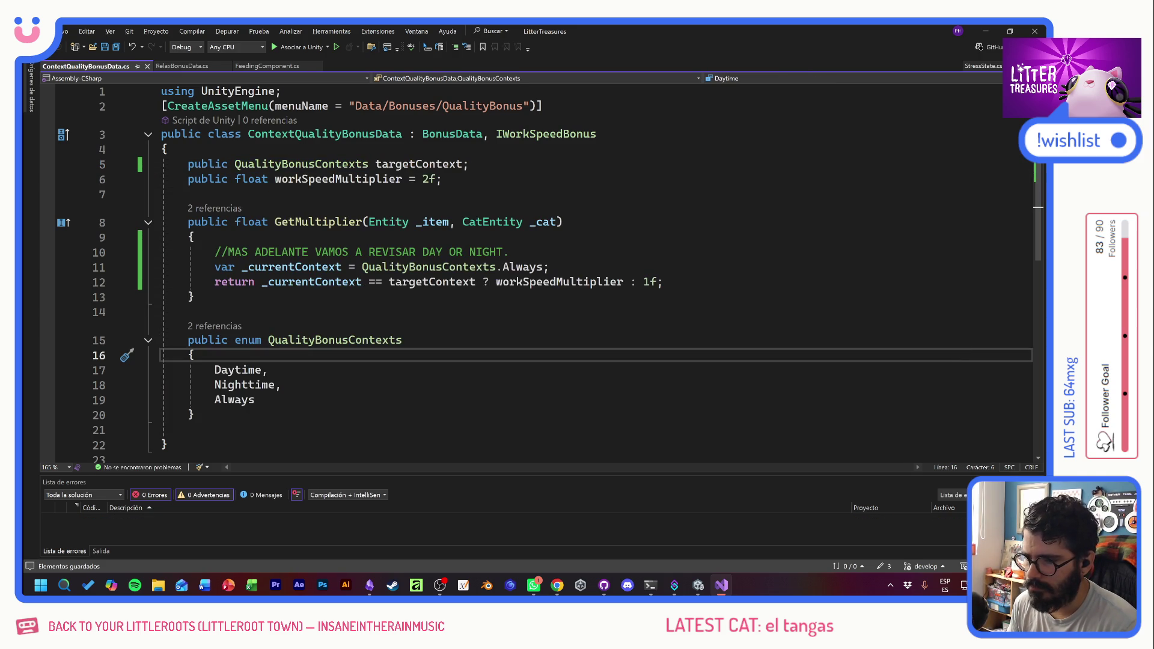
key("alt+Tab")
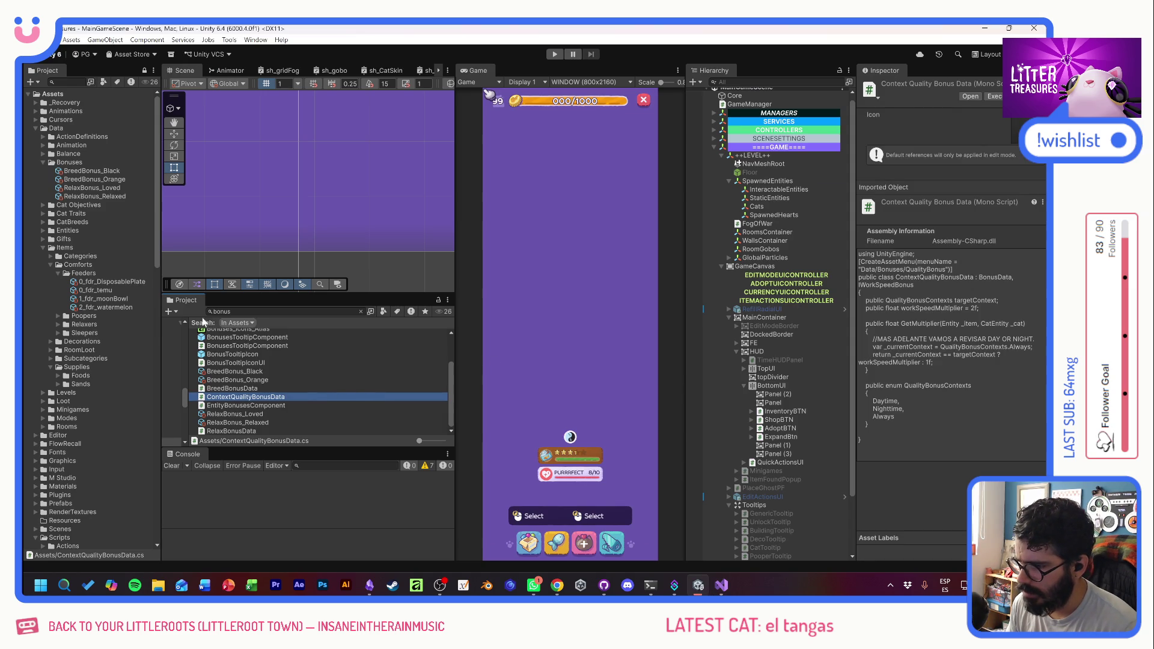
key("alt+Tab")
left_click(490, 106)
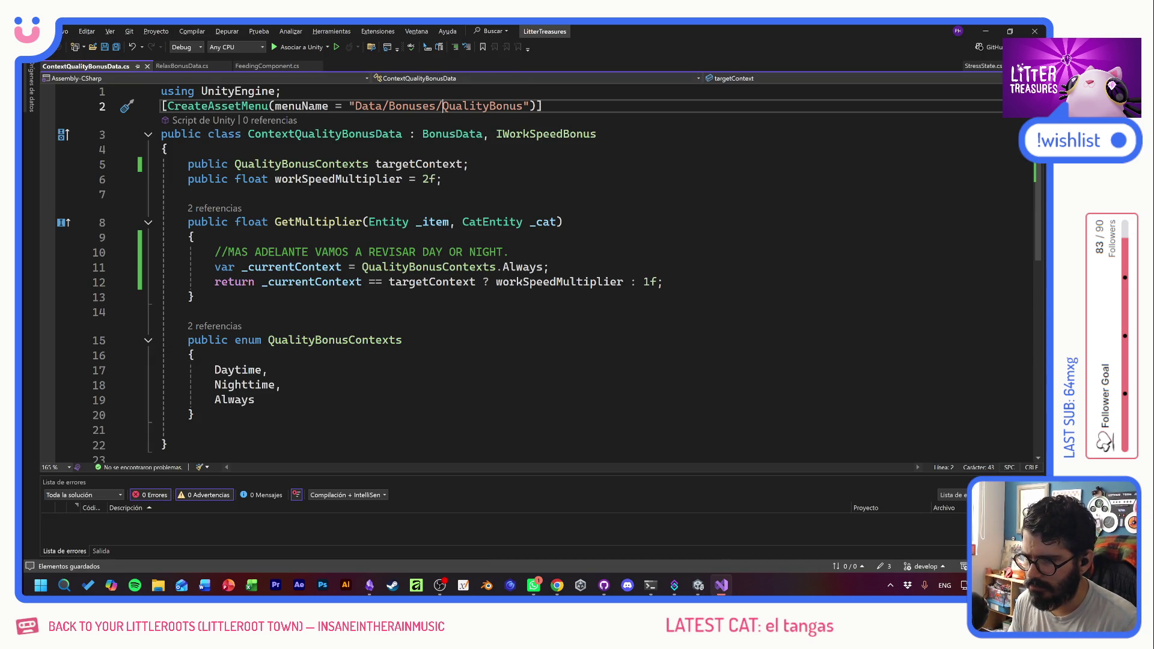
- Change the asset menu path to Data/Bonuses/QualityContextBonus and save
key("Left")
key("Right")
key("Right")
type("Context")
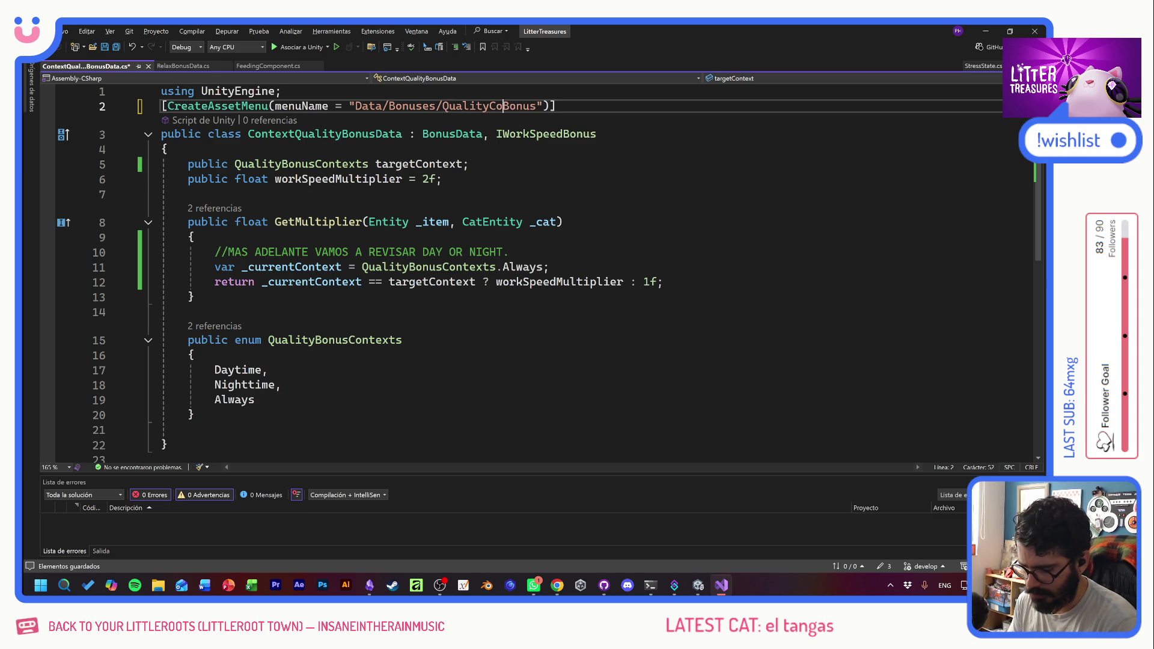
key("ctrl+s")
- Rename the ContextQualityBonusData class to QualityContextBonusData, save, and return to Unity
left_click(302, 137)
right_click(301, 137)
left_click(318, 155)
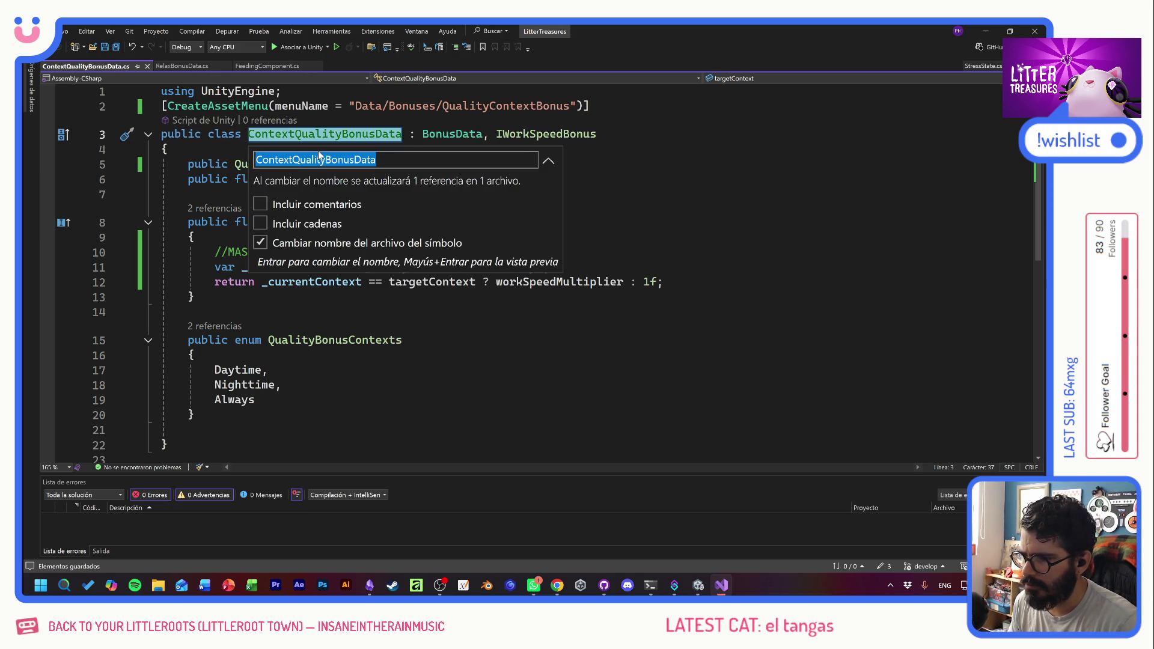
key("Home")
key("Delete")
key("Delete")
key("Delete")
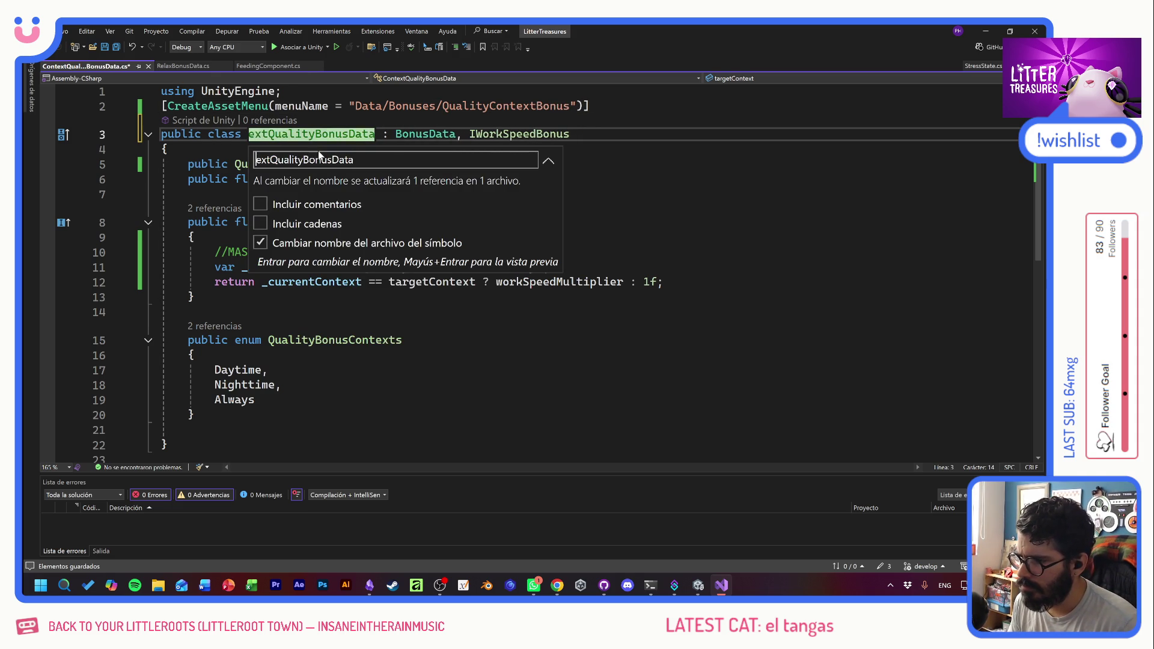
key("Delete")
key("Right")
key("Right")
key("Right")
type("Context")
key("Return")
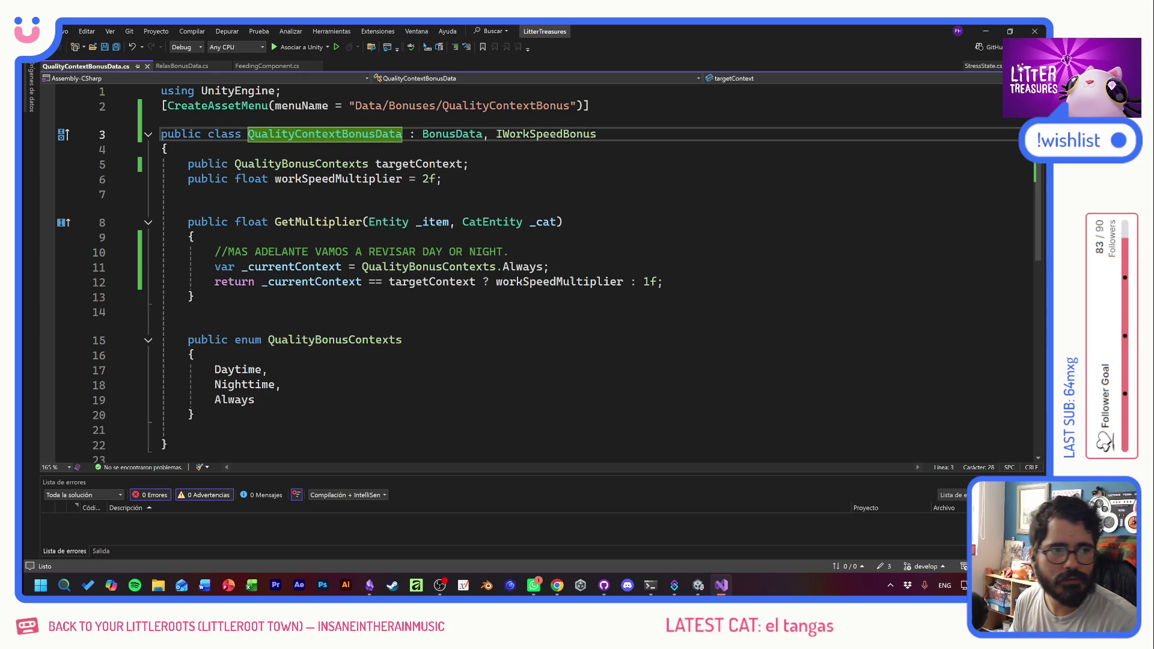
key("ctrl+s")
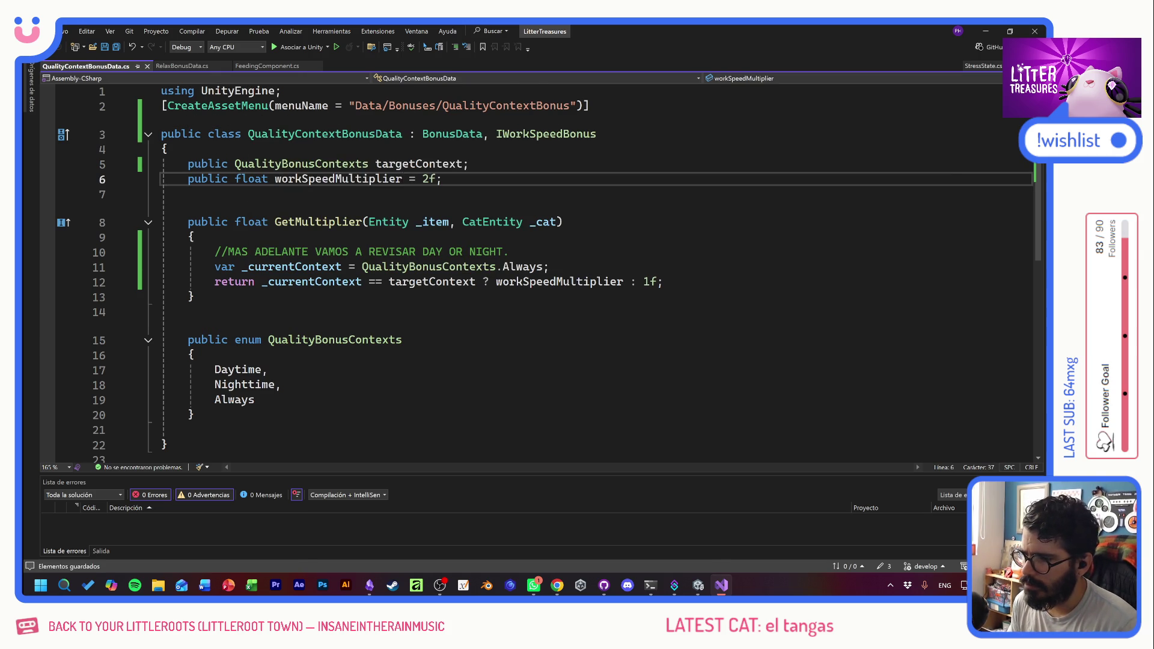
key("alt+Tab")
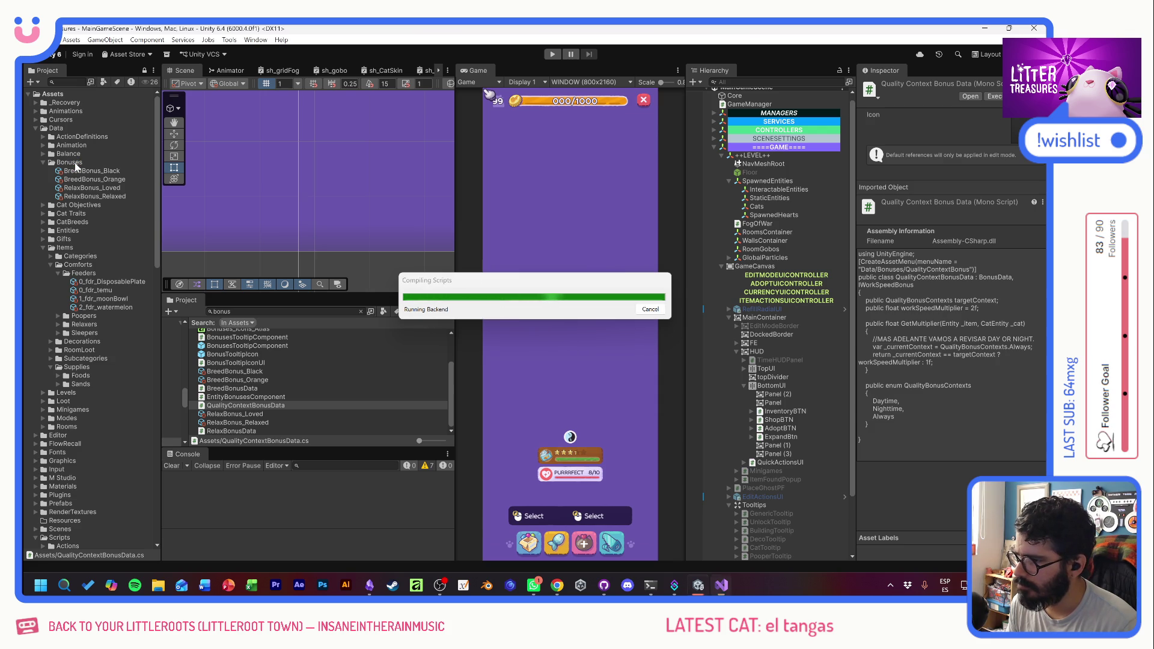
- Create a QualityContextBonus asset named QualityContextBonus_Always in the Bonuses folder and select it
right_click(75, 163)
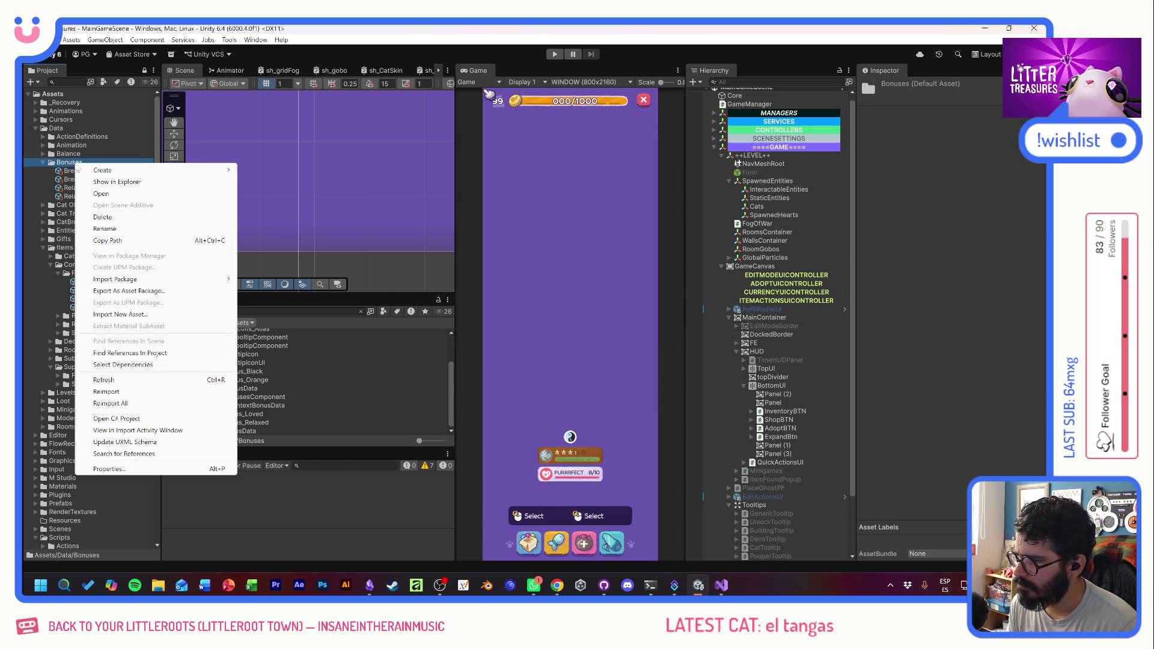
mouse_move(111, 171)
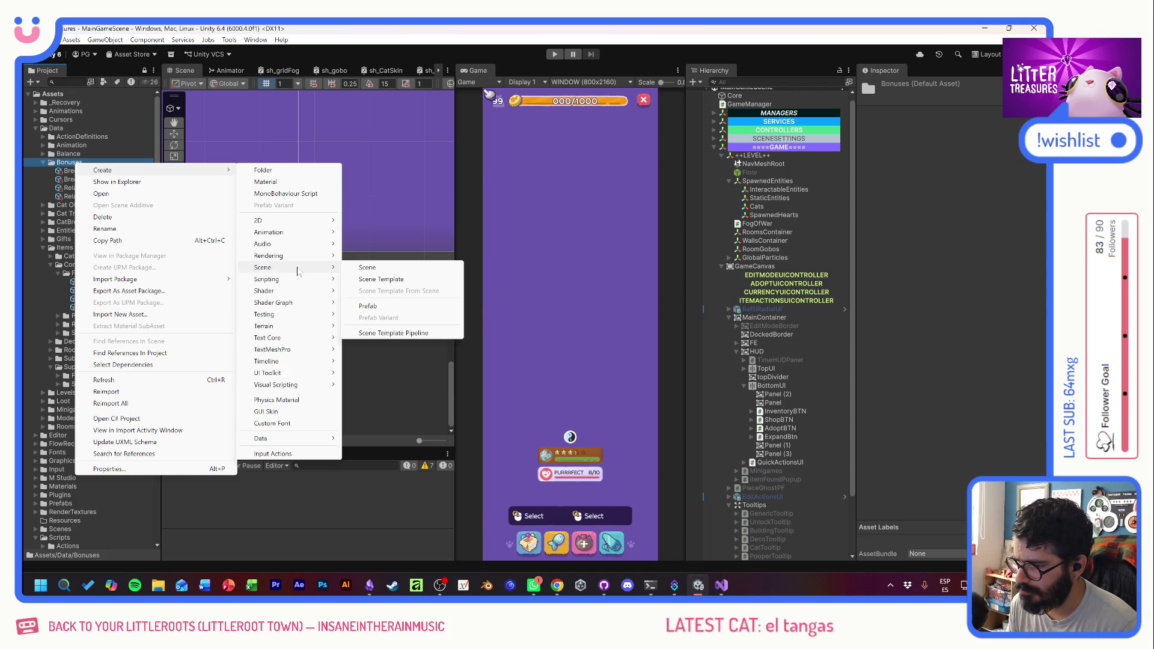
mouse_move(313, 438)
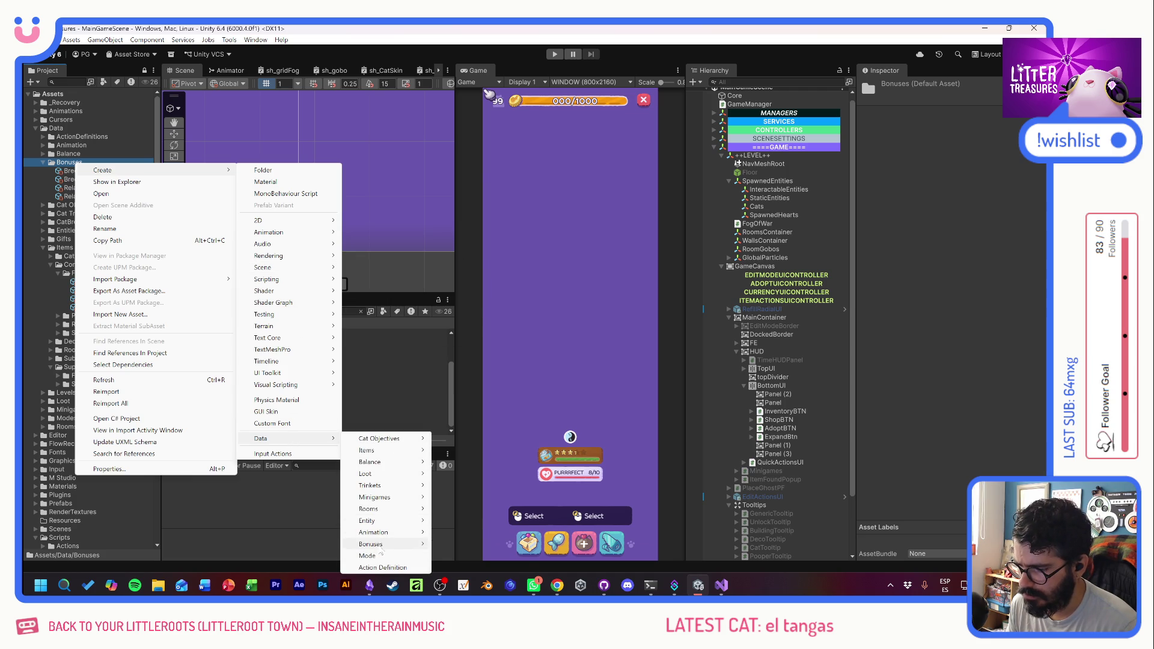
mouse_move(391, 544)
left_click(473, 567)
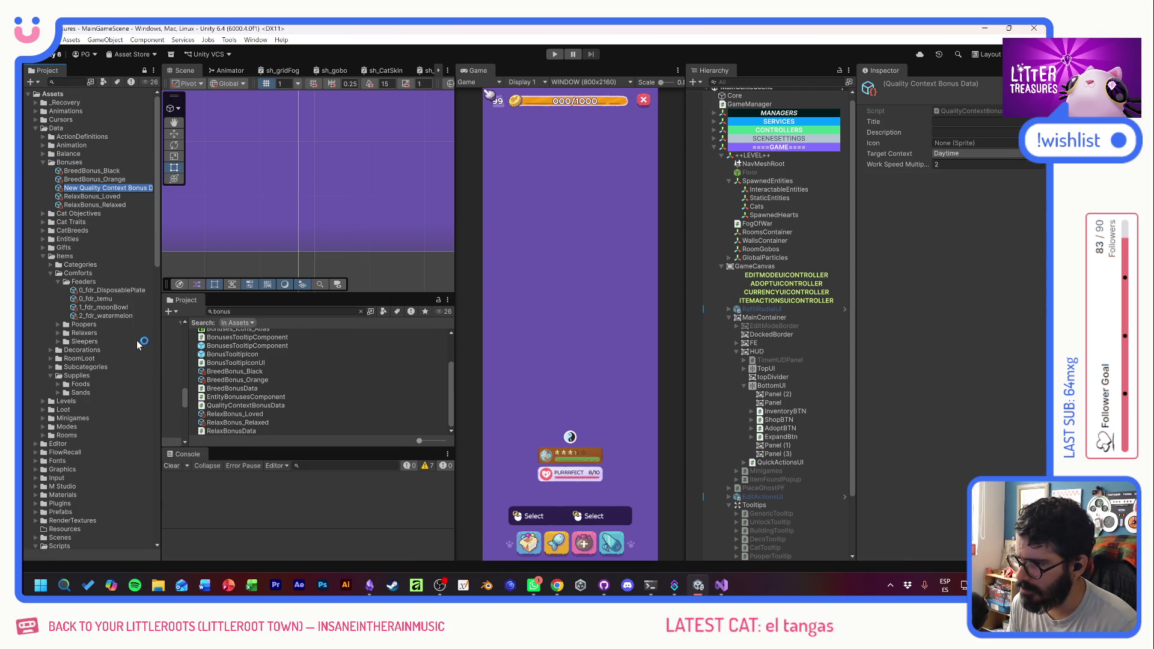
type("Quality")
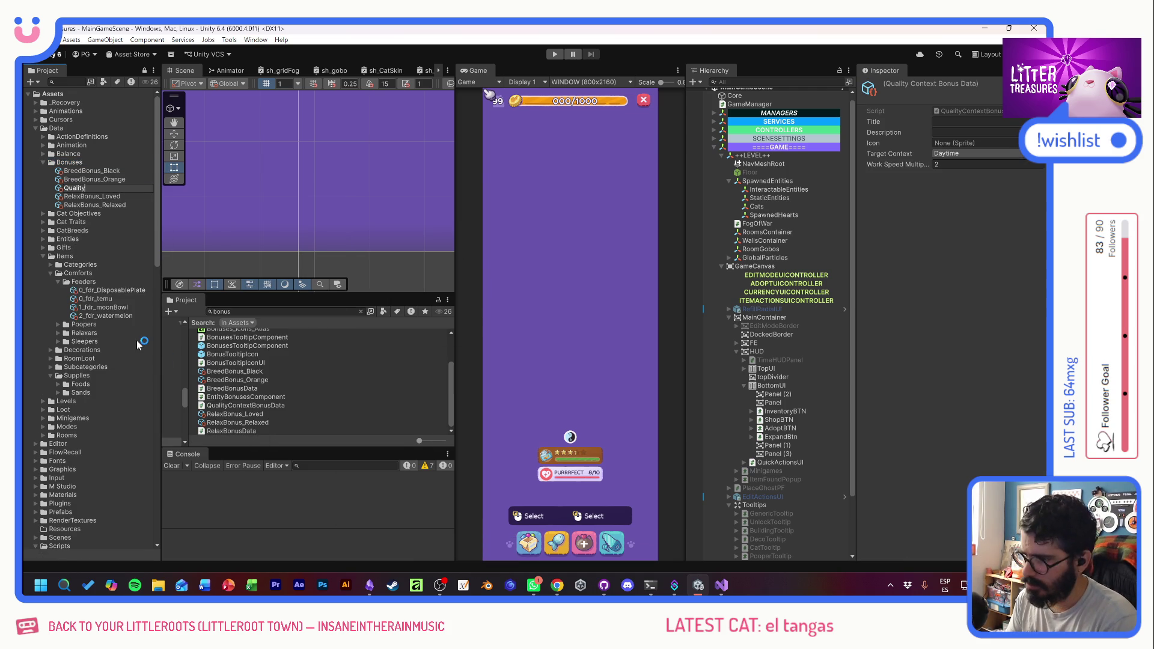
type("ContextBonus_Always")
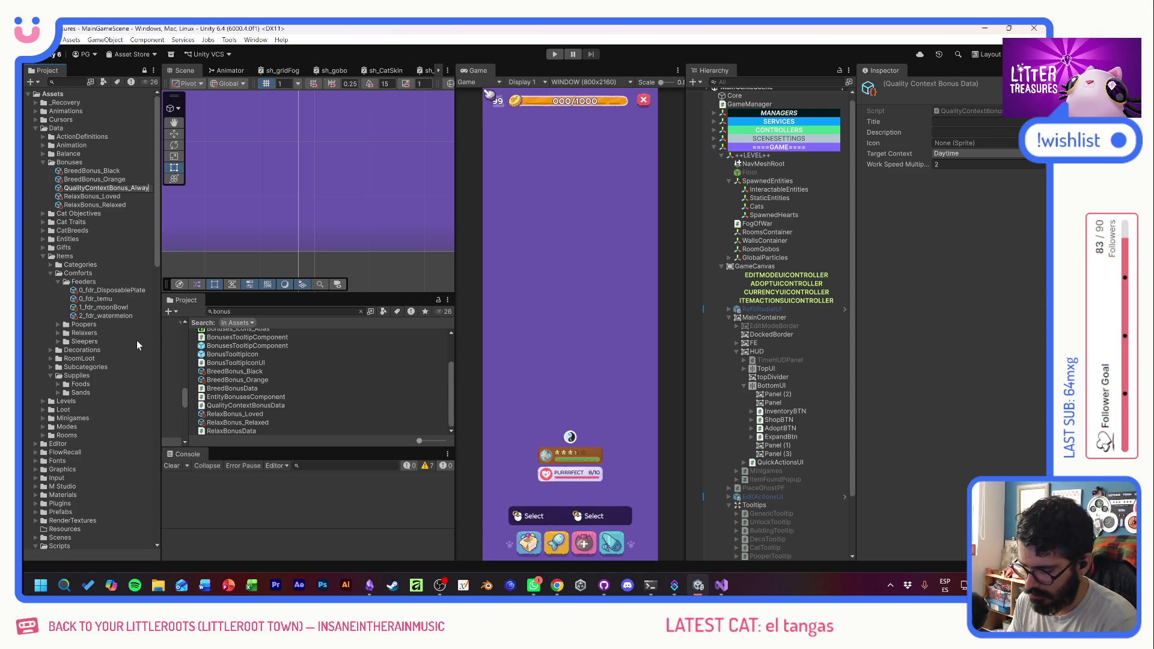
key("Return")
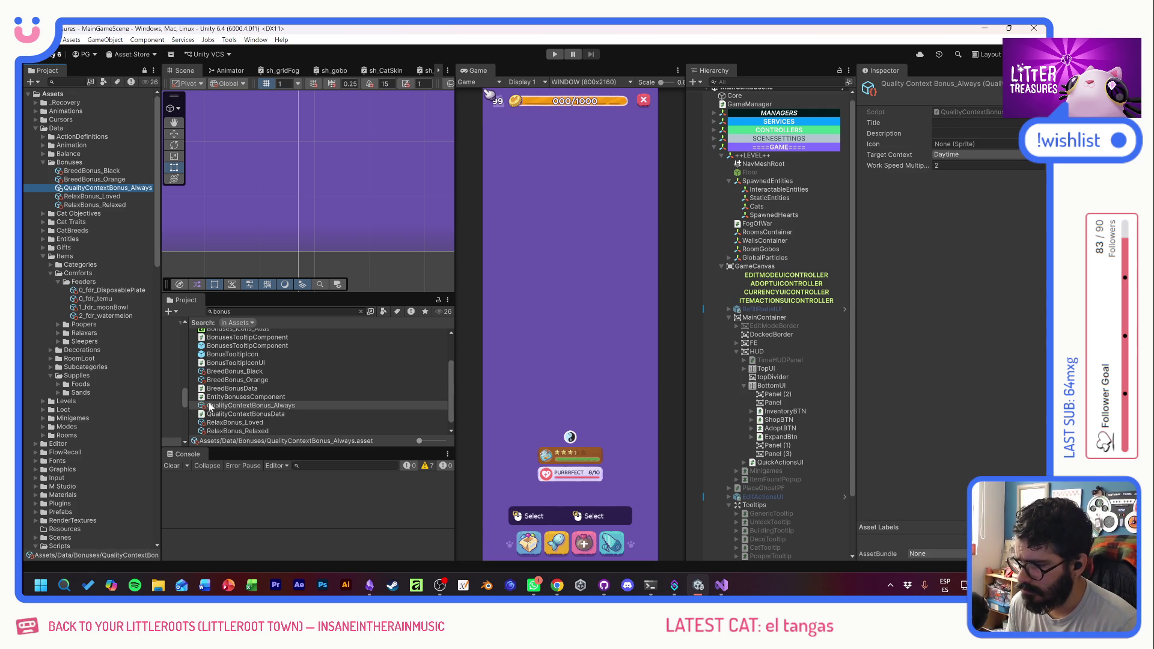
left_click(208, 405)
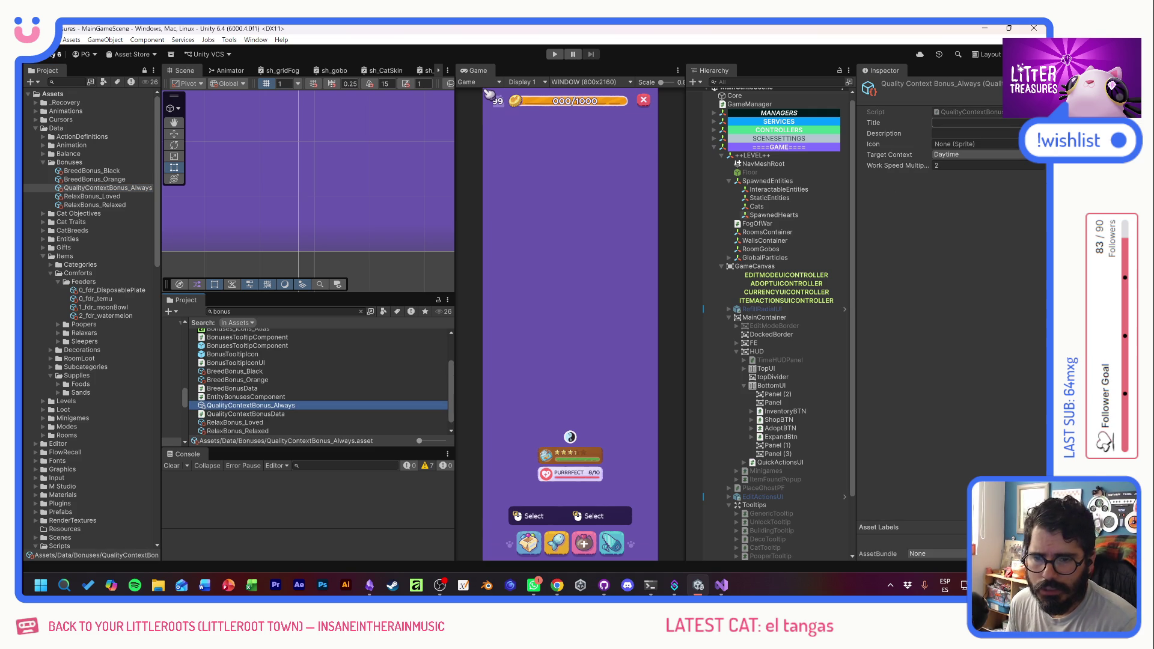
left_click(960, 126)
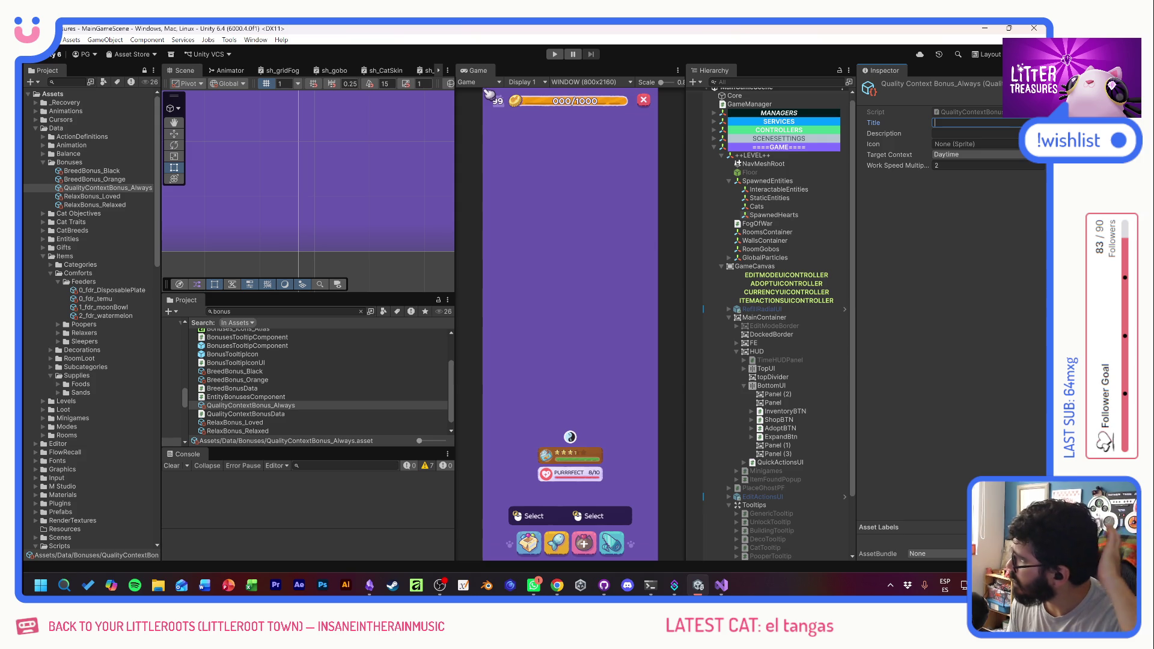
- Enter the Title Glitter and the Description 'Upgrades the quality of the'
type("Glitter")
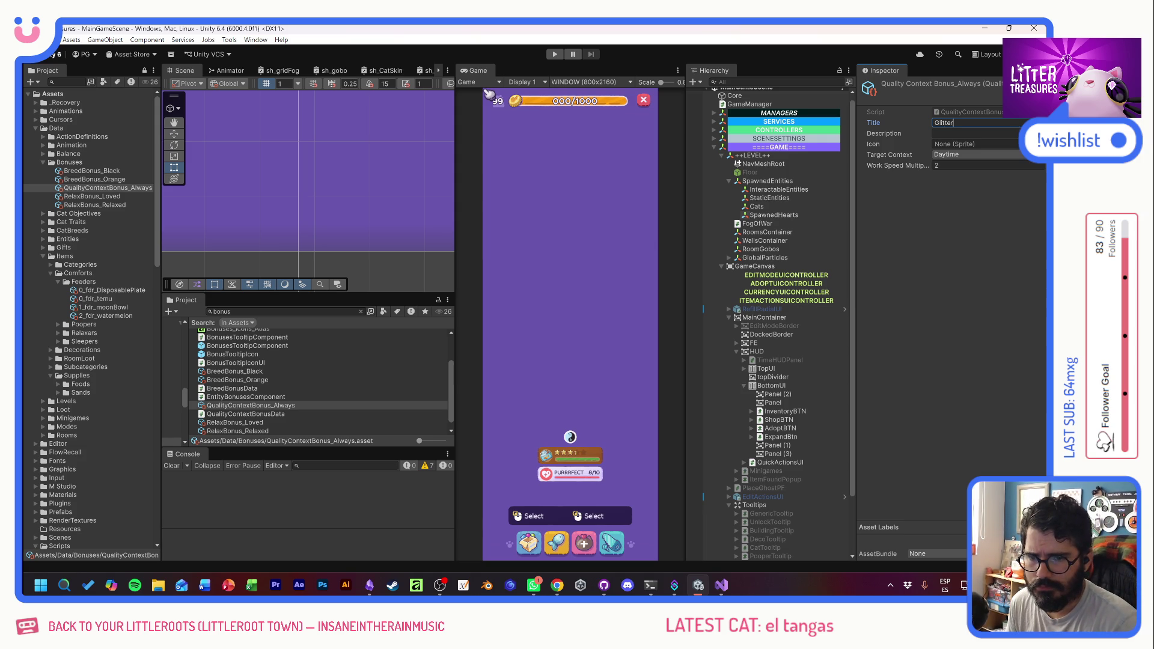
key("Tab")
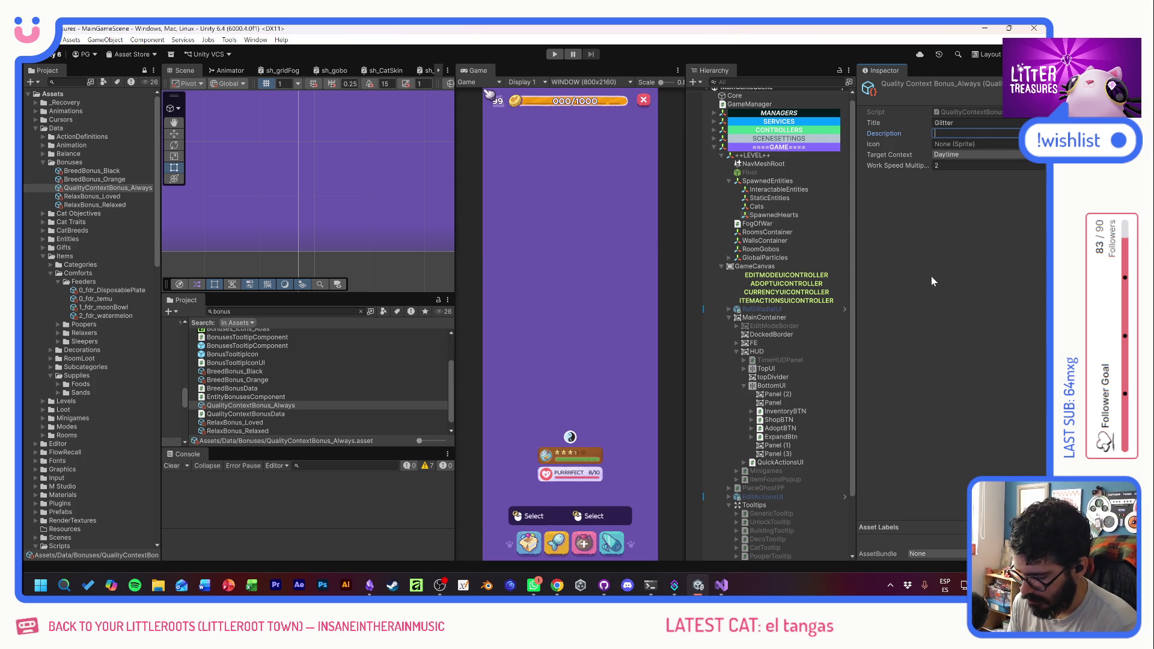
type("Upgrade")
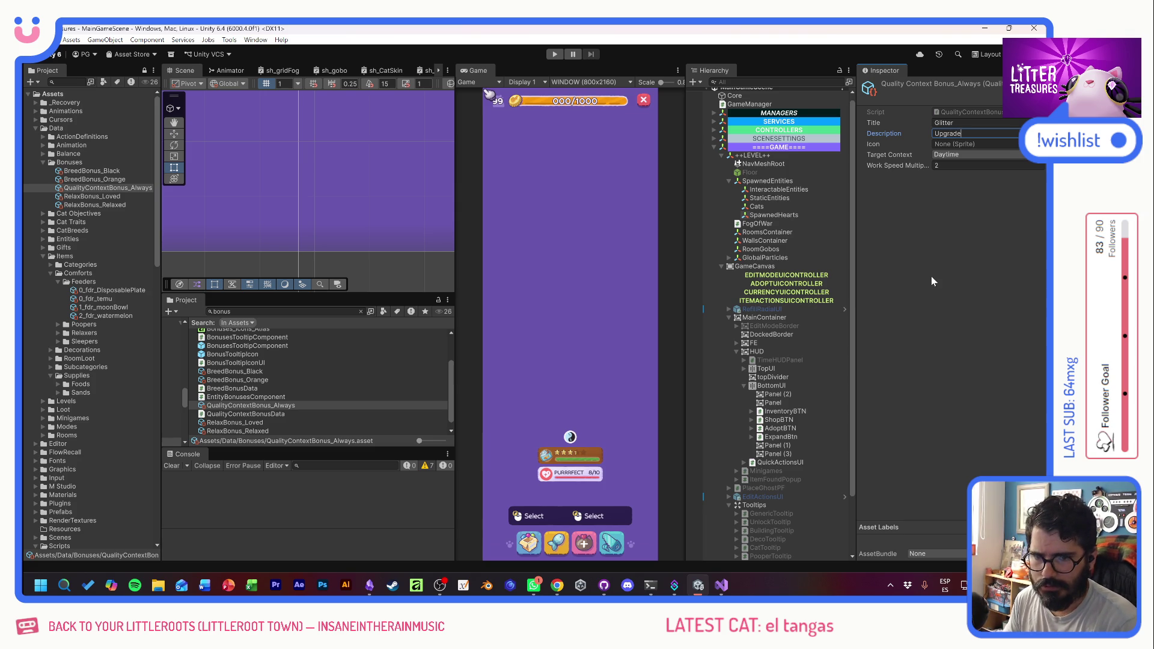
key("BackSpace")
type("s the qu")
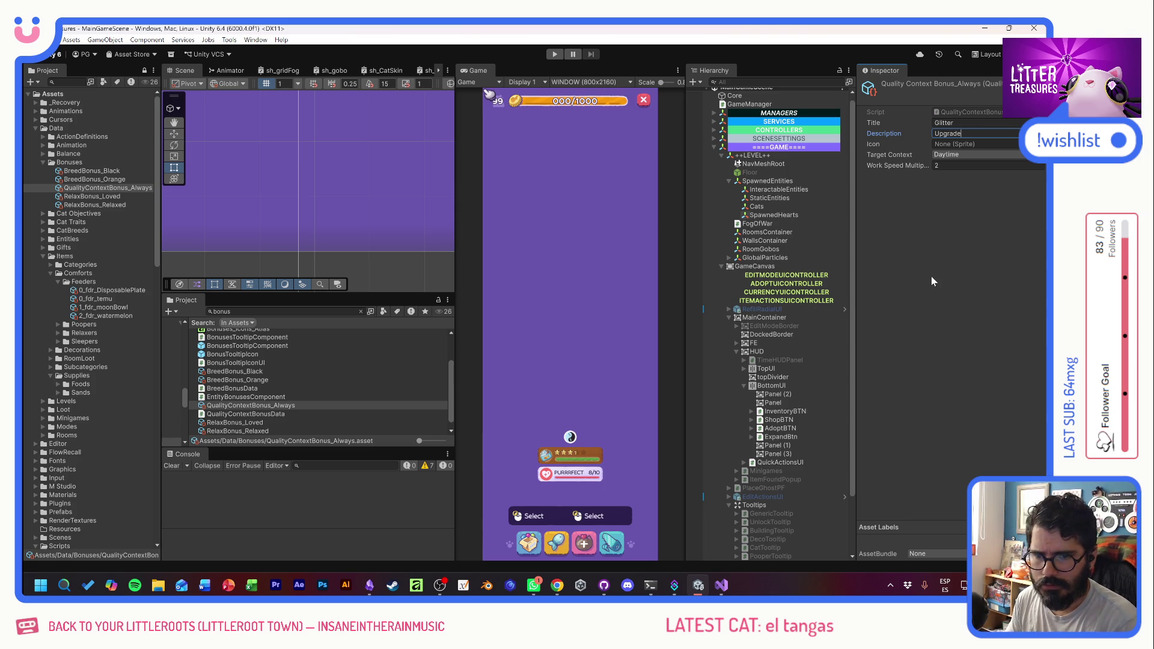
type("alit")
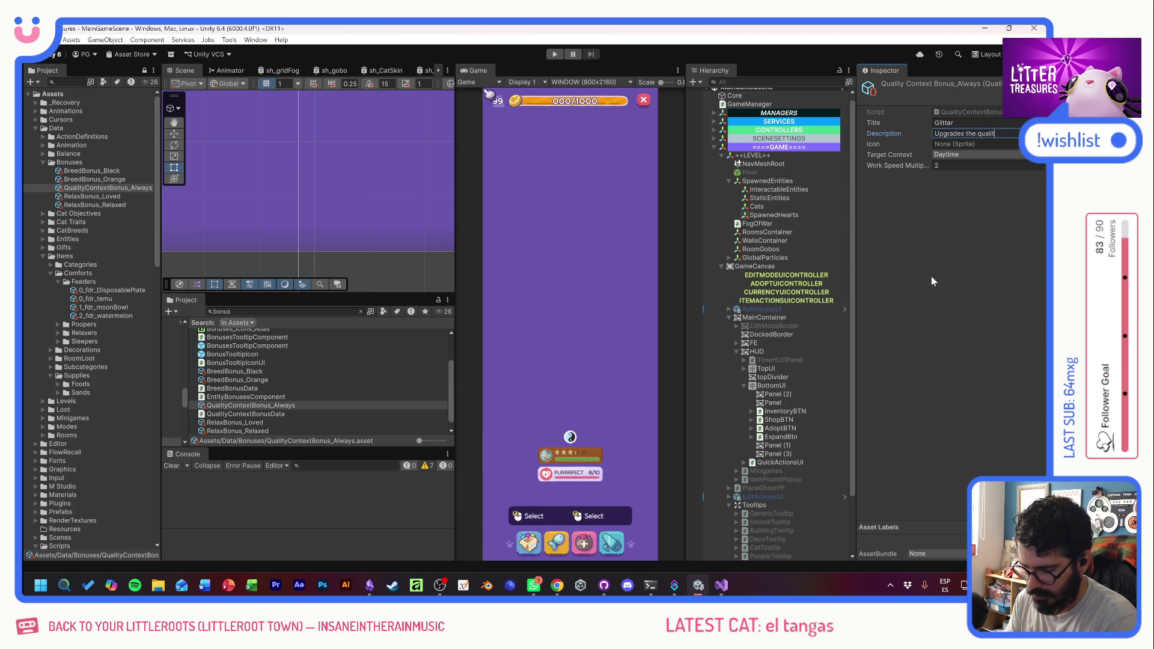
type("y of the")
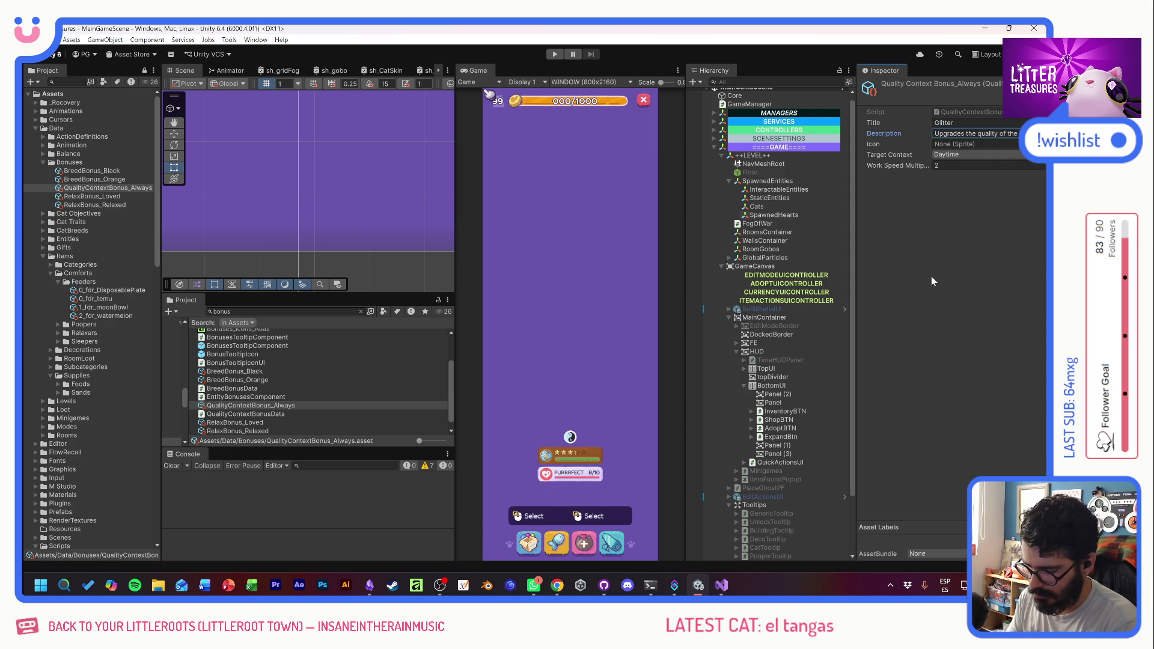
key("Right")
key("Right")
key("Right")
key("Right")
key("shift+Home")
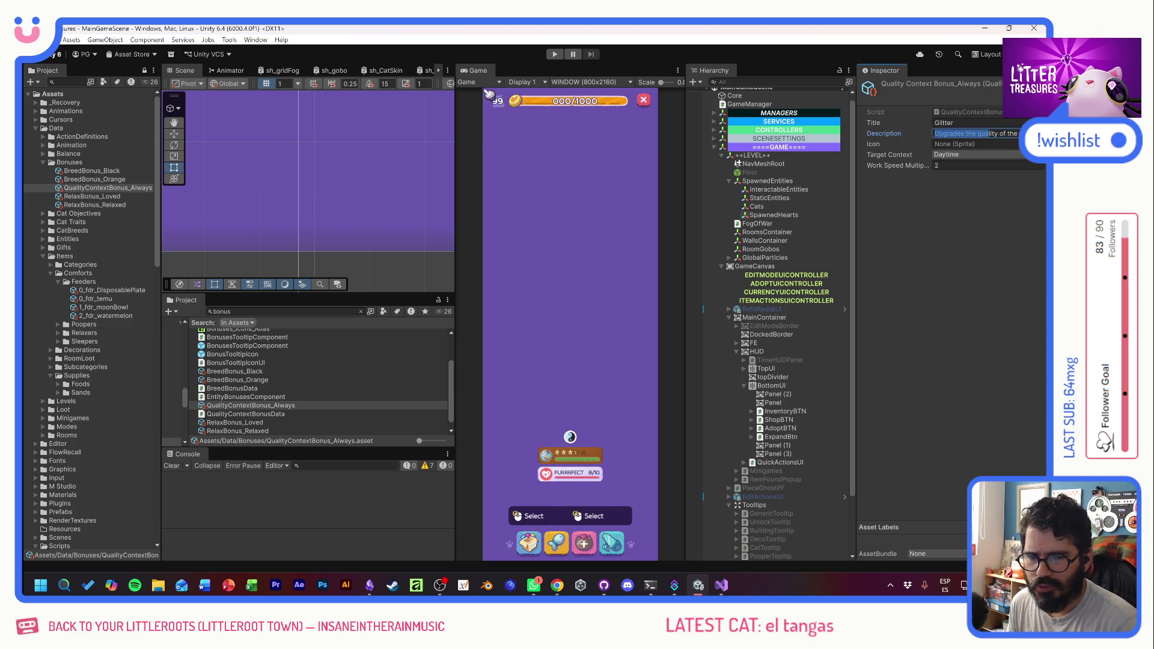
left_click(1036, 144)
- Set the bonus icon to eff_golem and its Target Context to Always
scroll(968, 277, "down", 10)
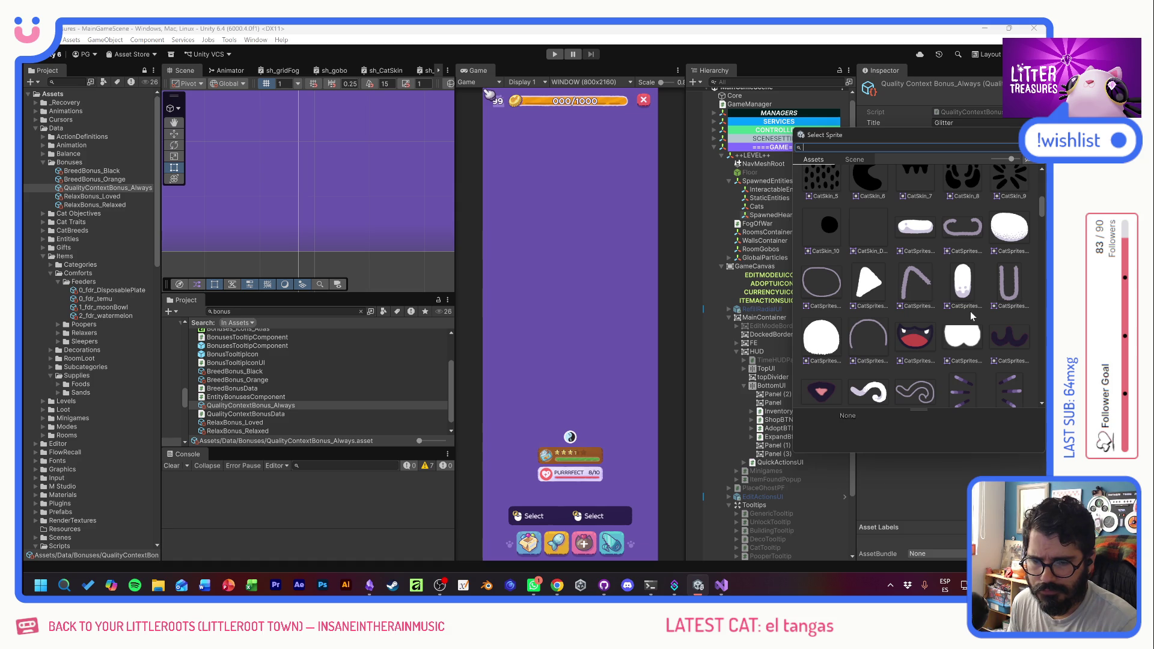
scroll(970, 311, "down", 10)
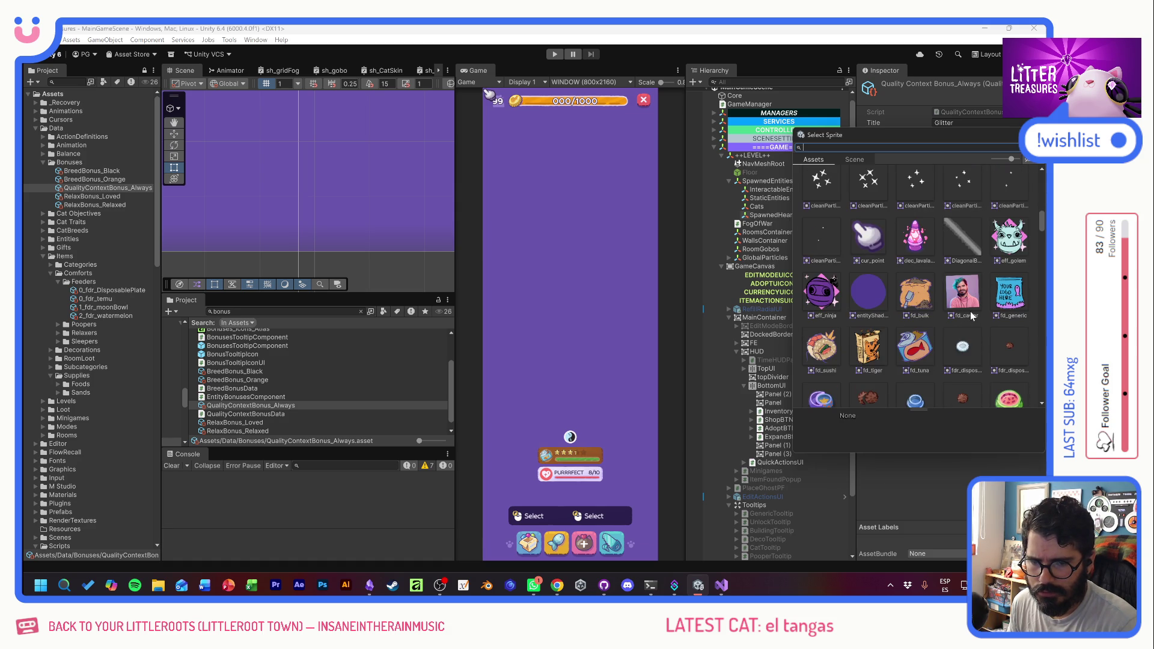
double_click(1015, 240)
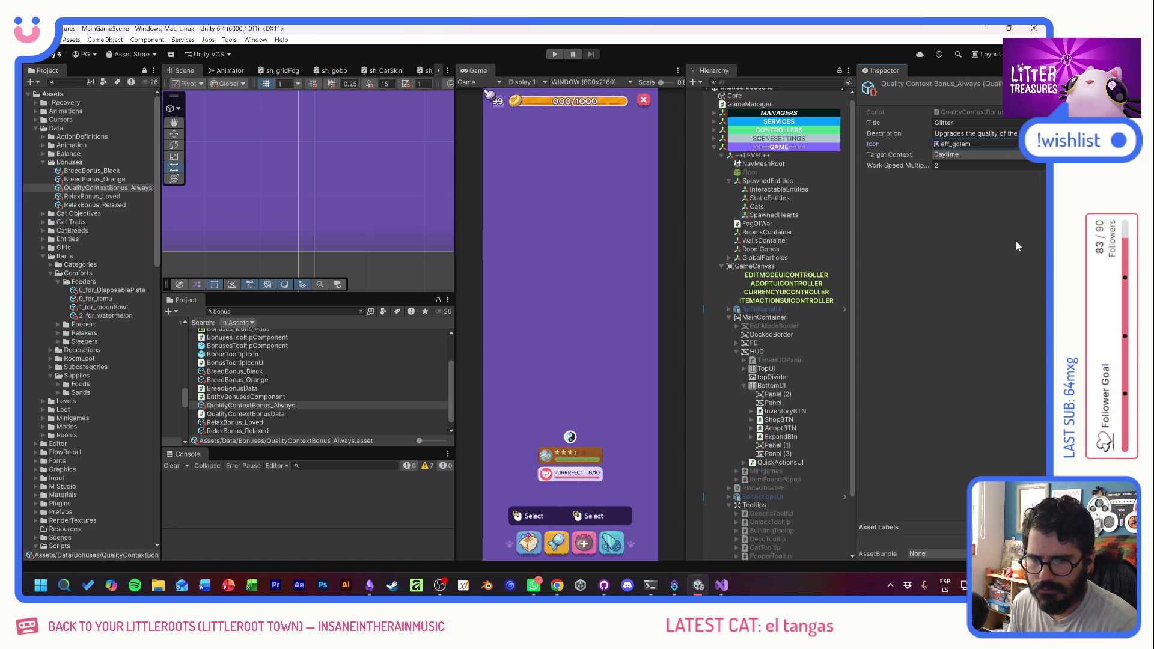
left_click(974, 155)
left_click(961, 190)
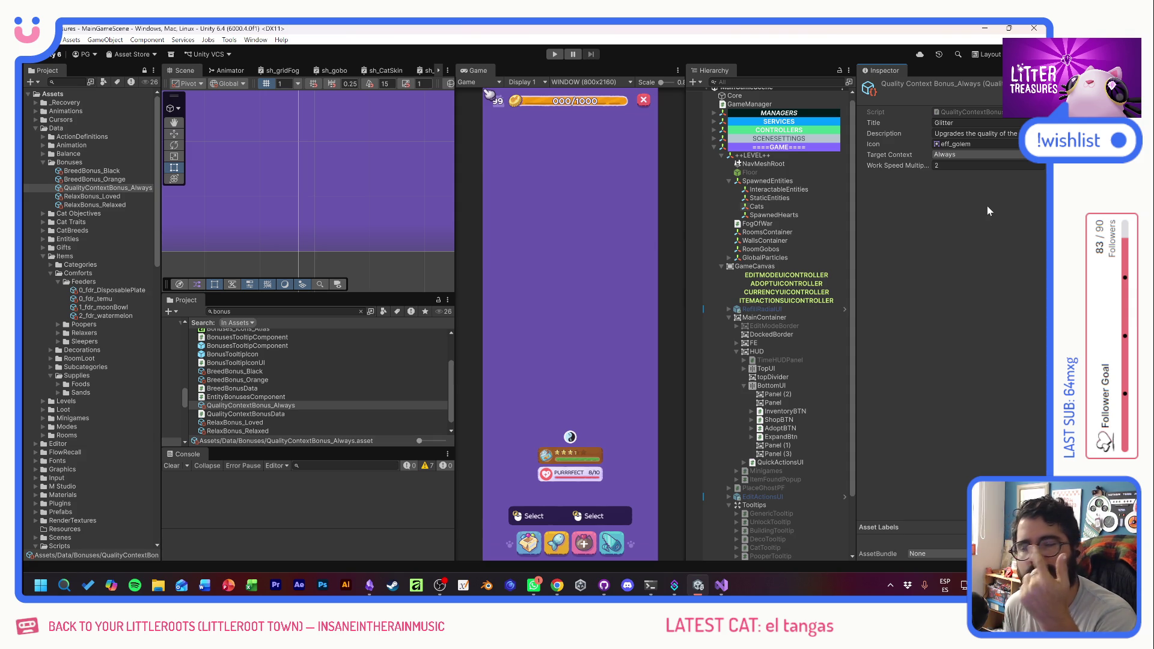
key("alt+Tab")
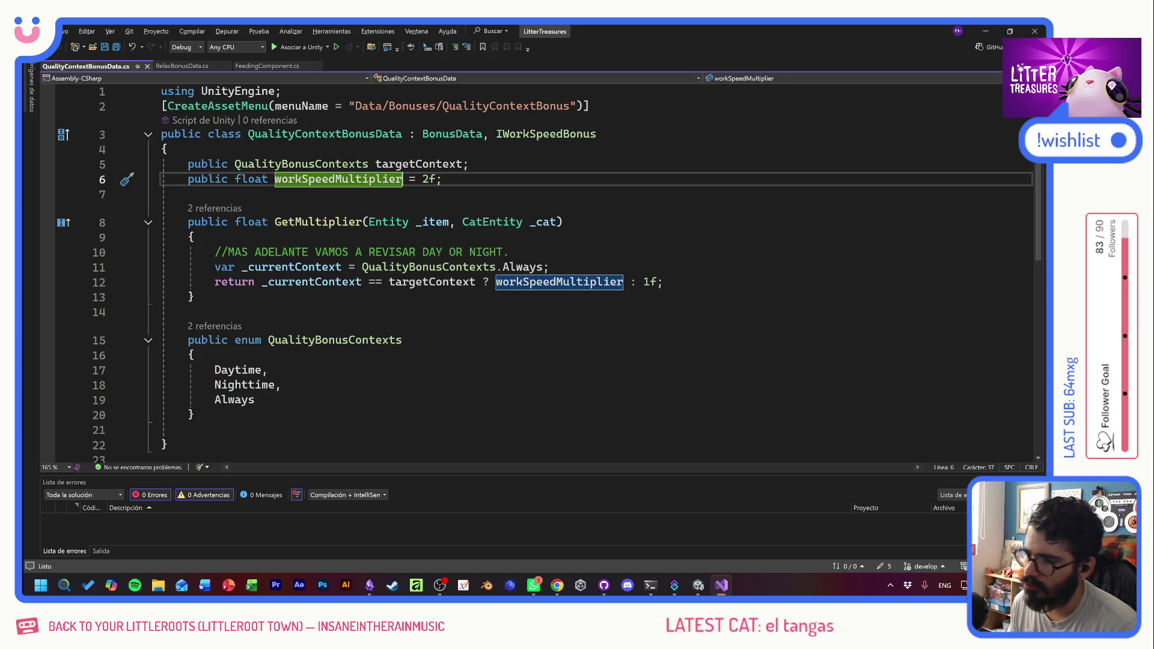
- Change IWorkSpeedBonus to IQualityBonus on the class declaration line and save the script
left_click(248, 222)
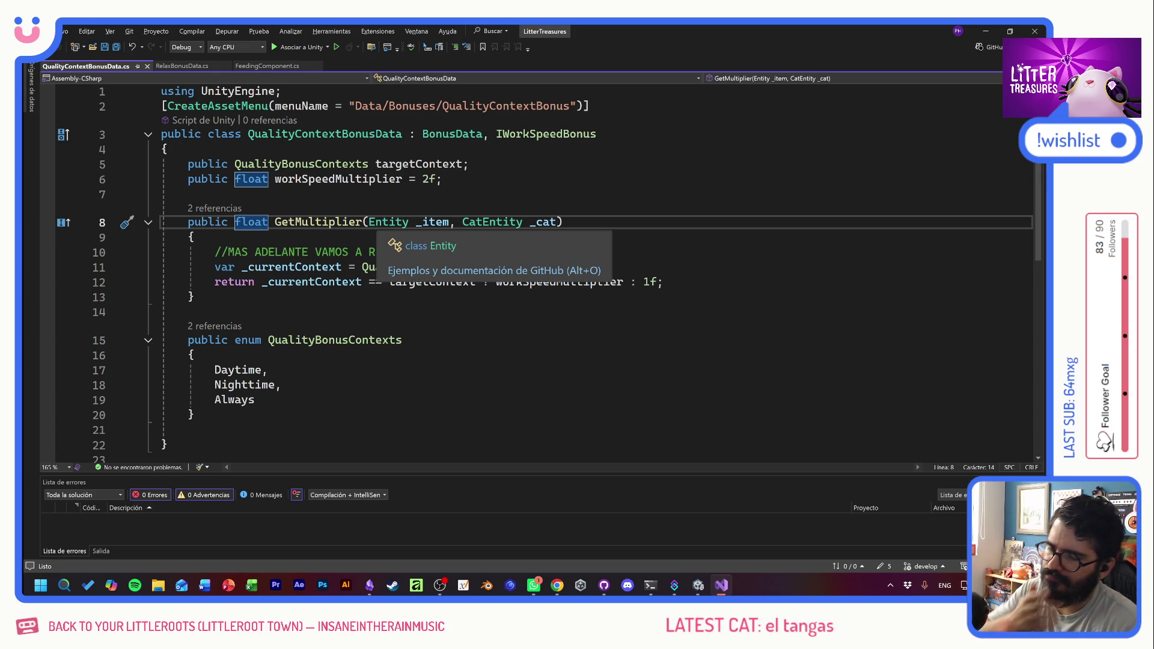
left_click(443, 179)
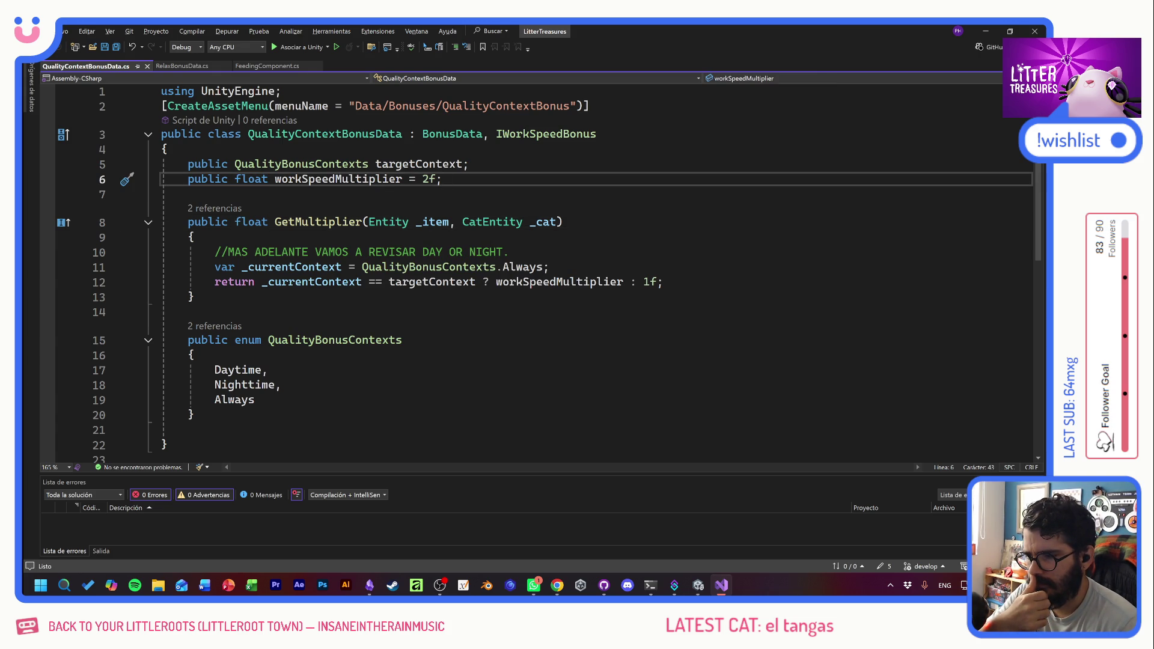
left_click(469, 133)
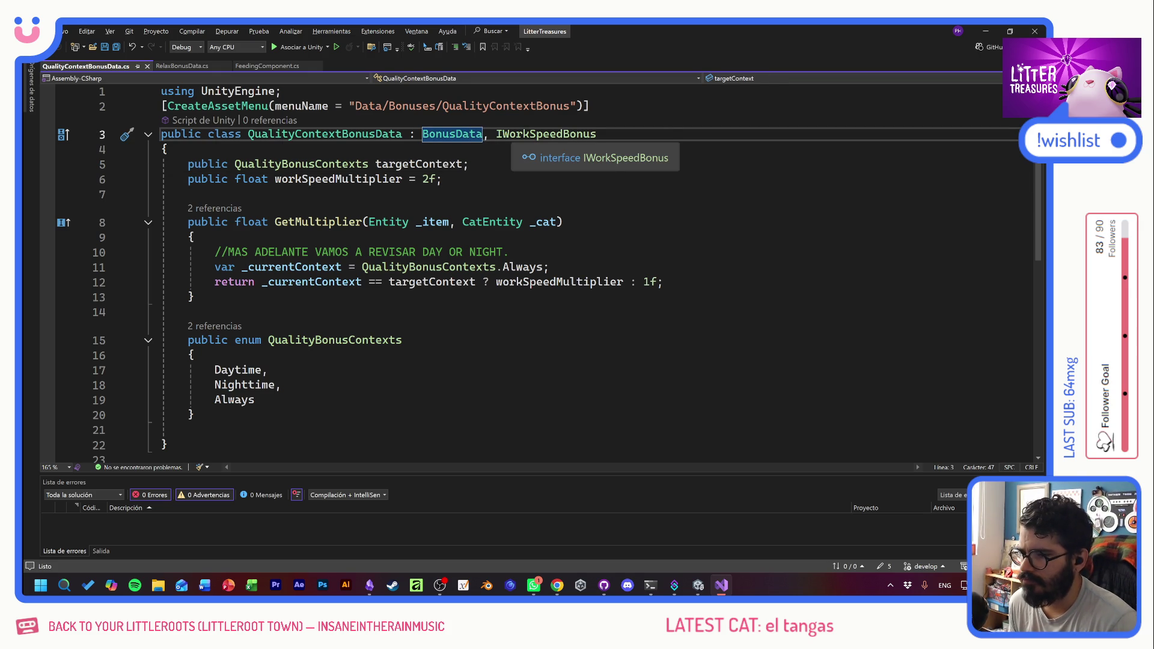
left_click(502, 134)
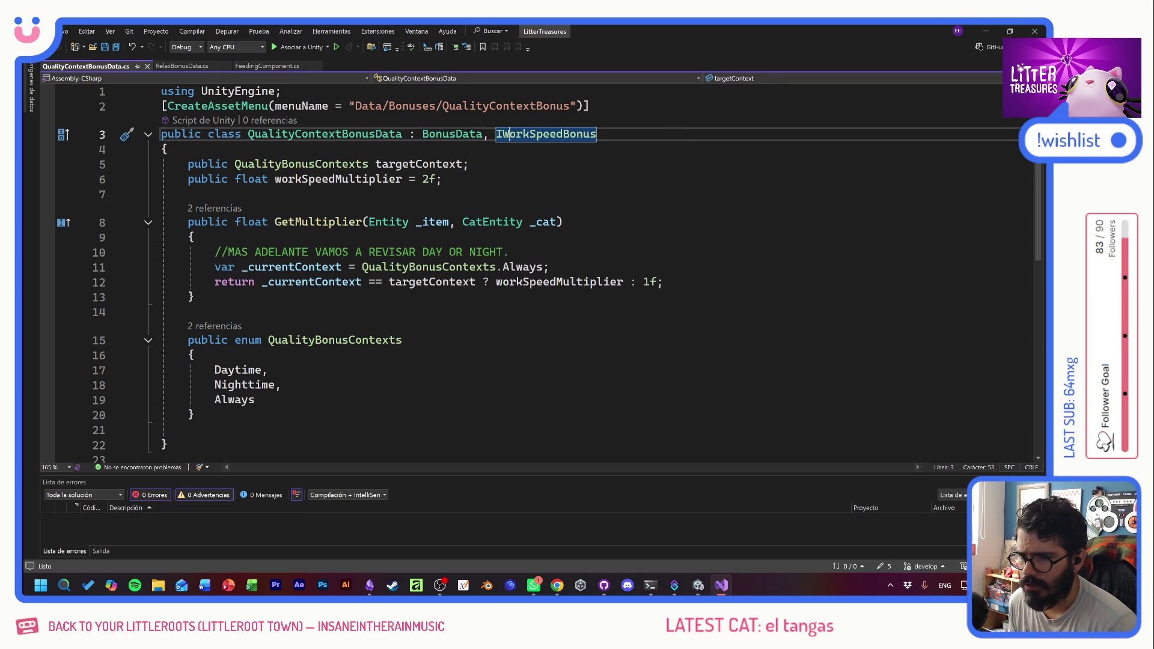
left_click_drag(503, 133, 564, 133)
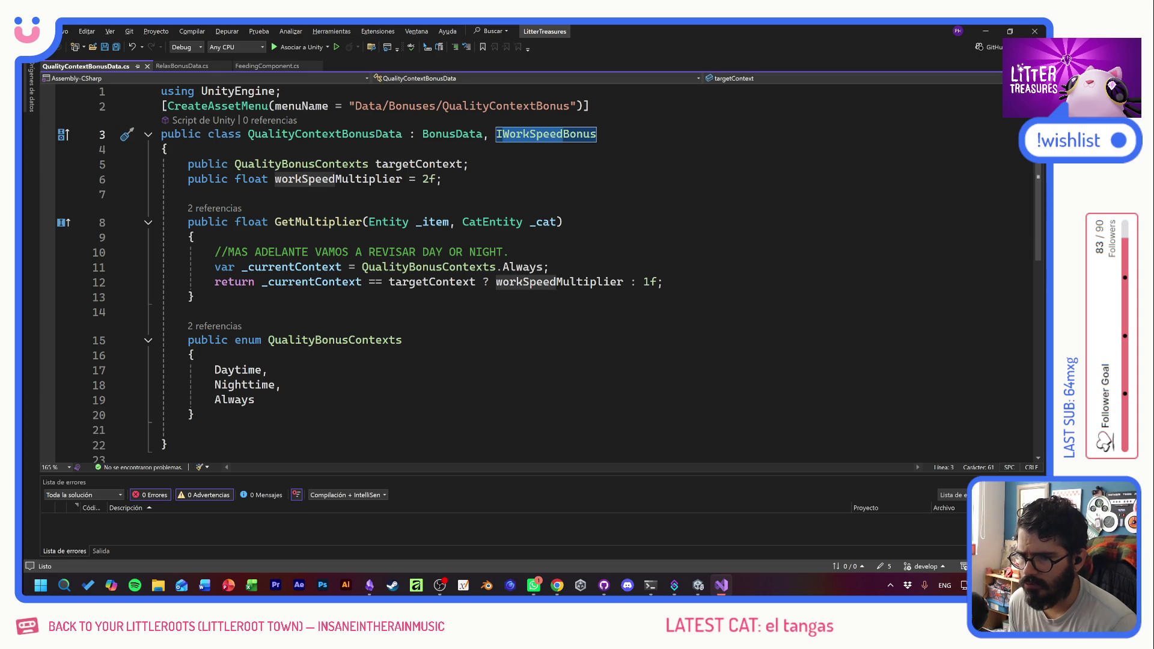
type("Quality")
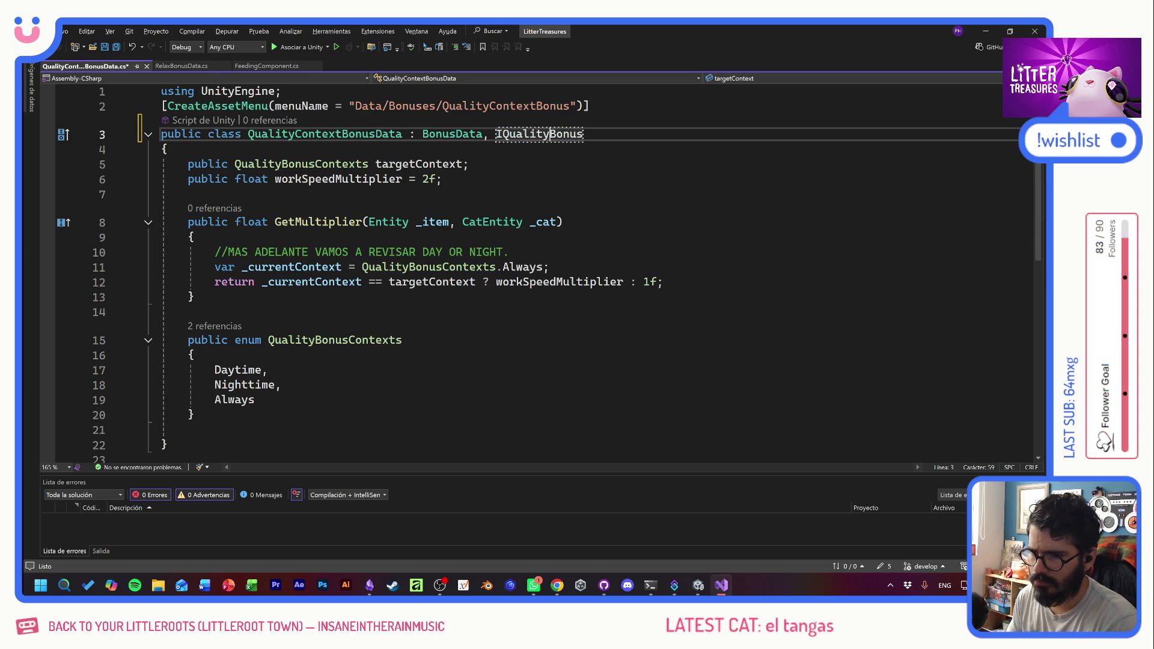
key("ctrl+s")
key("Down")
key("Down")
key("Down")
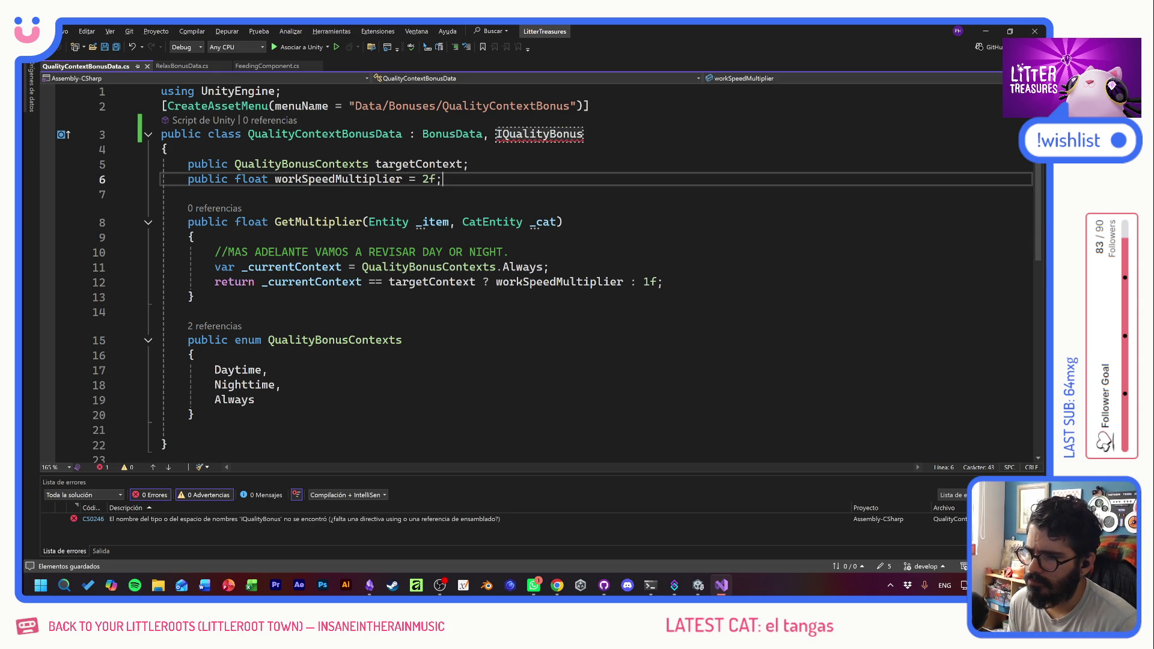
key("alt+Tab")
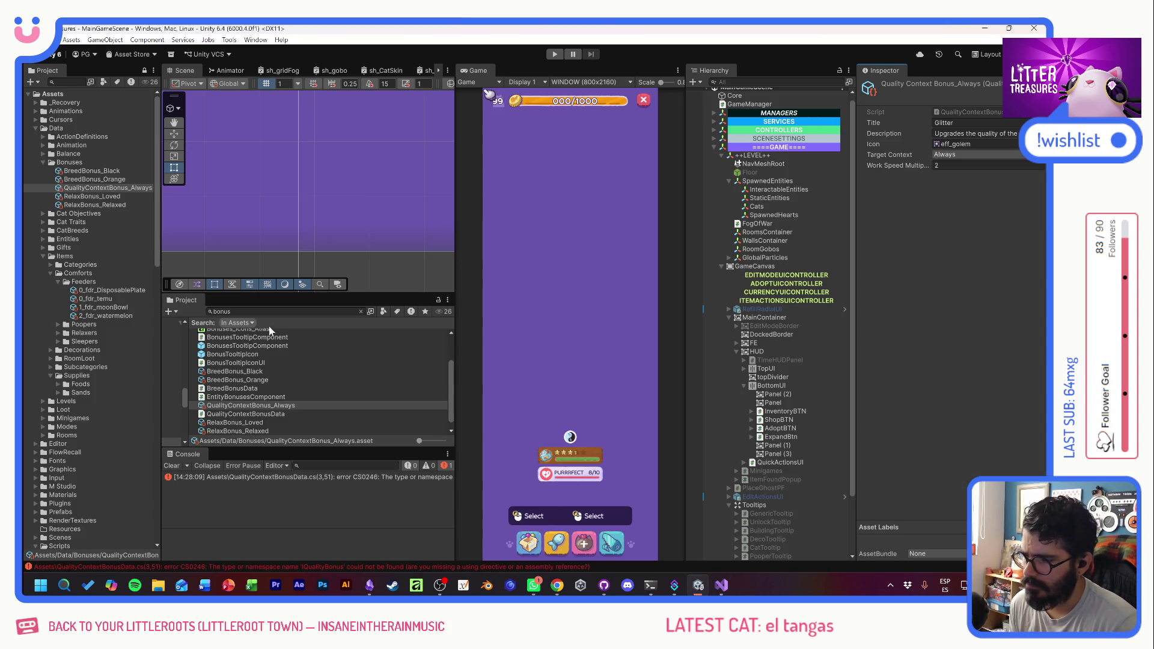
- Clear the Project window search and go back to QualityContextBonusData.cs in Visual Studio
type("re")
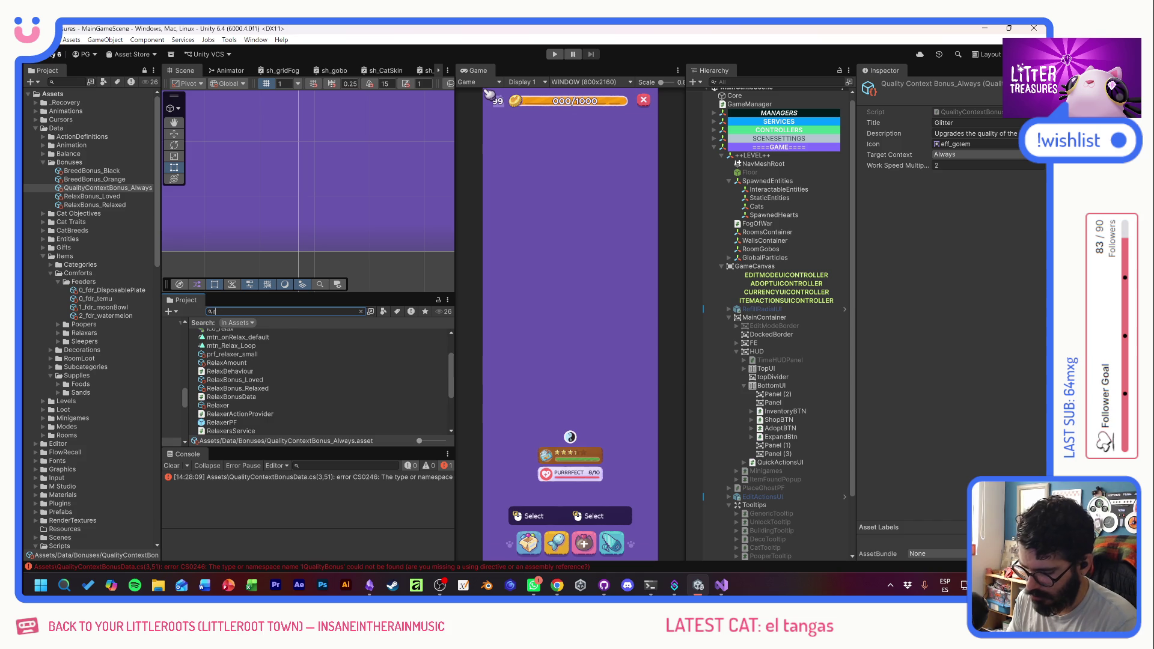
type("iwo")
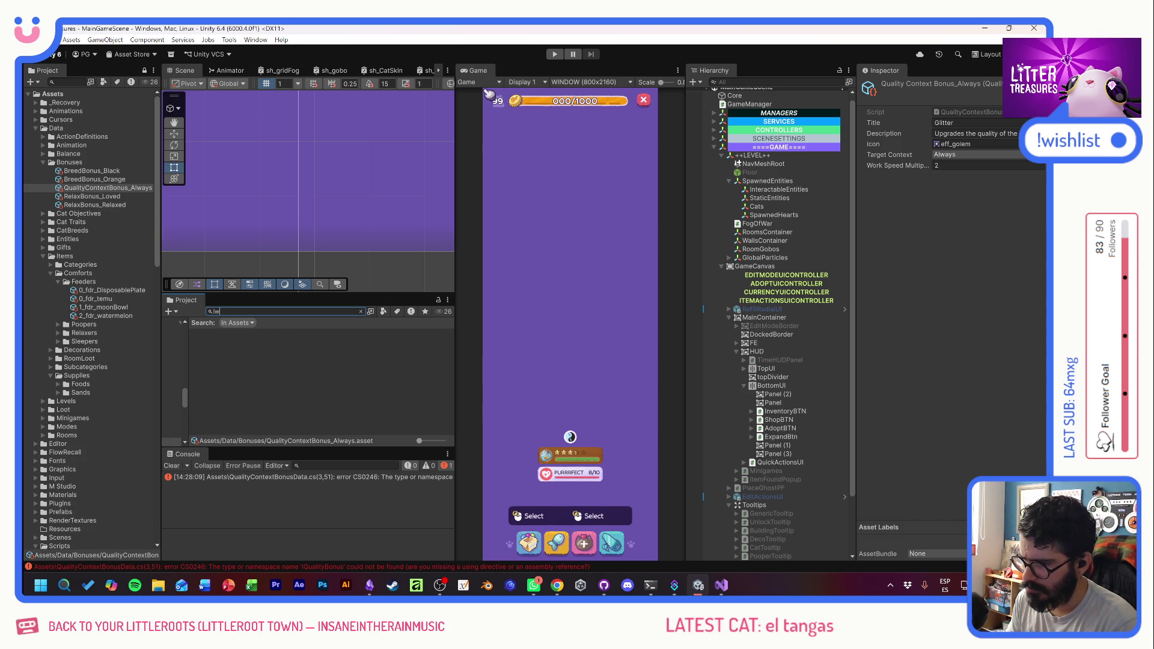
key("BackSpace")
key("BackSpace")
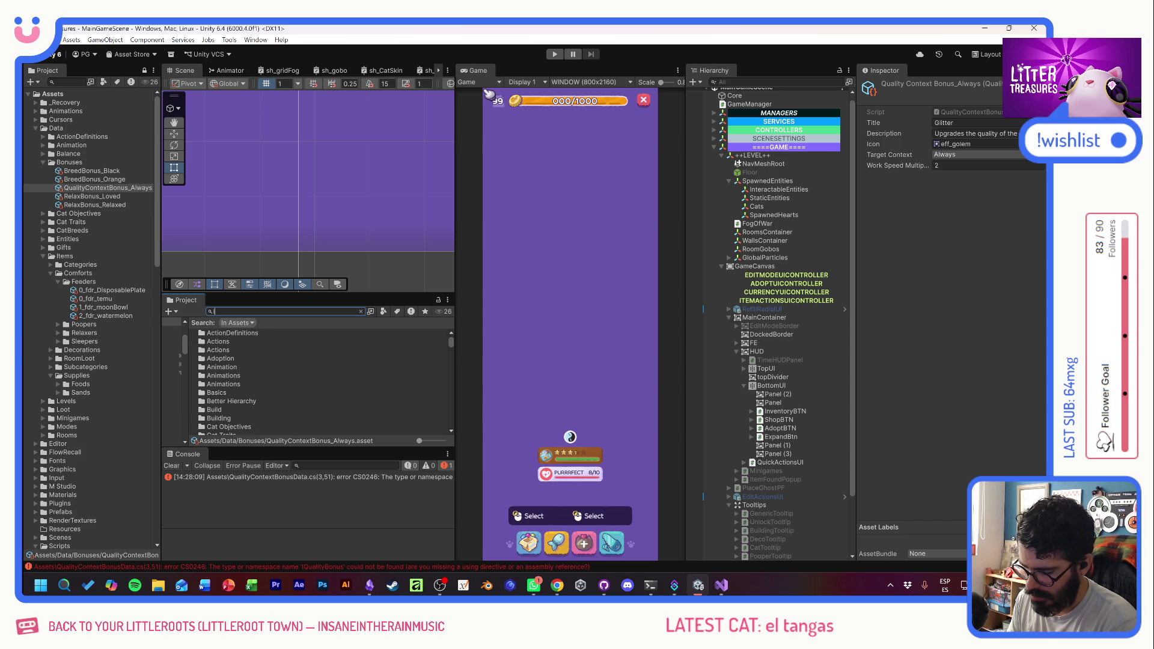
type("is")
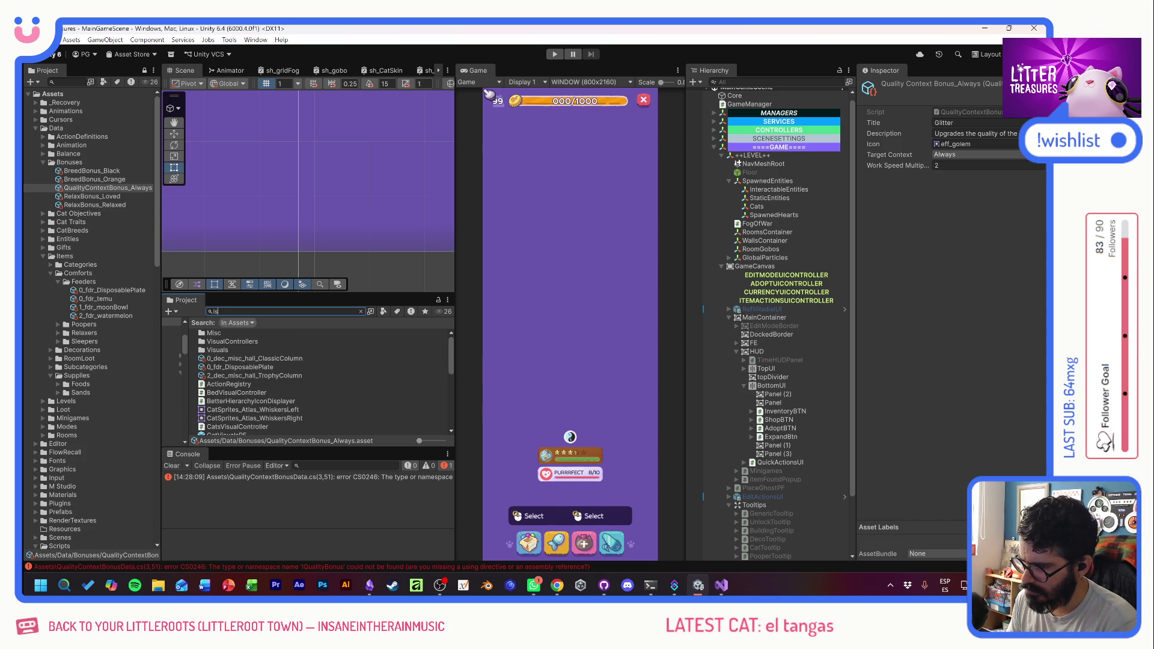
key("alt+Tab")
key("ctrl+f")
type("i")
key("ctrl+Tab")
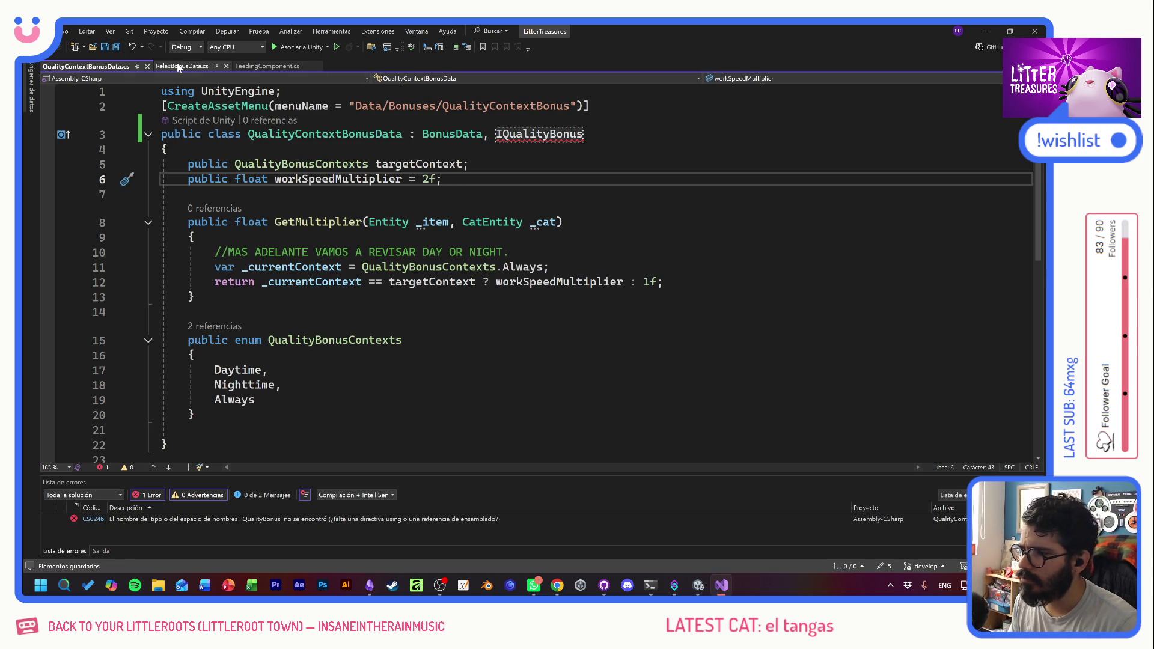
- Duplicate the IWorkSpeedBonus interface in BonusData.cs as IQualityBonus and save
double_click(485, 133)
key("F12")
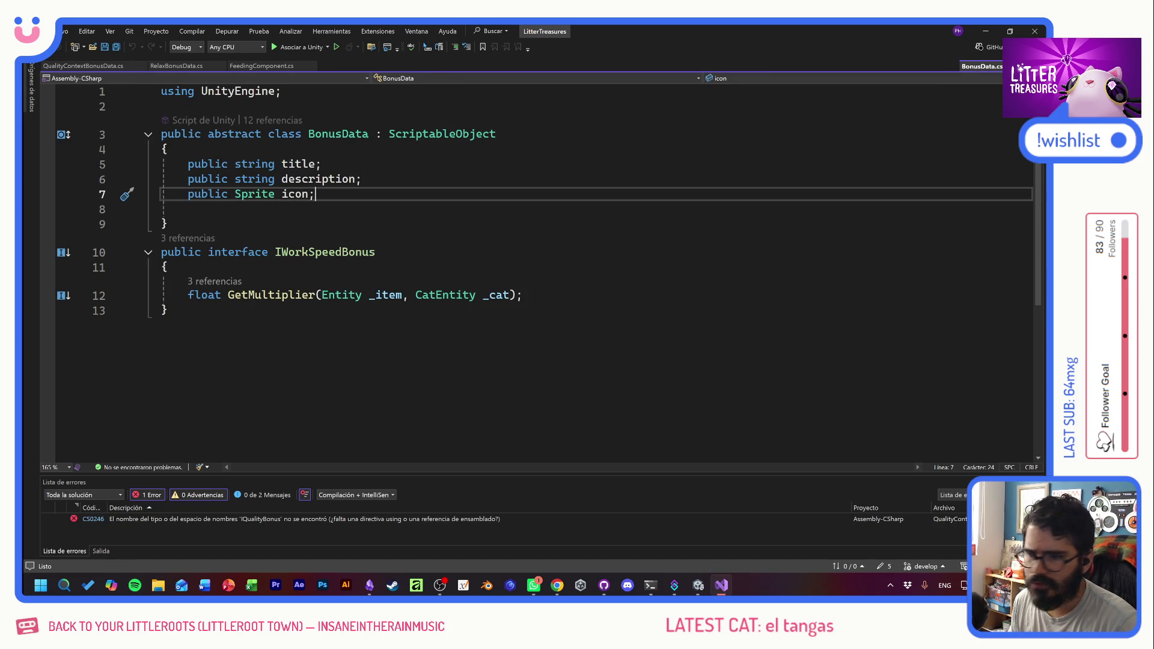
left_click_drag(171, 310, 161, 252)
key("ctrl+c")
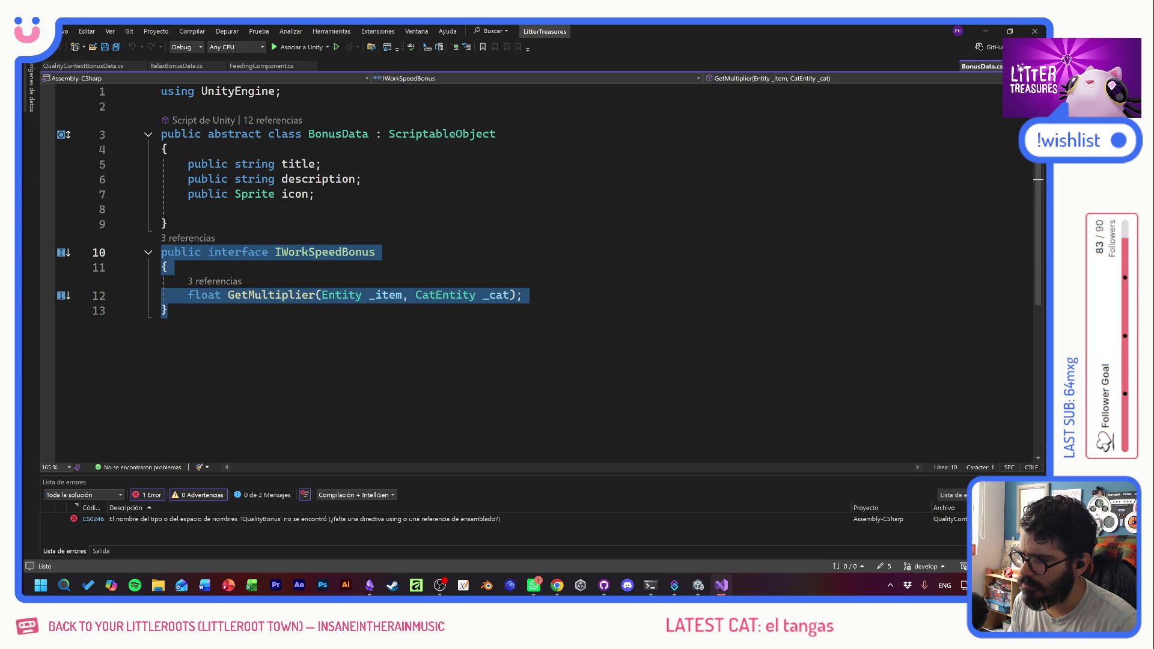
left_click(168, 310)
key("Return")
key("Return")
key("ctrl+v")
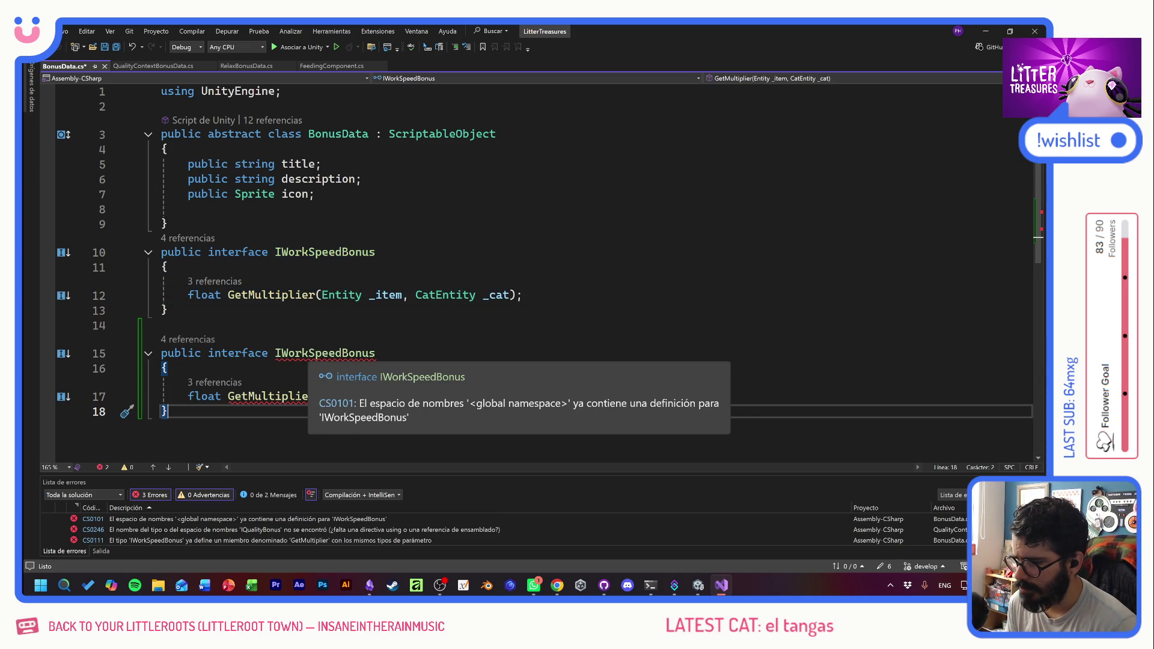
left_click(315, 353)
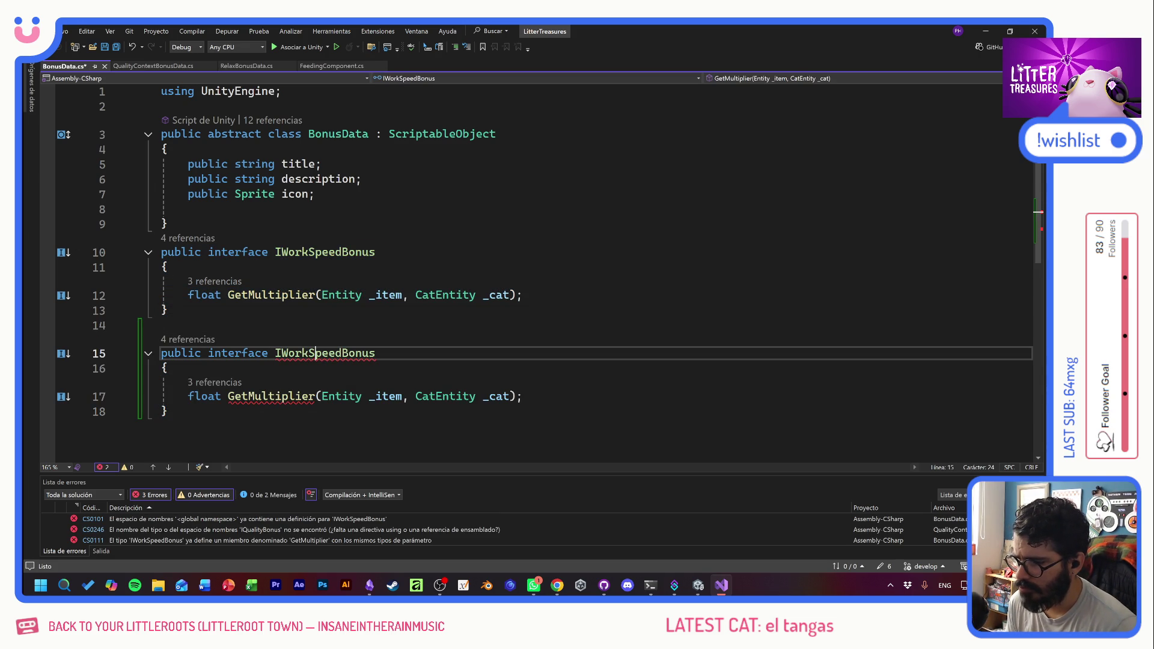
left_click_drag(281, 352, 341, 352)
type("Qa")
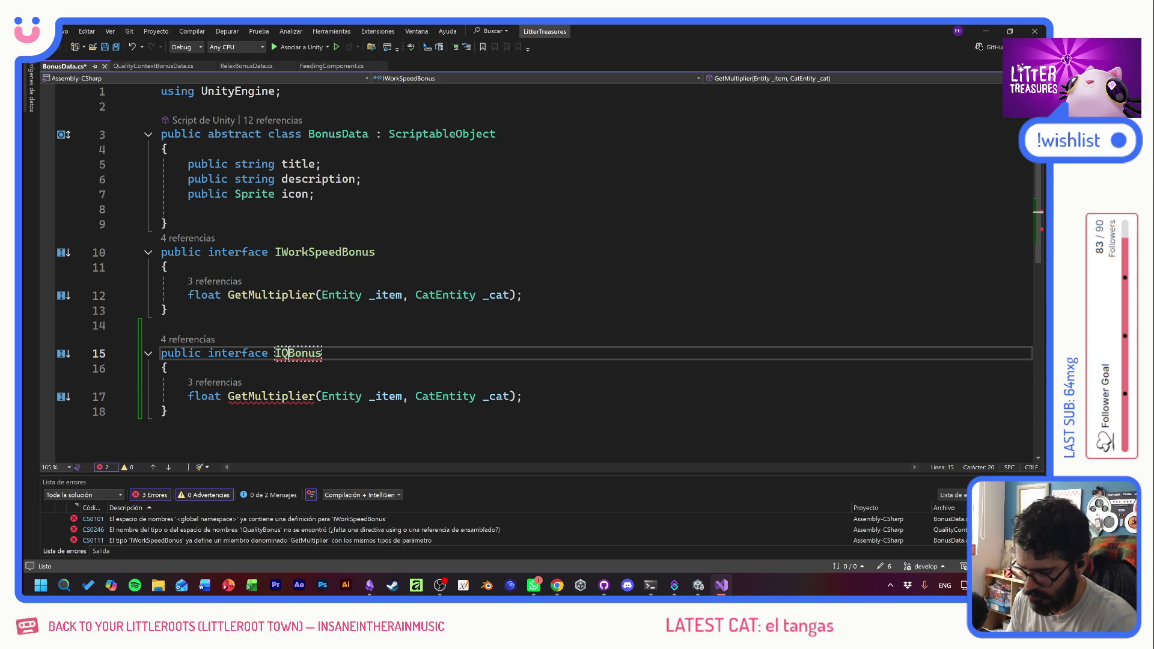
key("BackSpace")
type("uality")
key("ctrl+s")
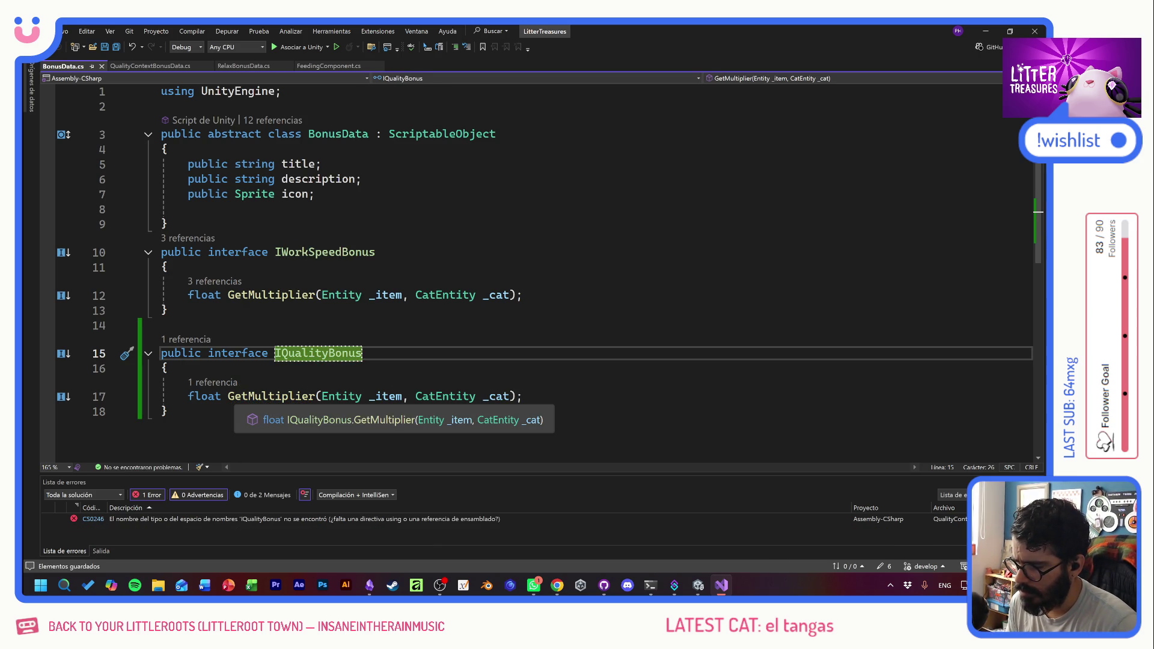
- Rename the copied GetMultiplier method to GetAditional and save BonusData.cs
left_click(313, 396)
left_click(314, 397)
key("BackSpace")
key("BackSpace")
key("BackSpace")
type("Aditional")
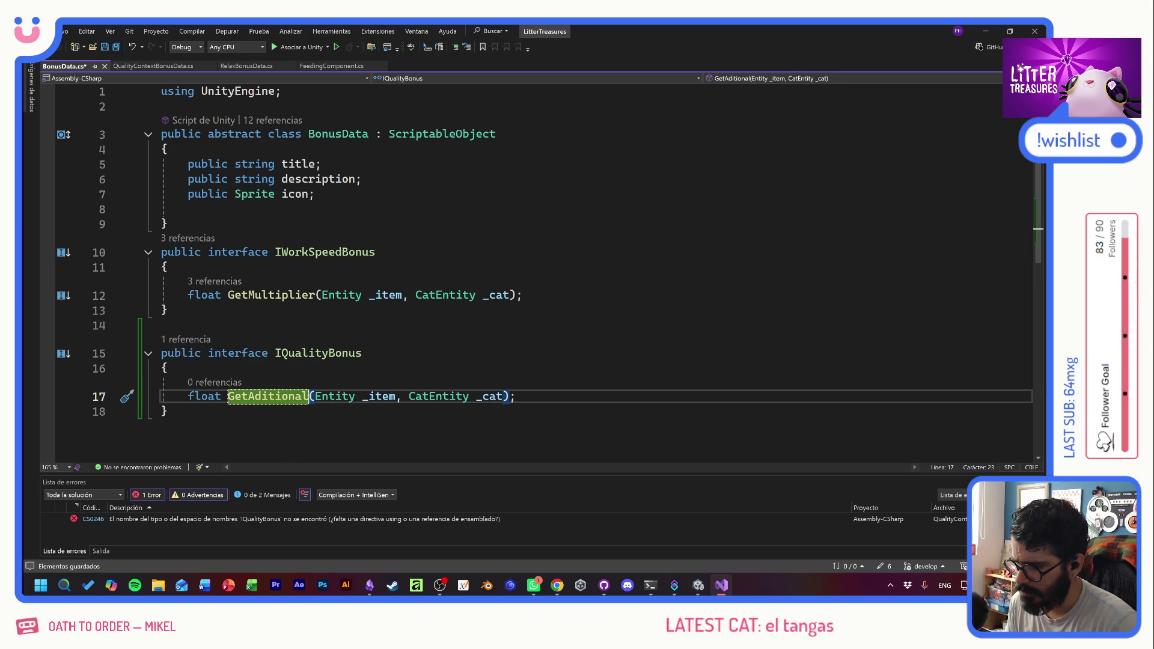
left_click(214, 396)
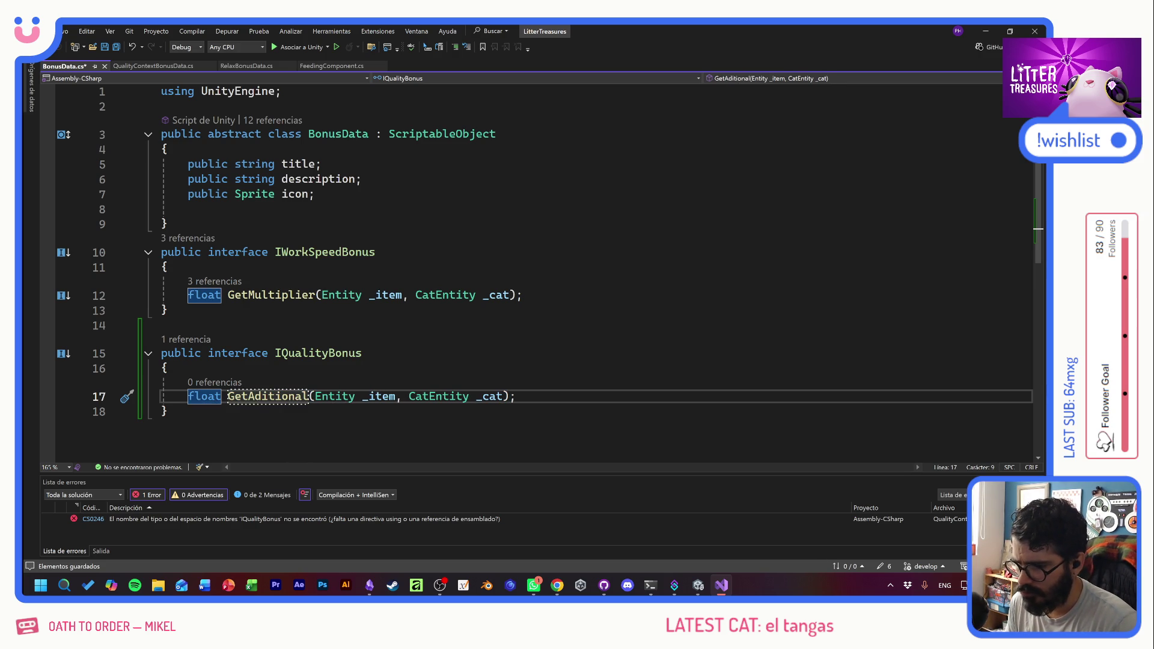
left_click(167, 411)
key("ctrl+s")
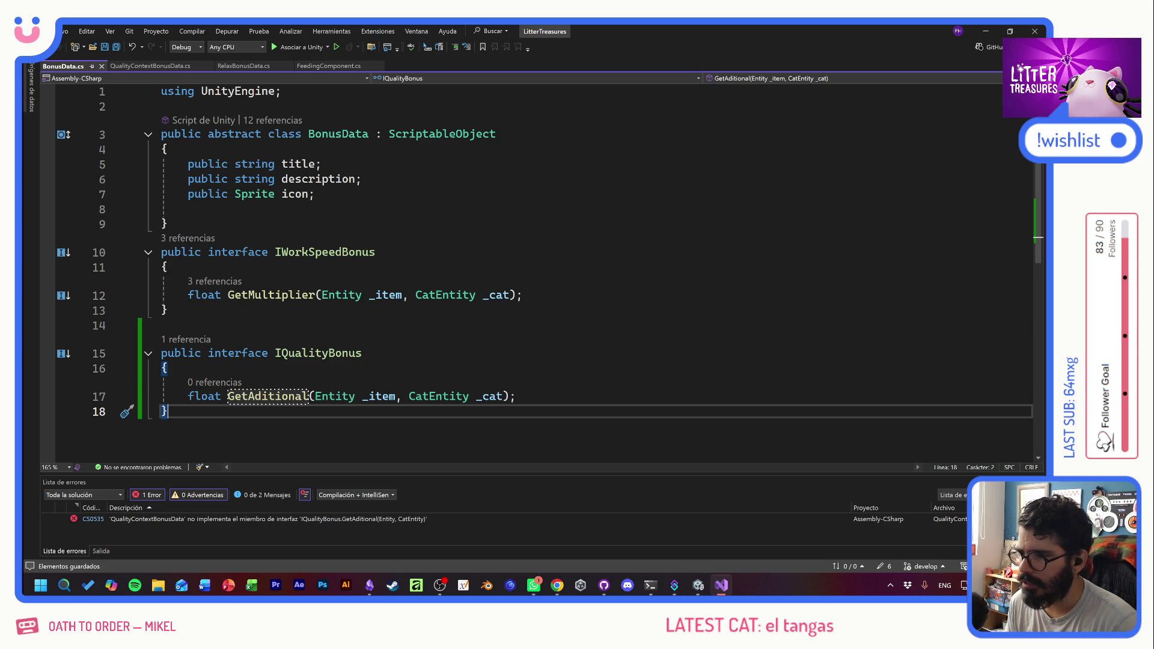
left_click(148, 66)
- Use the IQualityBonus quick fix to generate the missing GetAditional method stub
left_click(535, 135)
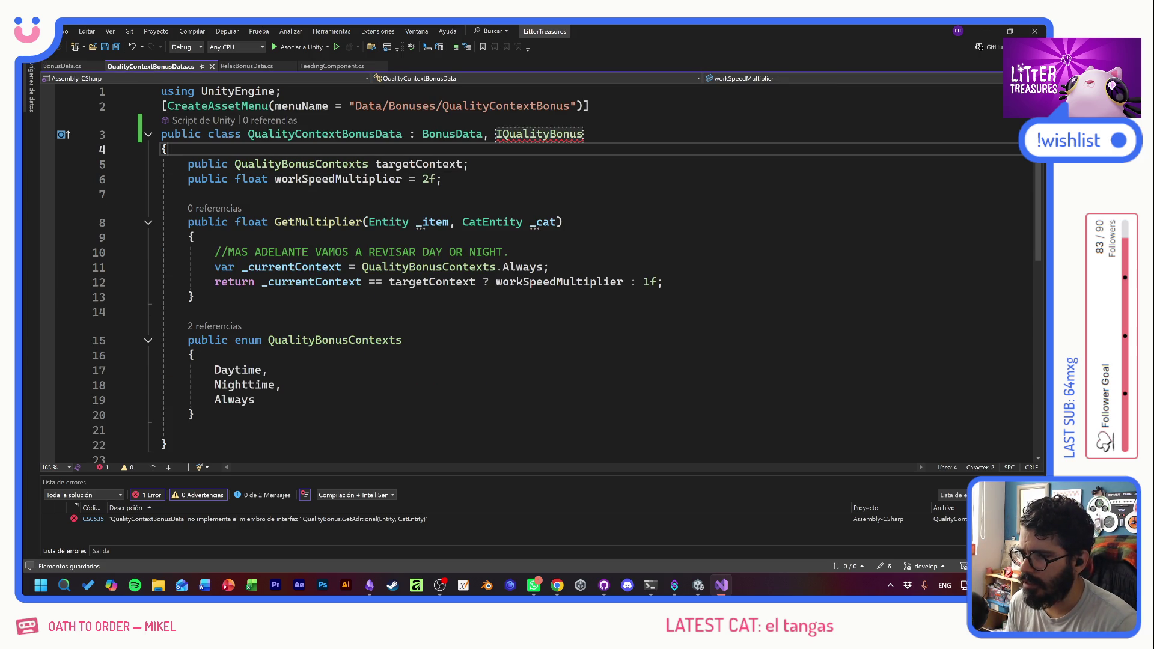
right_click(534, 135)
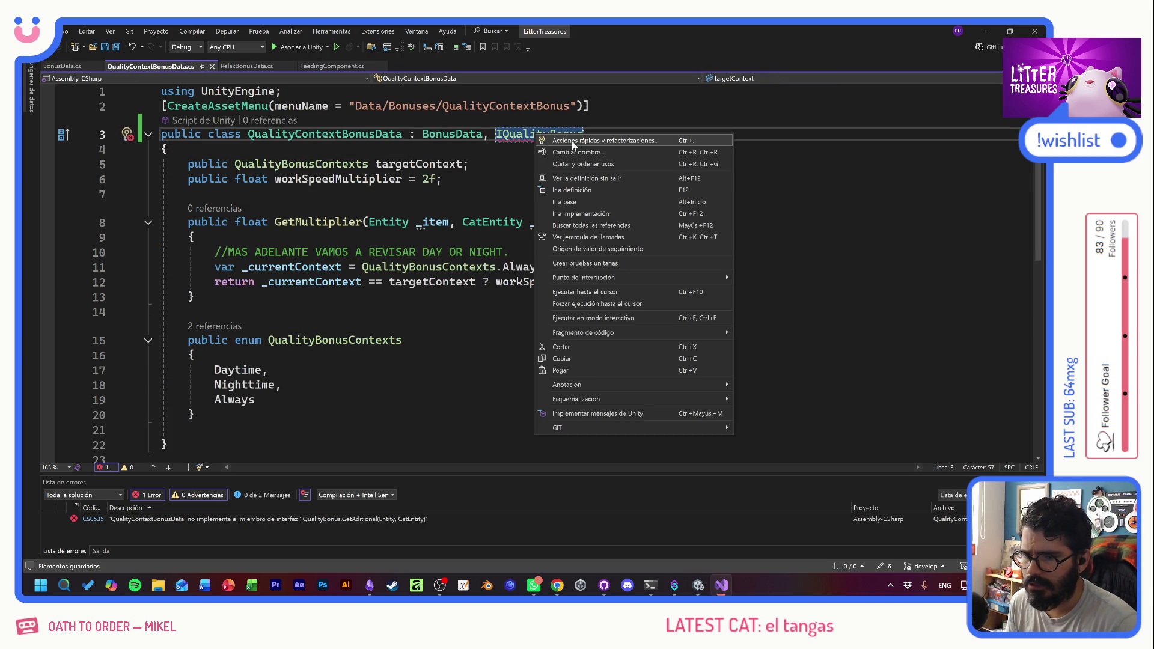
left_click(573, 141)
key("Escape")
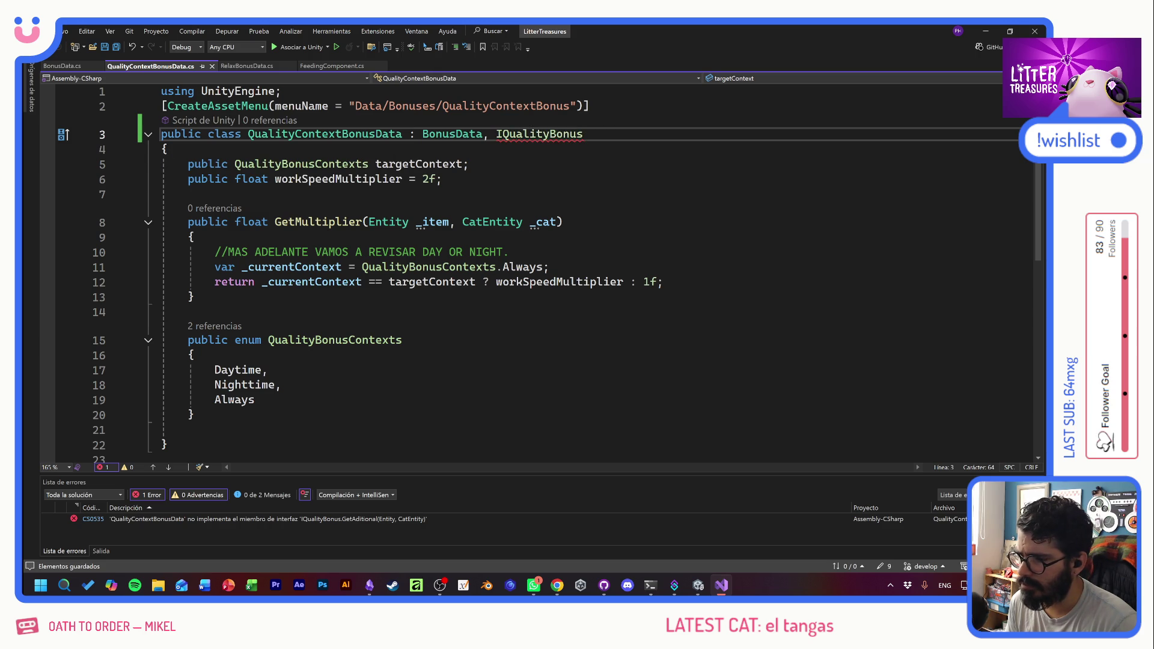
right_click(535, 131)
left_click(571, 143)
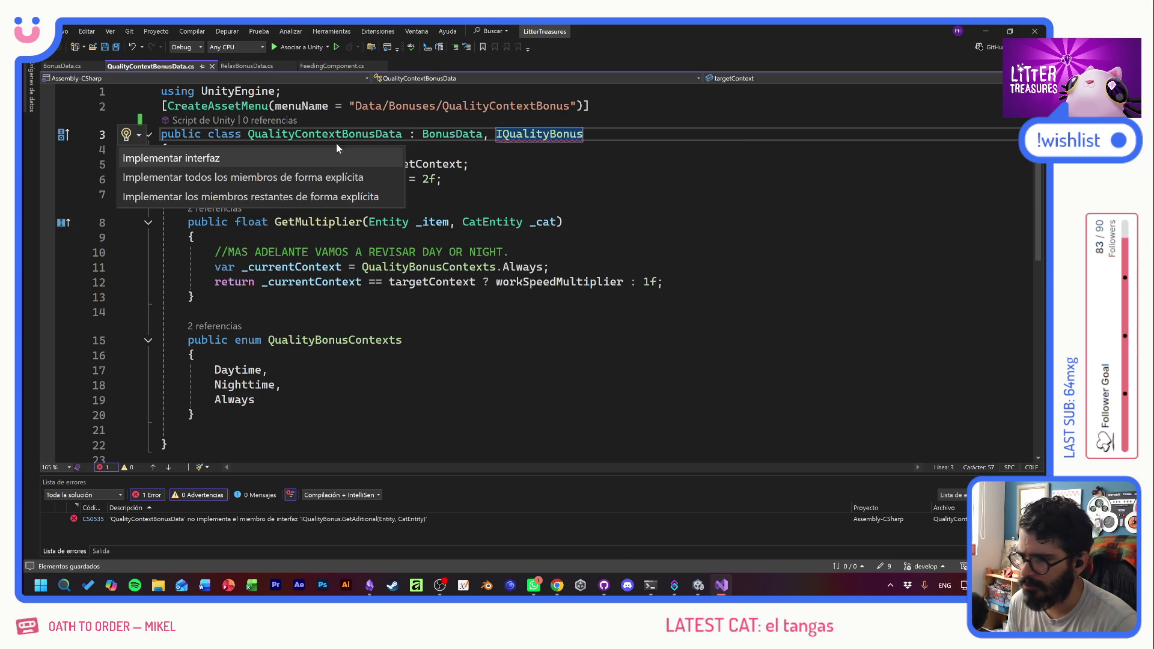
left_click(184, 161)
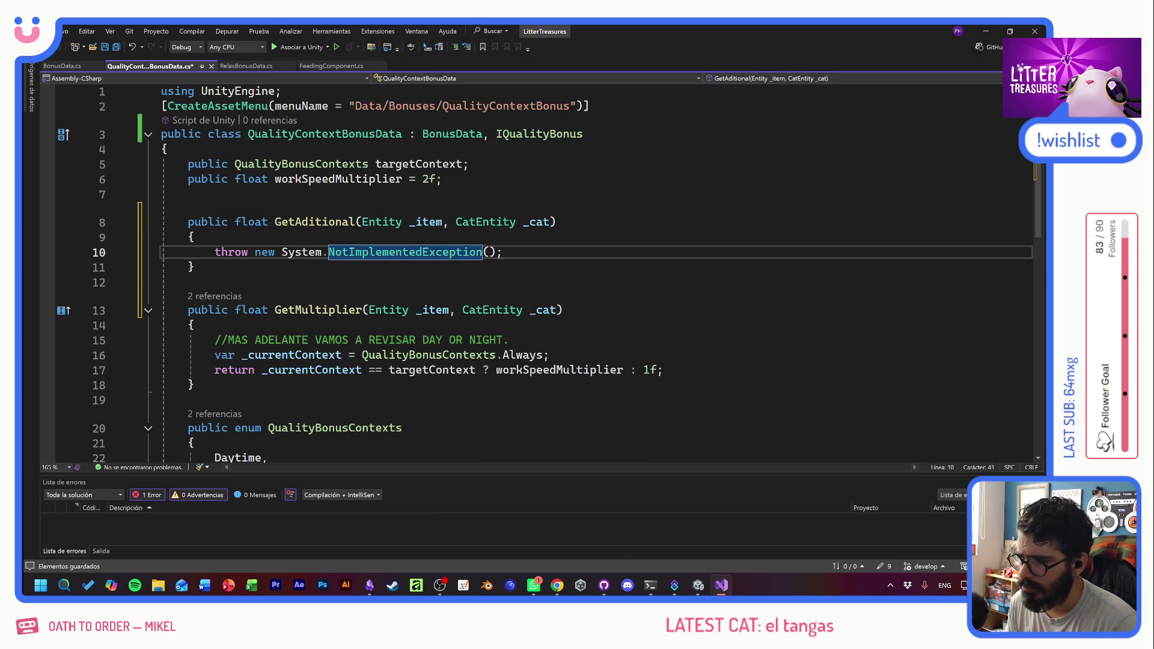
- Move GetMultiplier's body logic into GetAditional, replacing the generated throw line
mouse_move(664, 370)
left_mouse_down()
mouse_move(90, 355)
mouse_move(83, 342)
left_mouse_up()
key("ctrl+c")
key("BackSpace")
left_click_drag(503, 252, 217, 255)
key("ctrl+v")
- Delete the now-empty GetMultiplier method and save the file
left_click_drag(106, 388, 105, 327)
key("BackSpace")
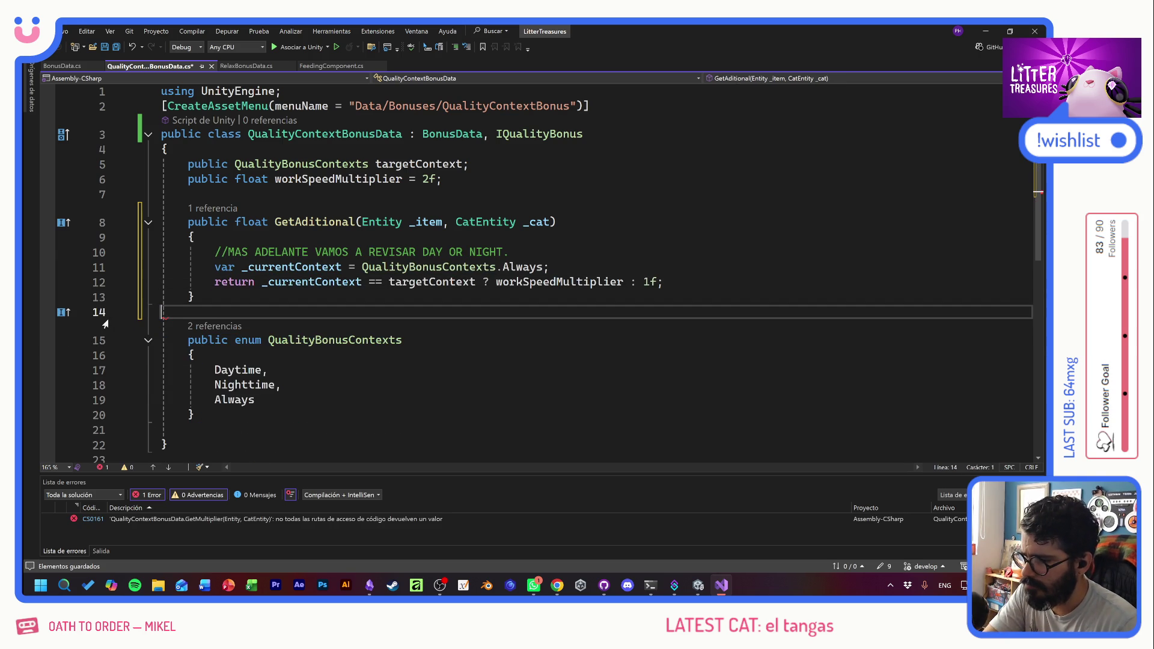
key("Tab")
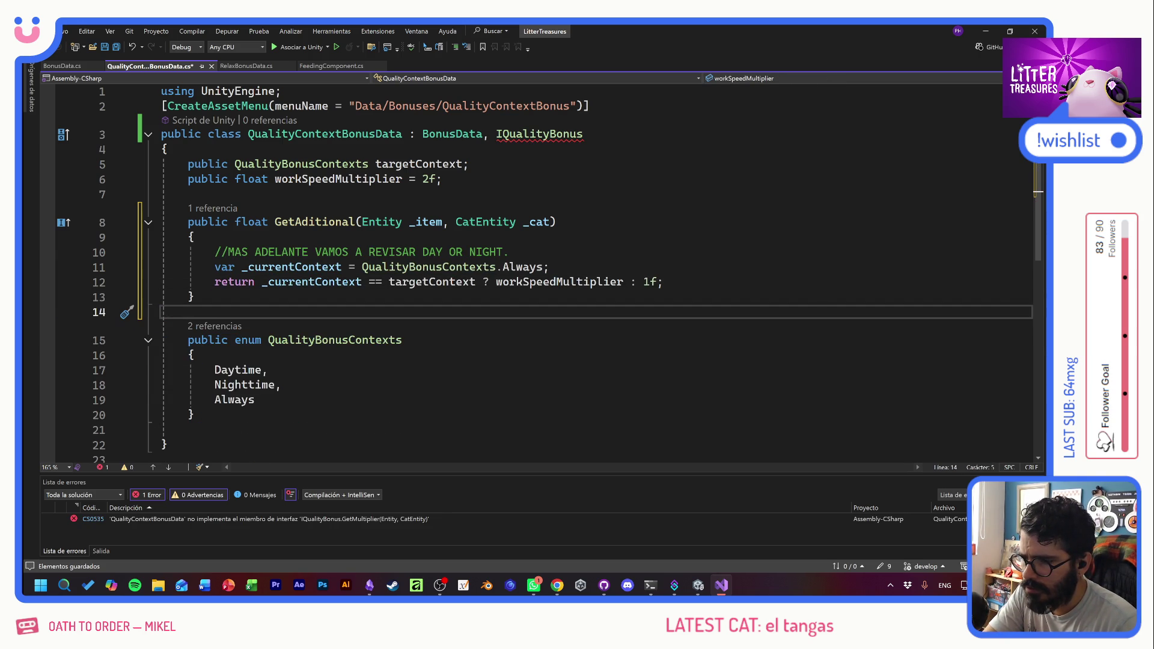
key("ctrl+z")
left_click(188, 193)
left_click_drag(122, 387, 122, 321)
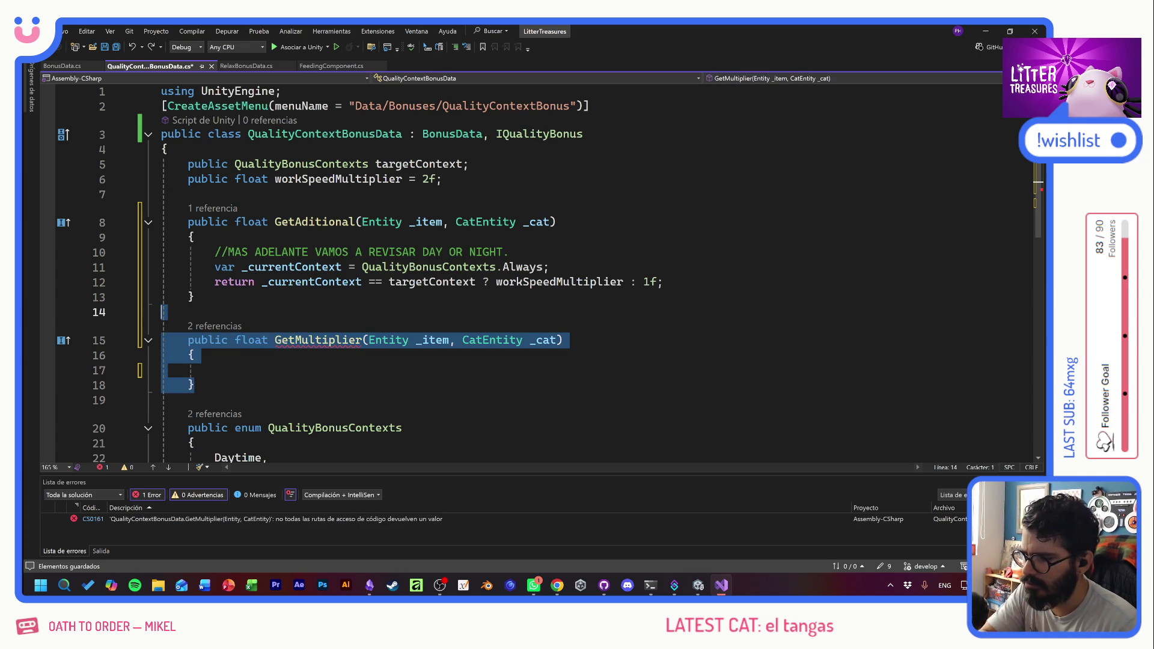
key("BackSpace")
key("BackSpace")
key("ctrl+s")
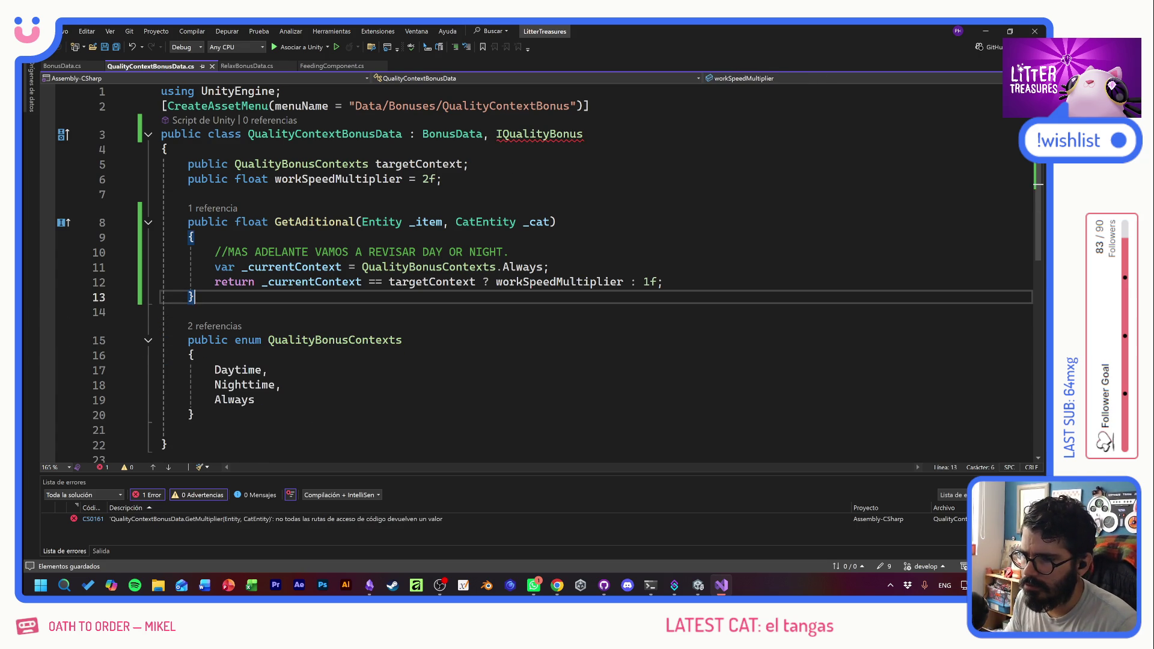
- Inspect the IQualityBonus declaration, the QualityBonusContexts references and the workSpeedMultiplier line
left_click(538, 133, "ctrl")
left_click(449, 267)
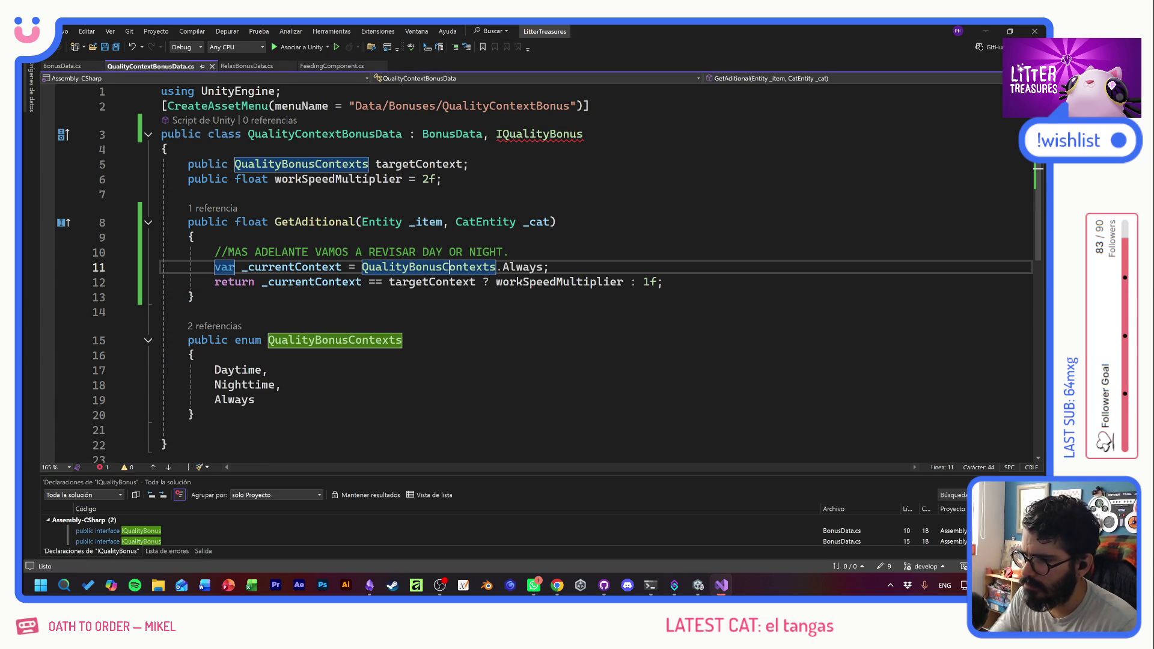
left_click(188, 312)
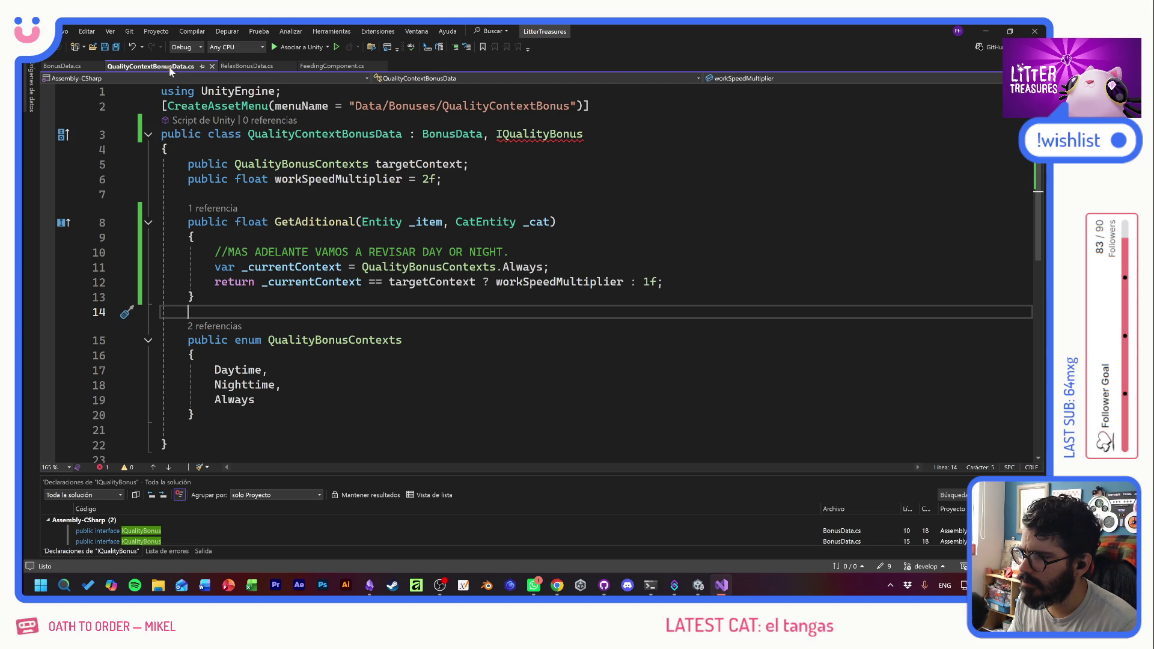
left_click(543, 132)
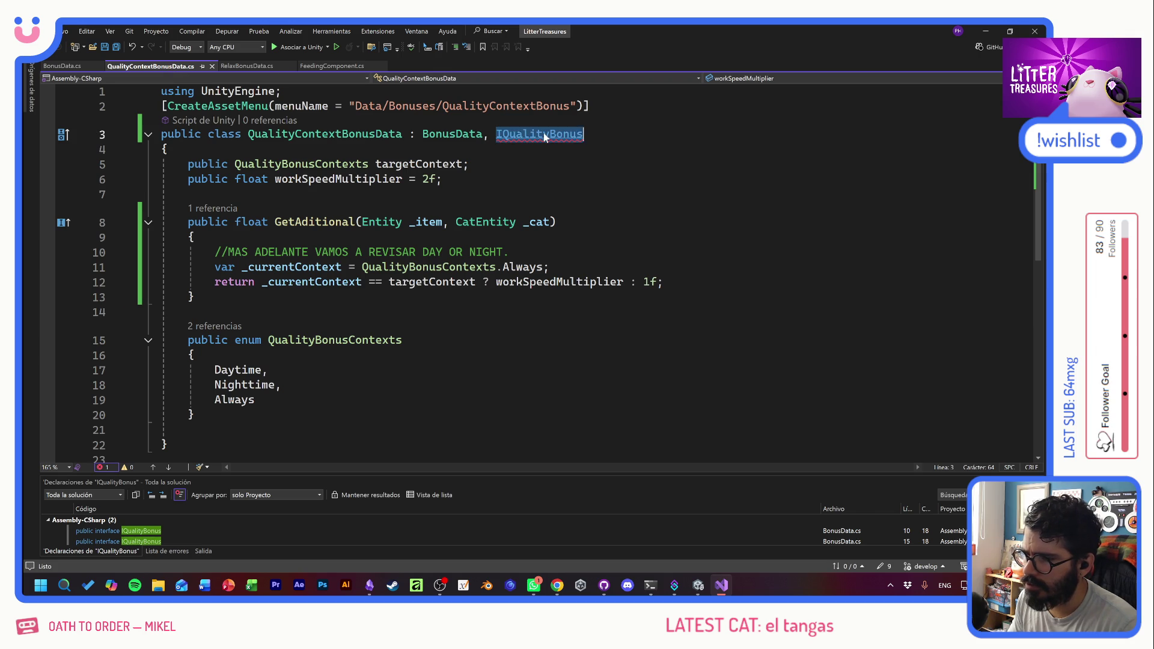
left_click(550, 178)
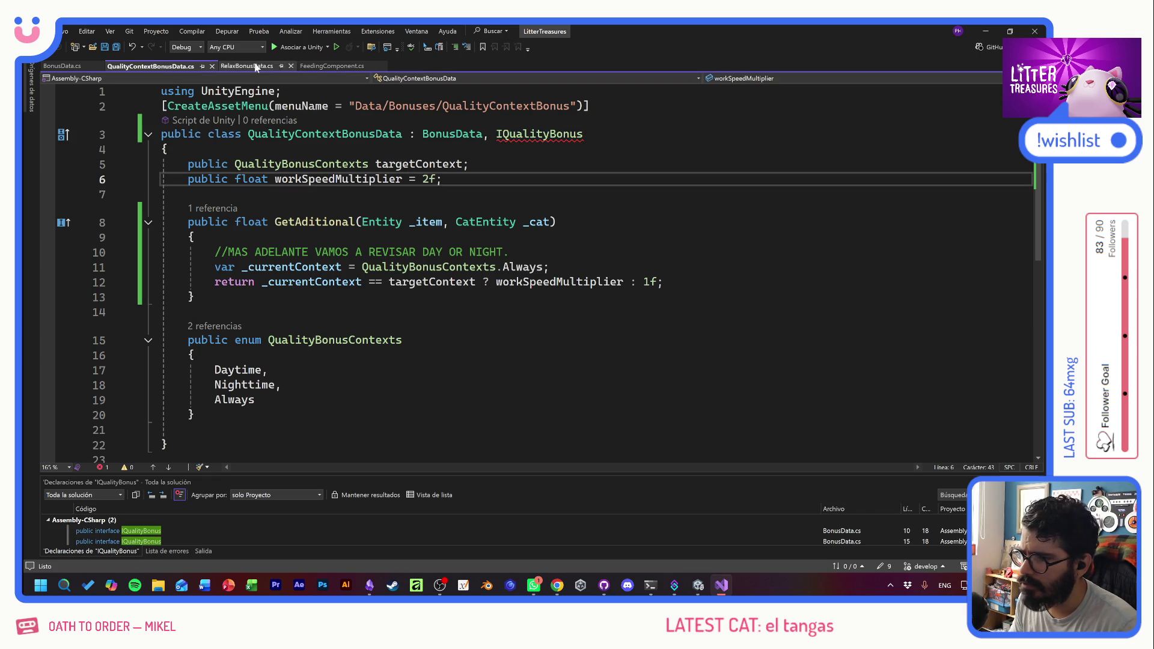
left_click(188, 312)
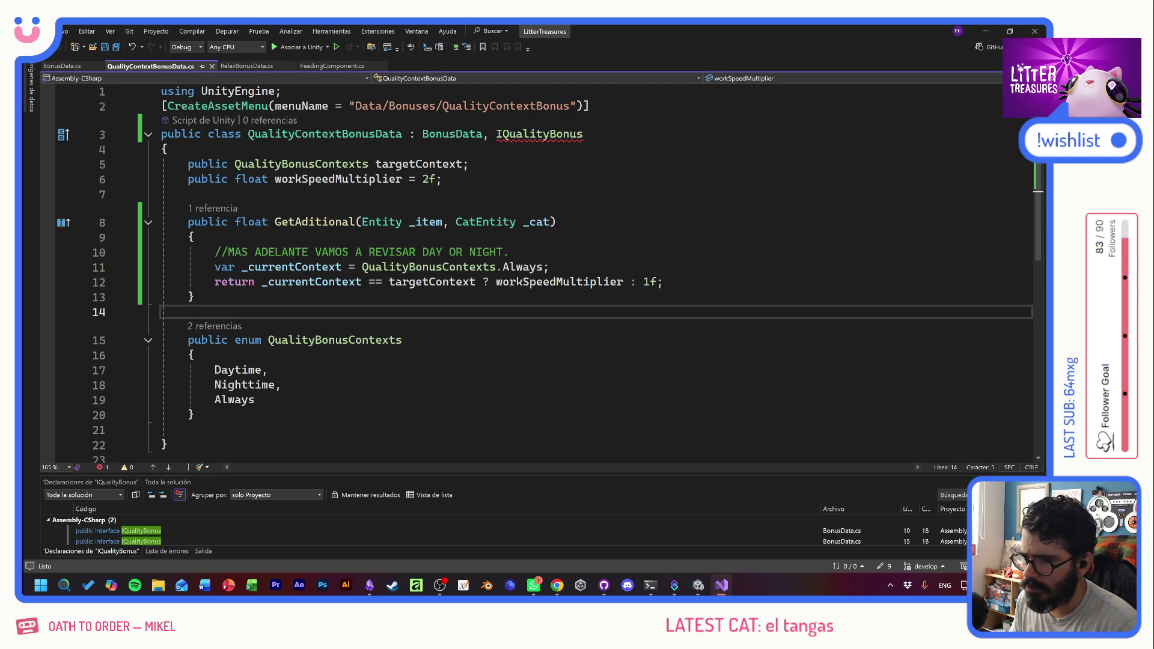
- In RelaxBonusData.cs, read IQualityBonus's CS0535 error about the unimplemented GetAditional
key("alt+Tab")
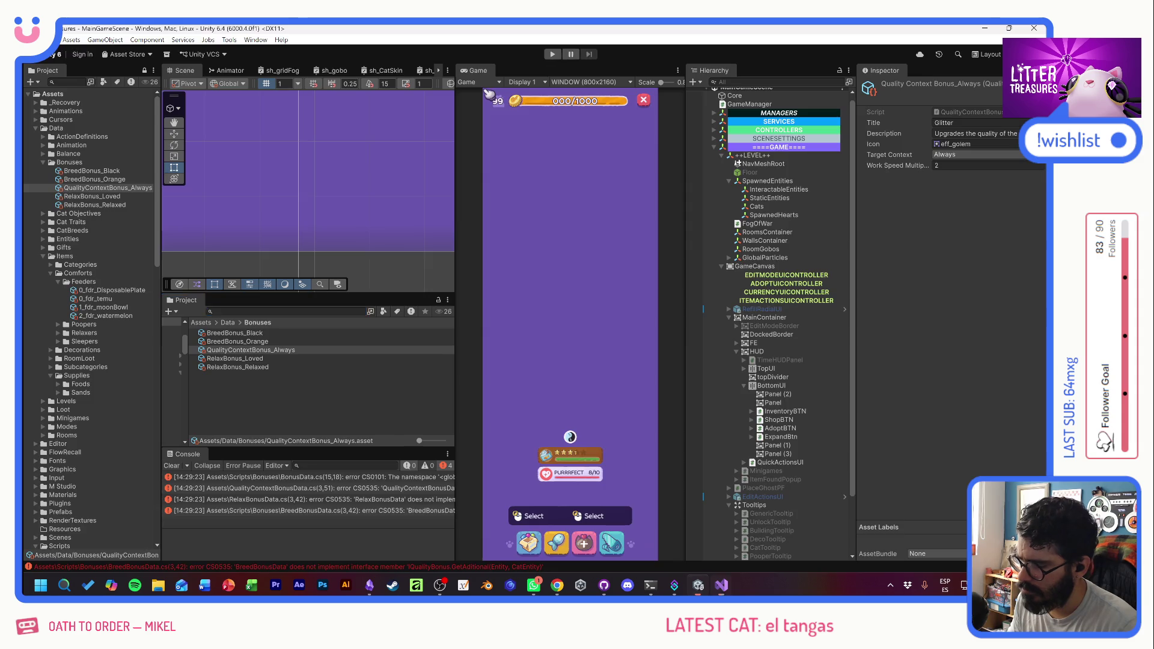
key("alt+Tab")
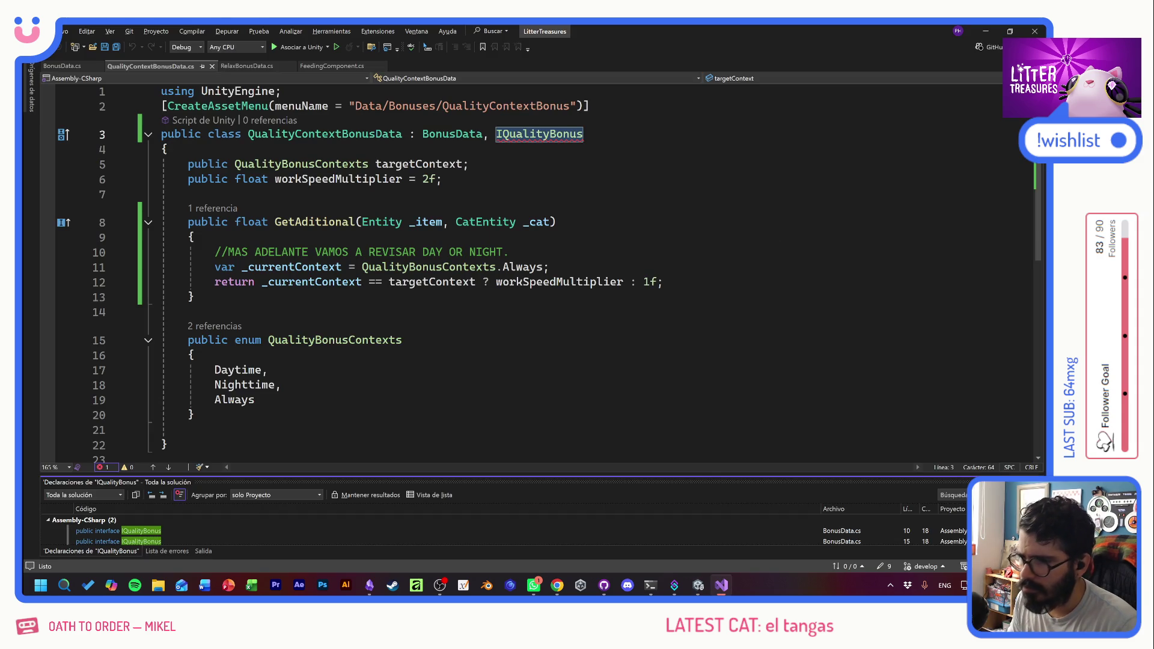
left_click(235, 66)
left_click(462, 252)
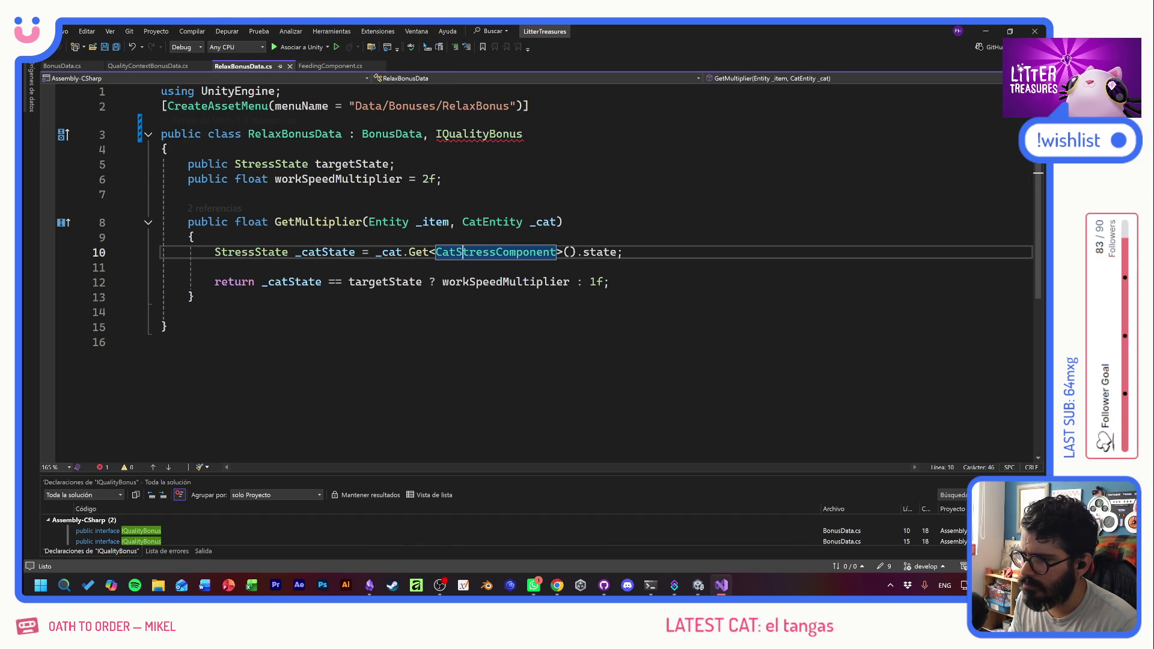
mouse_move(481, 135)
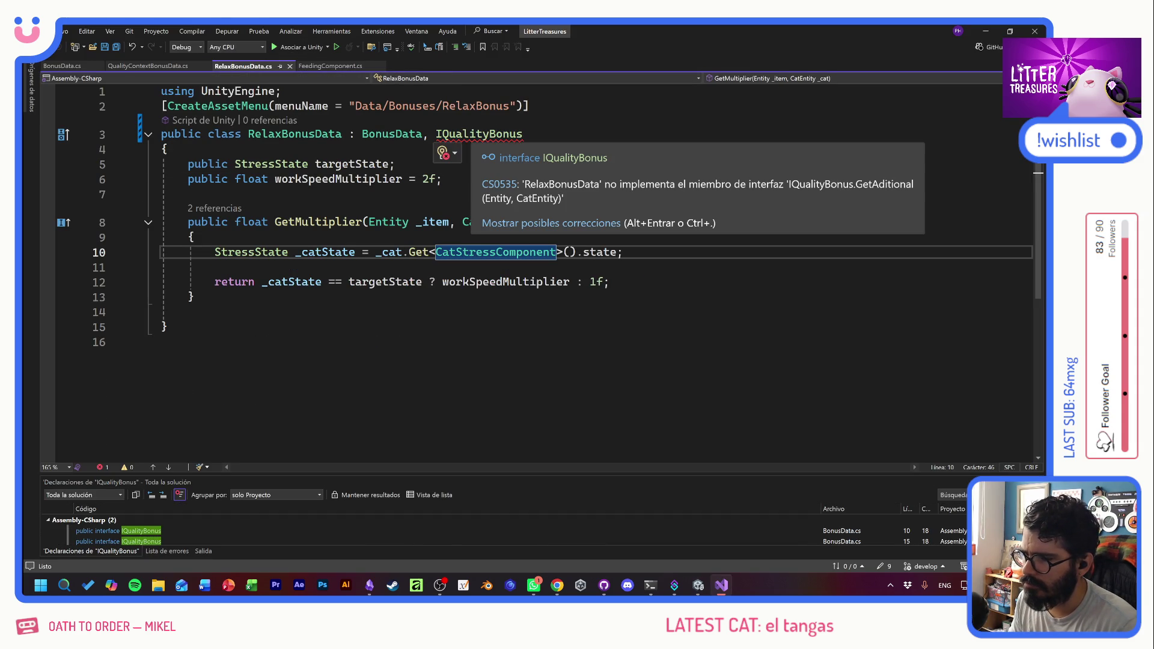
left_click(470, 134)
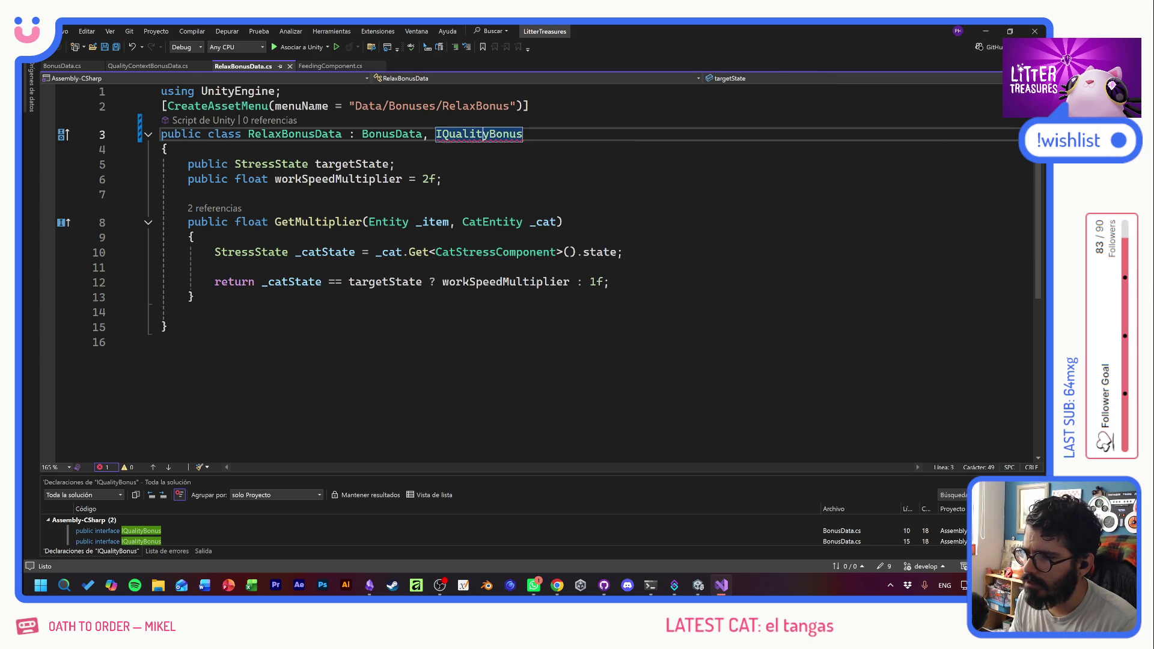
- Rename the IQualityBonus interface to IWorkSpeedBonus and save all changed files
right_click(478, 136)
left_click(505, 160)
left_click(445, 159)
left_click_drag(446, 159, 480, 159)
type("WorkSpee")
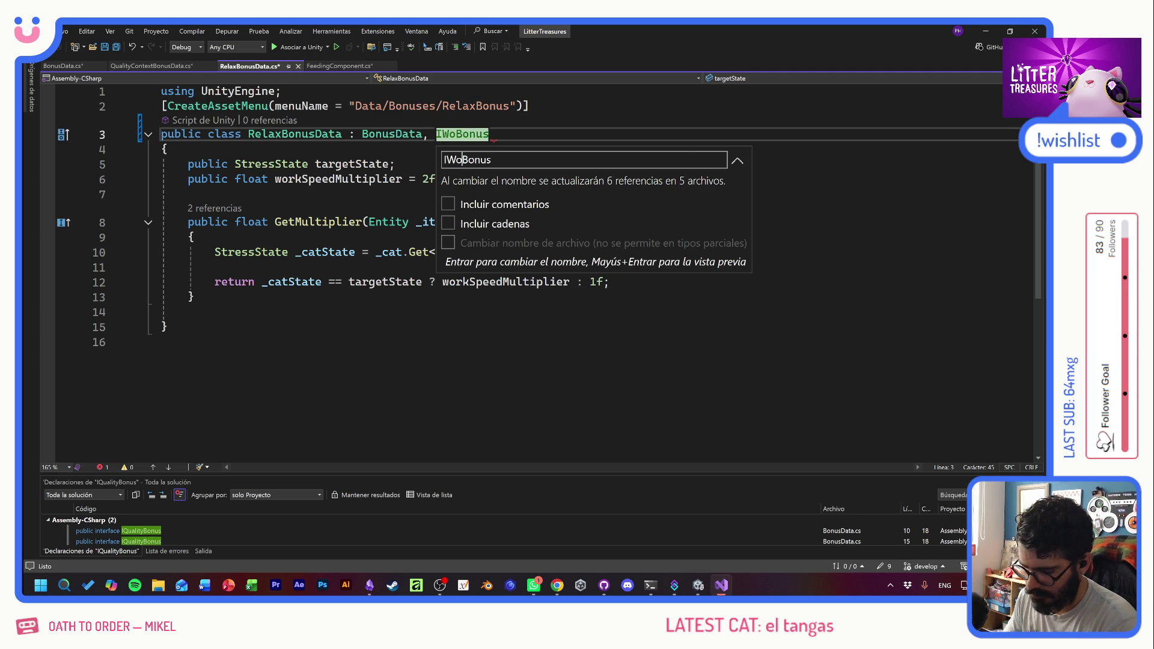
type("d")
key("Return")
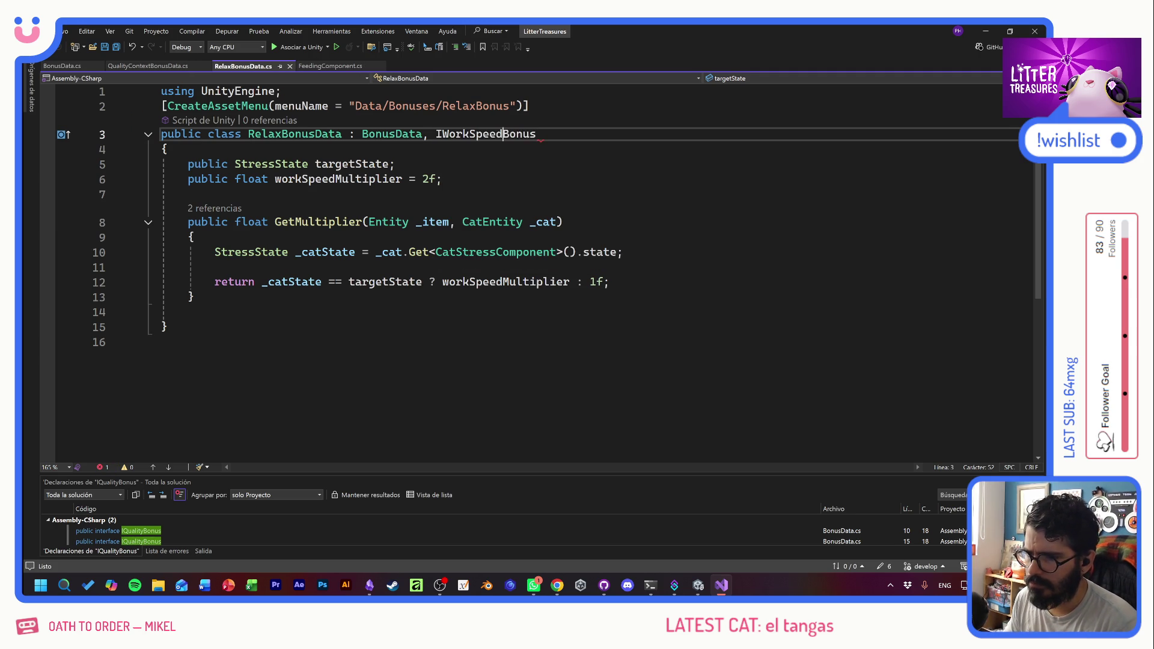
key("ctrl+shift+s")
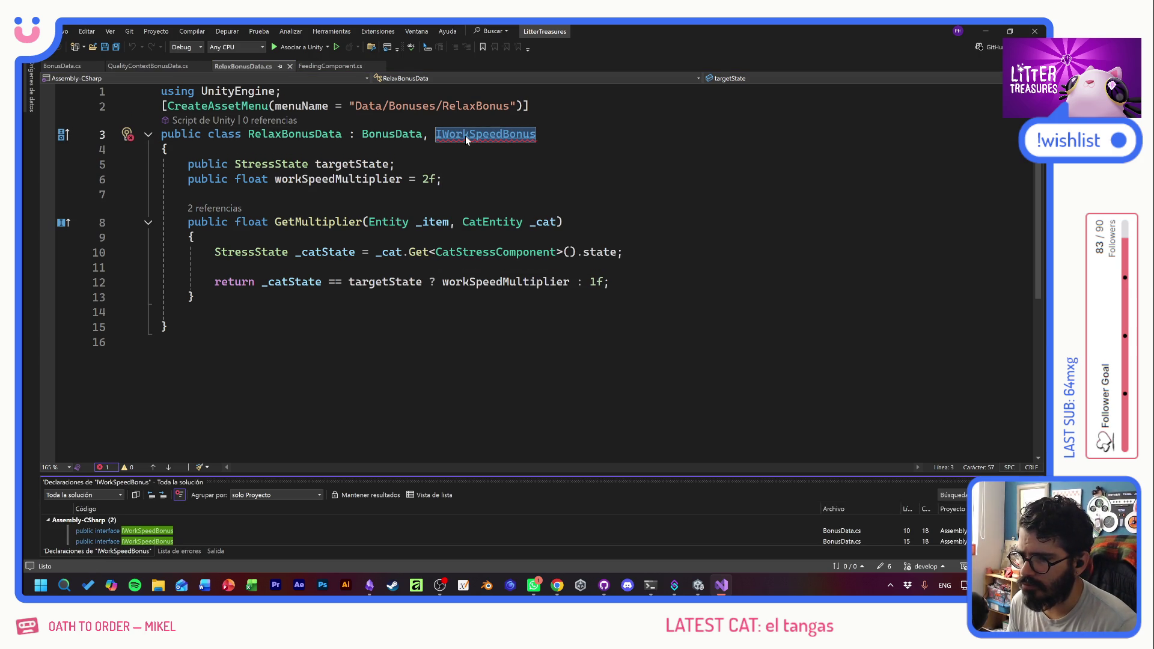
- In BonusData.cs, rename the second interface back to IQualityBonus and save
left_click(133, 68)
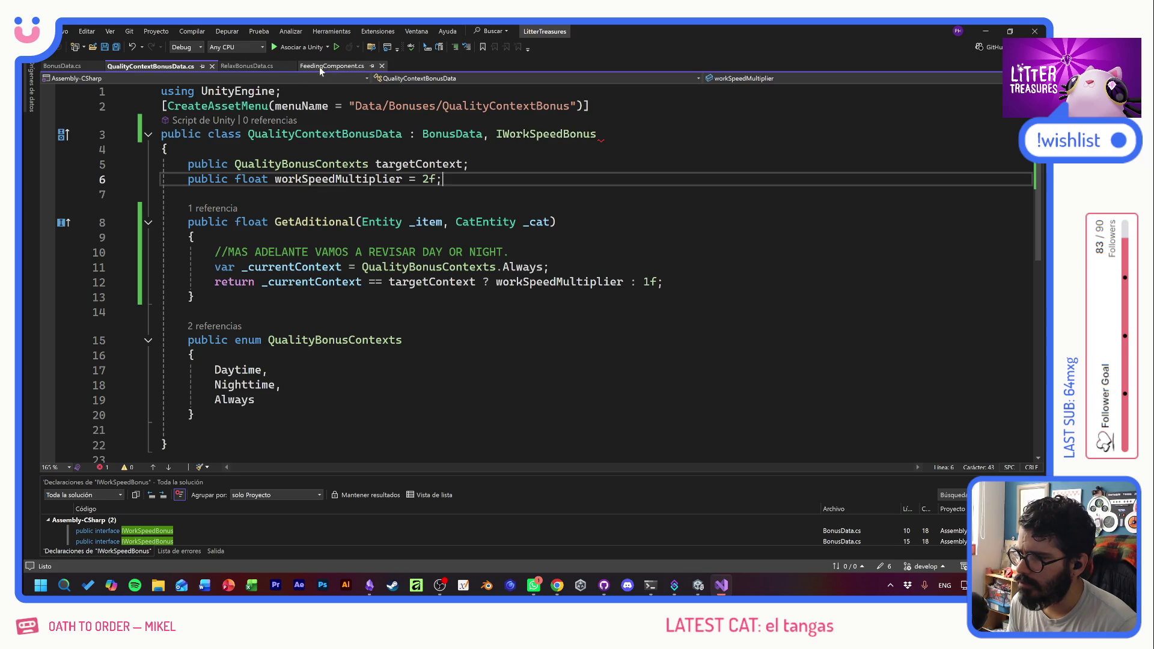
left_click(79, 67)
left_click(166, 267)
left_click_drag(282, 352, 341, 353)
type("Quality")
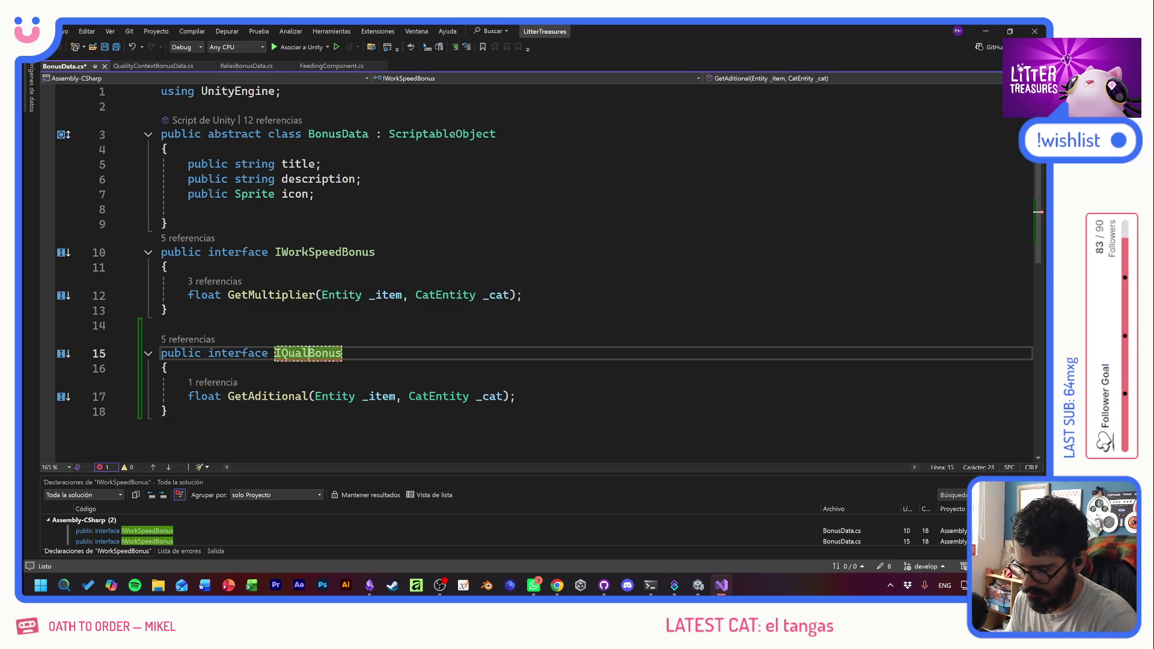
key("ctrl+s")
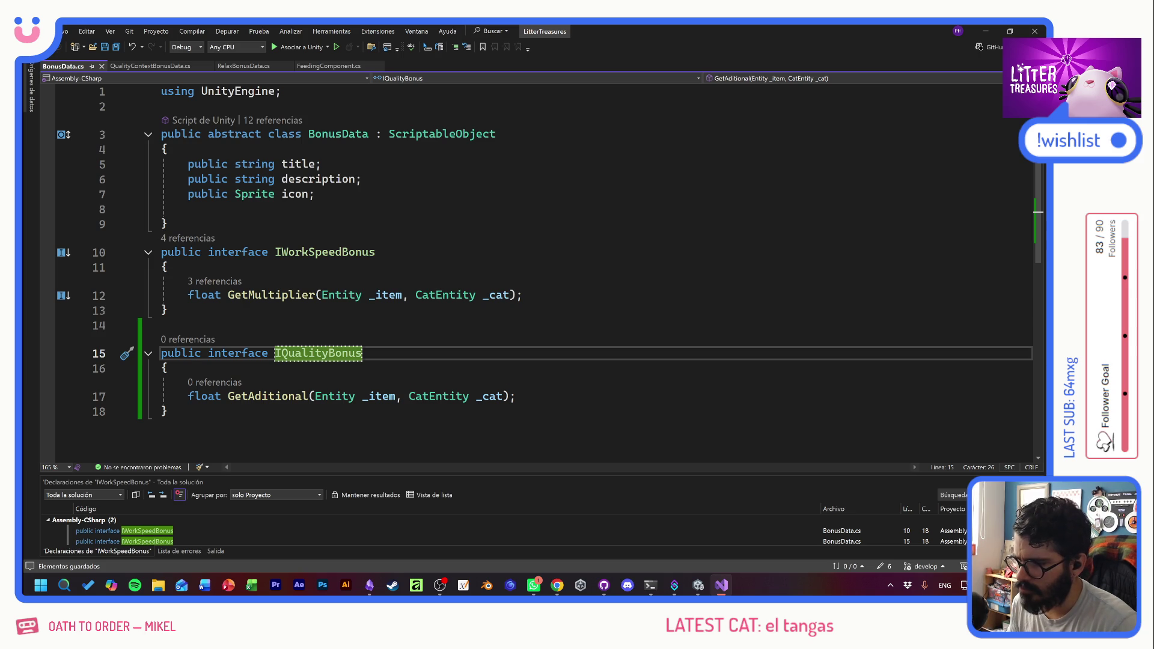
left_click(161, 325)
- Make QualityContextBonusData implement IQualityBonus, save it, and let Unity recompile
left_click(254, 64)
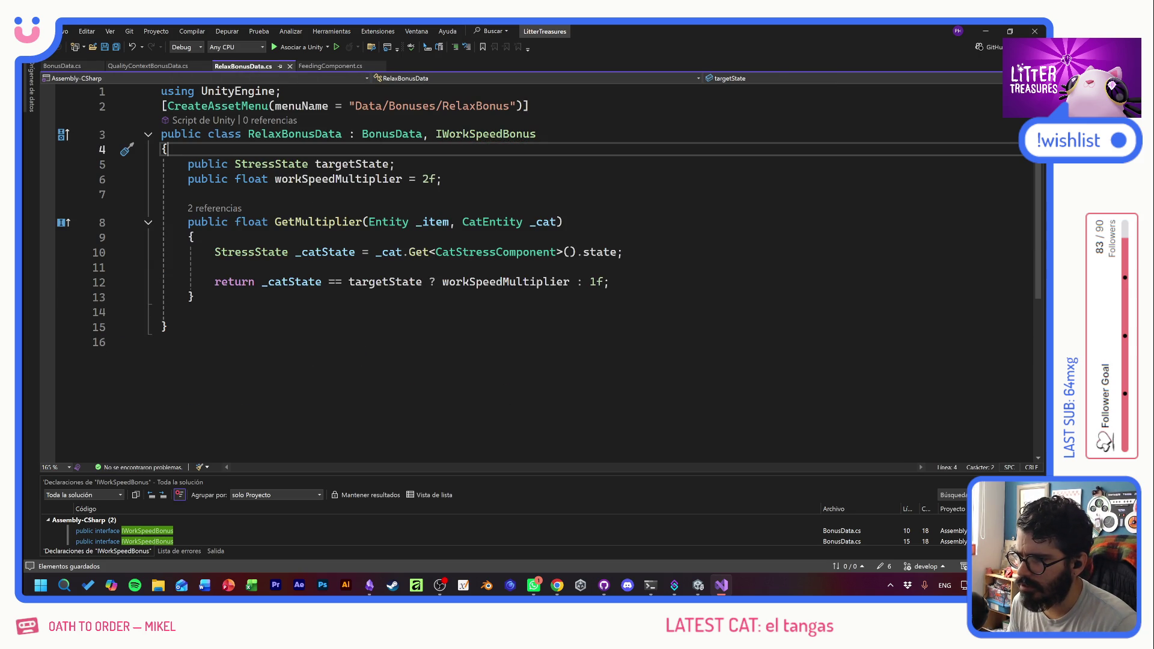
left_click(147, 66)
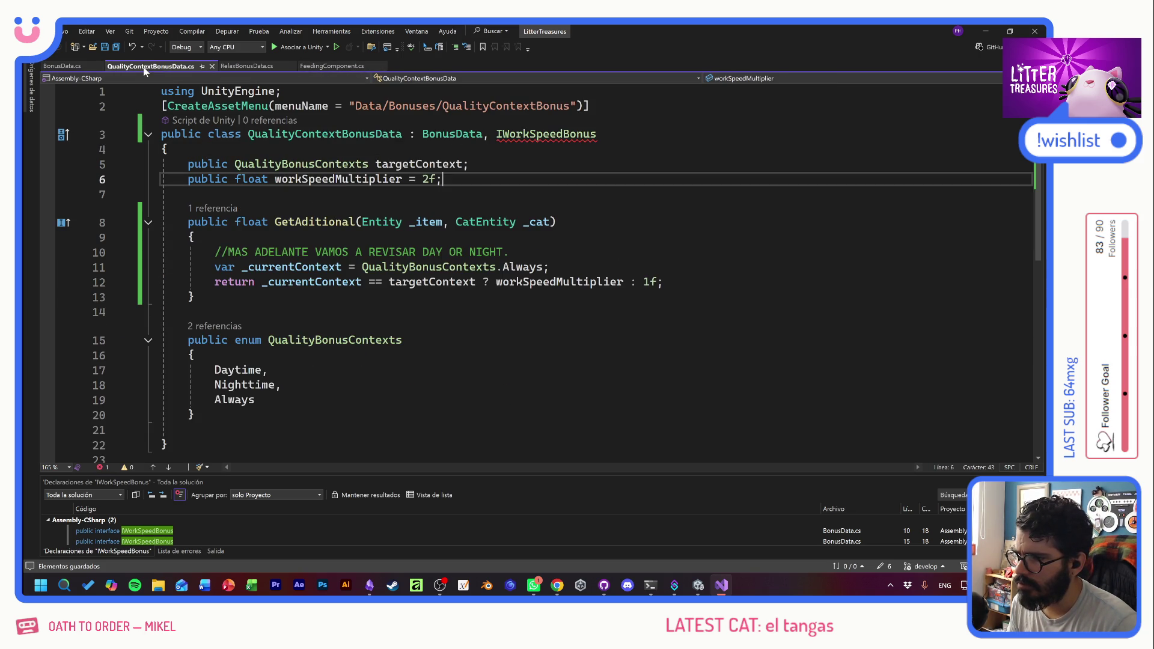
left_click_drag(502, 134, 562, 133)
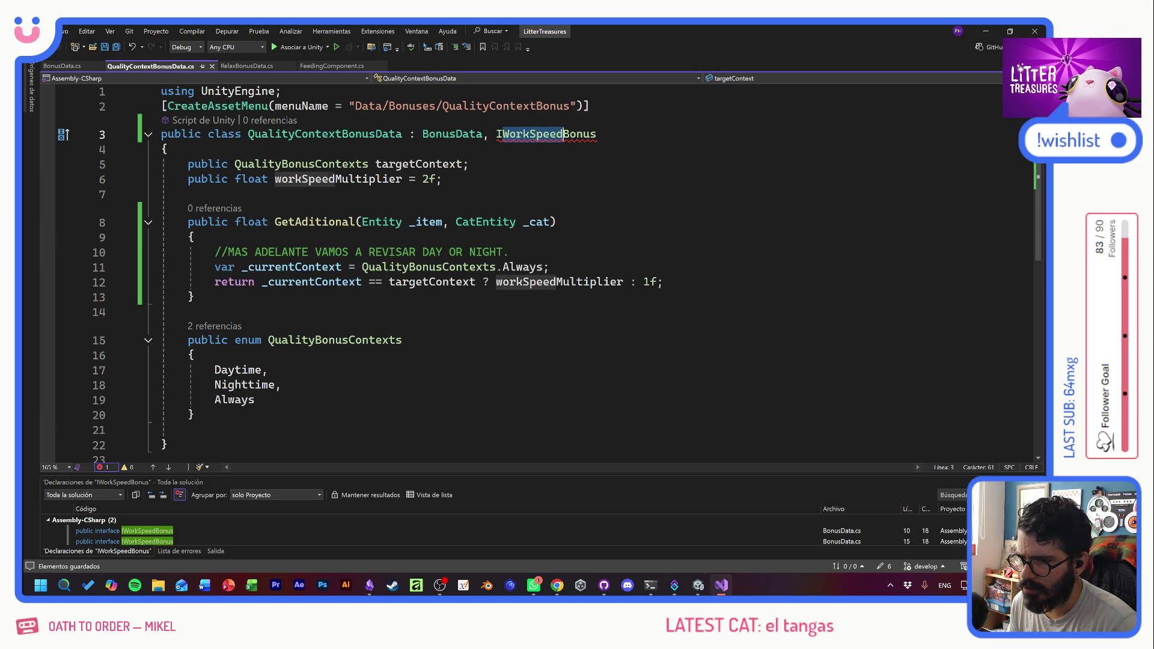
type("Quality")
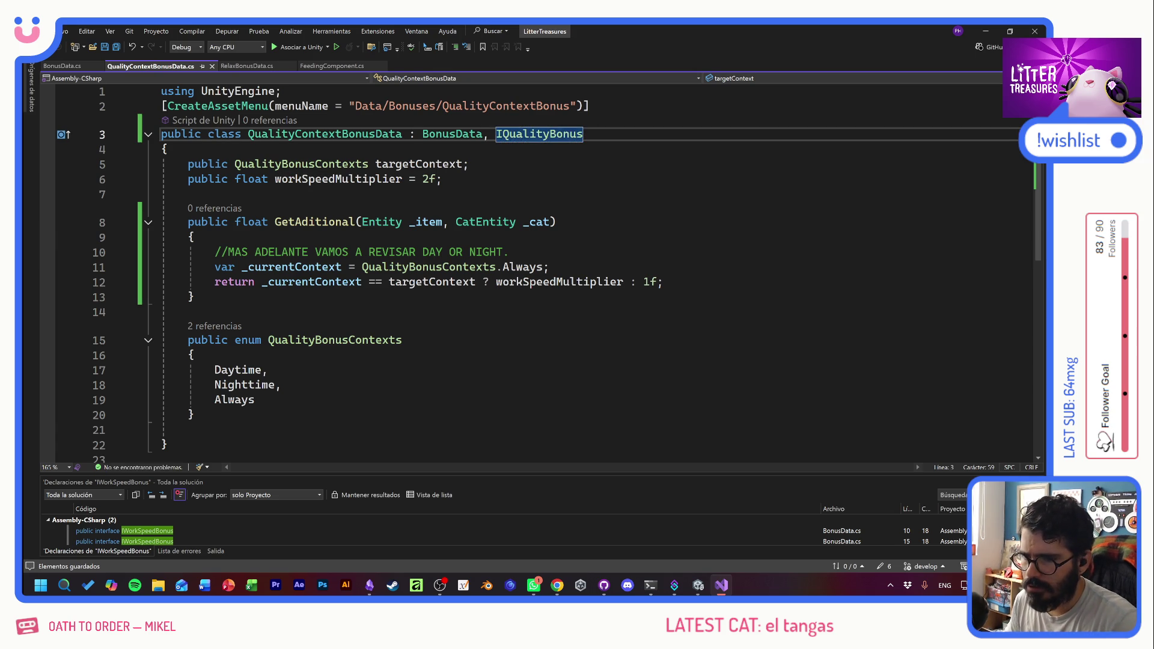
key("ctrl+s")
key("alt+Tab")
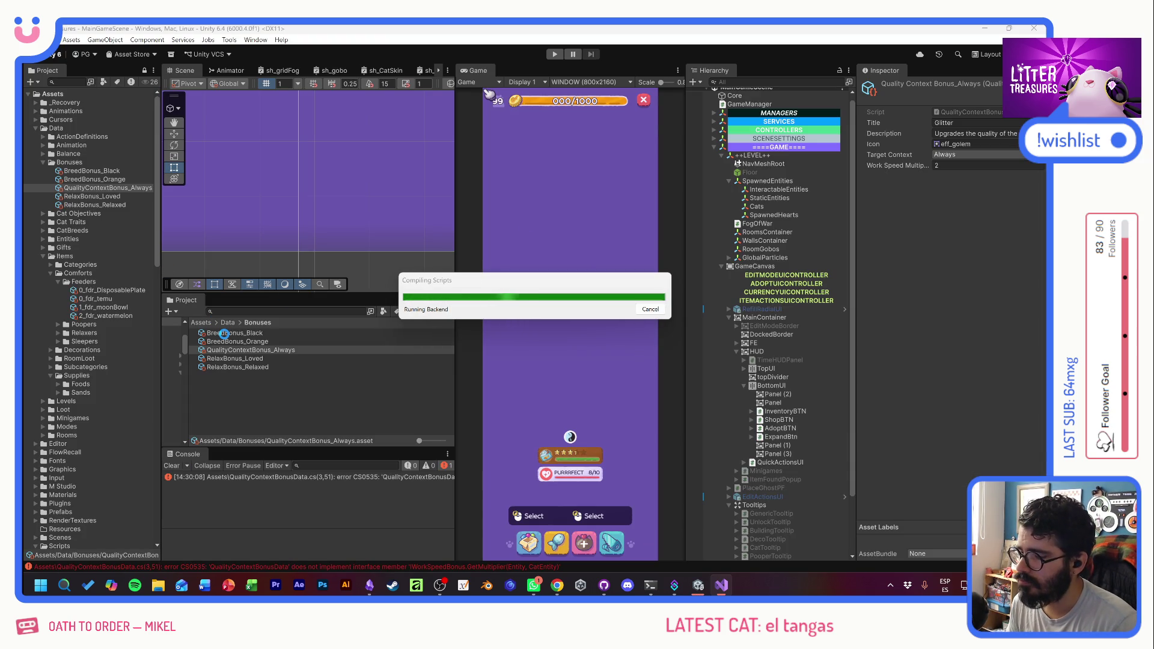
- Open the BreedBonus_Black asset's BreedBonusData script in Visual Studio
left_click(224, 334)
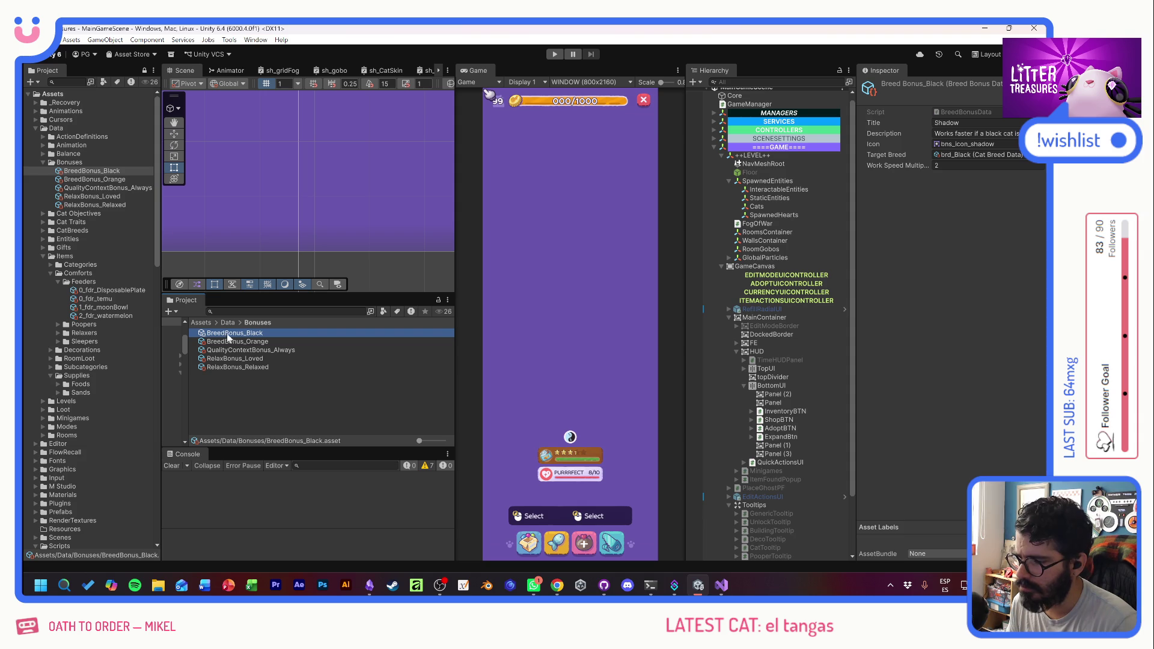
left_click(968, 114)
double_click(968, 118)
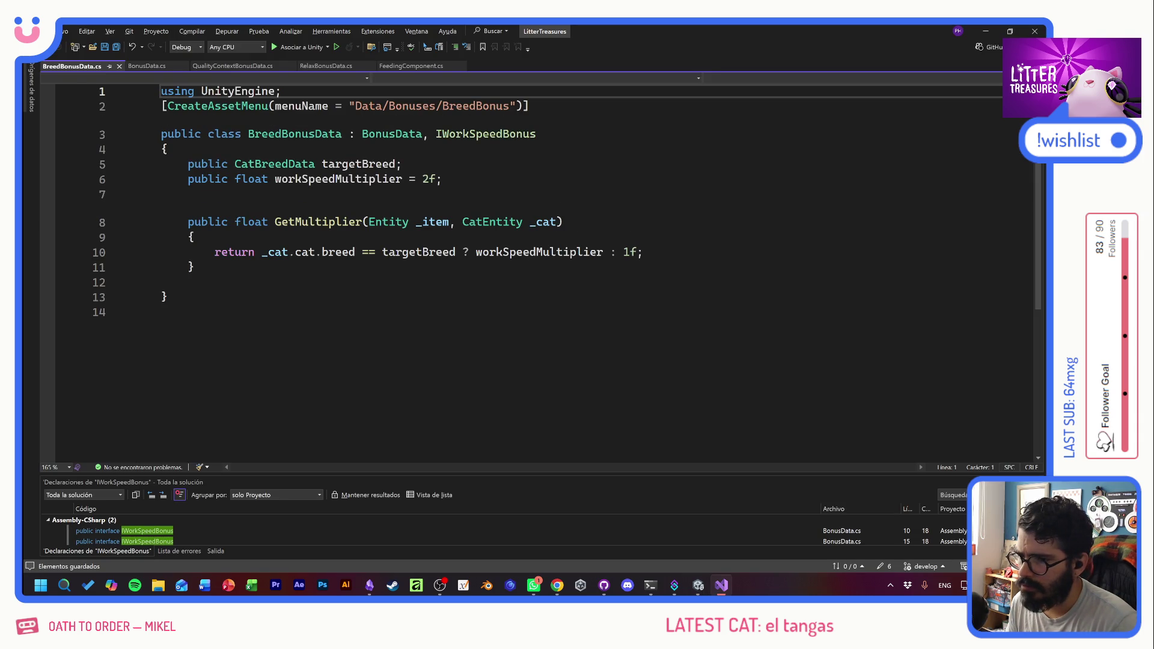
- Review BonusData.cs, RelaxBonusData.cs and QualityContextBonusData.cs's GetAditional method
left_click(143, 66)
left_click(167, 267)
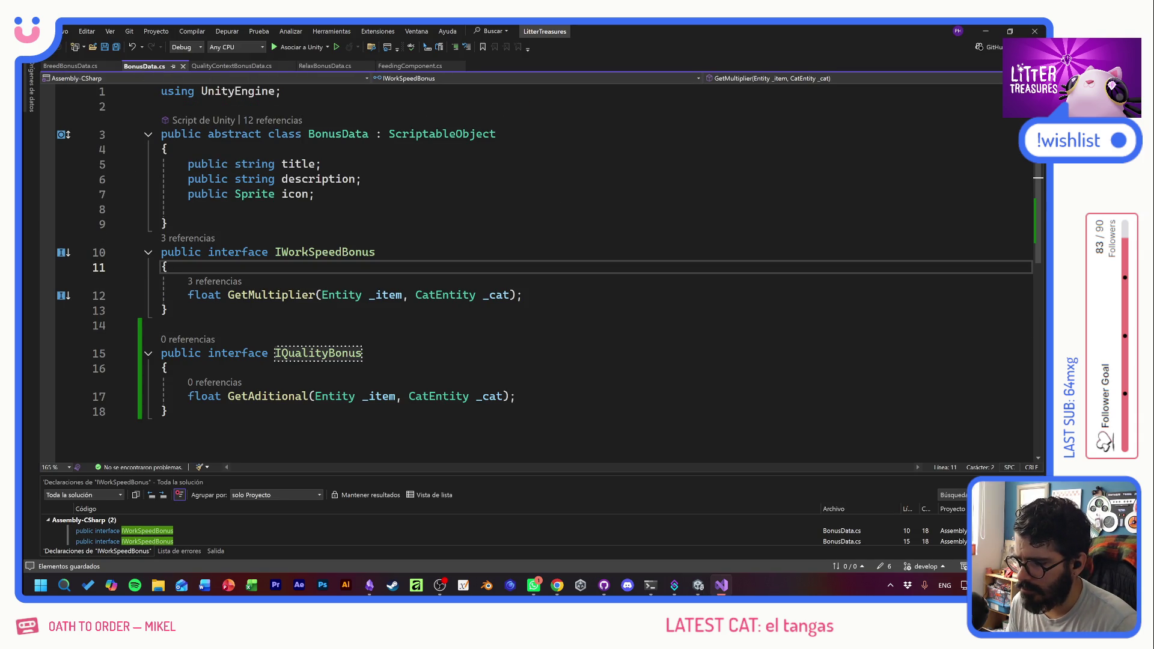
left_click(329, 66)
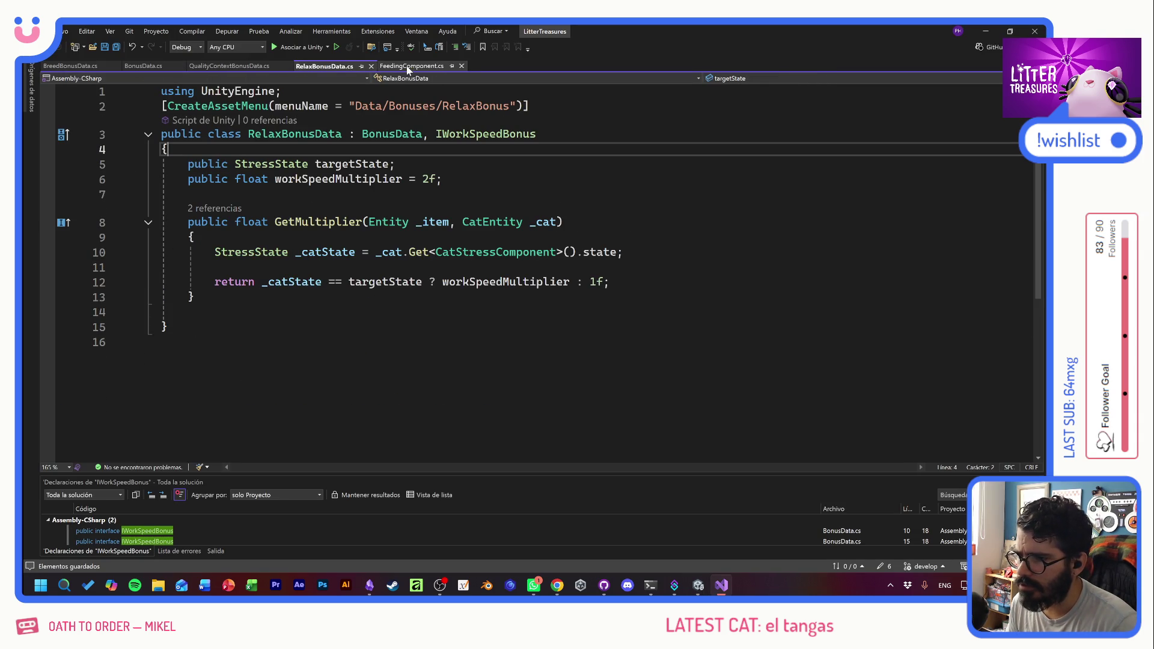
left_click(222, 69)
left_click(194, 297)
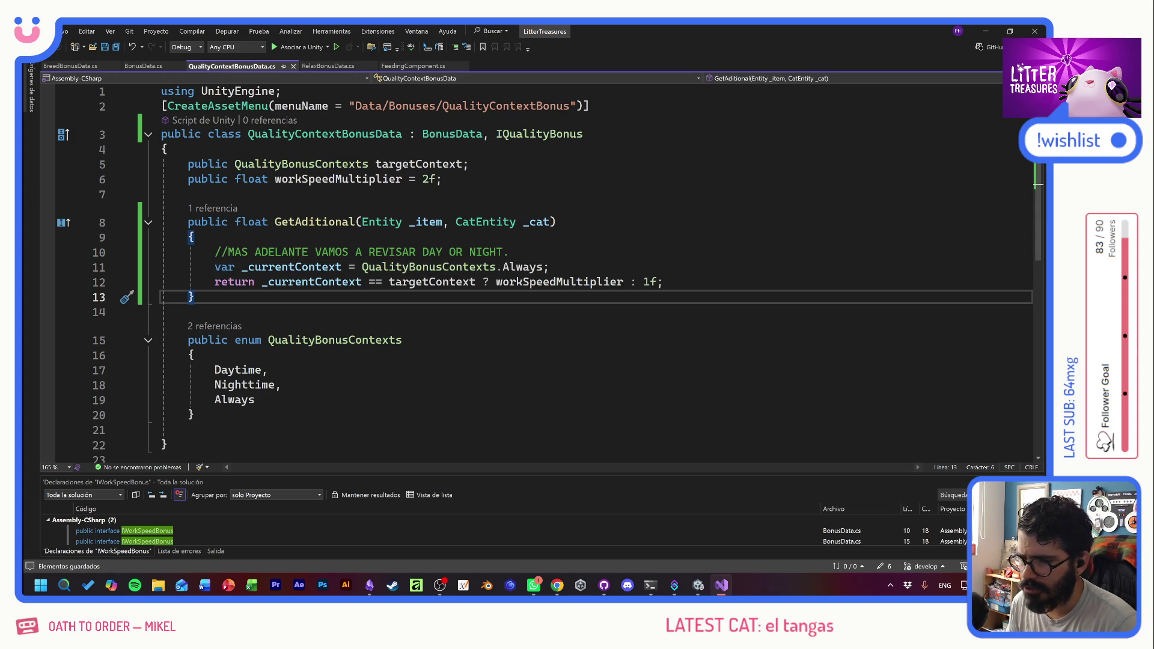
left_click(423, 178)
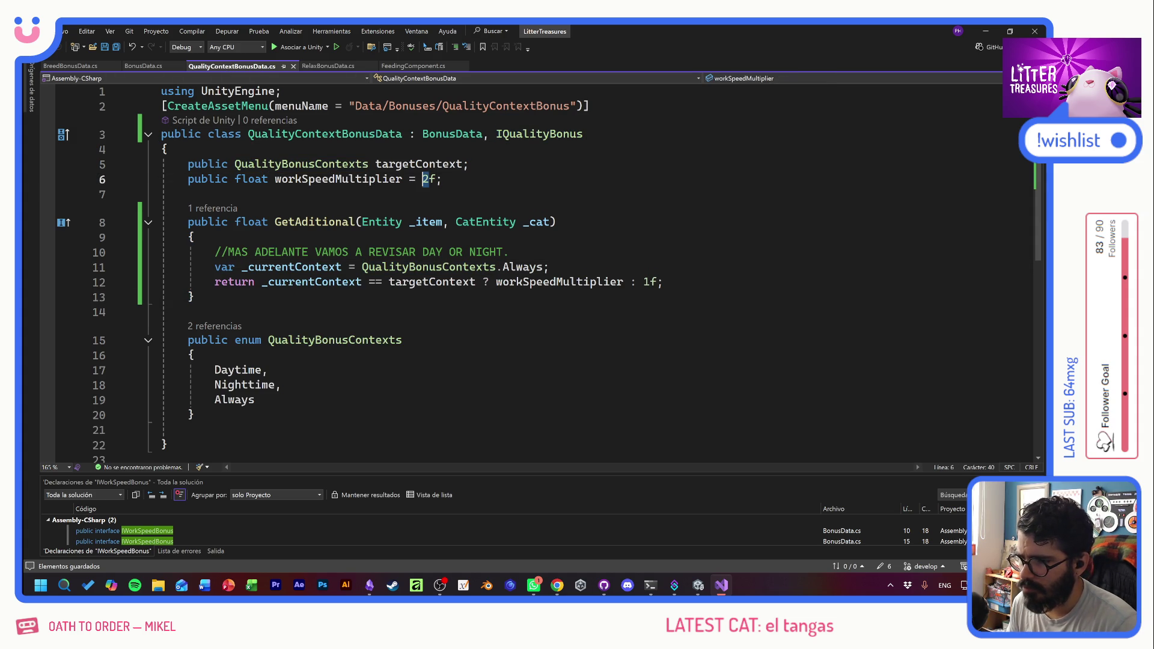
- Change the workSpeedMultiplier default from 2f to 1f and save
key("Delete")
type("1")
key("End")
key("ctrl+s")
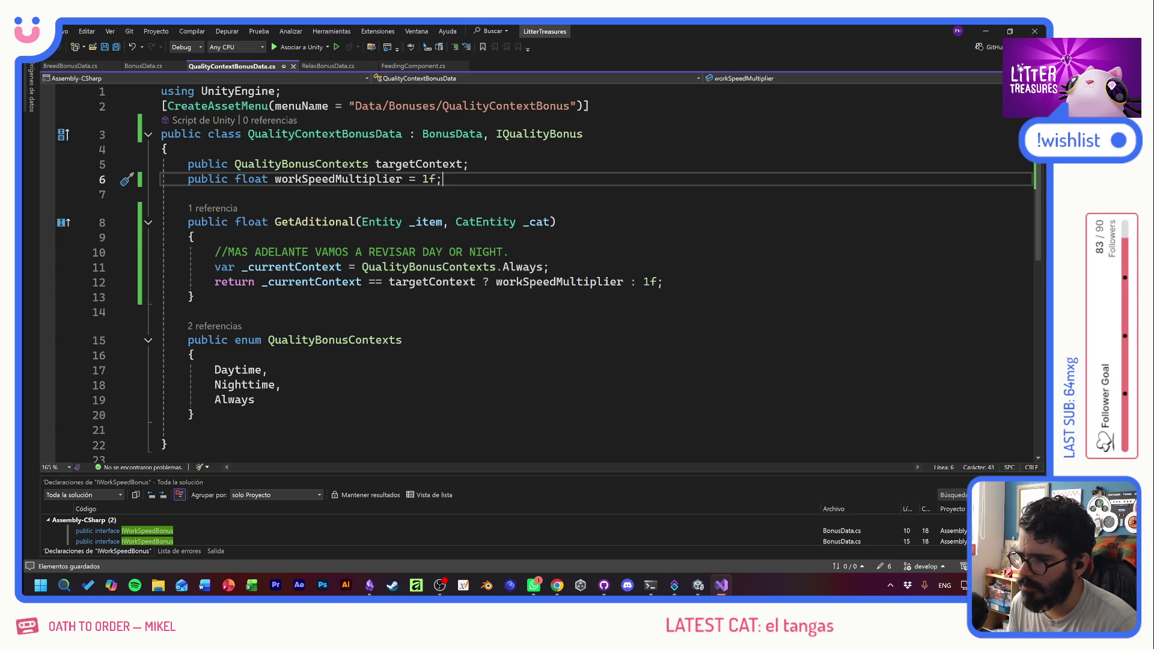
- Change the GetAditional fallback value on line 12 to 0f and save
left_click(644, 282)
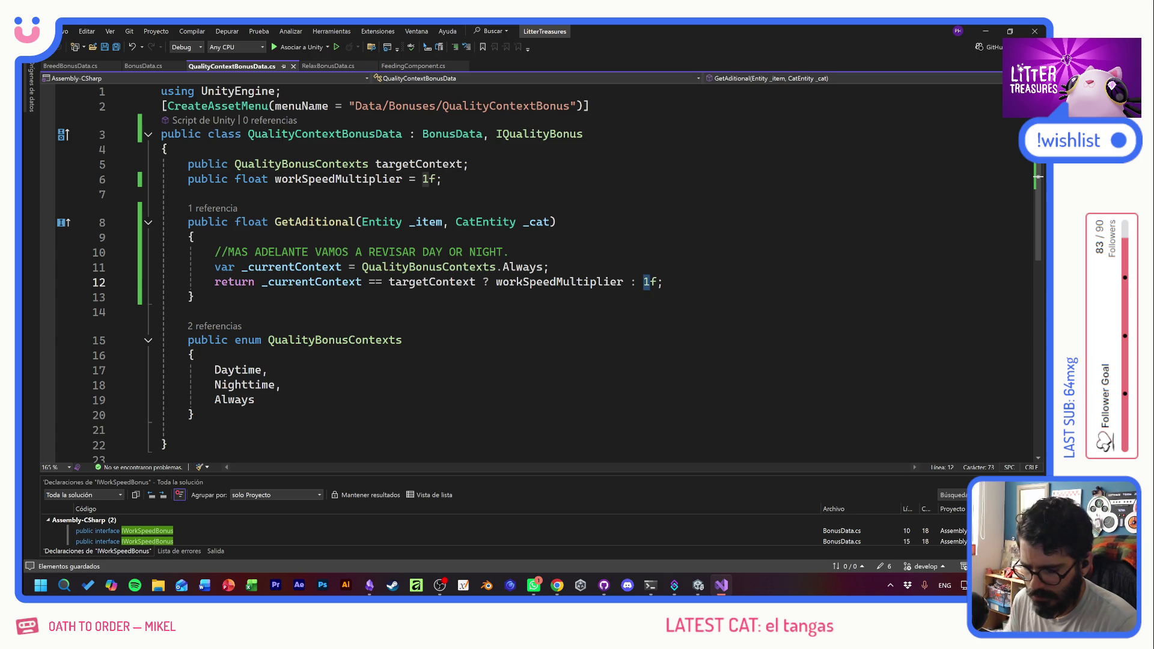
type("0")
left_click(557, 221)
key("ctrl+s")
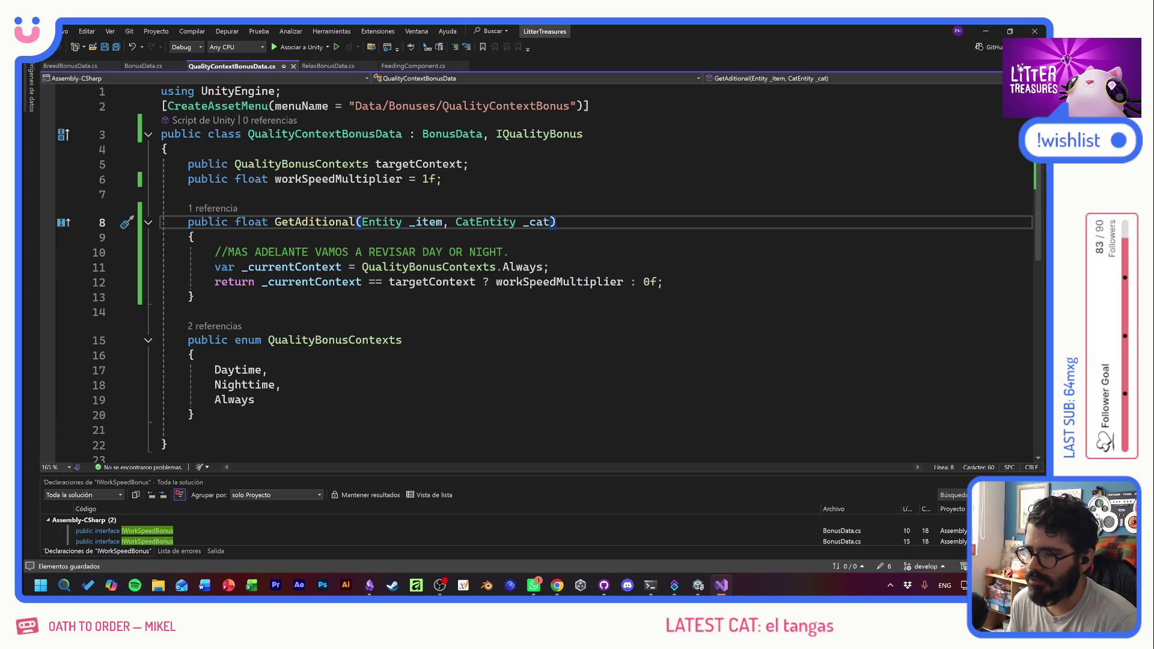
mouse_move(215, 267)
left_mouse_down()
mouse_move(548, 267)
mouse_move(663, 282)
mouse_move(214, 252)
mouse_move(664, 282)
mouse_move(548, 267)
left_mouse_up()
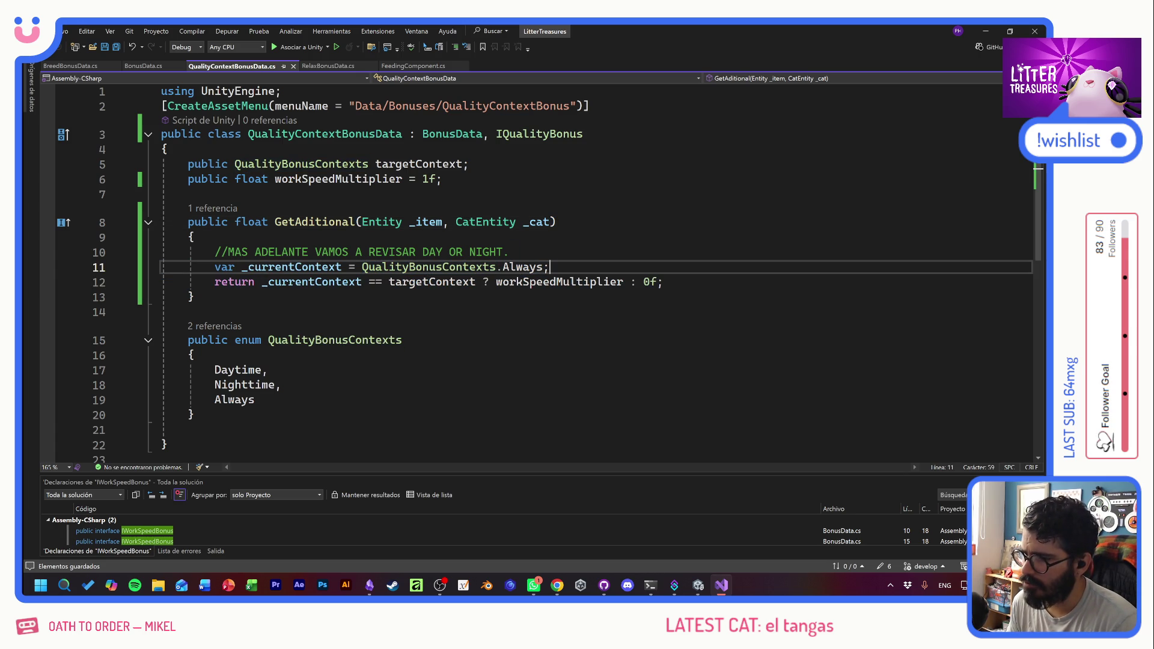
left_click(441, 178)
key("Down")
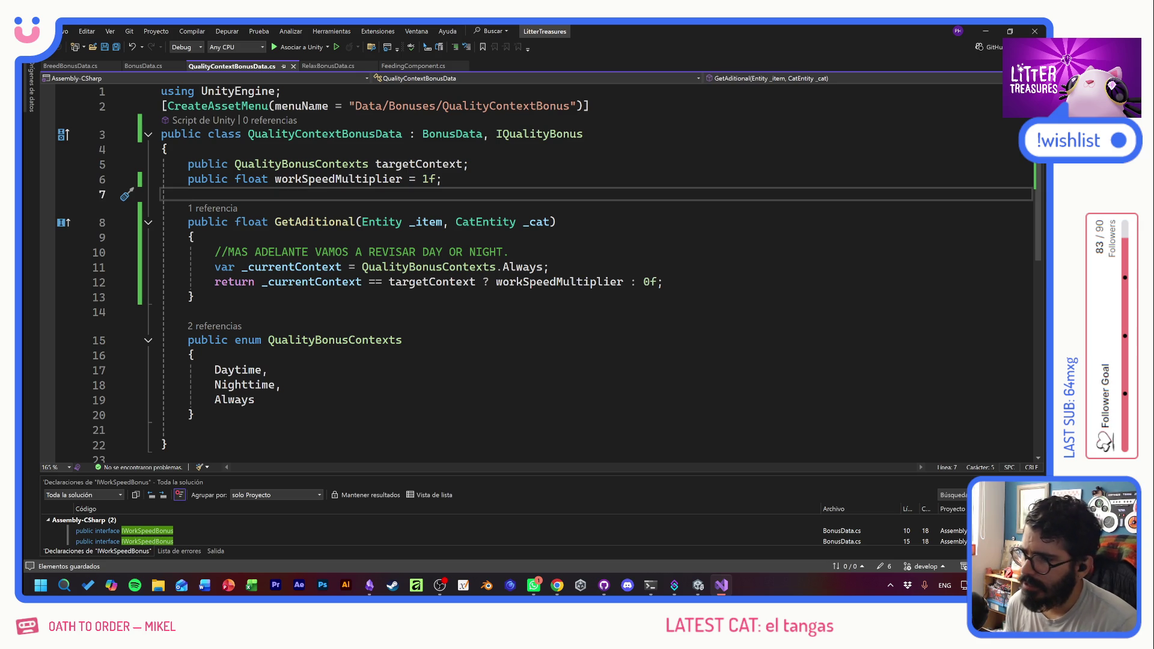
- Make the workSpeedMultiplier default 10f, then return to Unity
key("alt+Tab")
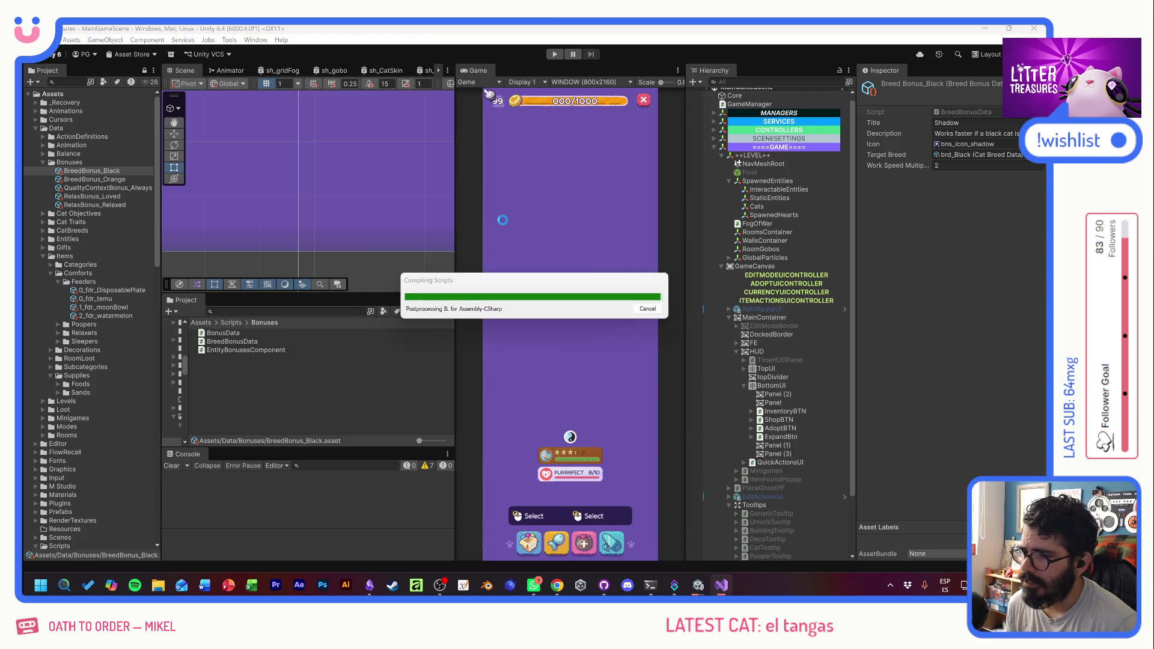
key("alt+Tab")
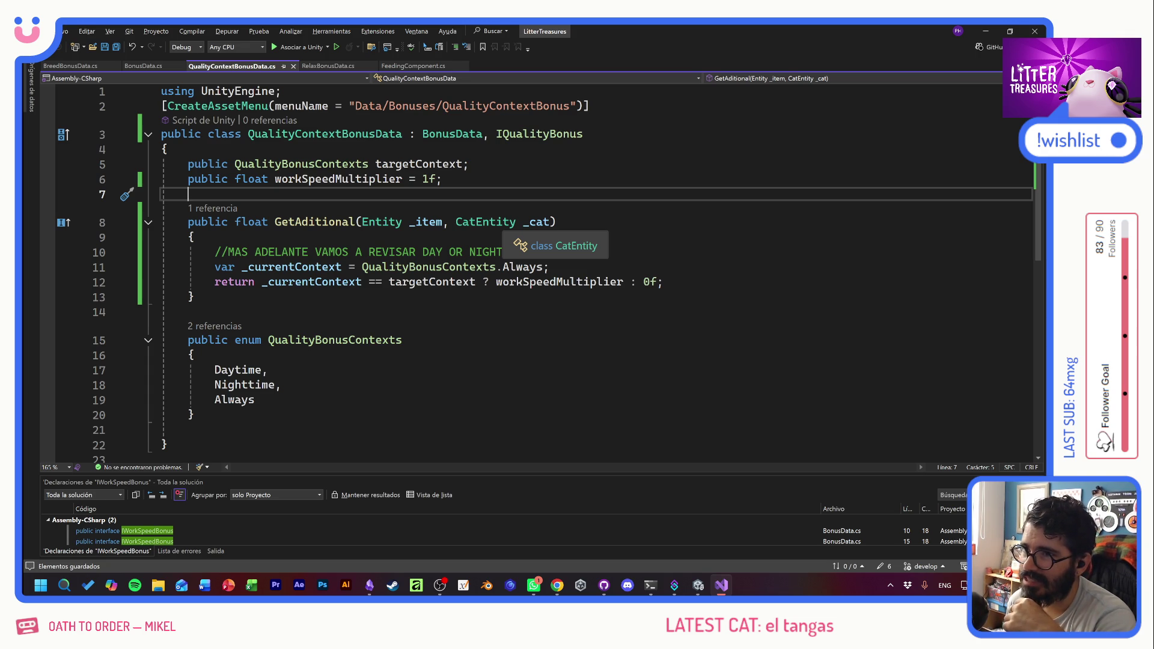
left_click(429, 179)
type("0")
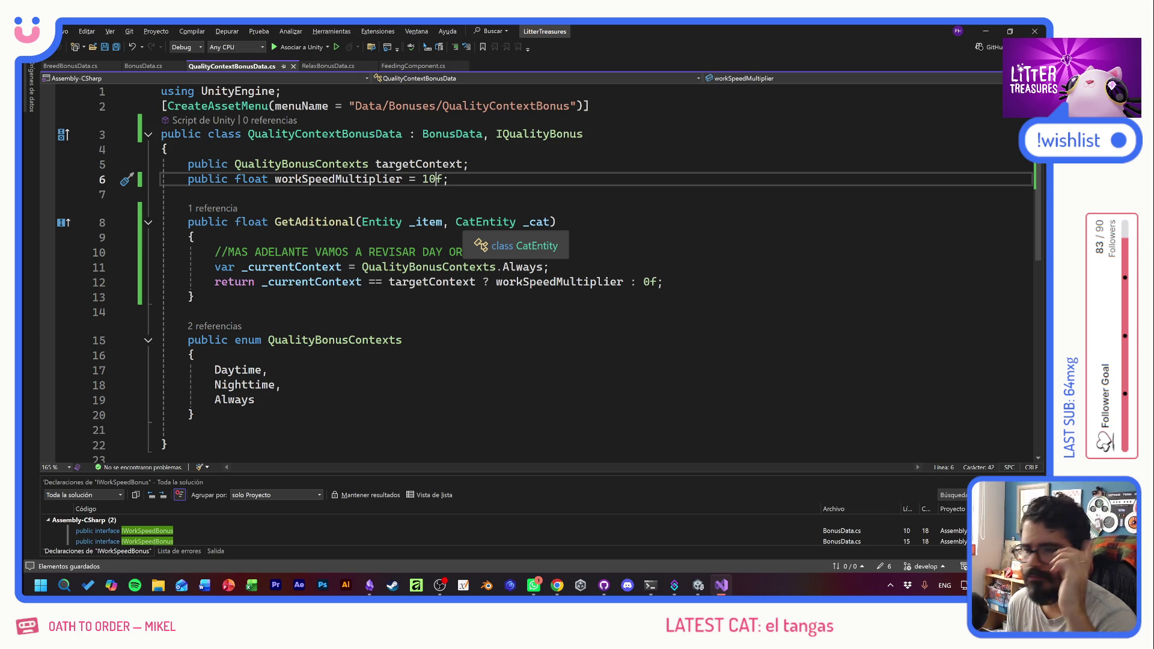
key("alt+Tab")
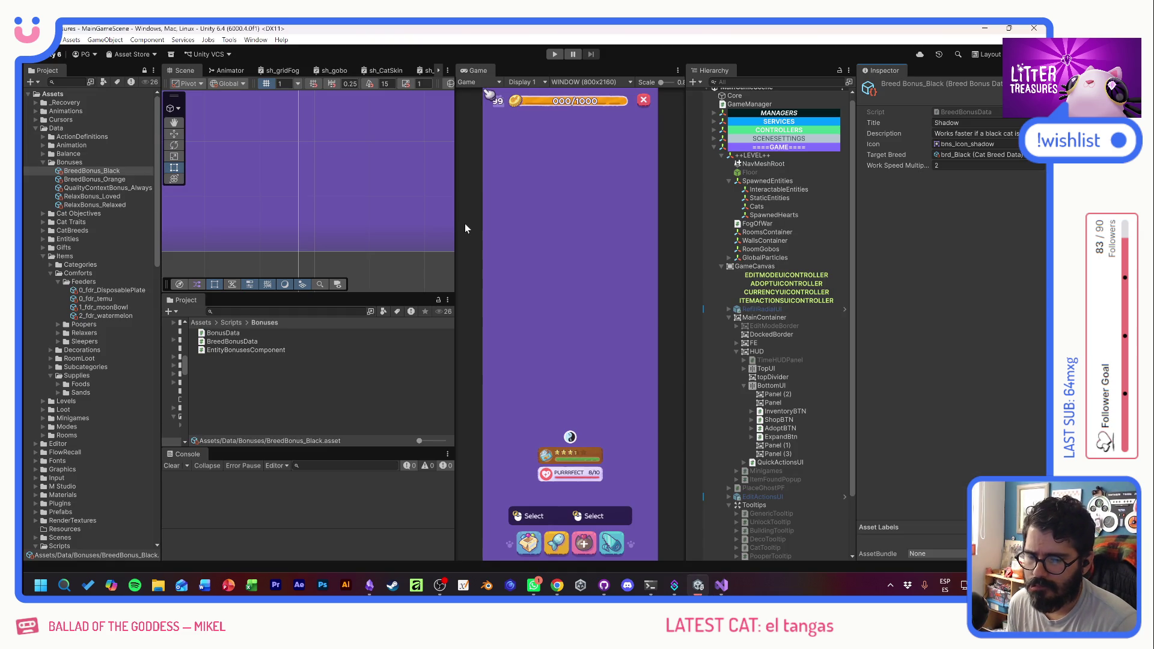
right_click(63, 164)
mouse_move(105, 173)
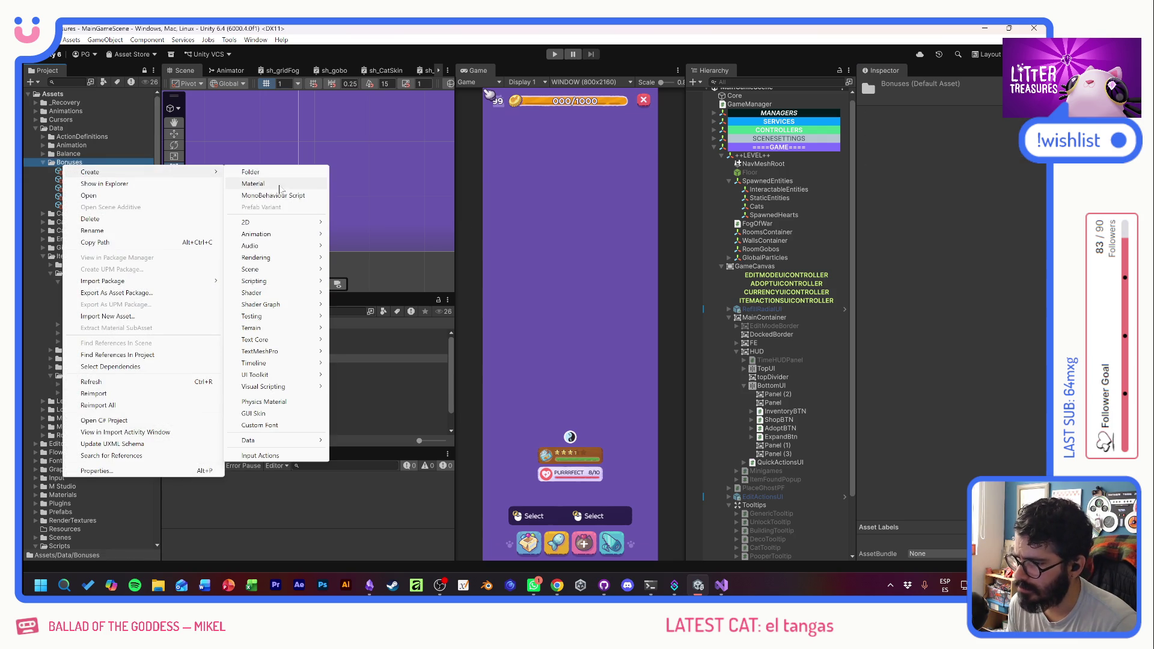
mouse_move(269, 439)
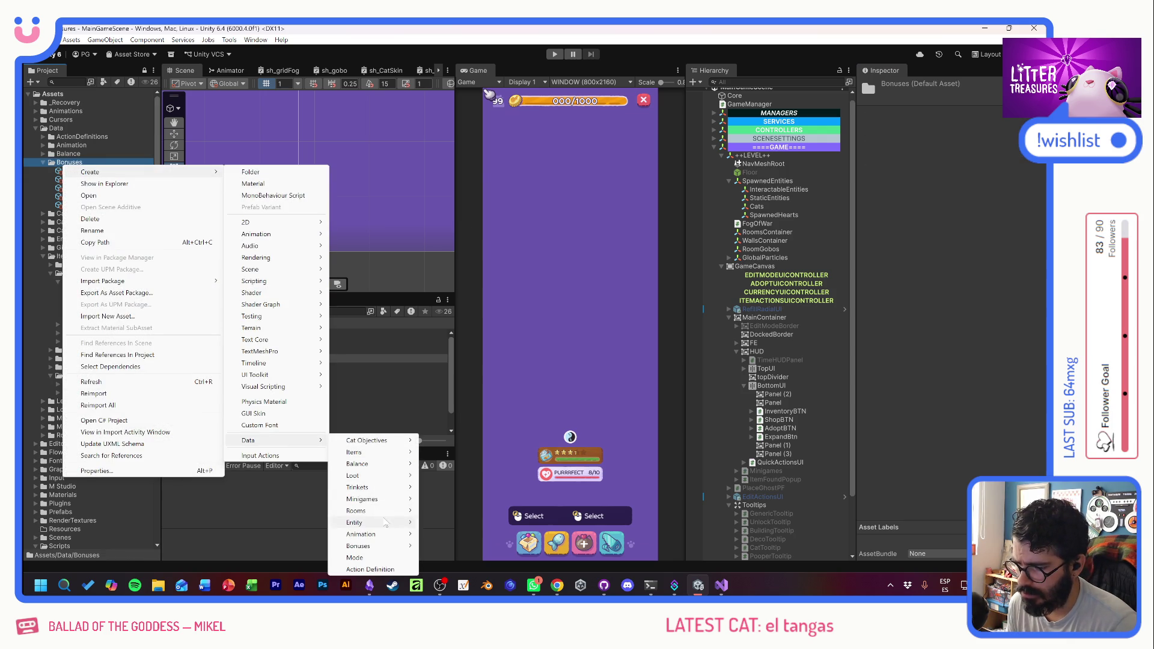
mouse_move(363, 547)
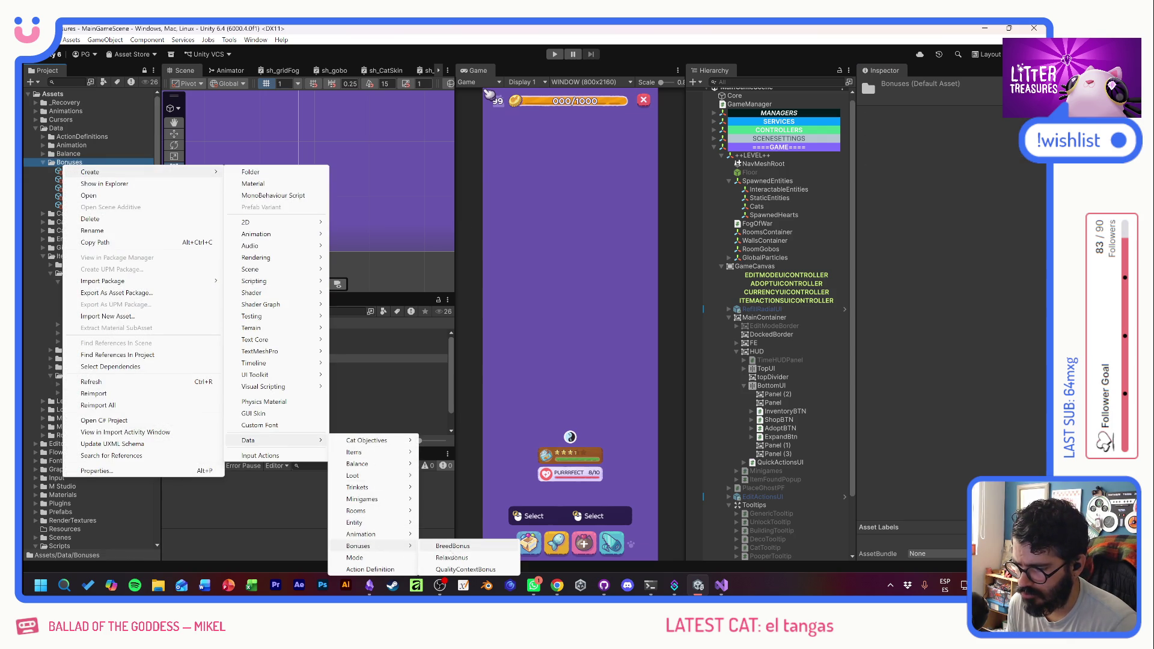
left_click(487, 569)
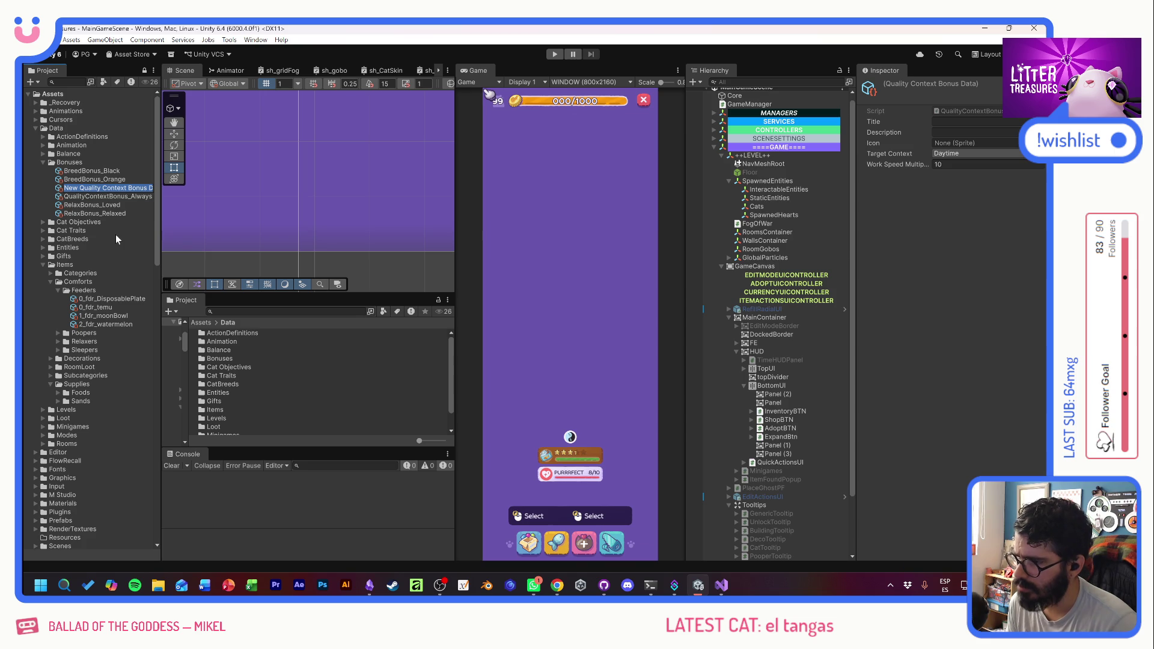
type("Quality")
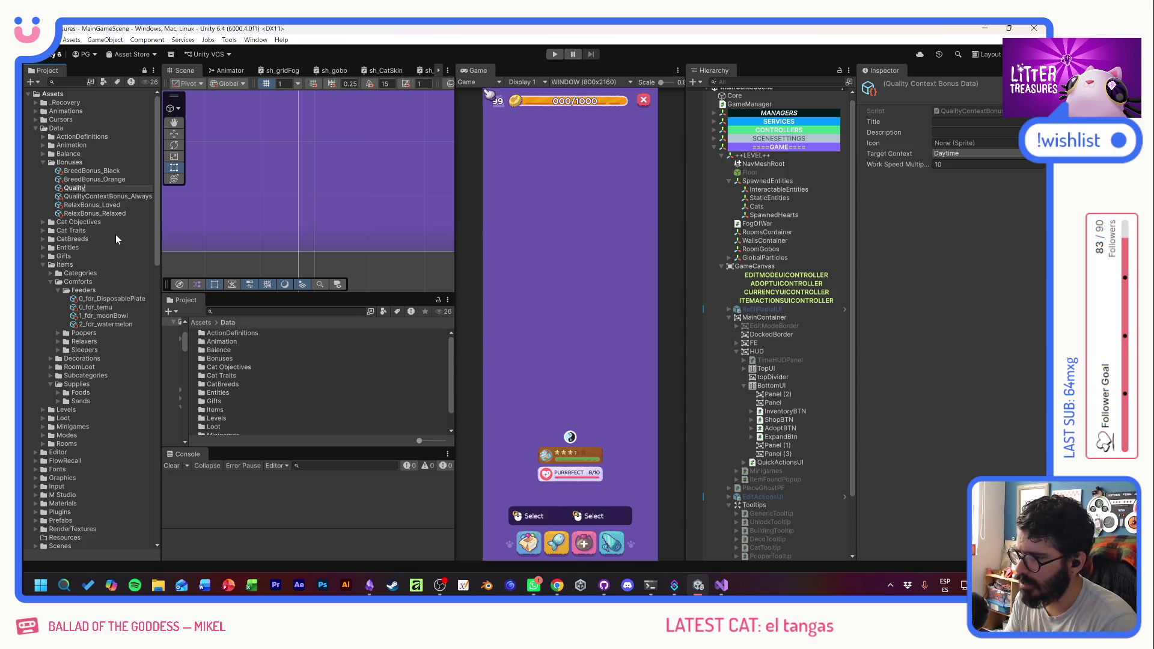
key("Return")
left_click(106, 185)
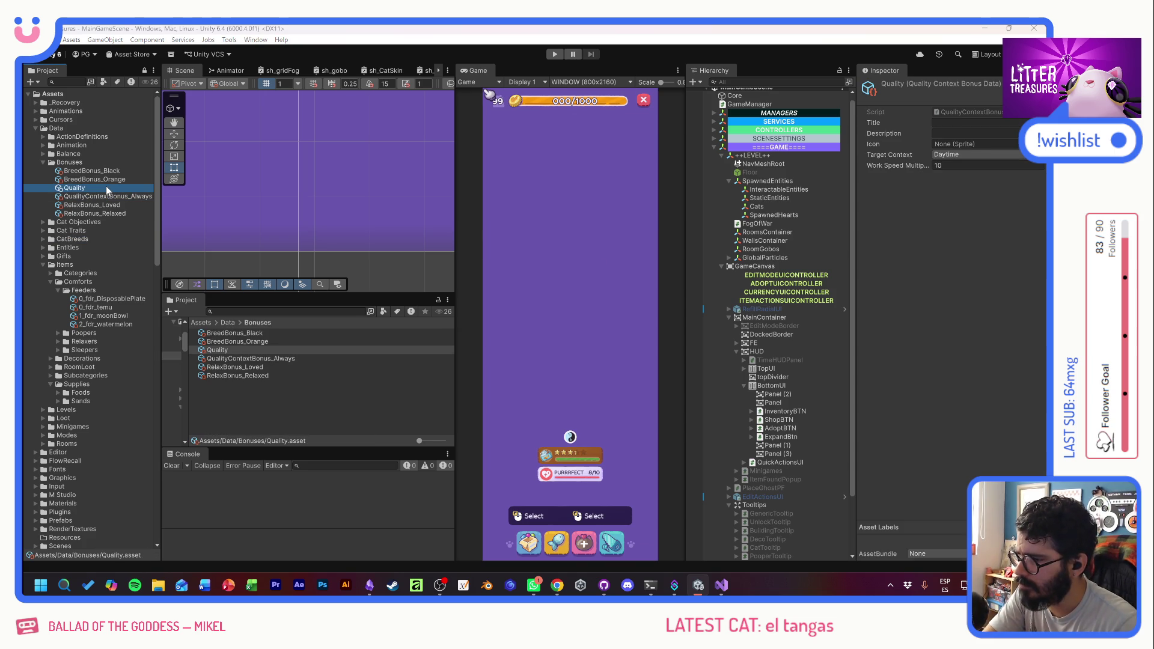
key("Delete")
left_click(540, 320)
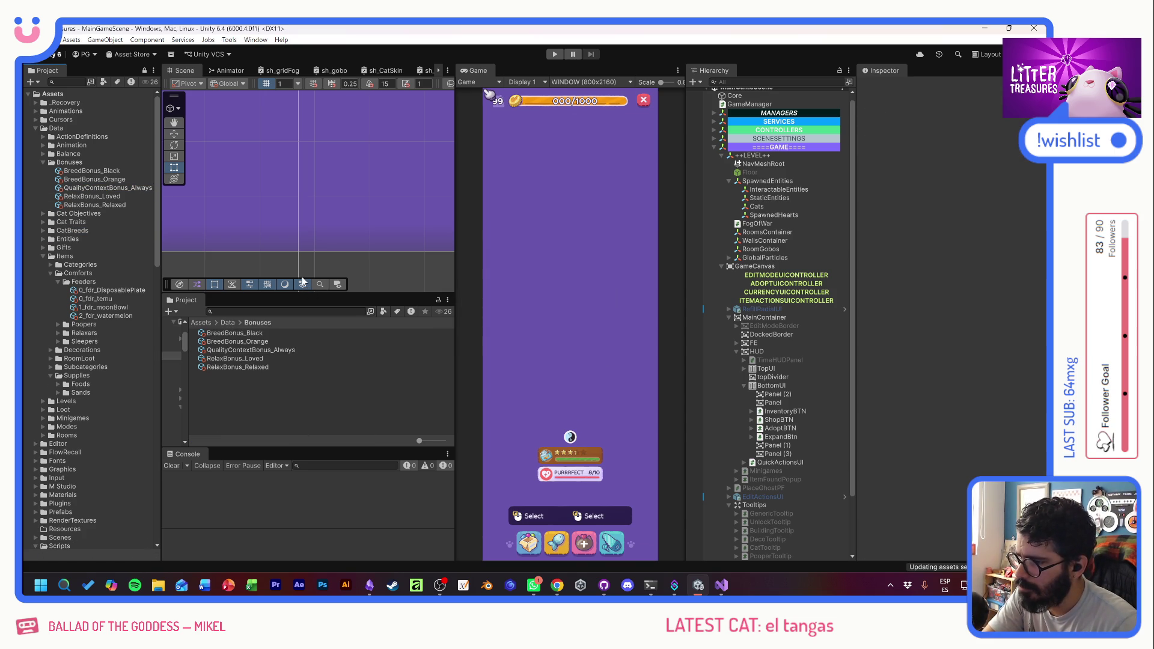
- Add QualityContextBonus_Always as Element 2 of 0_fdr_DisposablePlate's Bonuses list
left_click(287, 311)
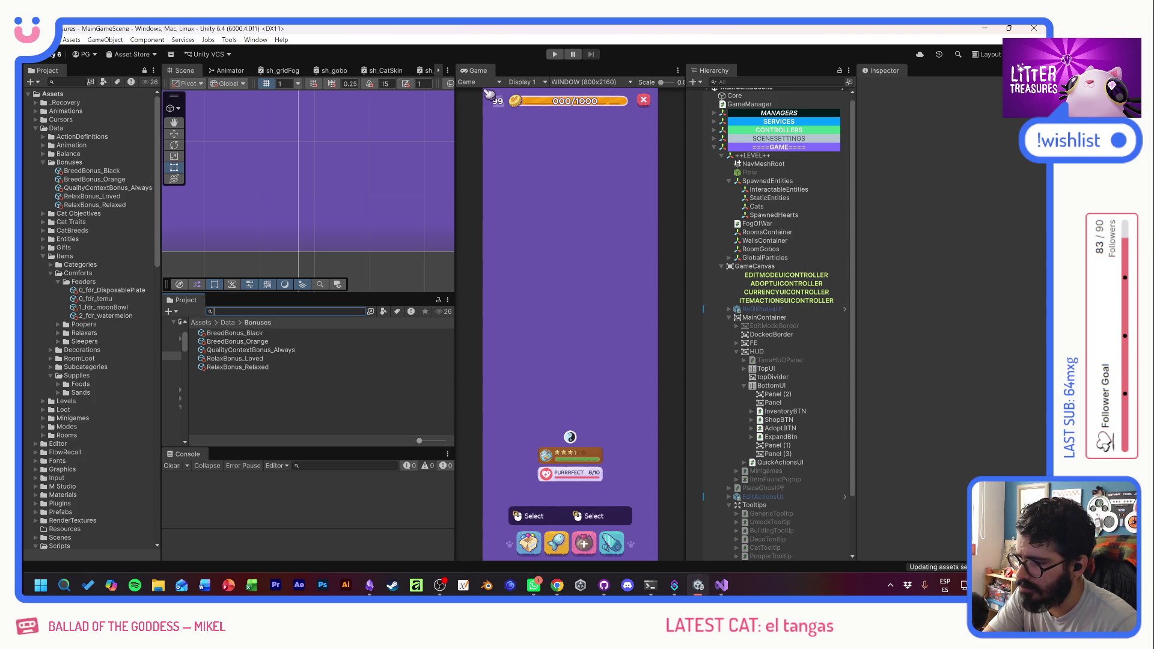
type("dsp")
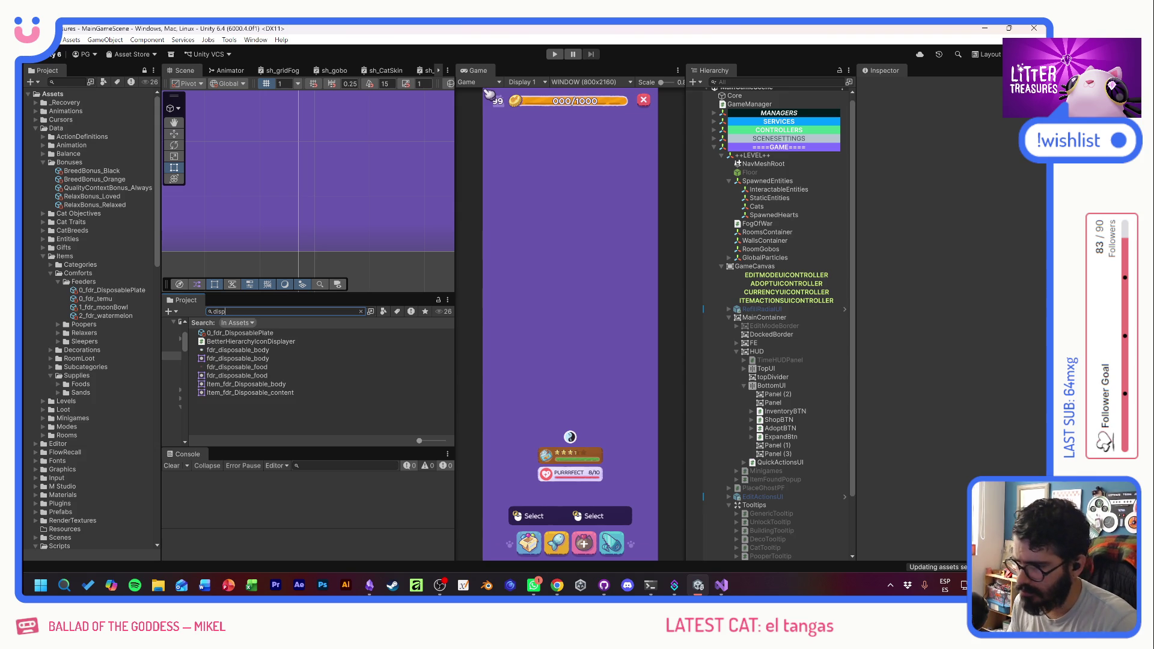
left_click(249, 332)
left_click(1009, 245)
left_click(1029, 244)
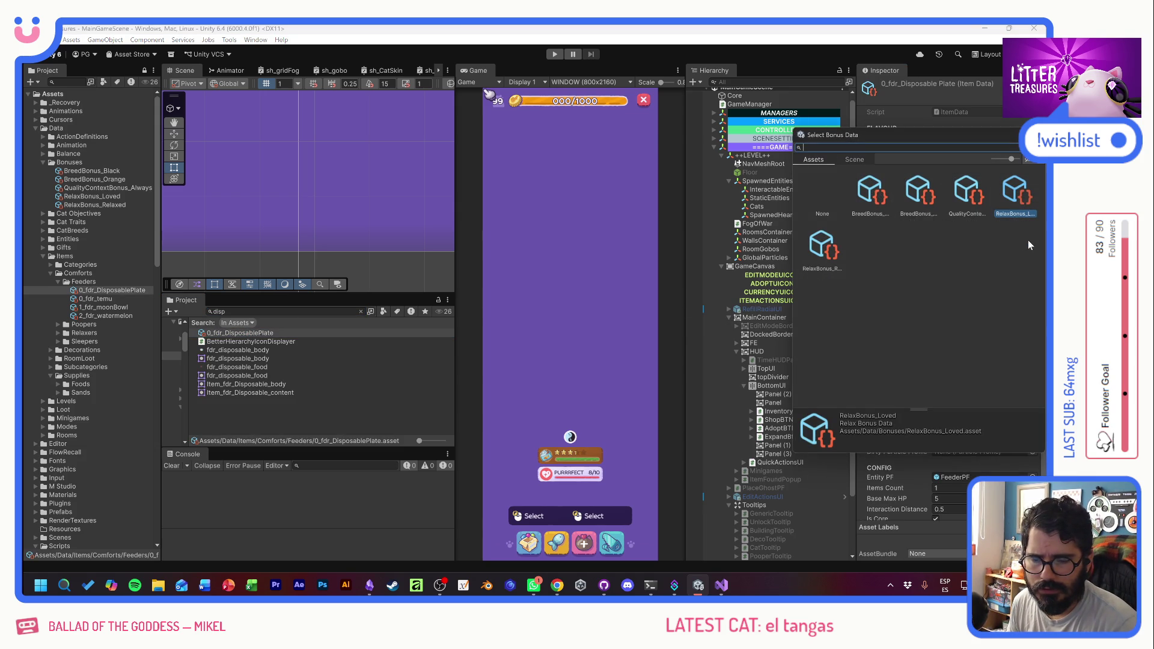
double_click(974, 196)
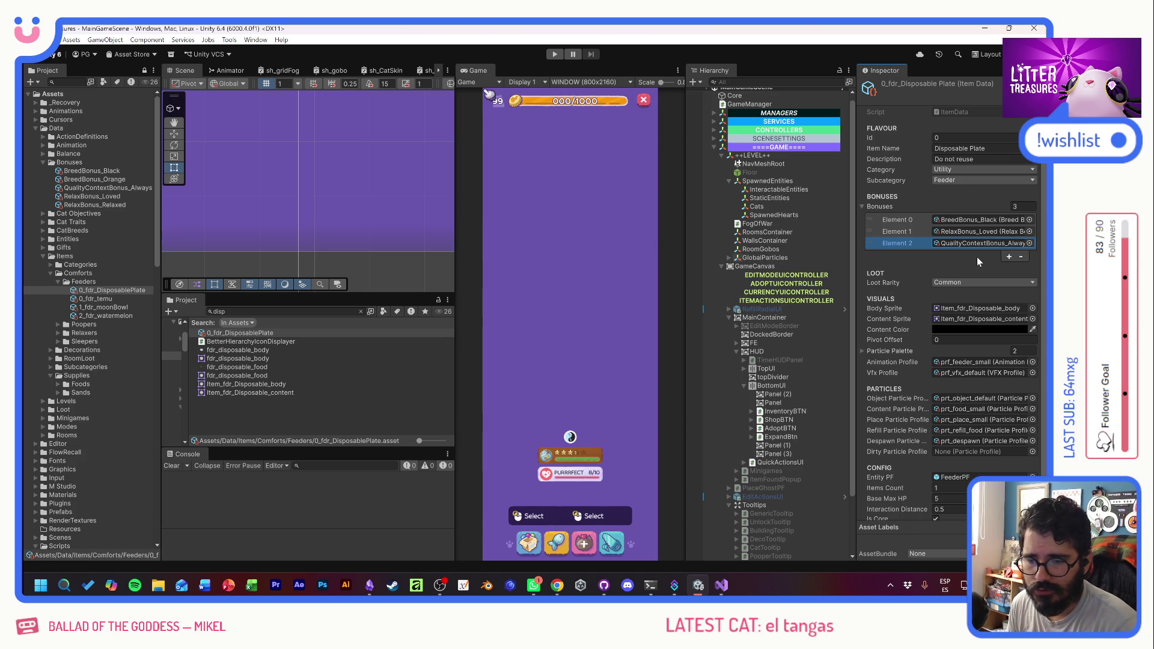
- Open the FeederPF prefab and its FeedingComponent script in Visual Studio
left_click(282, 312)
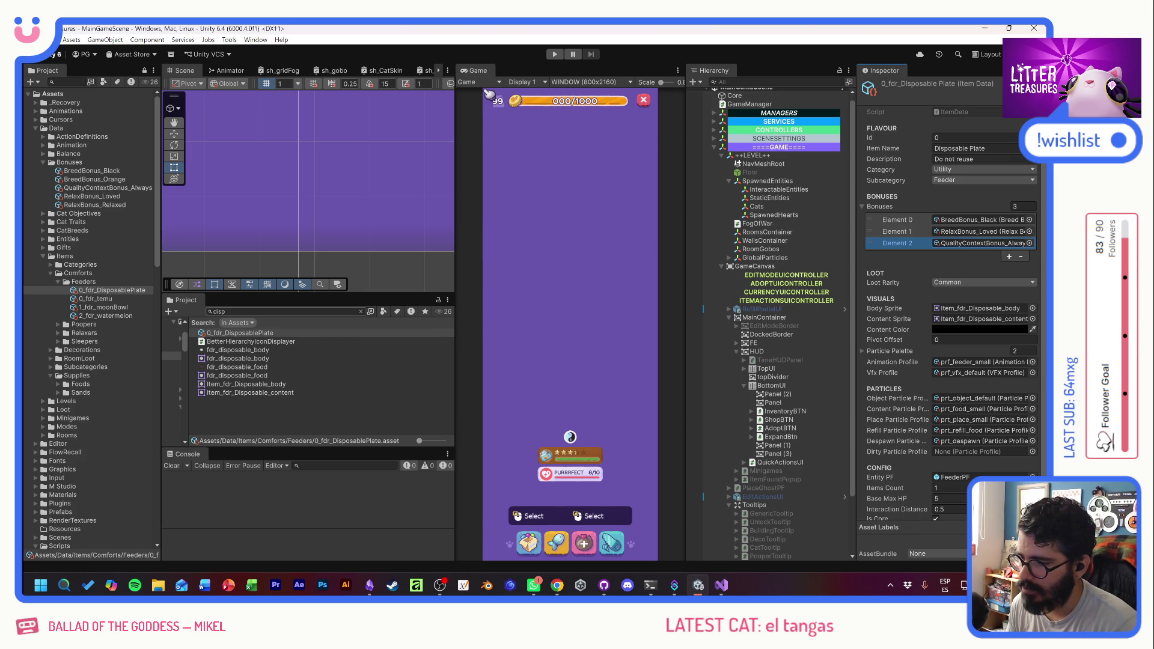
type("feedperpf")
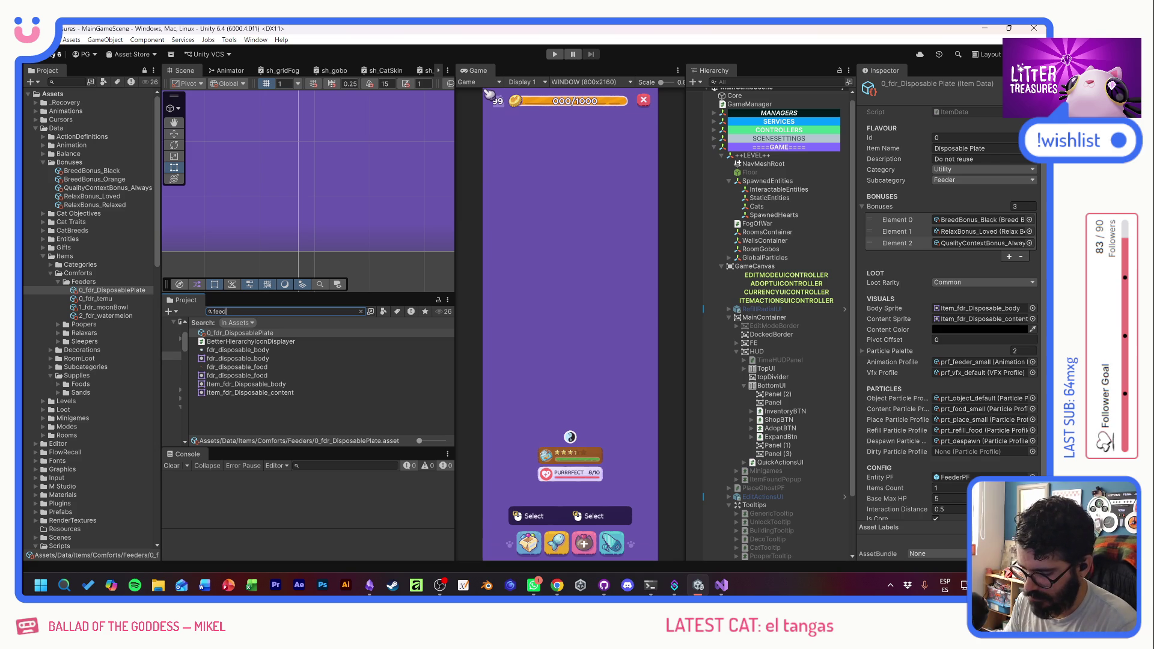
left_click(229, 311)
key("BackSpace")
double_click(226, 332)
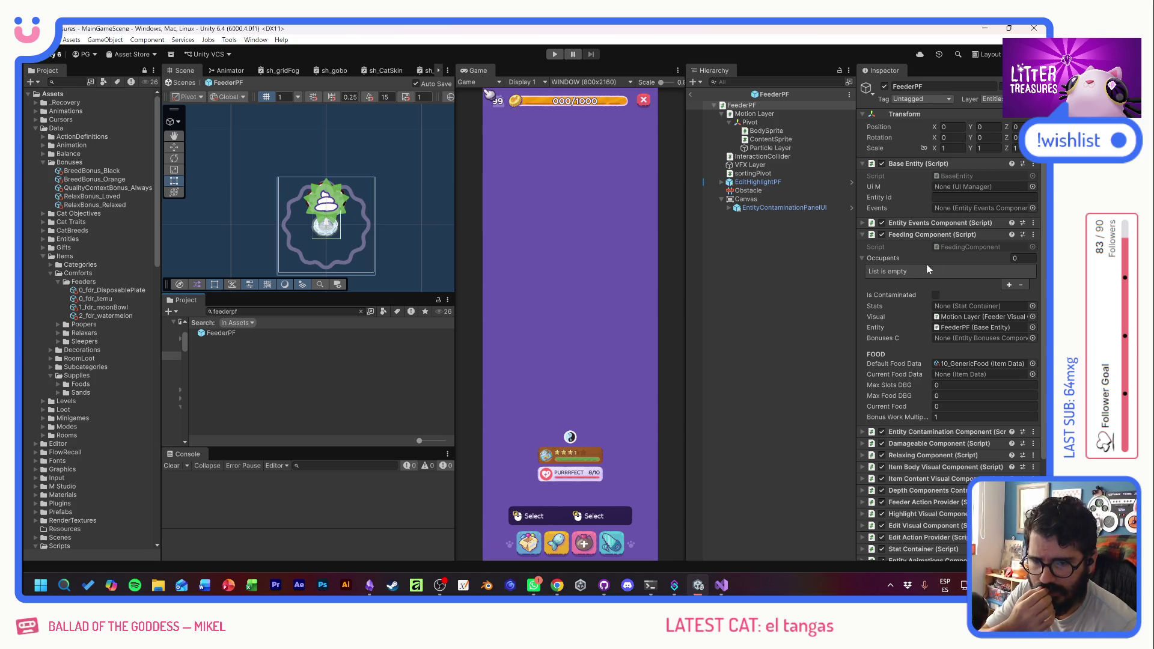
double_click(966, 246)
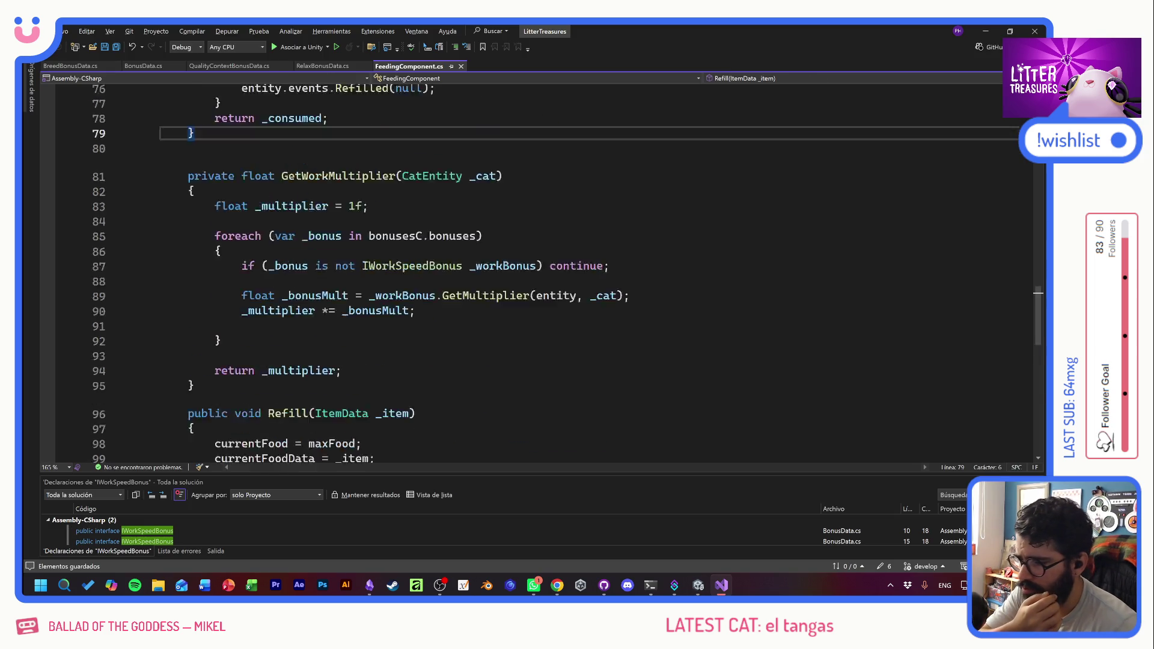
- Review lines 64–70 of the Consume method in FeedingComponent.cs
scroll(540, 270, "down", 10)
scroll(541, 270, "up", 15)
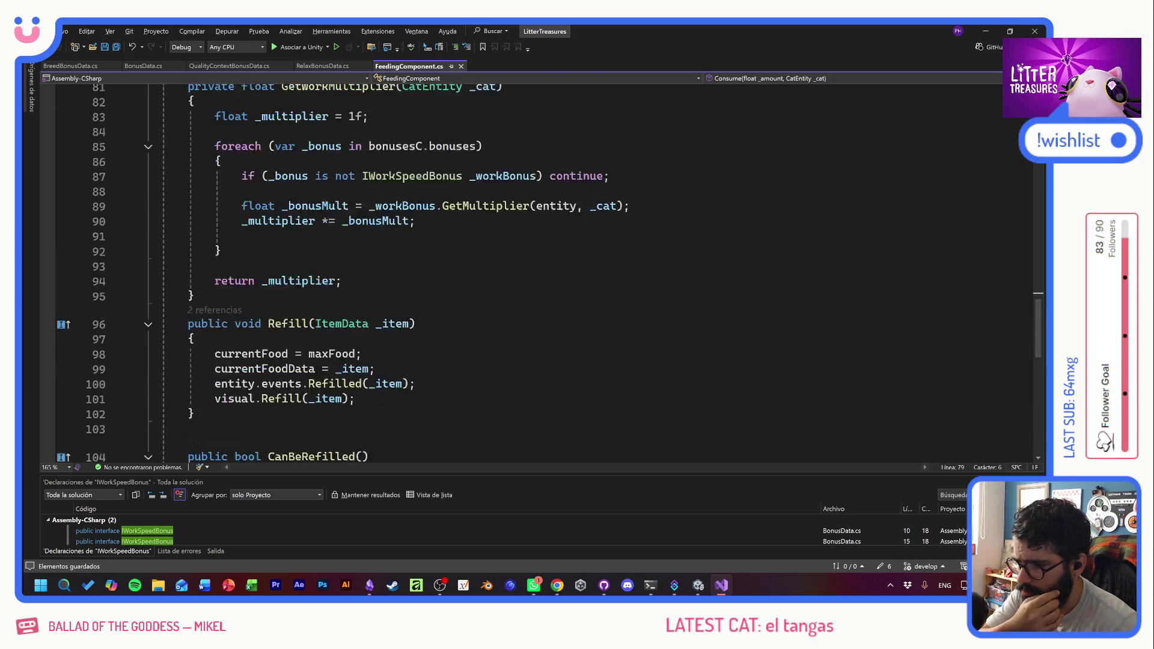
scroll(541, 270, "up", 10)
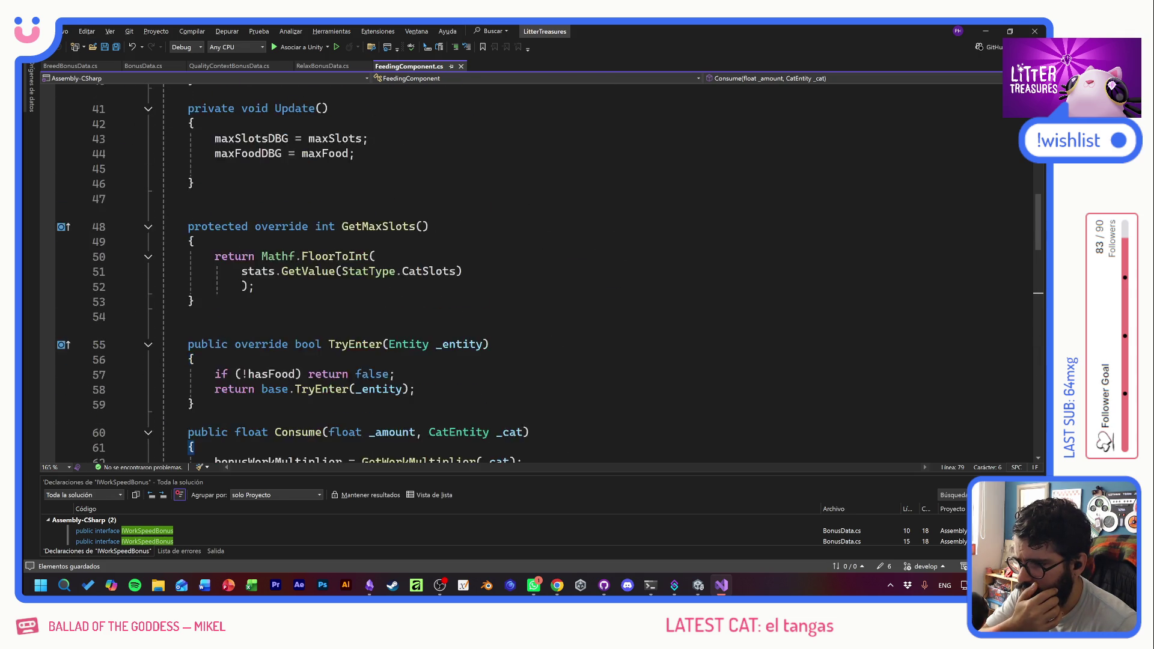
scroll(540, 270, "down", 20)
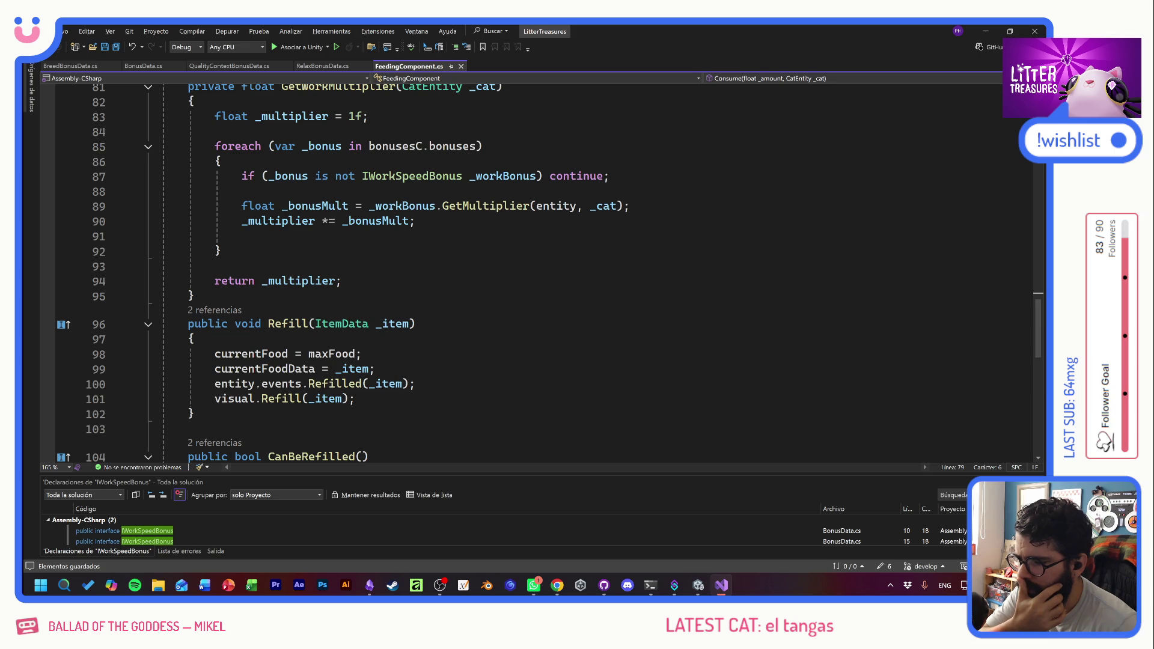
scroll(541, 271, "up", 7)
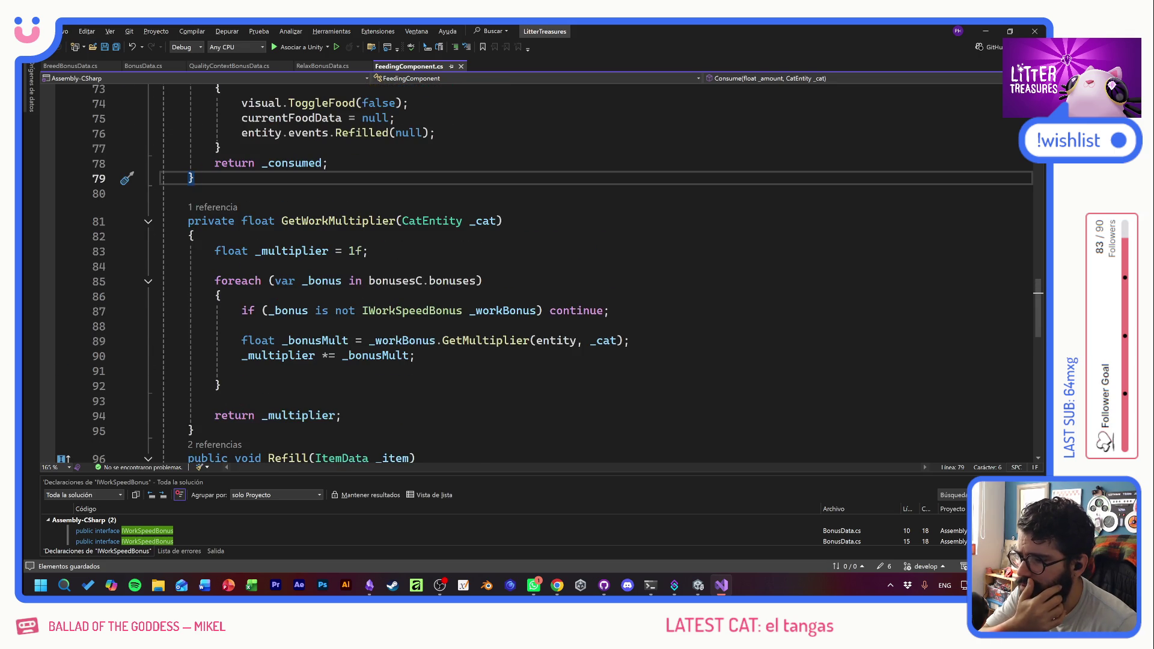
scroll(541, 270, "up", 1)
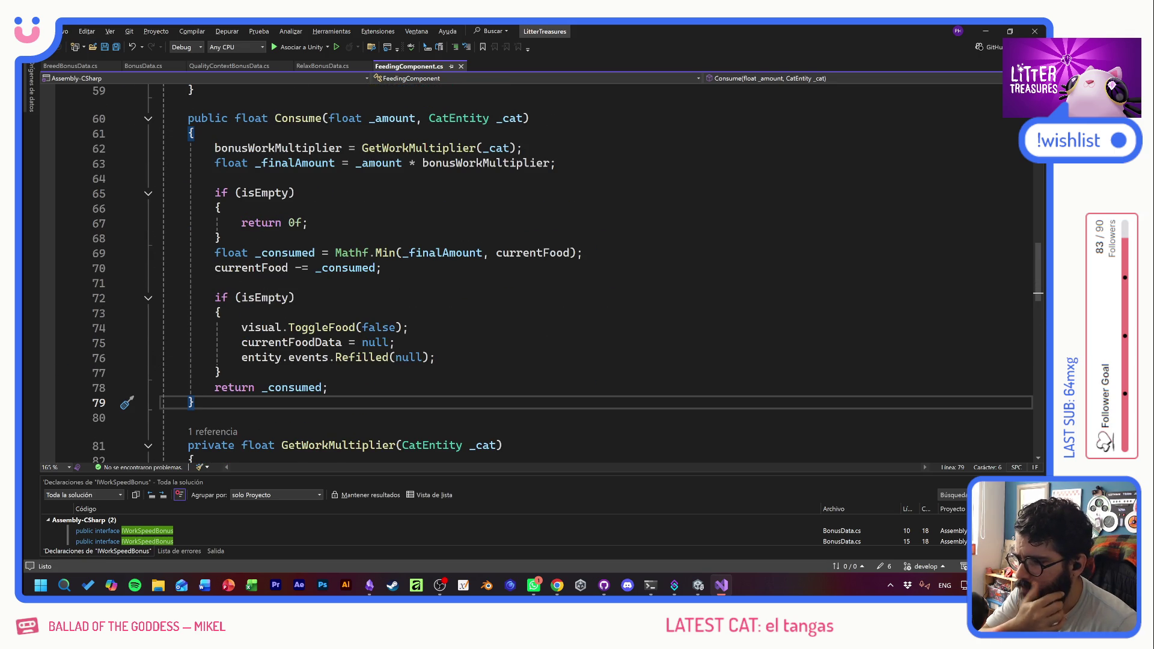
left_click(214, 179)
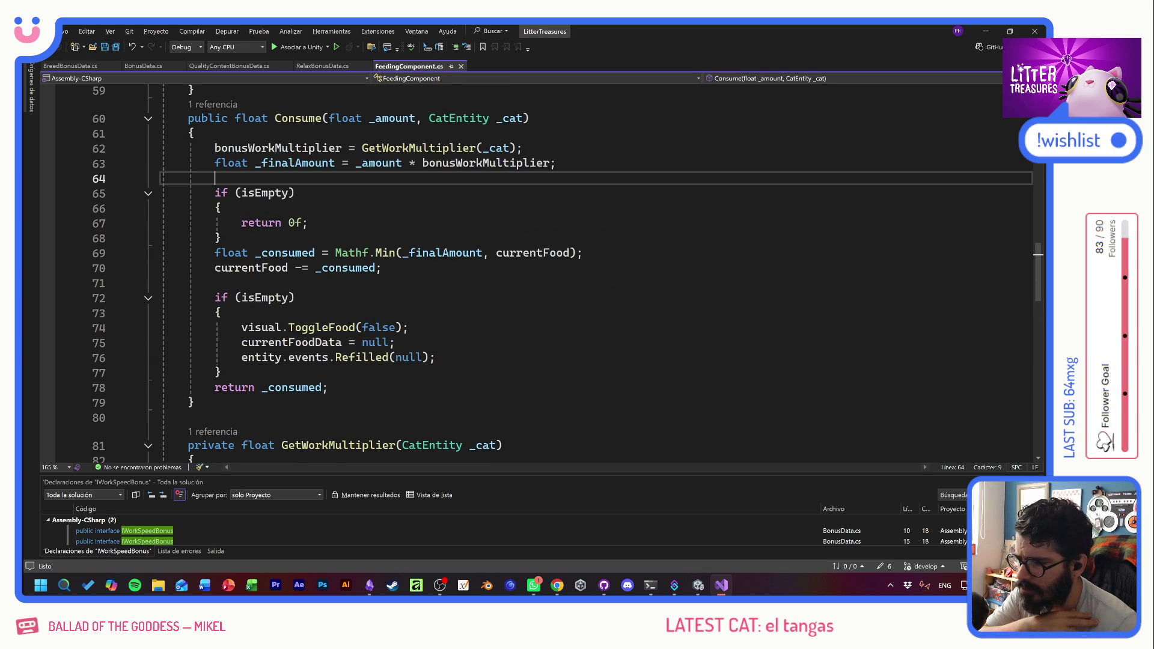
left_click_drag(214, 179, 382, 268)
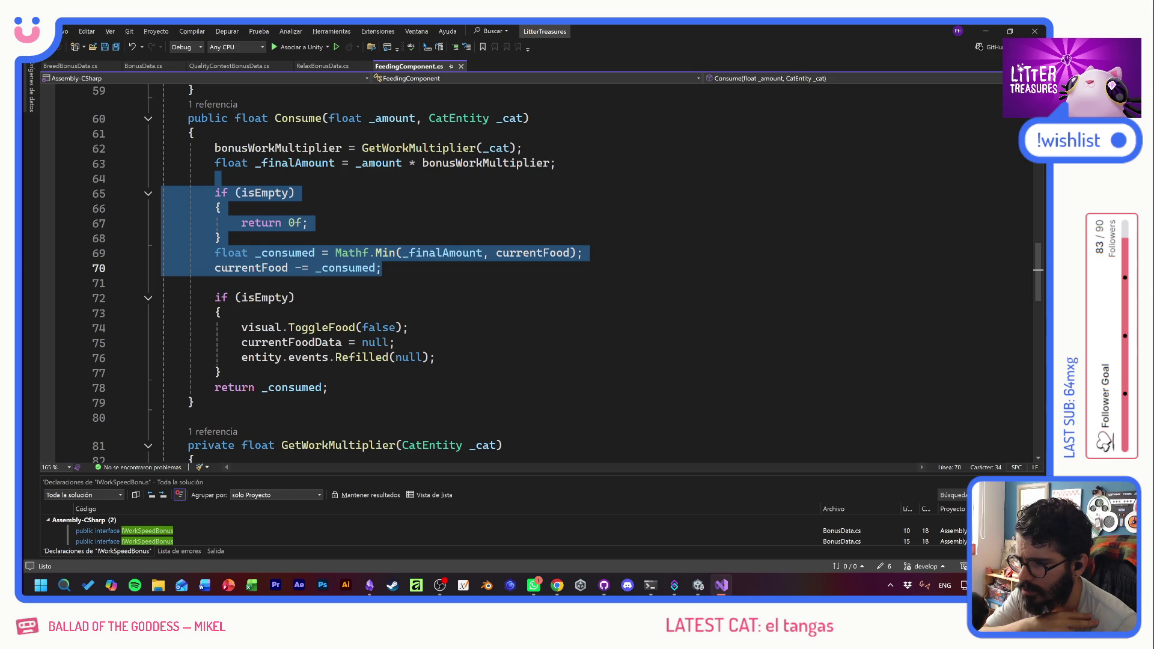
left_click(382, 268)
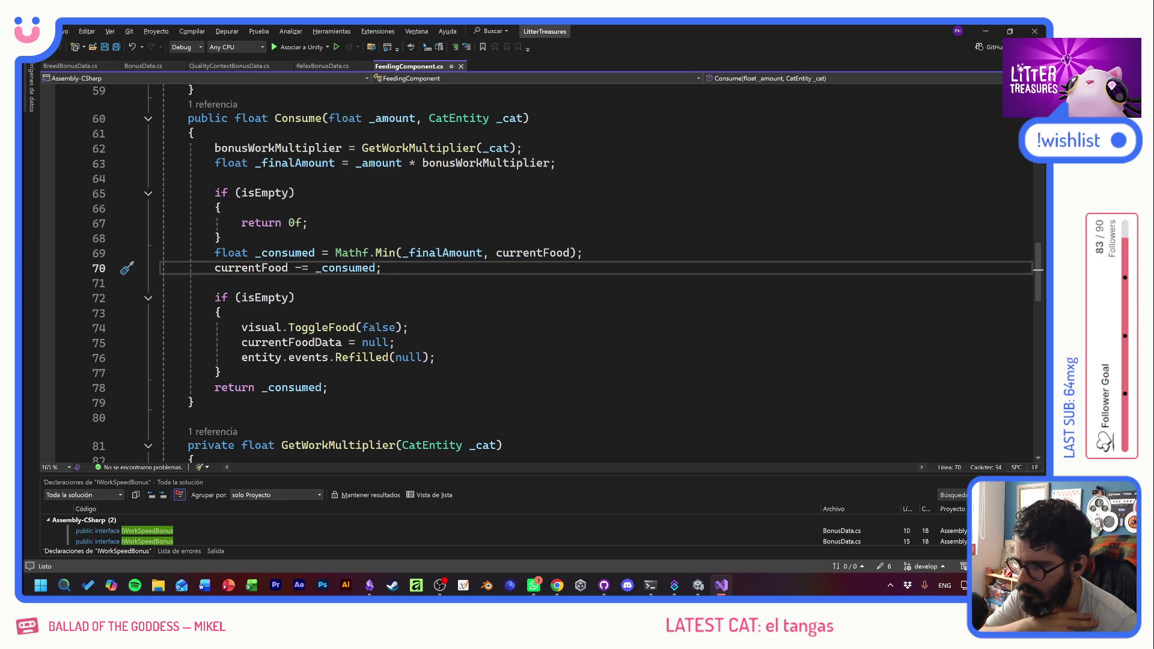
key("Up")
key("Up")
key("Up")
- Follow Consume's single reference to its call in FeedBehaviour.cs
scroll(236, 204, "up", 2)
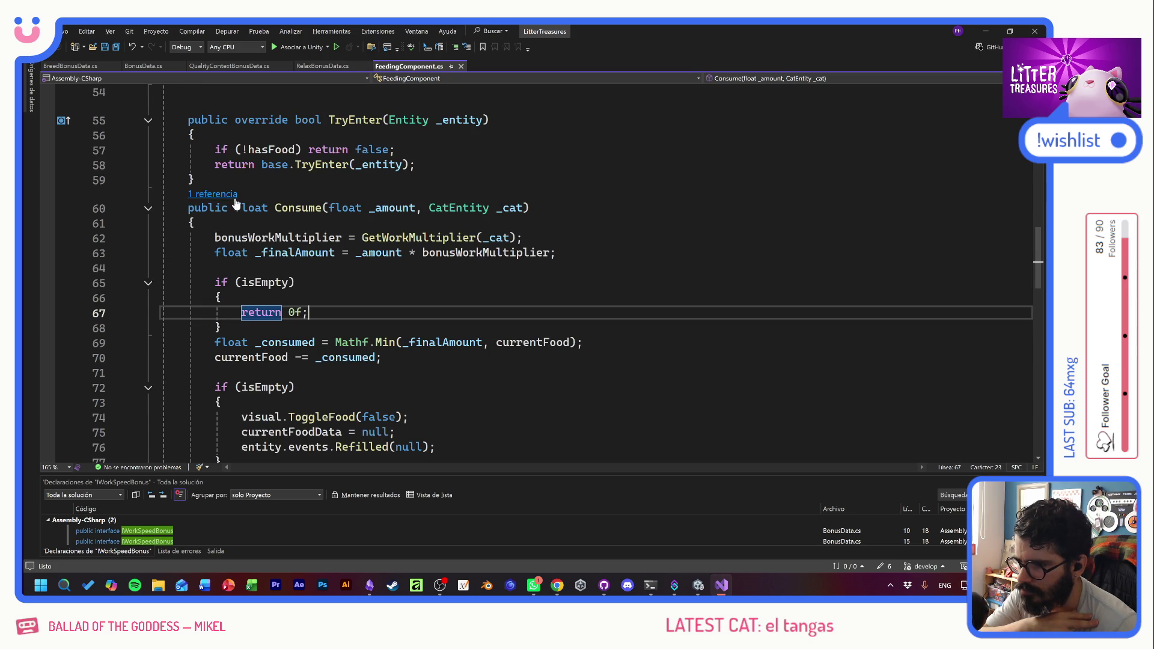
left_click(236, 202)
key("Escape")
key("ctrl+minus")
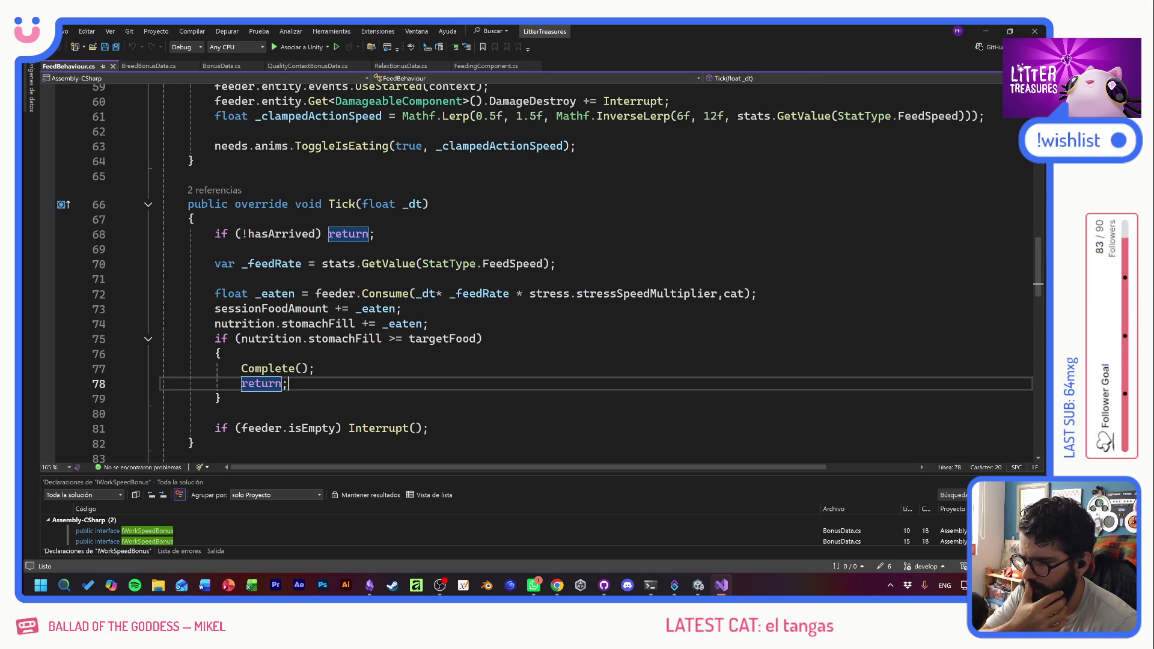
- Look over the stomach-full completion block and the Complete method in FeedBehaviour.cs
key("Up")
key("Up")
key("Up")
key("End")
key("Up")
key("shift+Down")
key("shift+Down")
key("shift+Down")
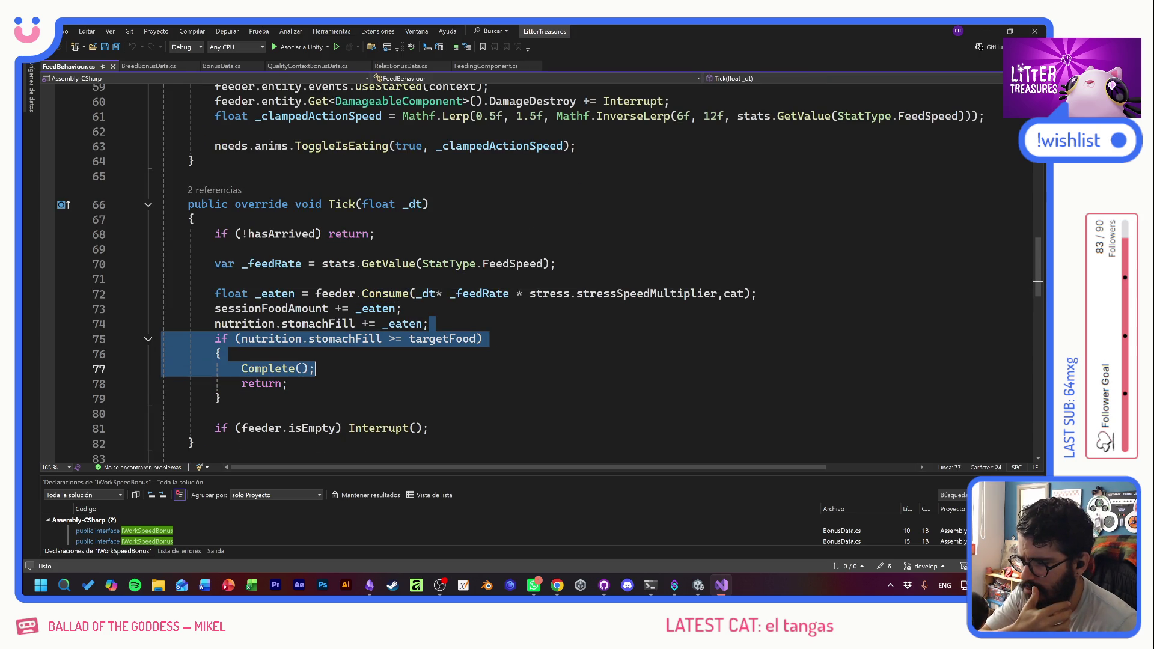
key("shift+Down")
key("shift+Down")
key("Up")
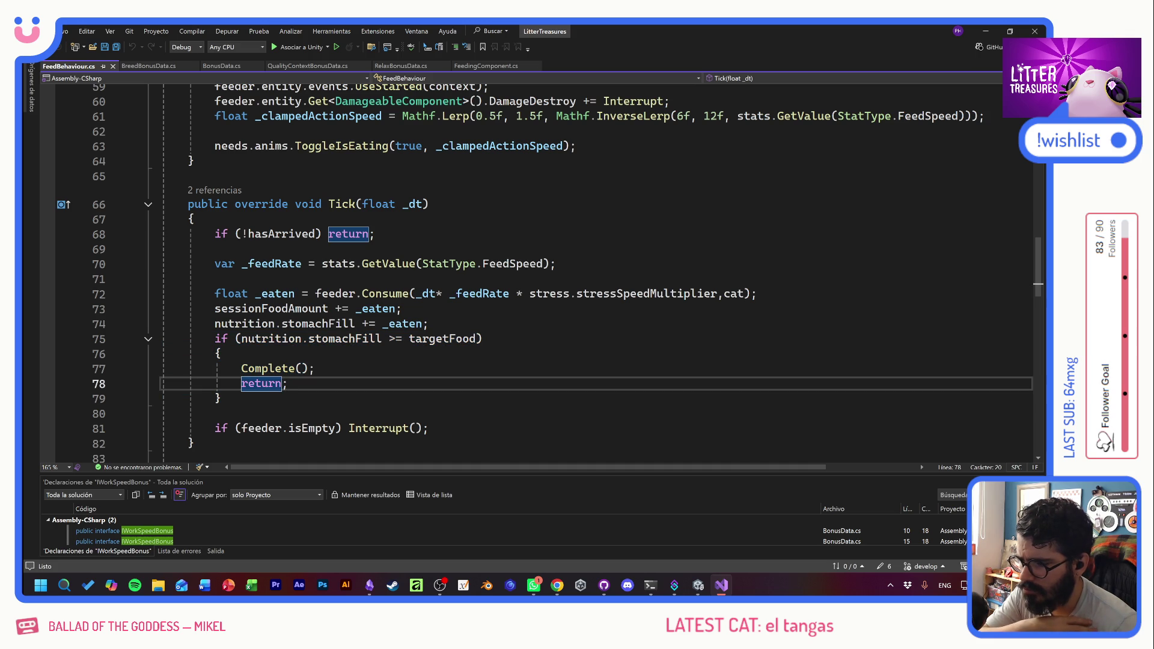
scroll(535, 270, "down", 3)
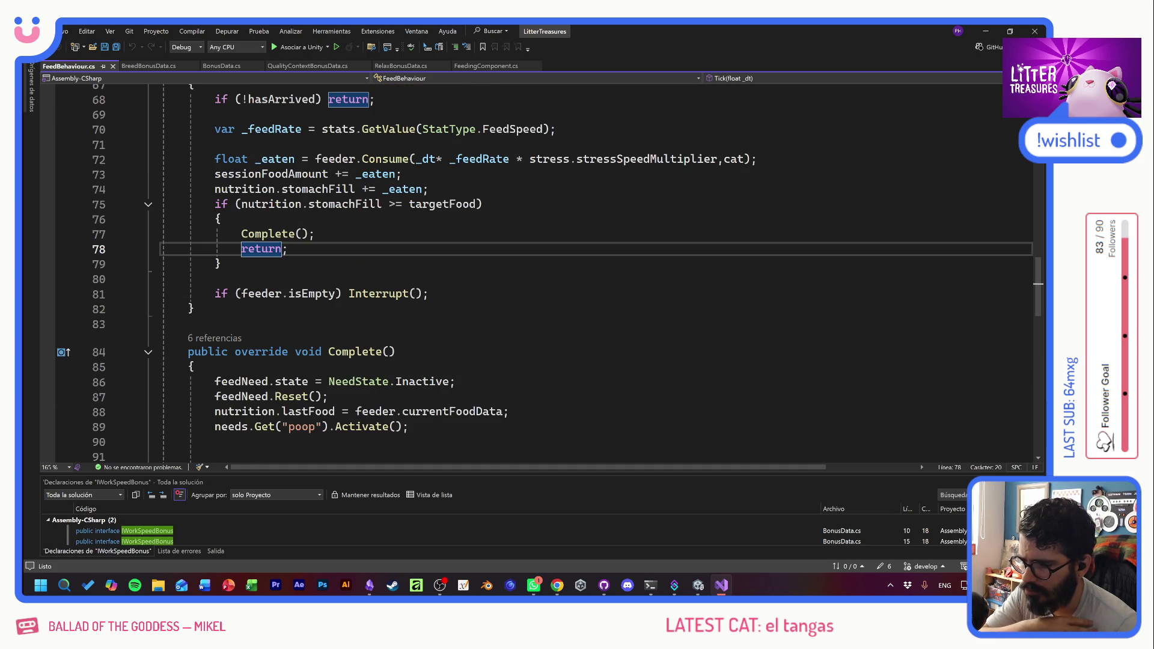
mouse_move(394, 352)
left_mouse_down()
mouse_move(455, 381)
mouse_move(408, 426)
left_mouse_up()
- Delete the blank lines so base.Complete() sits right under the poop activation
left_click(509, 411)
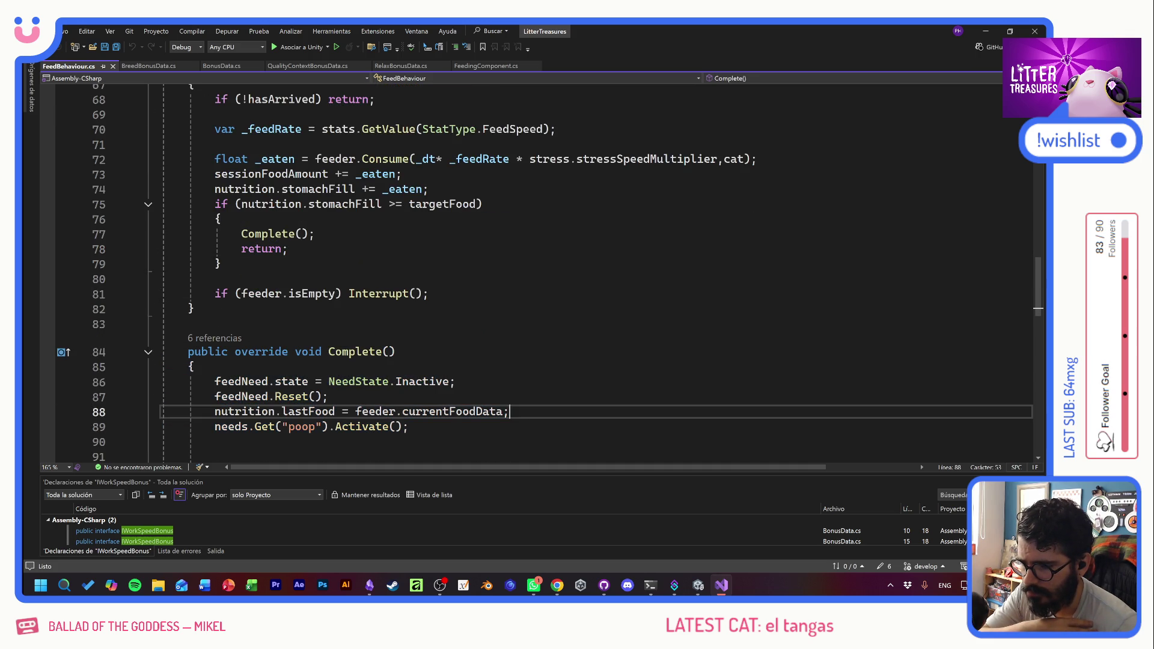
scroll(541, 270, "down", 2)
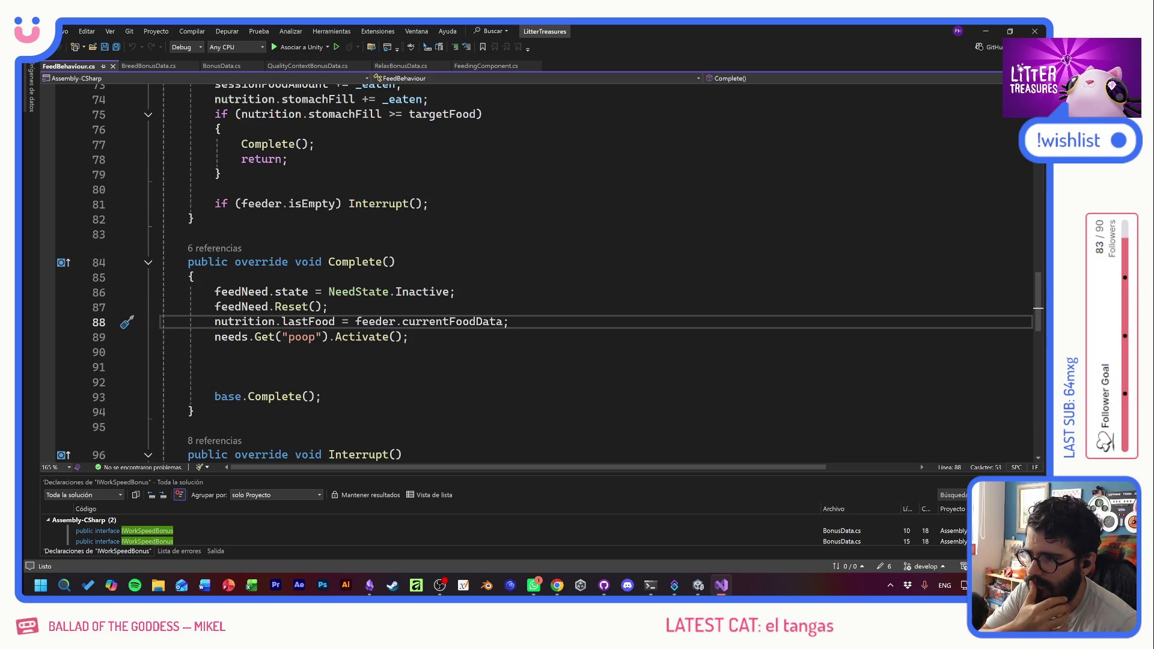
left_click_drag(218, 352, 215, 366)
key("BackSpace")
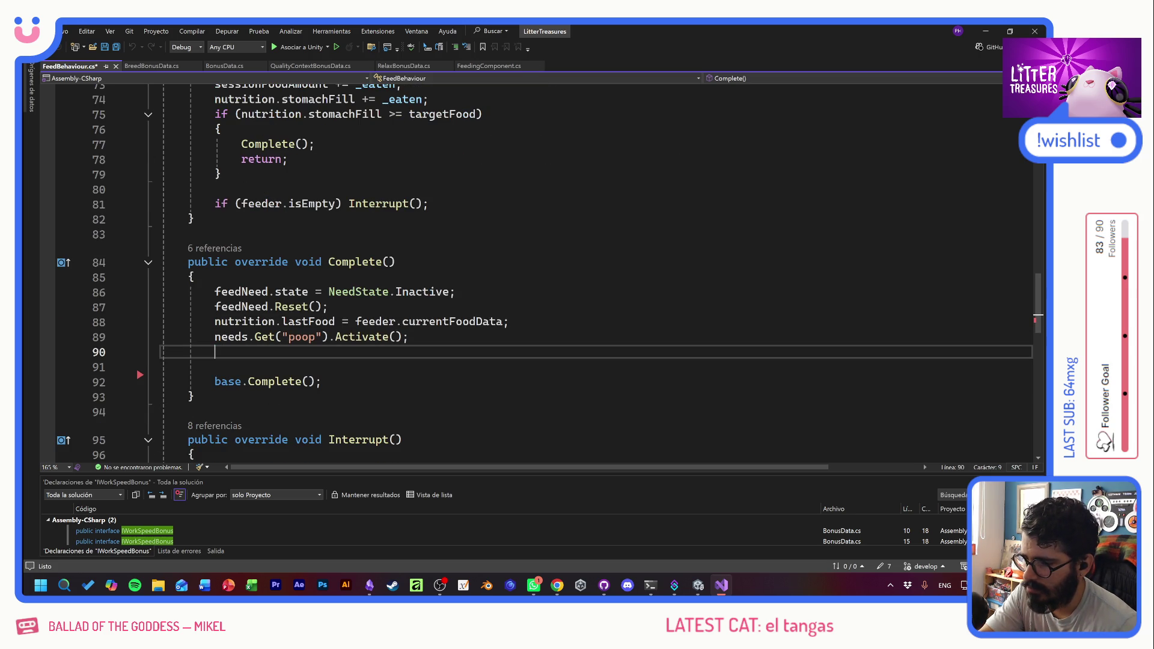
key("BackSpace")
key("Delete")
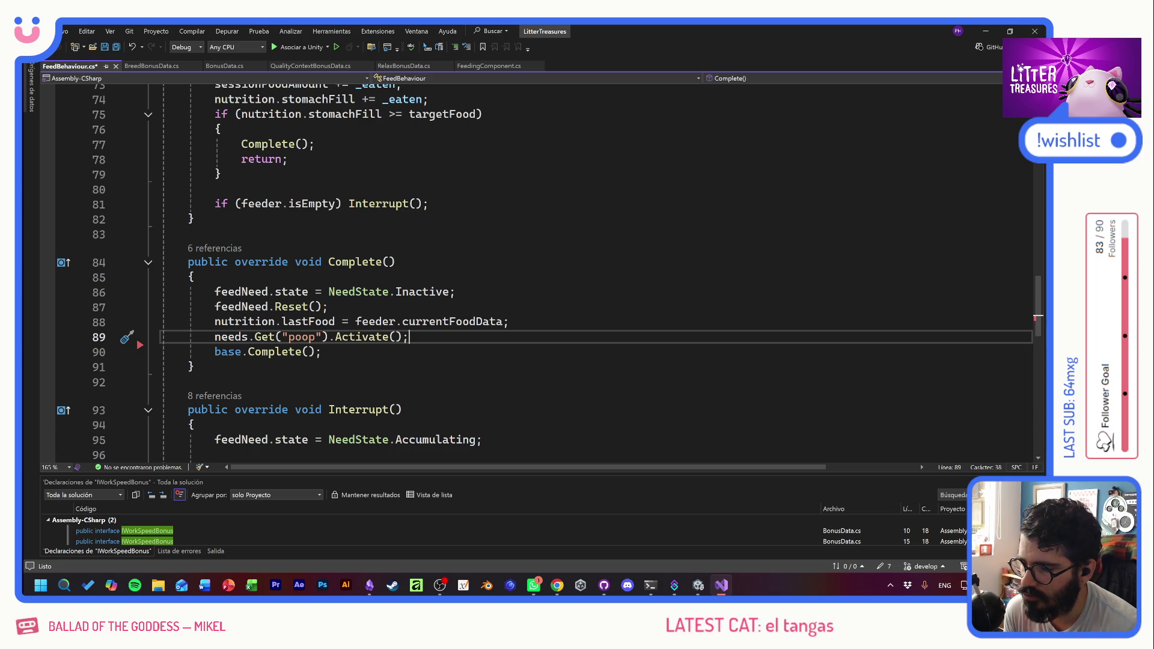
- Go to the nutrition field's definition, opening NutritionComponent.cs
mouse_move(241, 321)
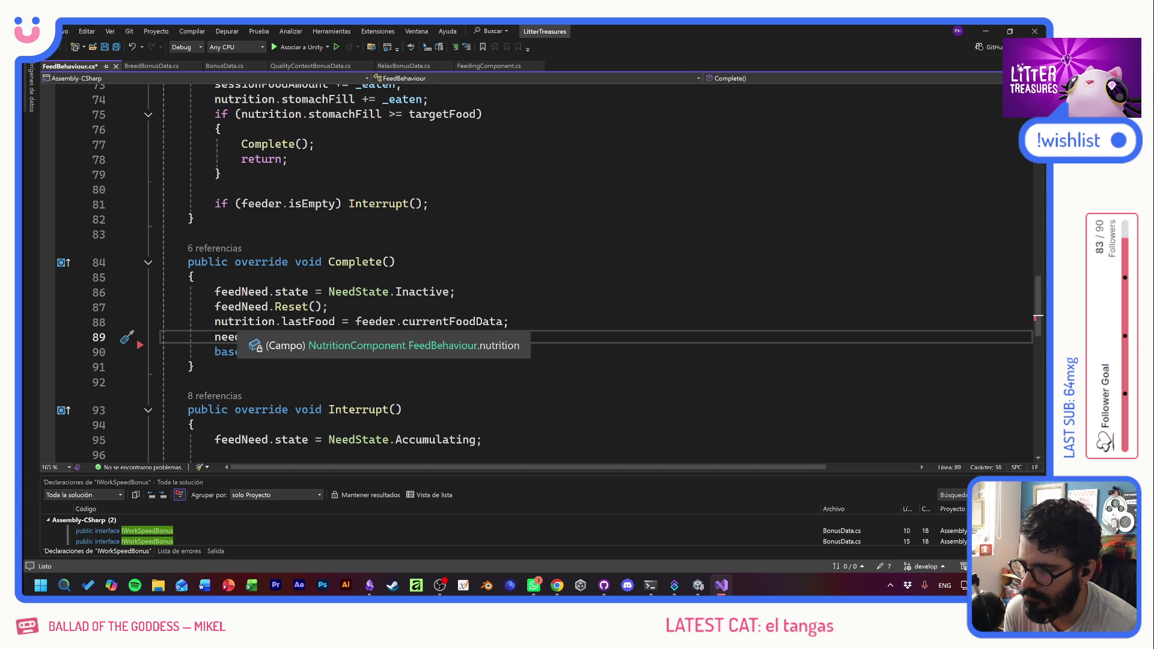
left_click(235, 321)
double_click(237, 321)
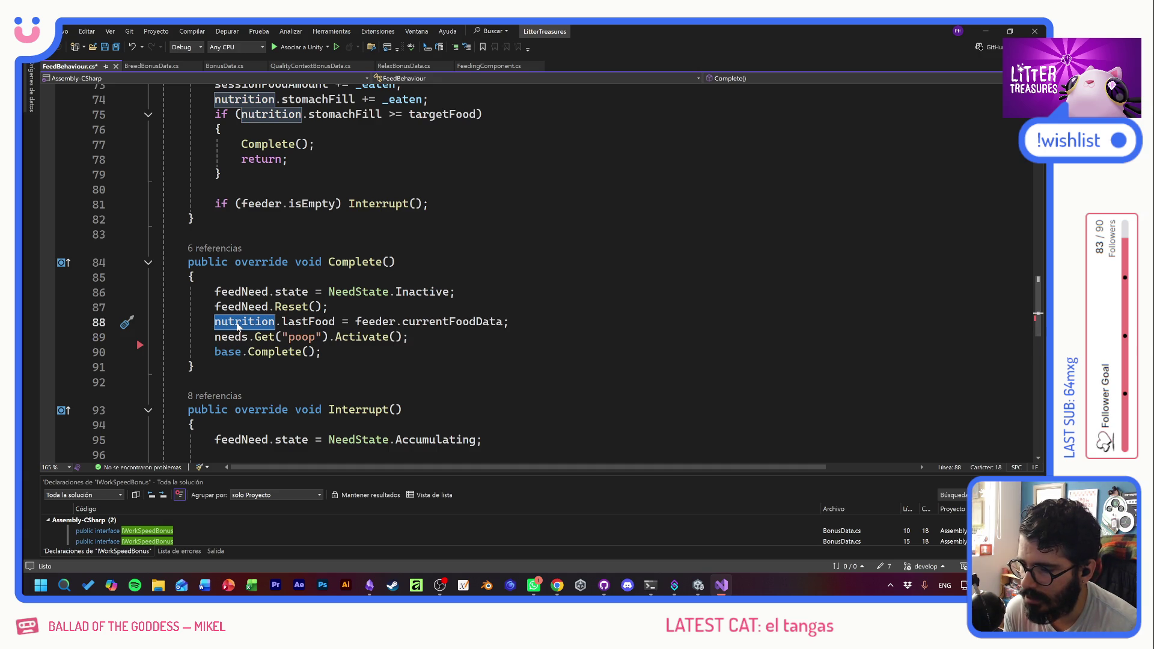
left_click(282, 321)
type("L")
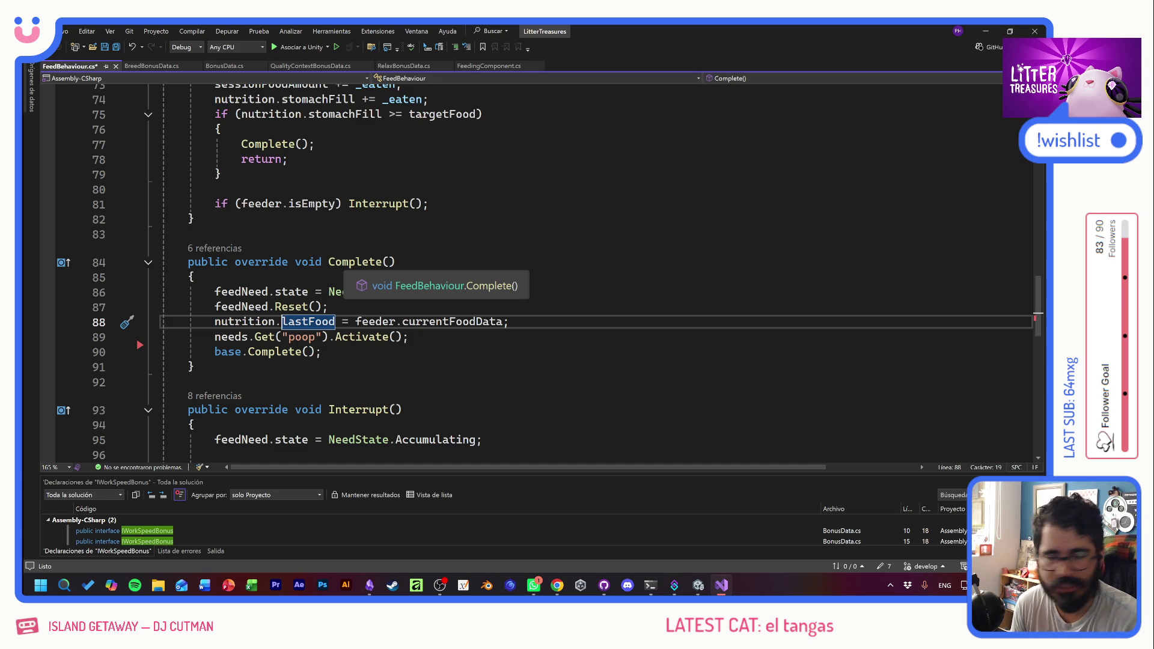
left_click(510, 322)
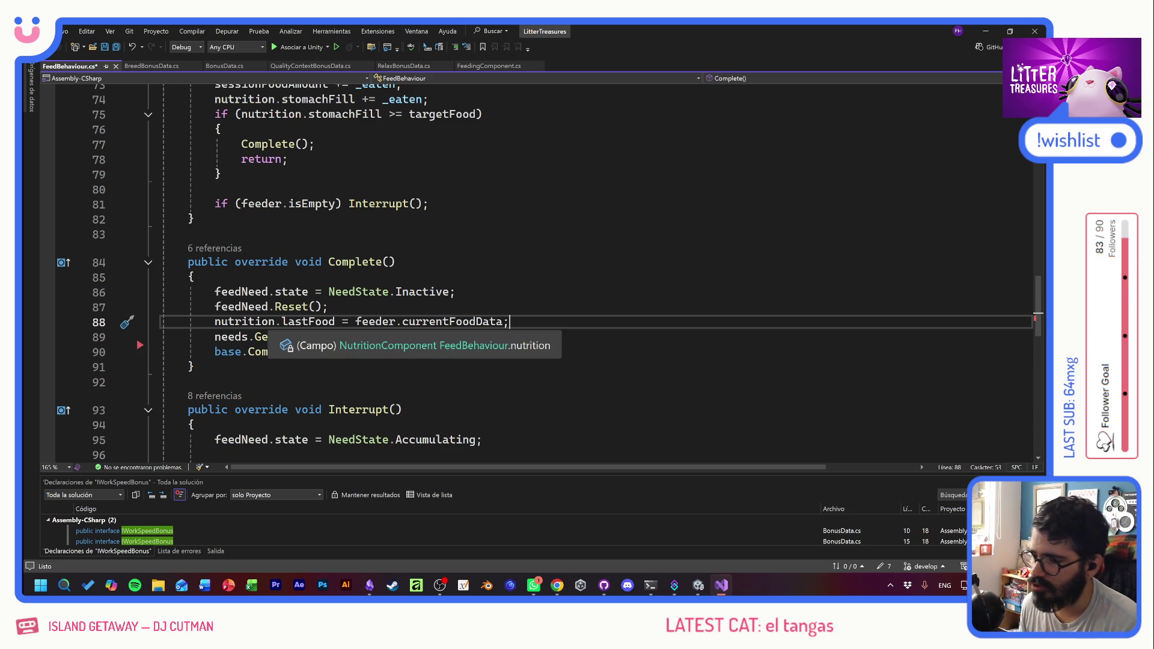
left_click(246, 321, "ctrl")
left_click(188, 329)
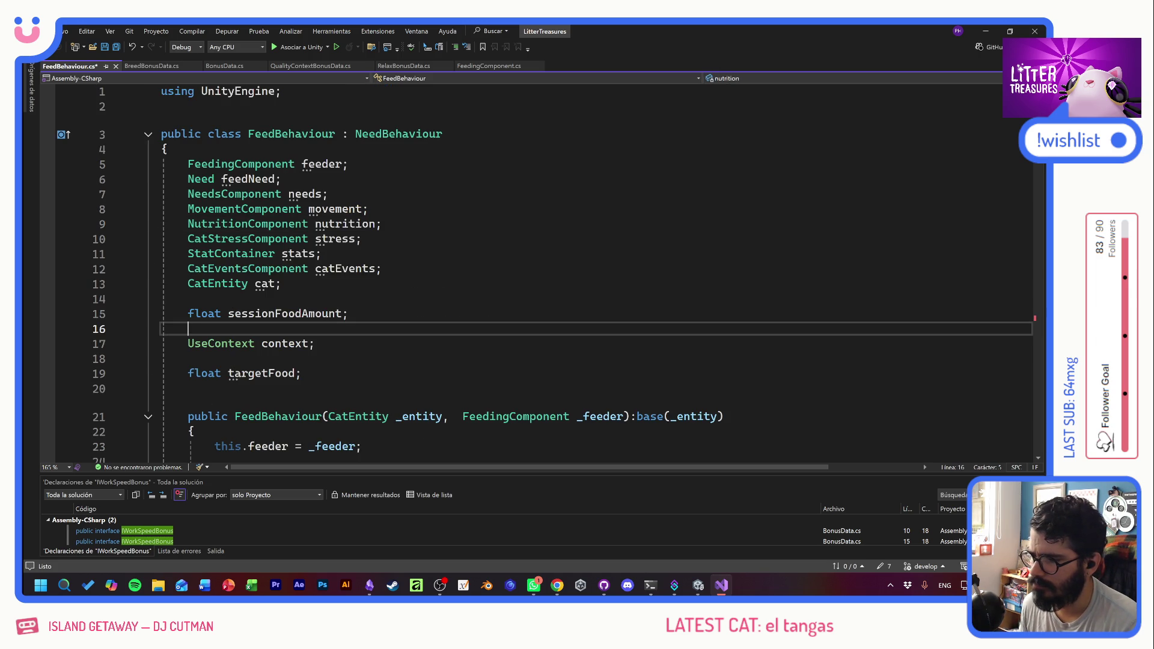
left_click(248, 223, "ctrl")
left_click(389, 309)
- Declare 'public float additionalFoodQuality;' after lastFood in NutritionComponent and save
left_click(167, 149)
left_click(188, 194)
key("Return")
type("public float additionalFoodQuali")
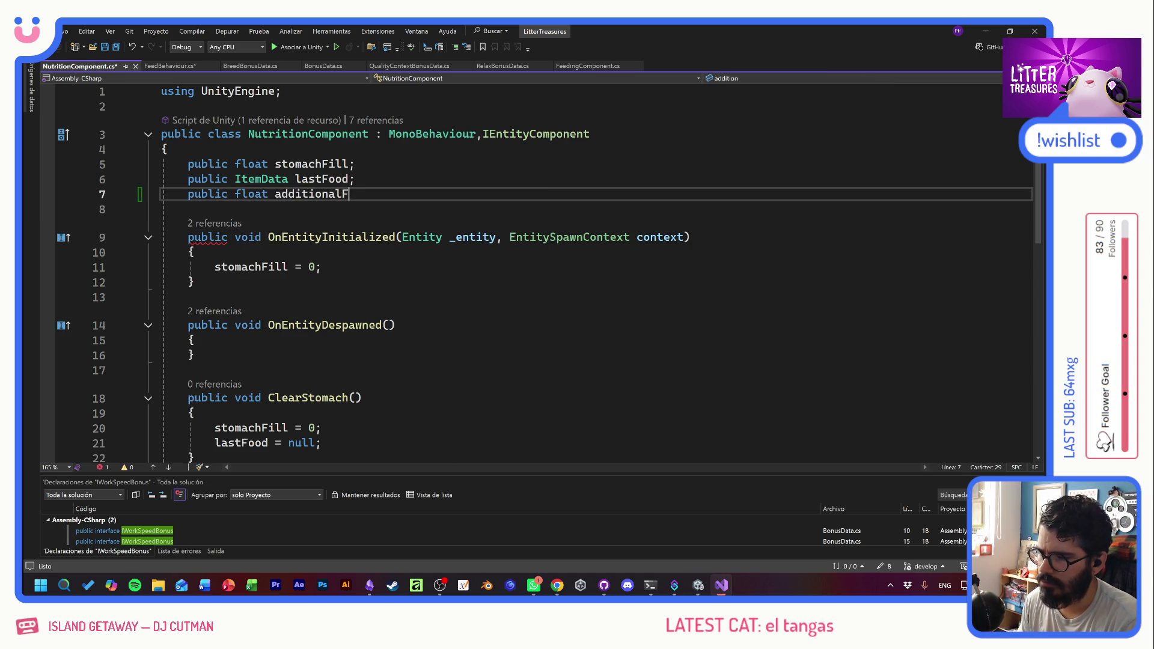
type("ty;")
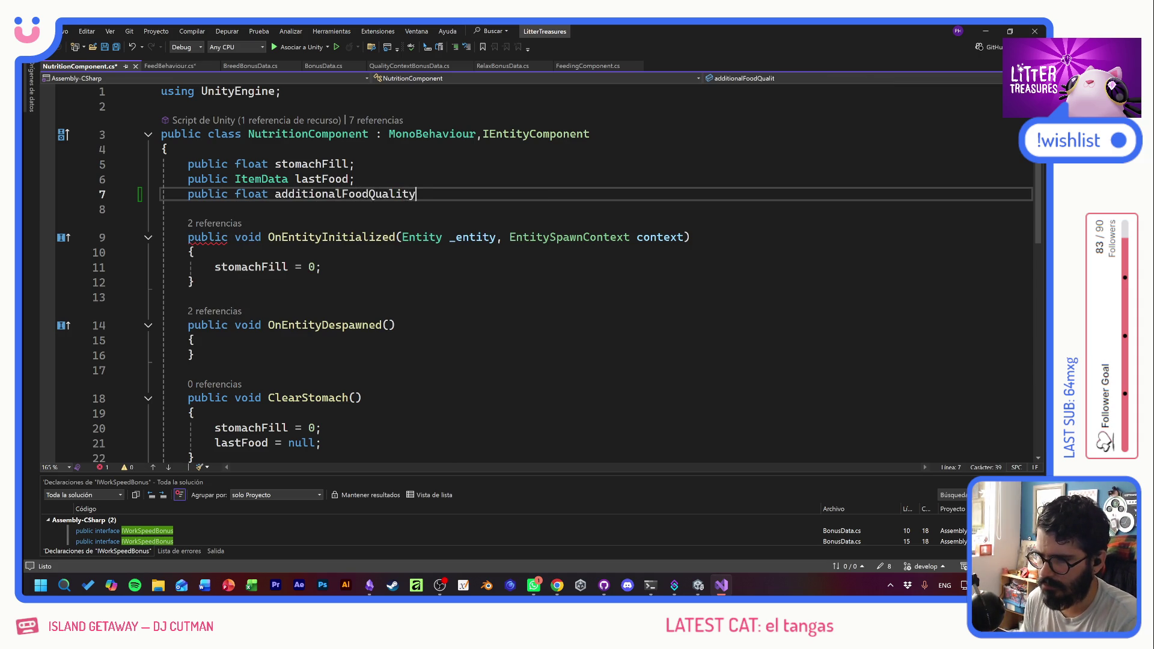
key("ctrl+s")
- Add 'additionalFoodQuality = 0;' to ClearStomach, save, and go back to FeedBehaviour.cs
left_click(195, 282)
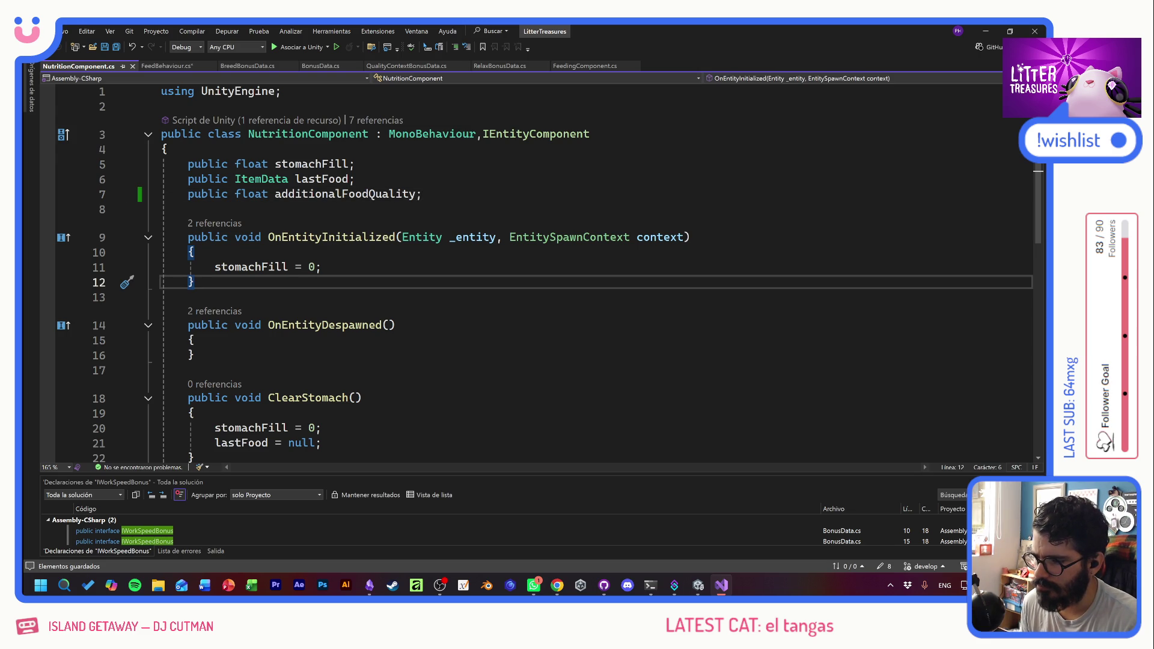
scroll(541, 270, "down", 2)
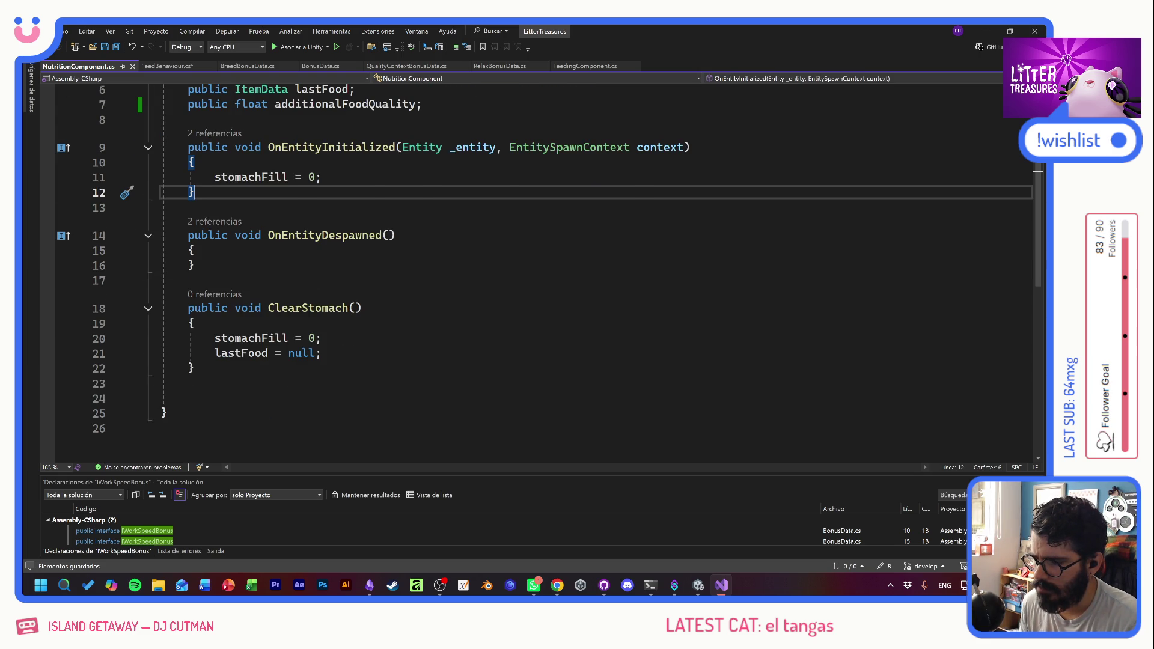
scroll(540, 270, "up", 1)
double_click(404, 149)
key("ctrl+c")
left_click(324, 398)
key("Return")
key("ctrl+v")
type("= 0;")
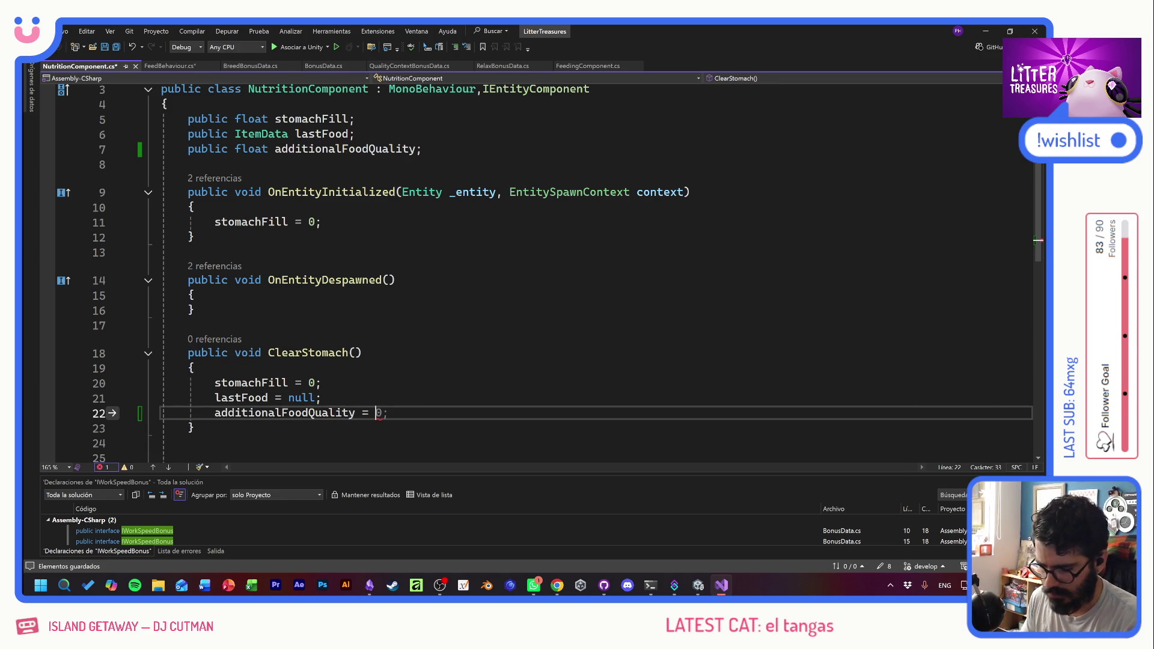
key("ctrl+s")
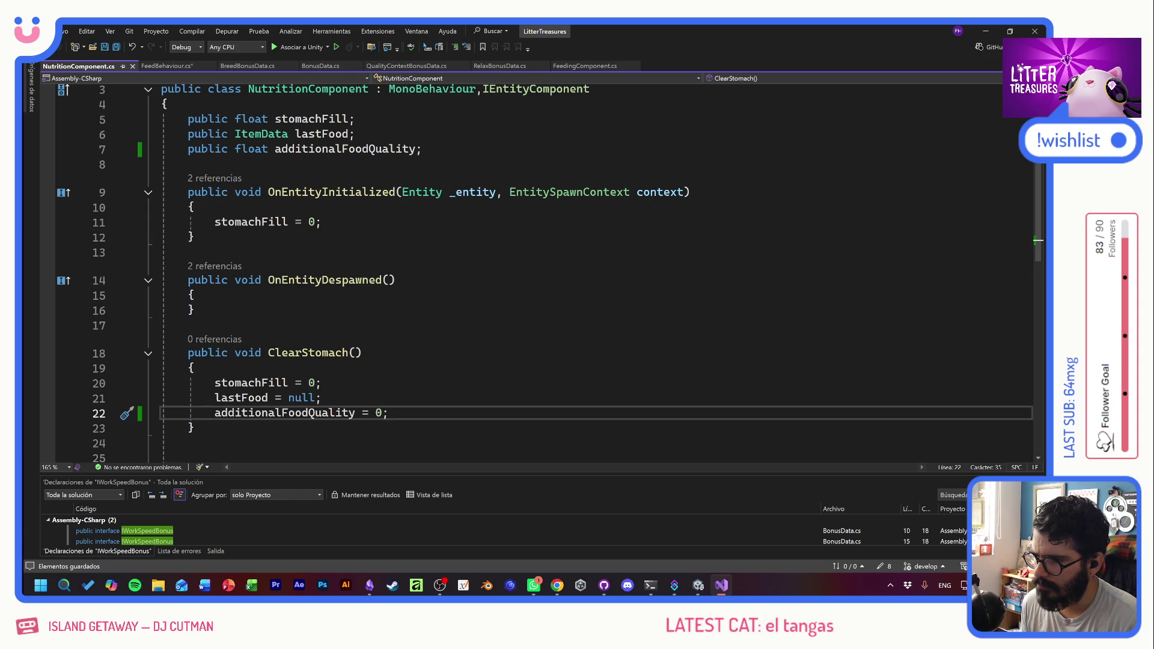
left_click(167, 65)
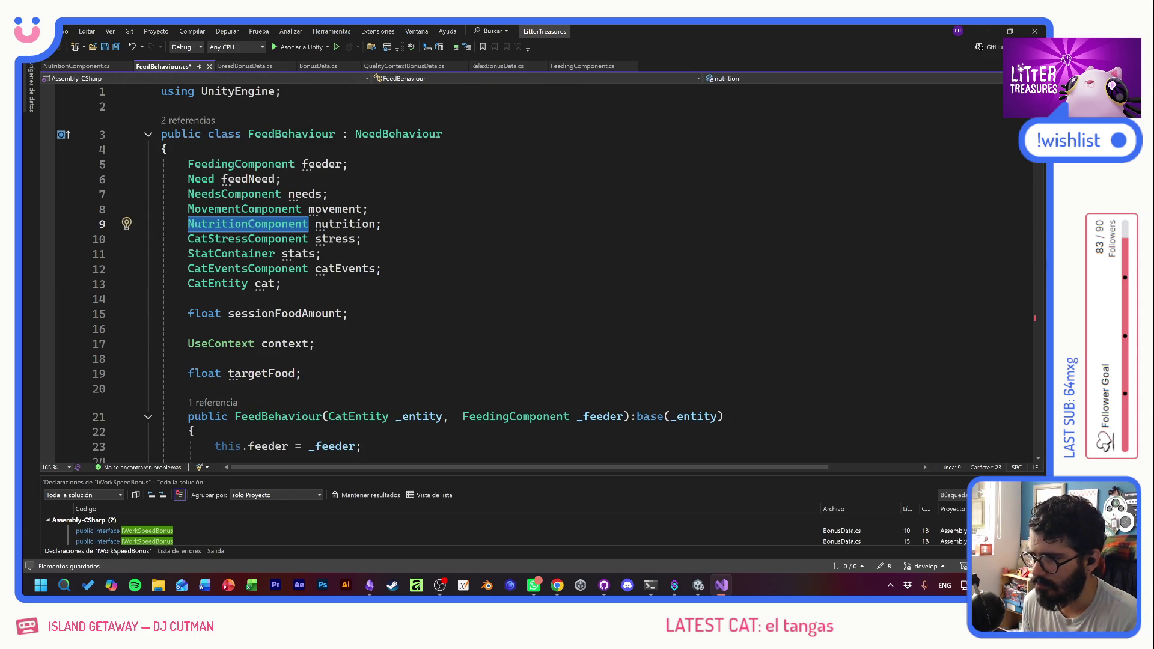
- Save FeedBehaviour.cs and add blank lines after feedNeed.Reset() and the lastFood assignment in Complete
left_click(383, 223)
key("ctrl+s")
scroll(382, 223, "down", 15)
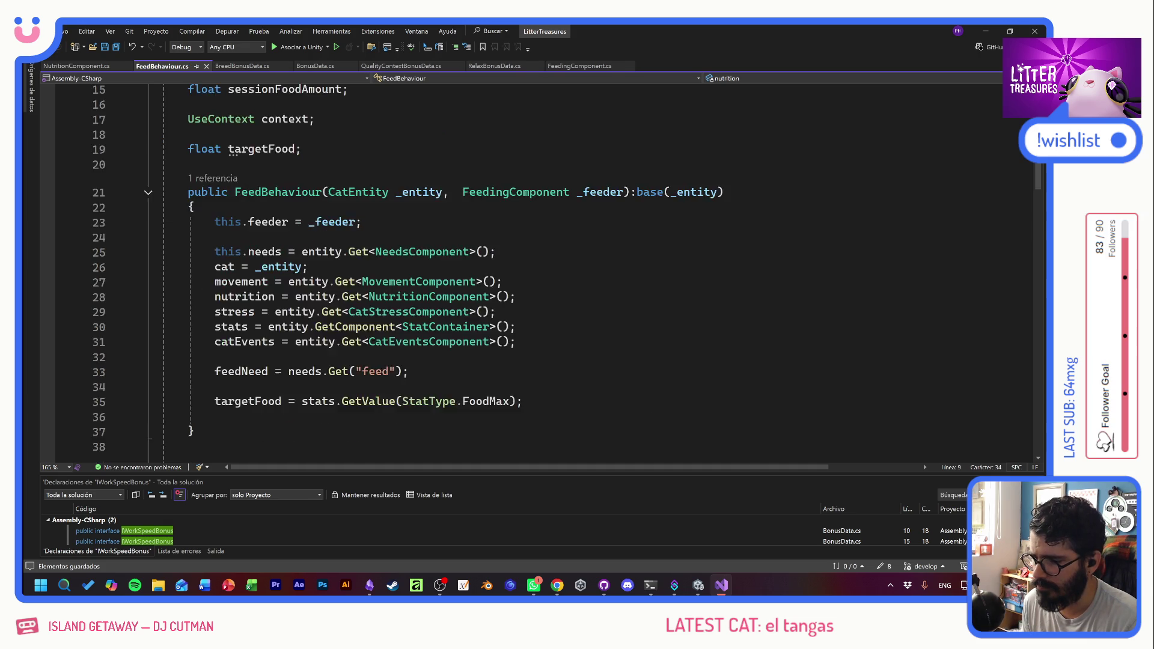
scroll(382, 224, "down", 9)
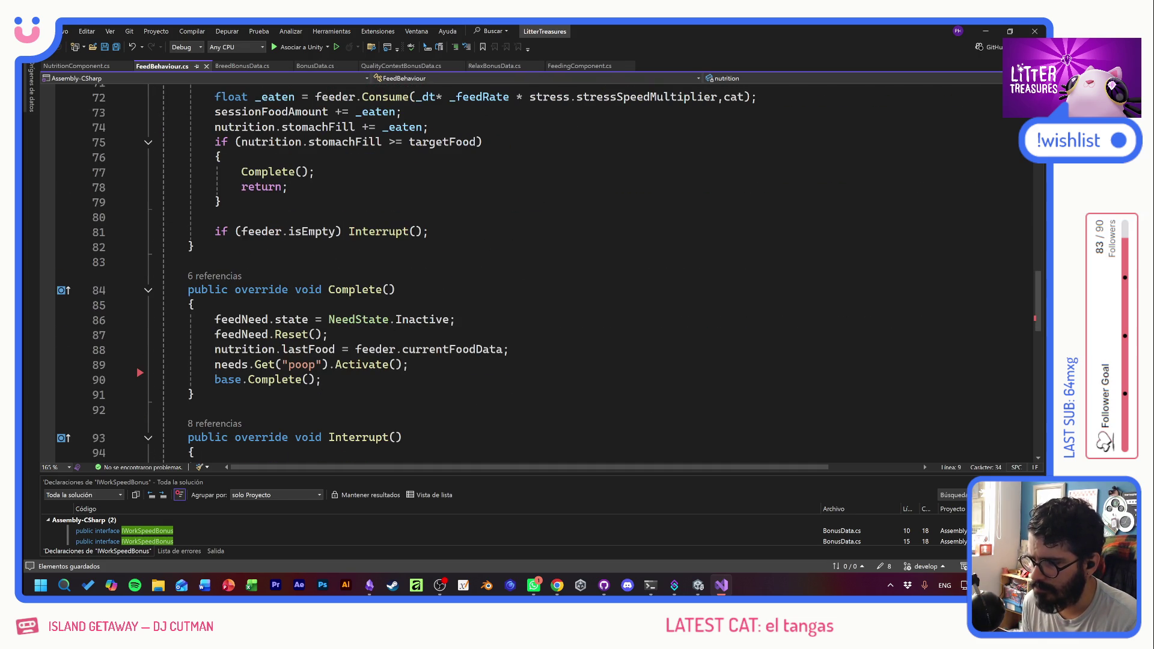
left_click_drag(194, 304, 327, 334)
left_click(328, 334)
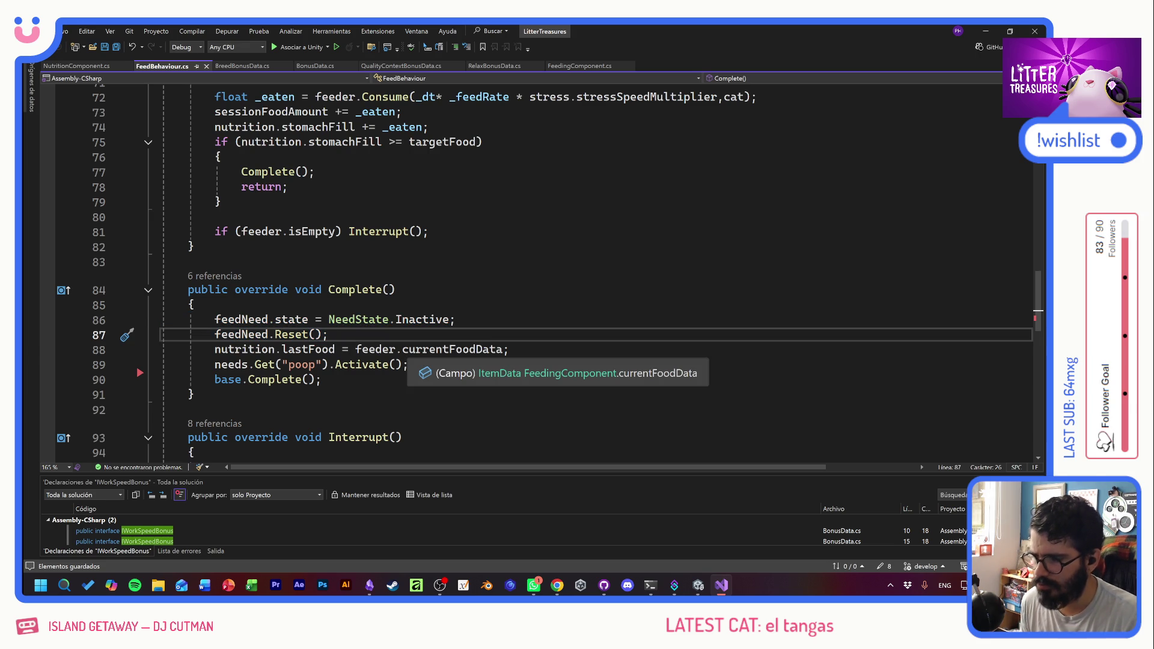
key("Return")
left_click(509, 364)
key("Return")
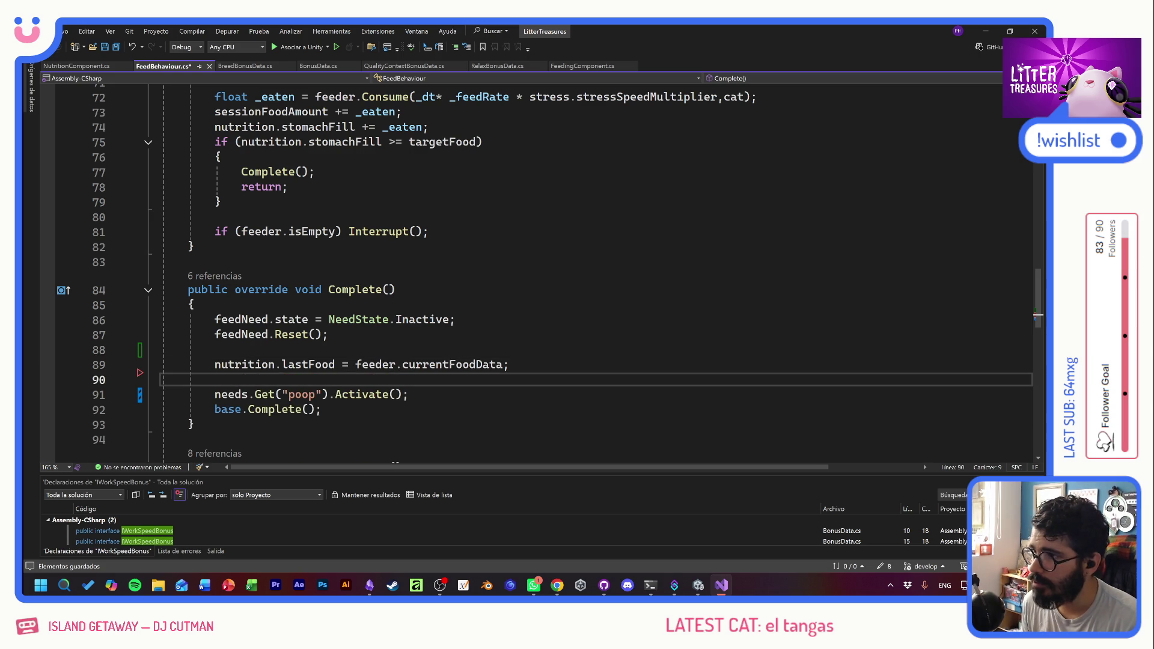
scroll(595, 271, "down", 2)
- Below Complete, type the declaration 'private float GetBonusQuality' and save
left_click(194, 335)
key("Return")
key("Return")
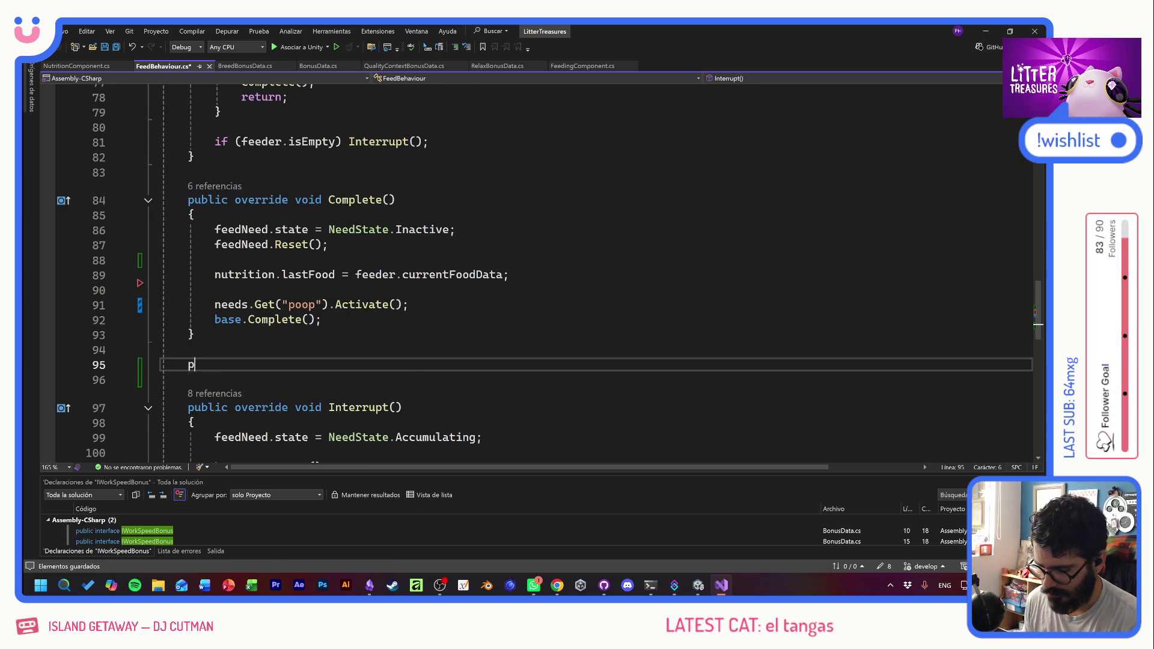
type("private Get")
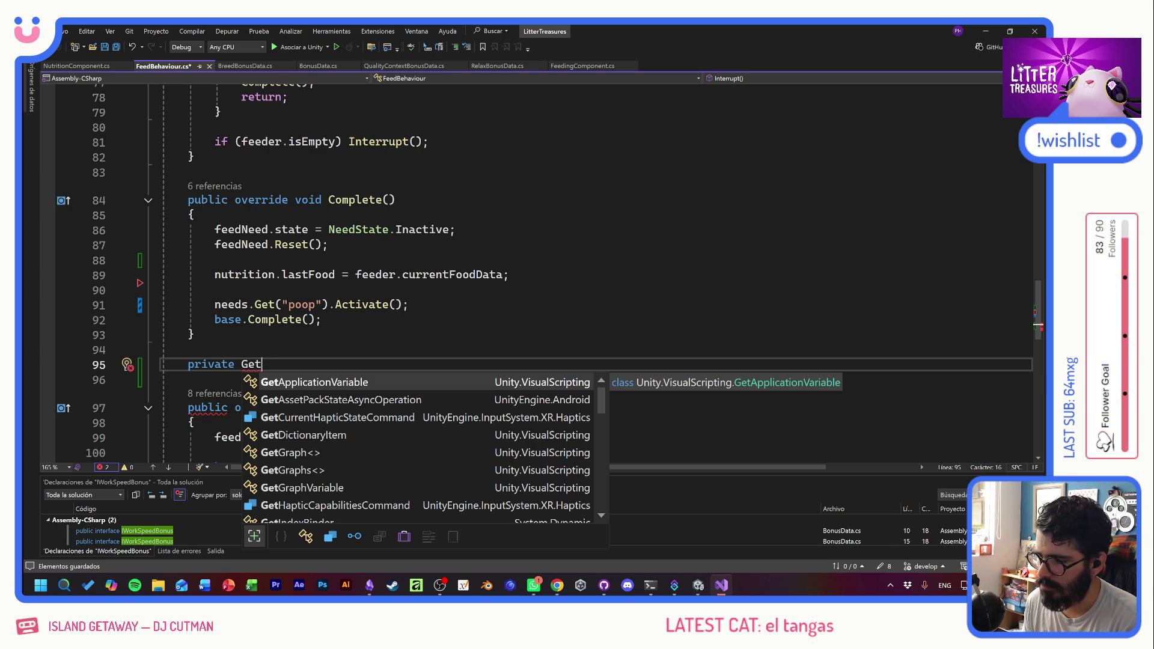
type("Bonus")
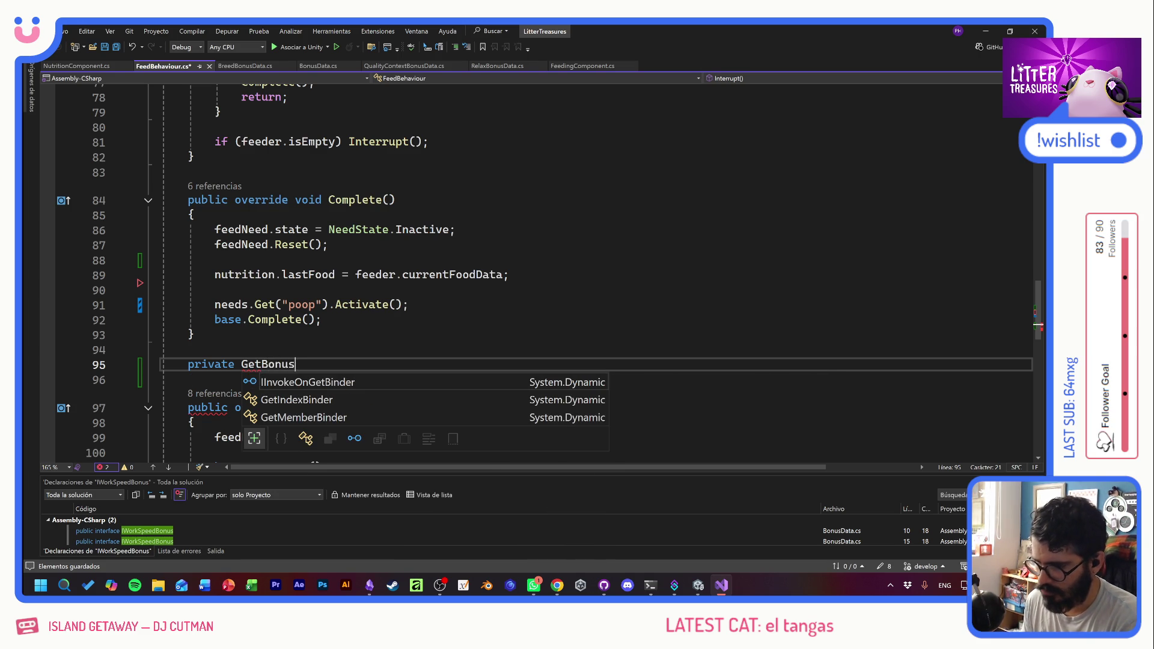
type("Quality")
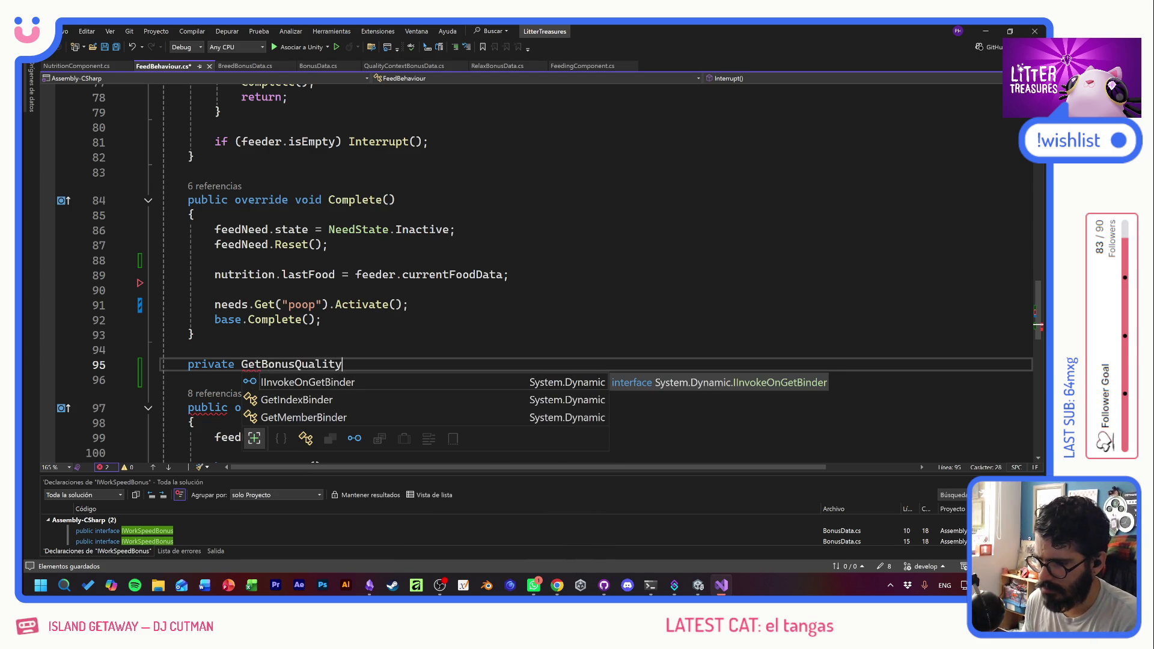
key("Left")
key("Left")
key("Left")
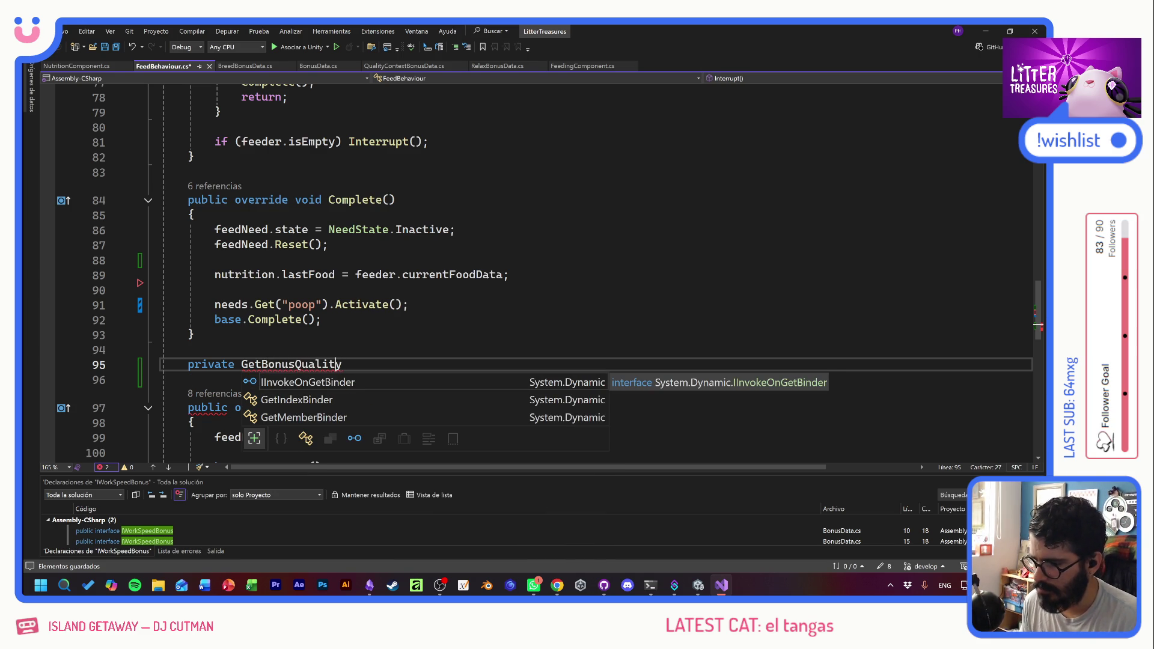
type("float")
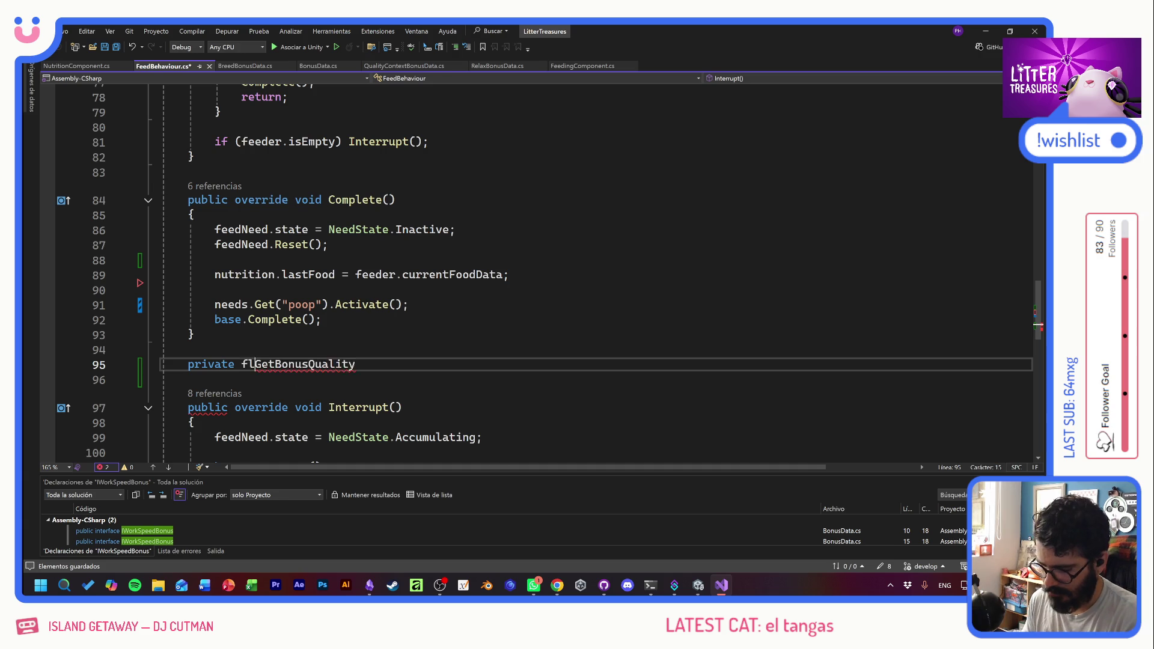
key("ctrl+s")
left_click(363, 364)
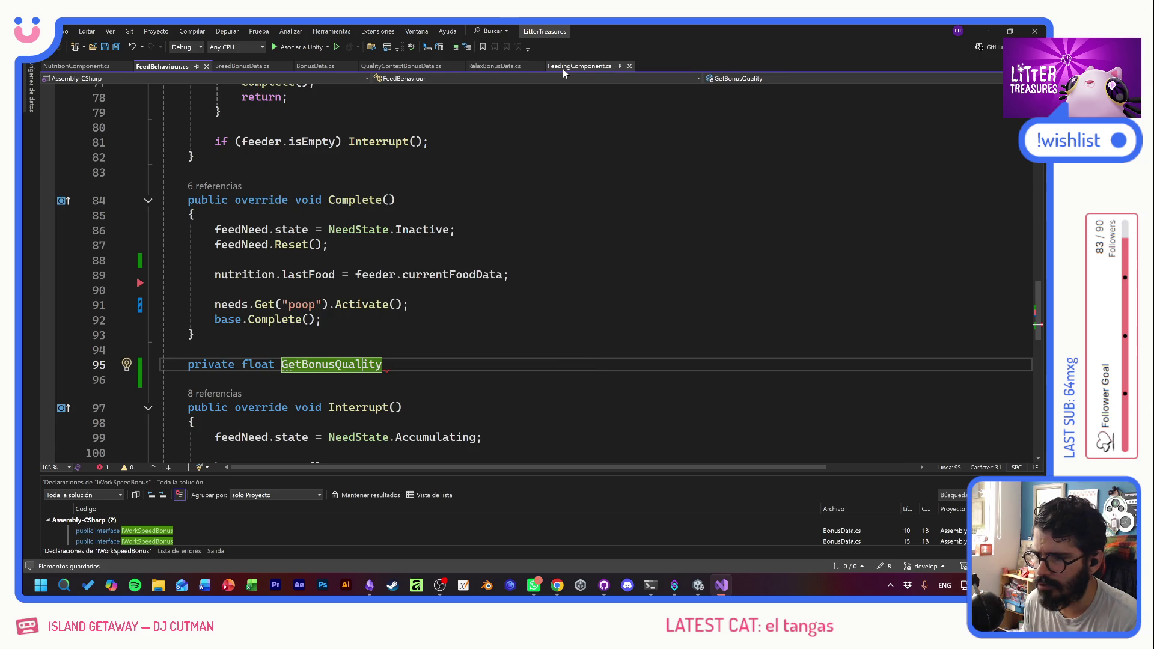
- Select the GetWorkMultiplier method in FeedingComponent.cs, then select the unfinished GetBonusQuality line
left_click(578, 66)
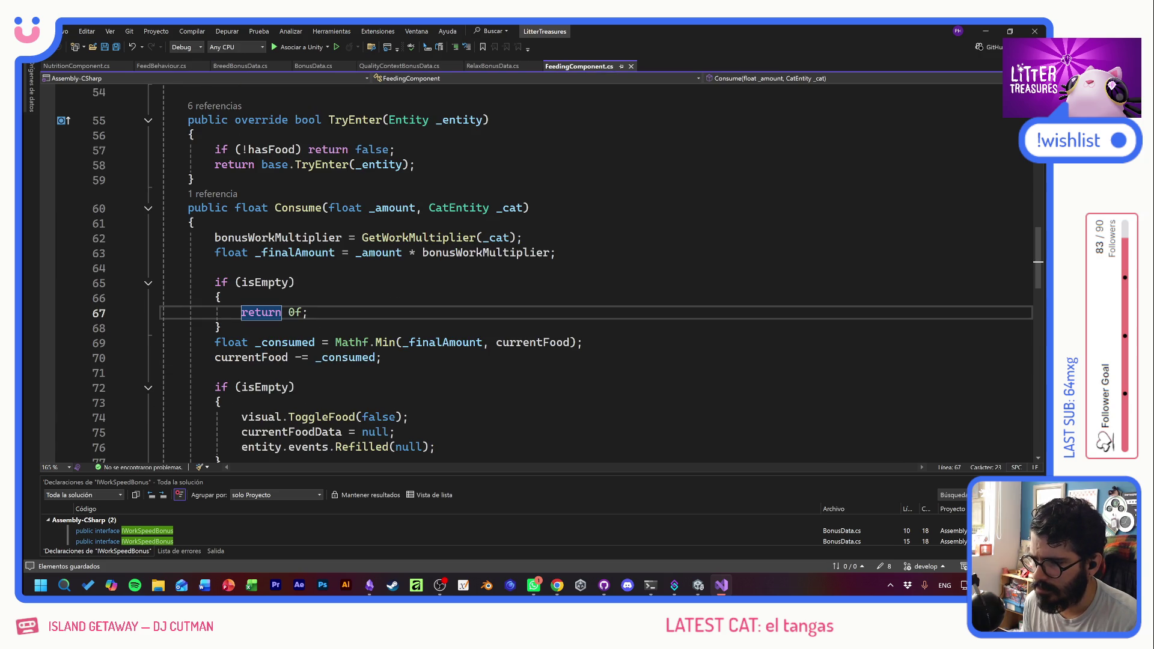
scroll(421, 240, "down", 3)
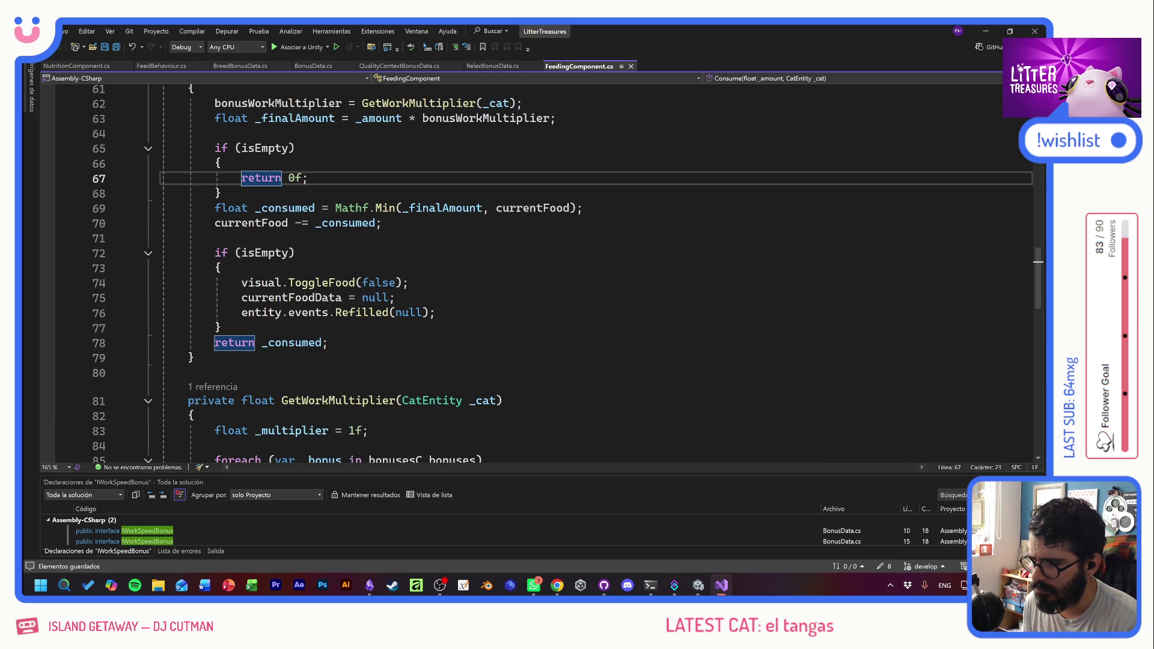
scroll(541, 274, "down", 4)
mouse_move(165, 431)
left_mouse_down()
mouse_move(162, 250)
mouse_move(137, 224)
left_mouse_up()
key("ctrl+c")
left_click(96, 63)
left_click(194, 310)
left_click(172, 66)
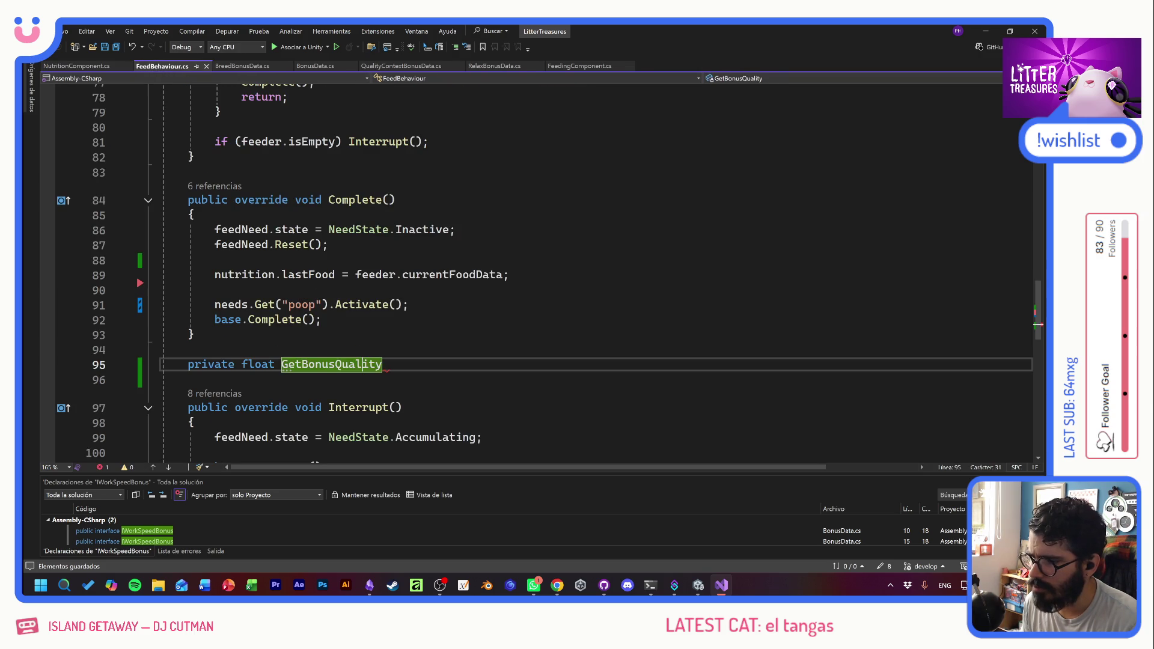
key("Return")
key("shift+Up")
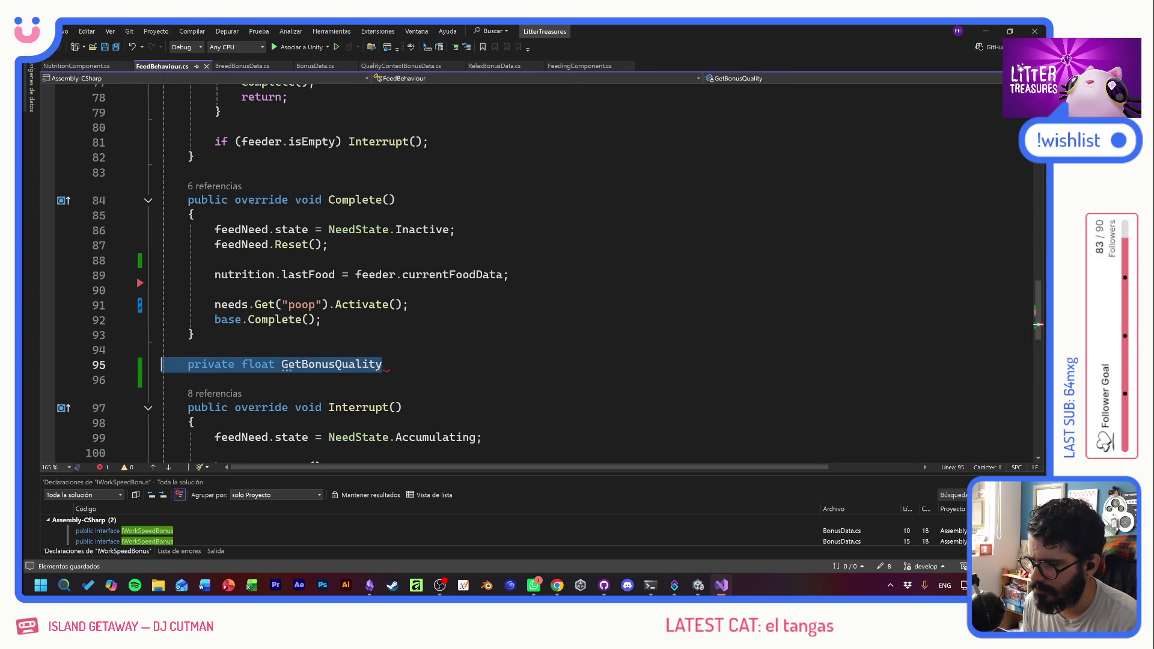
- Paste GetWorkMultiplier over the line and rename the method to GetQualityAdditionals
key("ctrl+v")
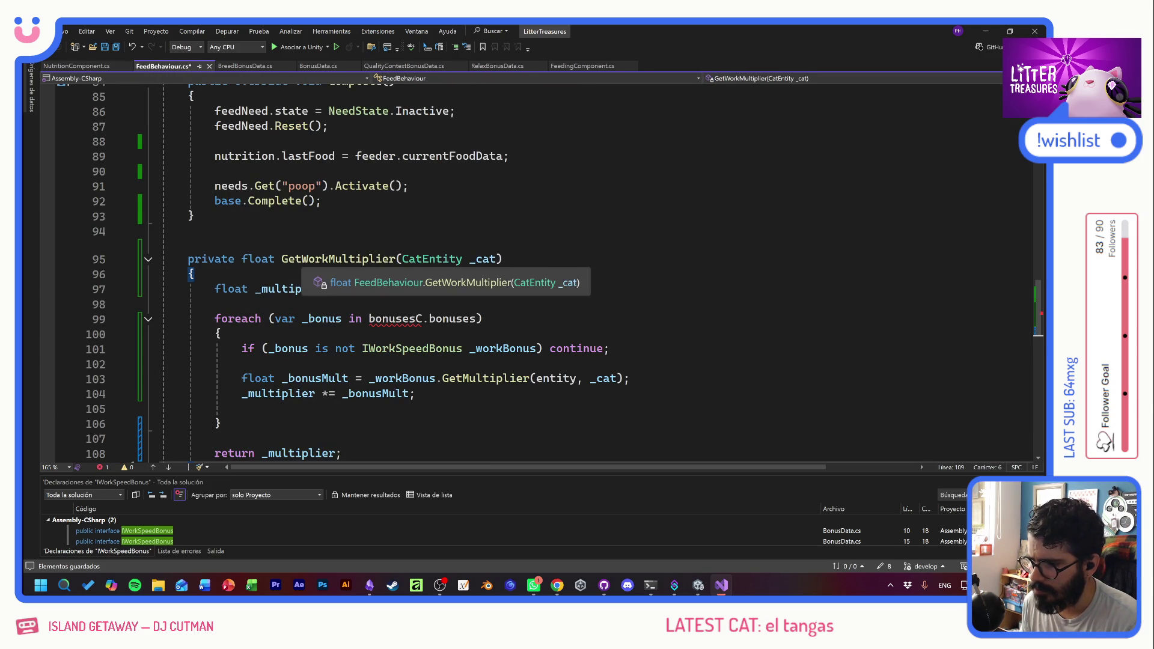
double_click(307, 259)
left_click(399, 259)
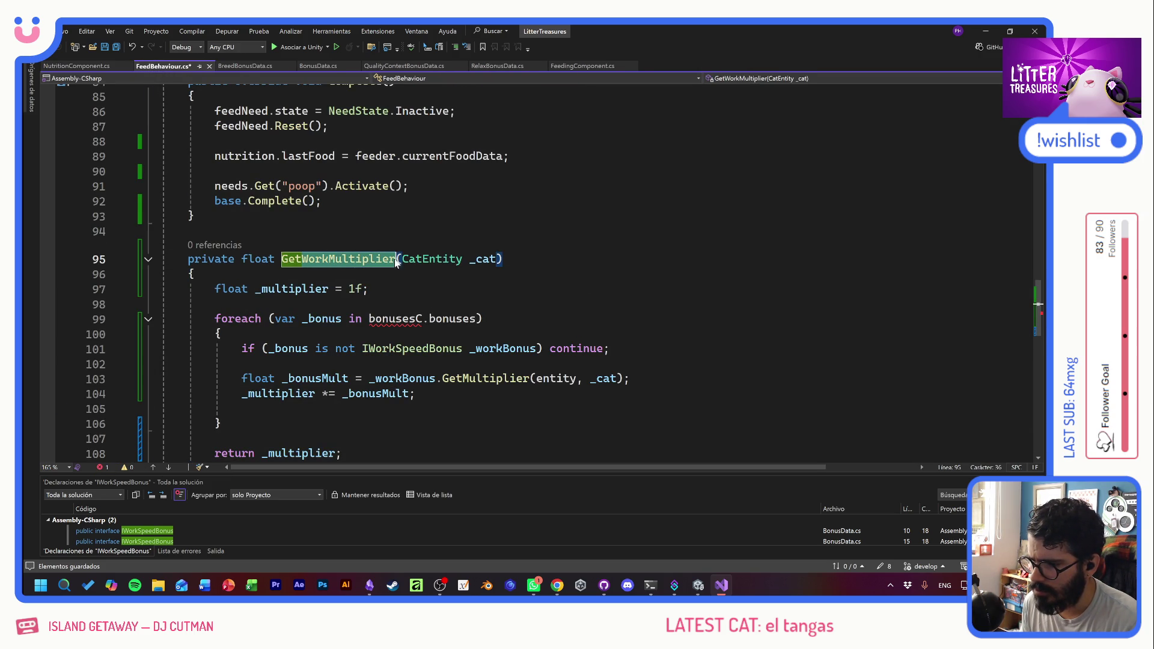
type("GetQualityA")
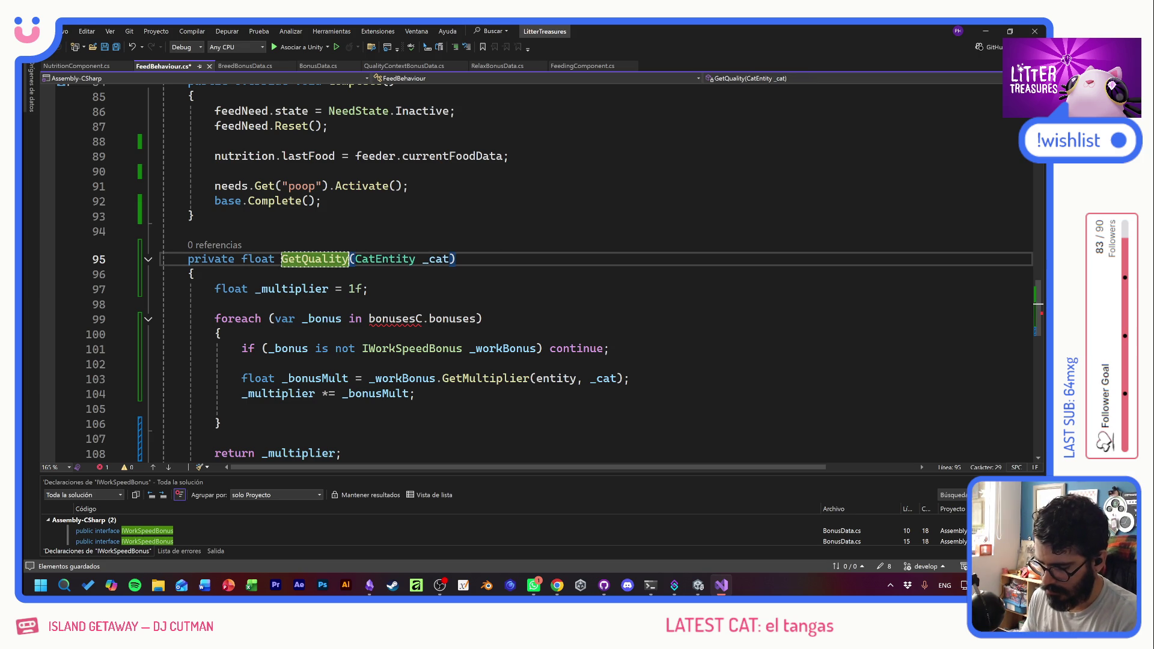
type("ddio")
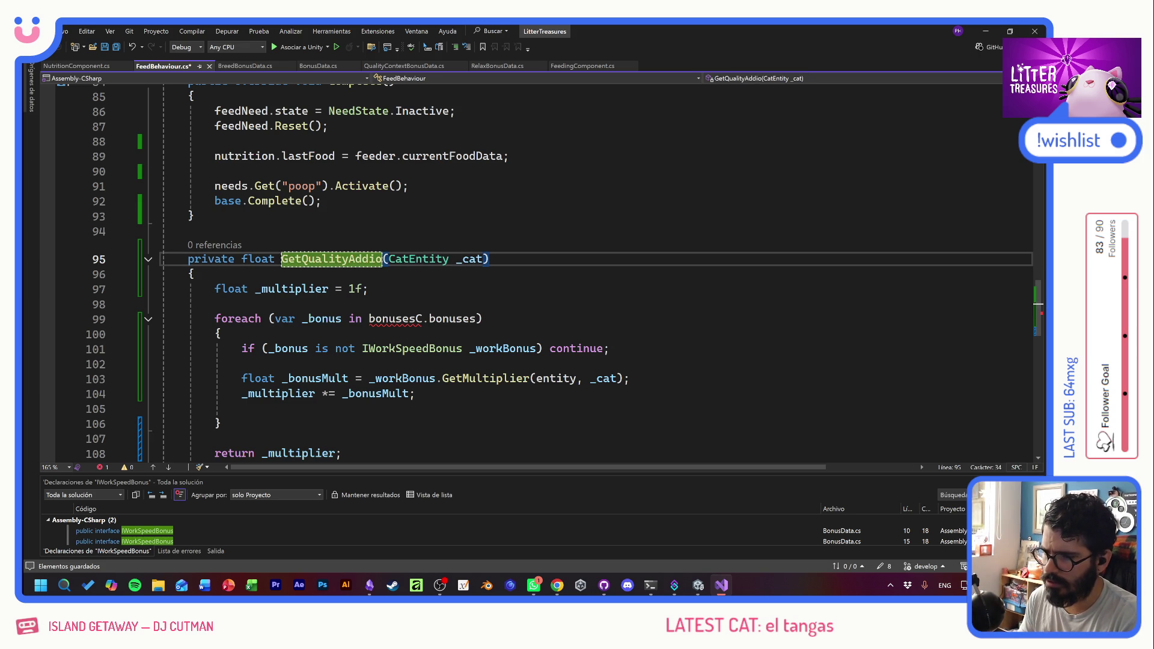
key("BackSpace")
type("tionals")
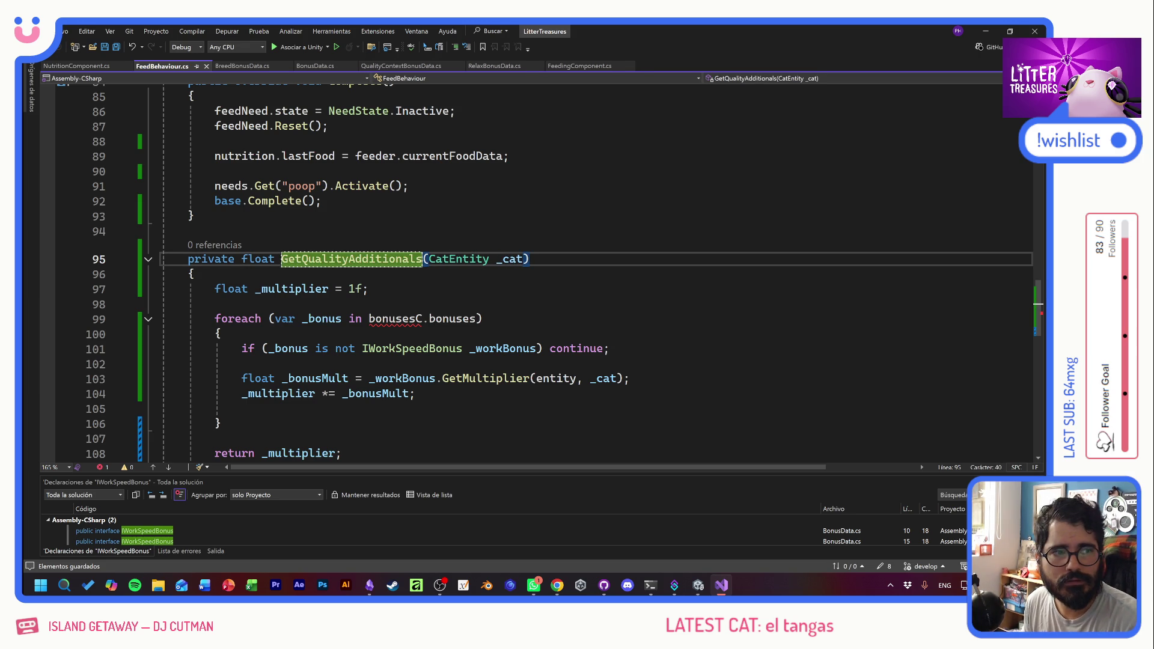
left_click(369, 289)
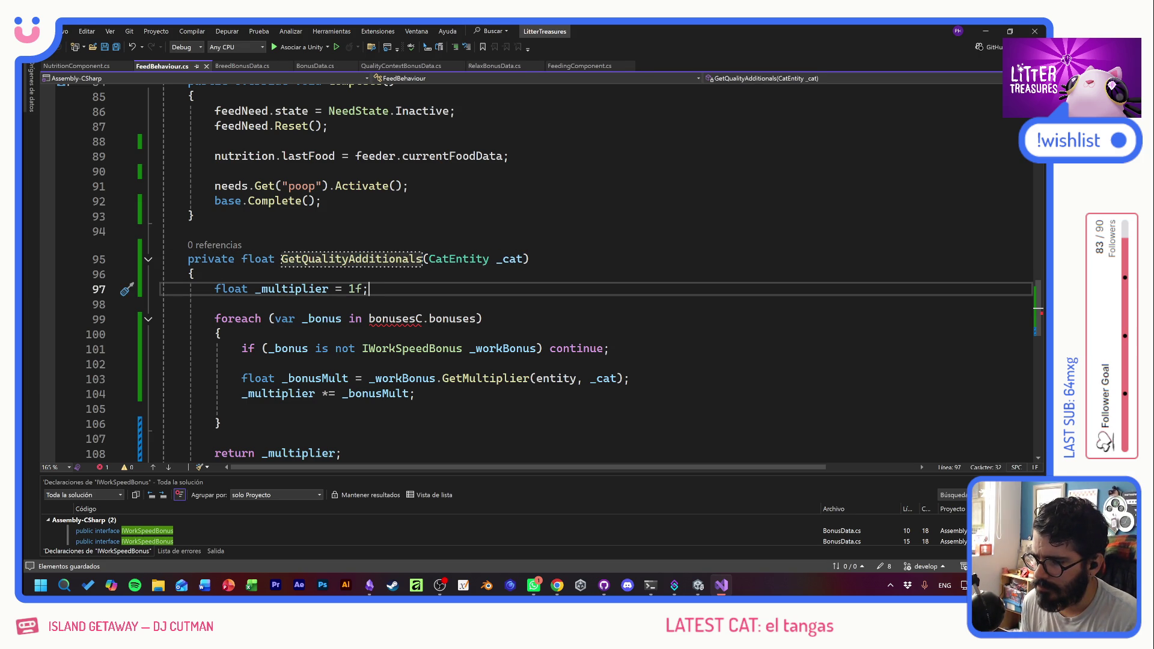
- Rename the _multiplier variable to _additional and change its starting value from 1f to 0f
left_click(530, 258)
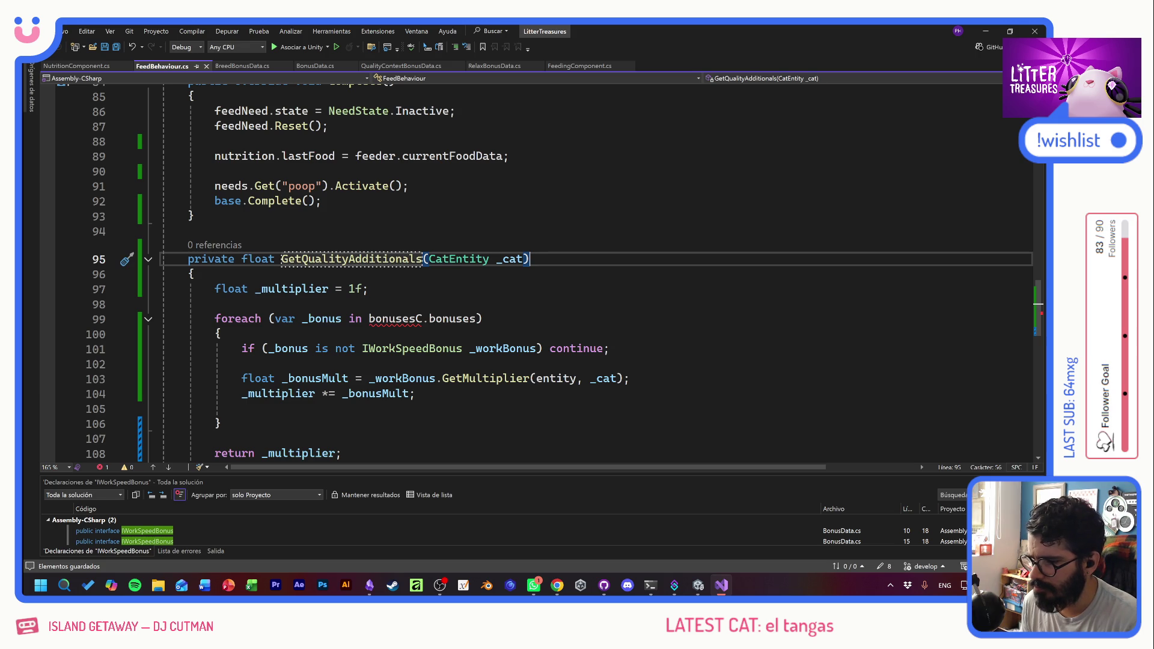
key("Down")
key("Down")
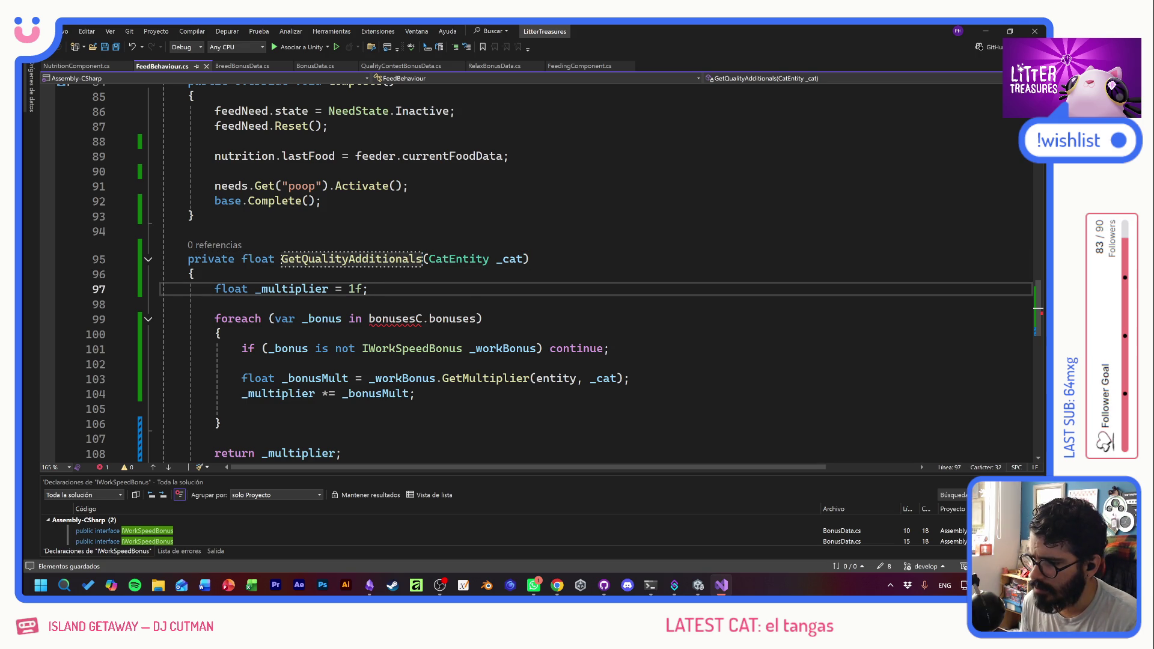
double_click(291, 288)
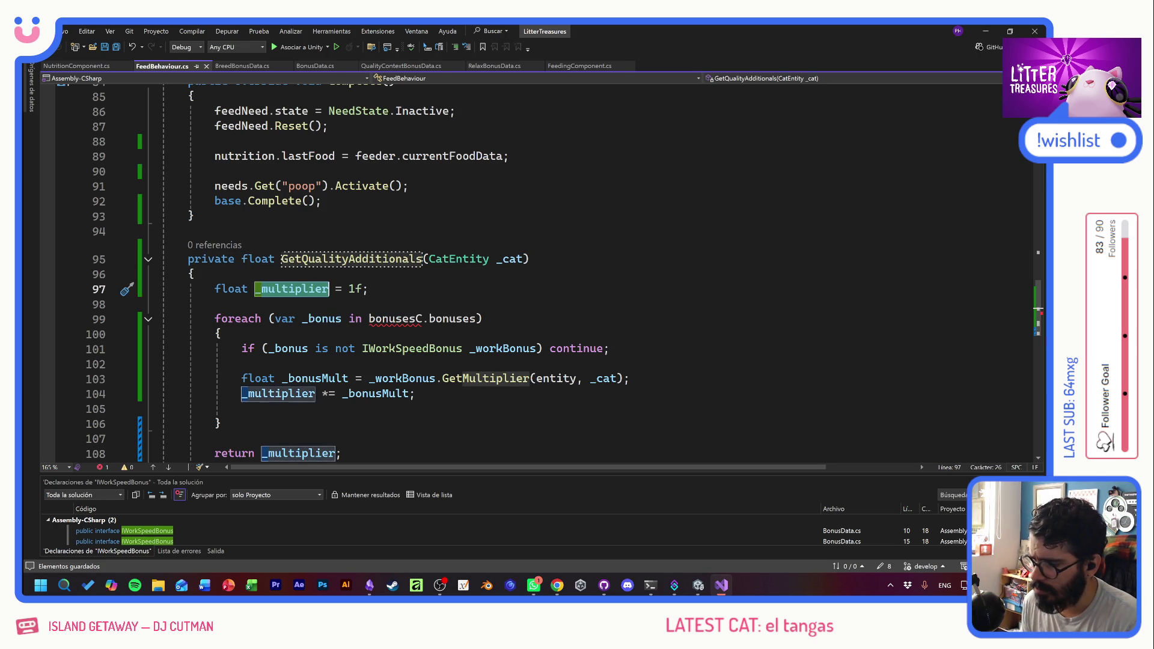
type("_additional")
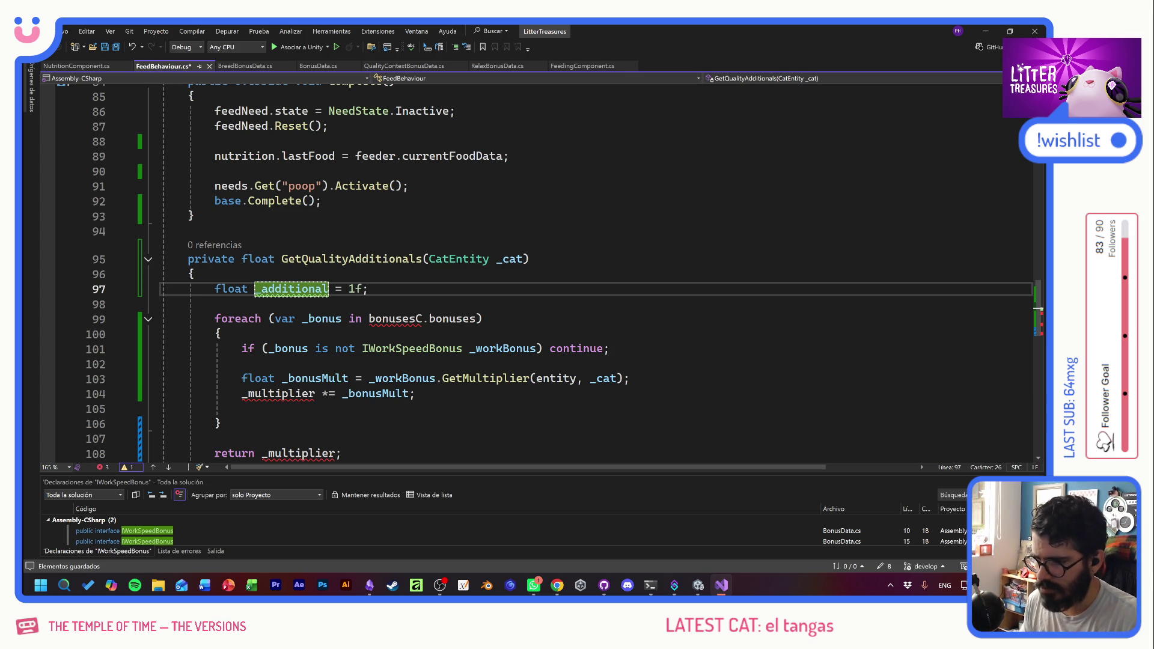
left_click(349, 288)
key("Delete")
type("0")
key("End")
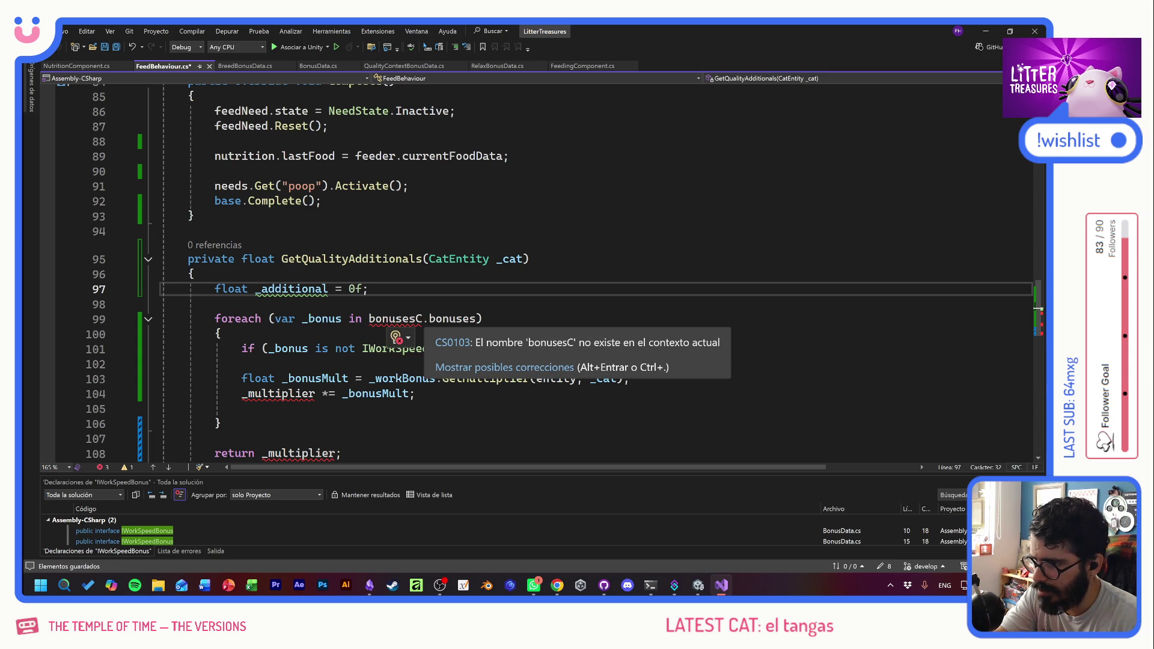
- Inspect the undefined bonusesC reference in the foreach loop
left_click(423, 319)
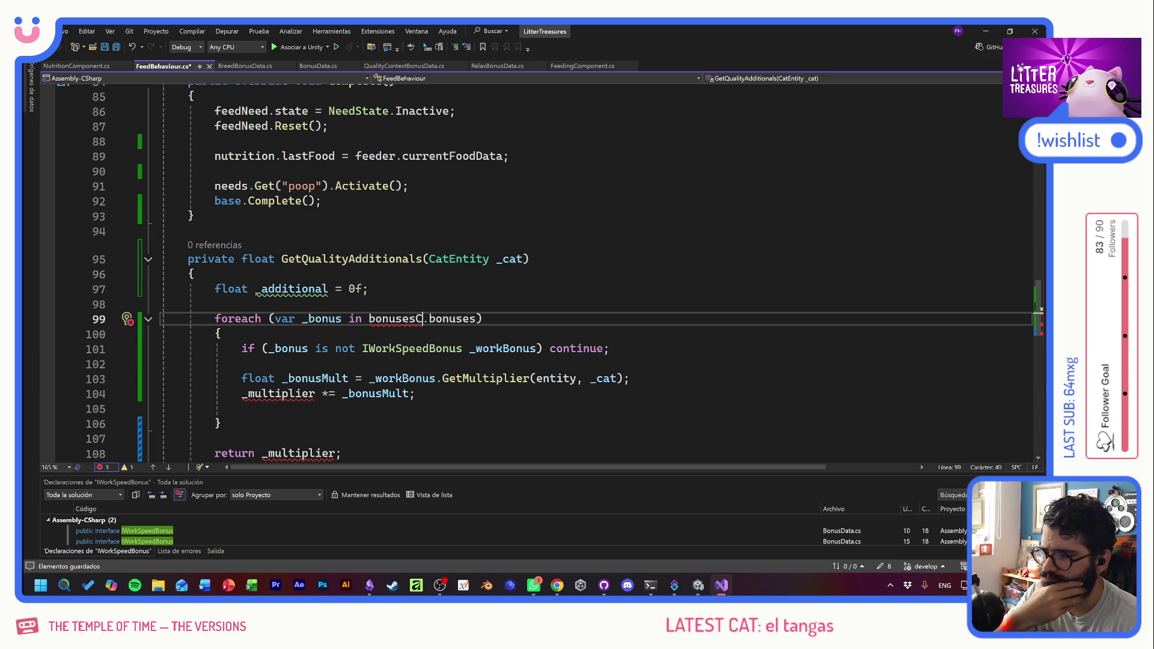
scroll(541, 270, "up", 4)
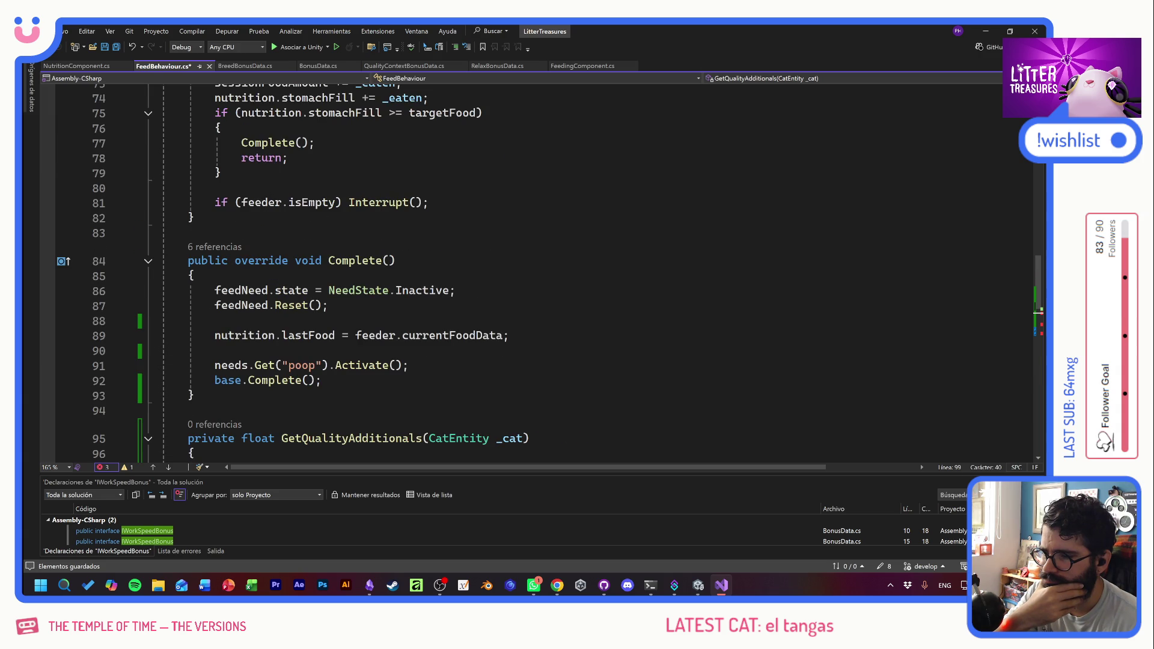
scroll(540, 270, "down", 4)
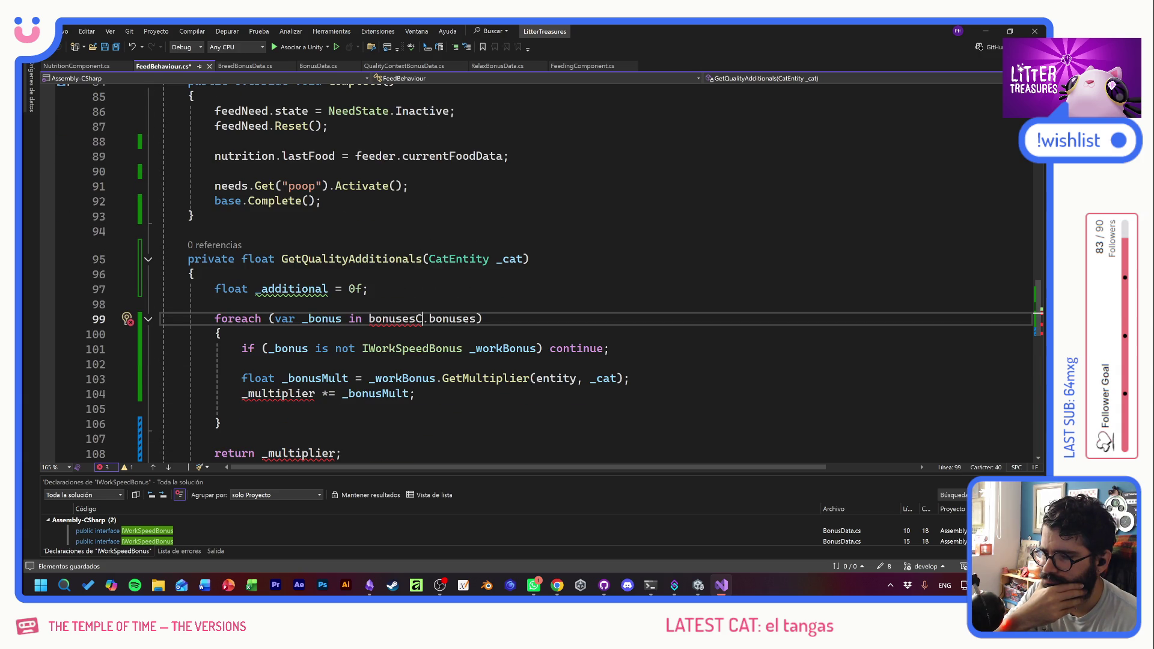
mouse_move(394, 318)
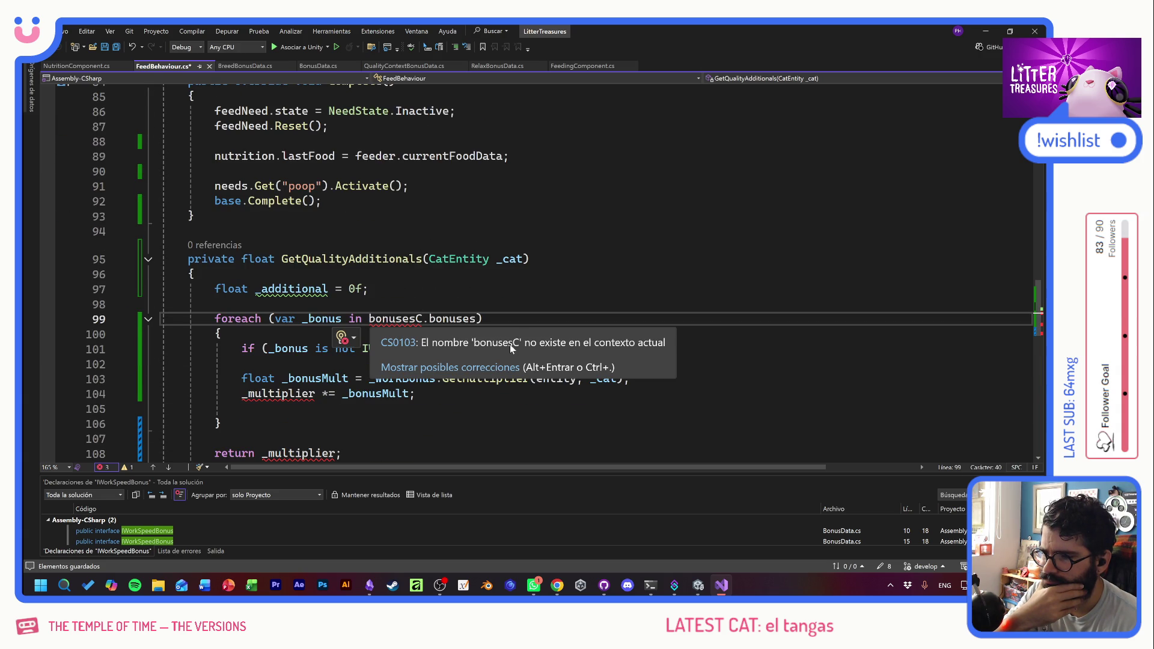
scroll(540, 271, "up", 8)
scroll(541, 270, "up", 19)
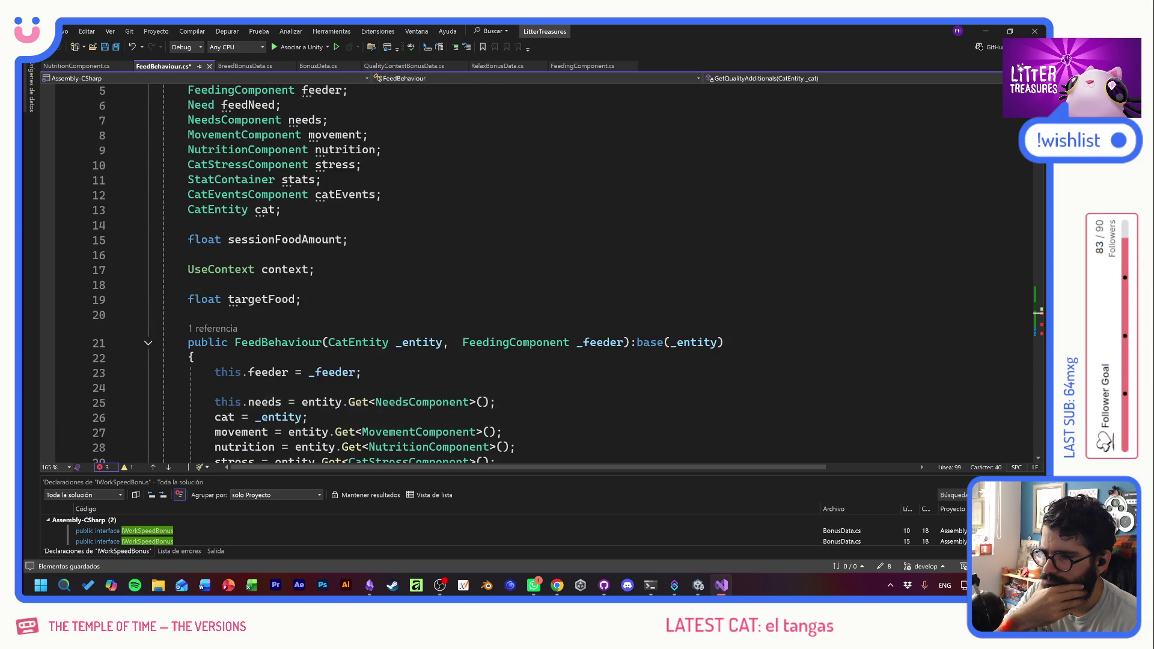
scroll(541, 270, "up", 2)
- Add an EntityBonusesComponent bonusesC field below the CatEntity cat field and save
left_click(281, 284)
key("Return")
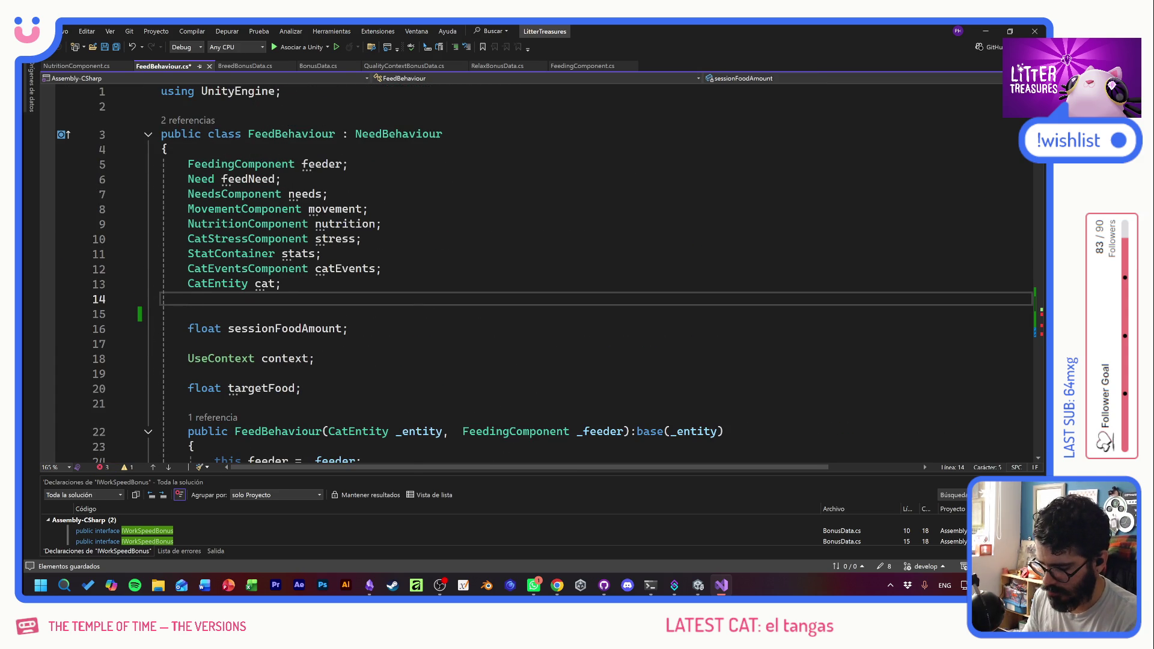
type("Bonu")
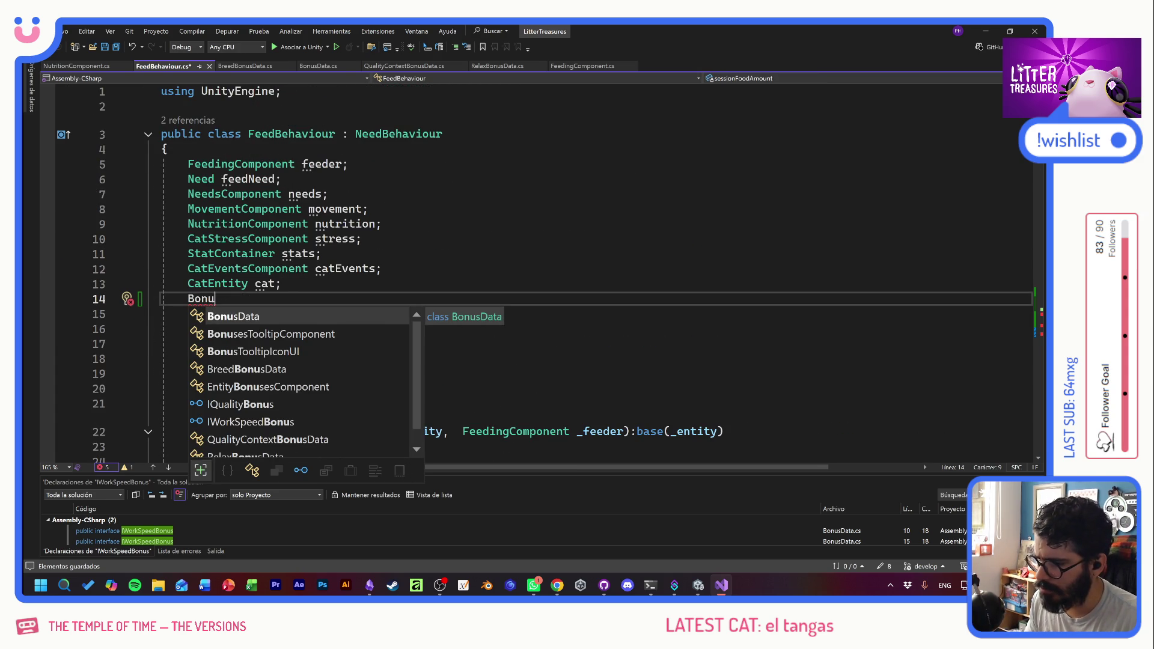
key("Down")
key("Down")
key("Down")
key("space")
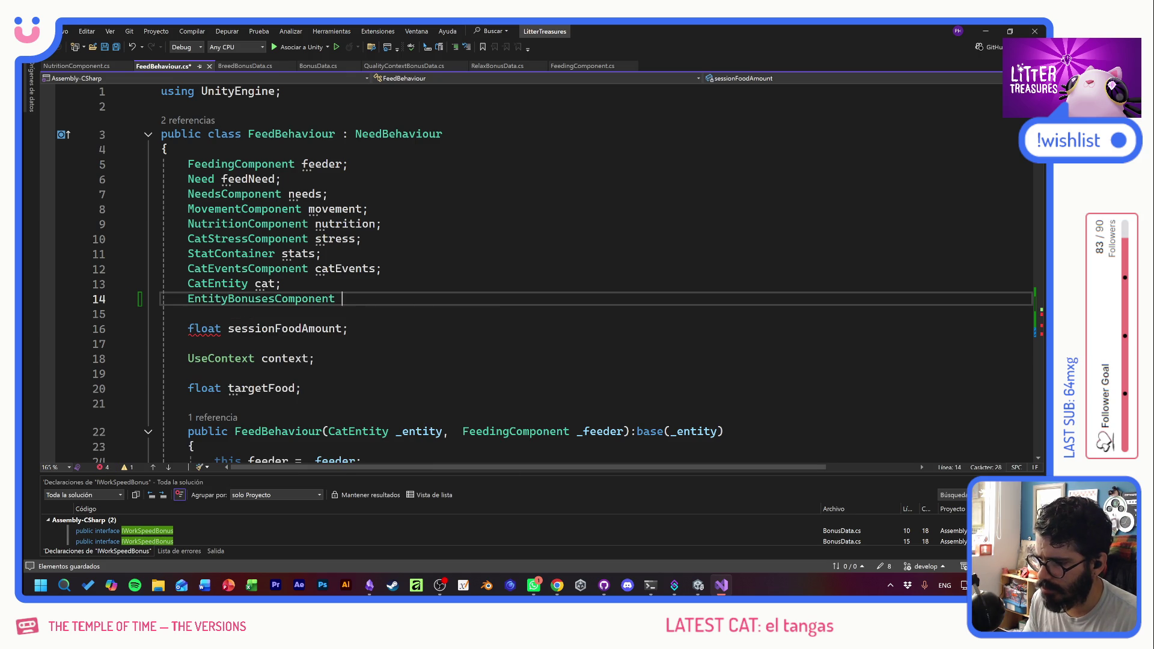
type("bonusesC;")
key("ctrl+s")
- In the constructor, assign bonusesC = feeder.Get<EntityBonusesComponent>() and save
key("Left")
scroll(432, 312, "down", 5)
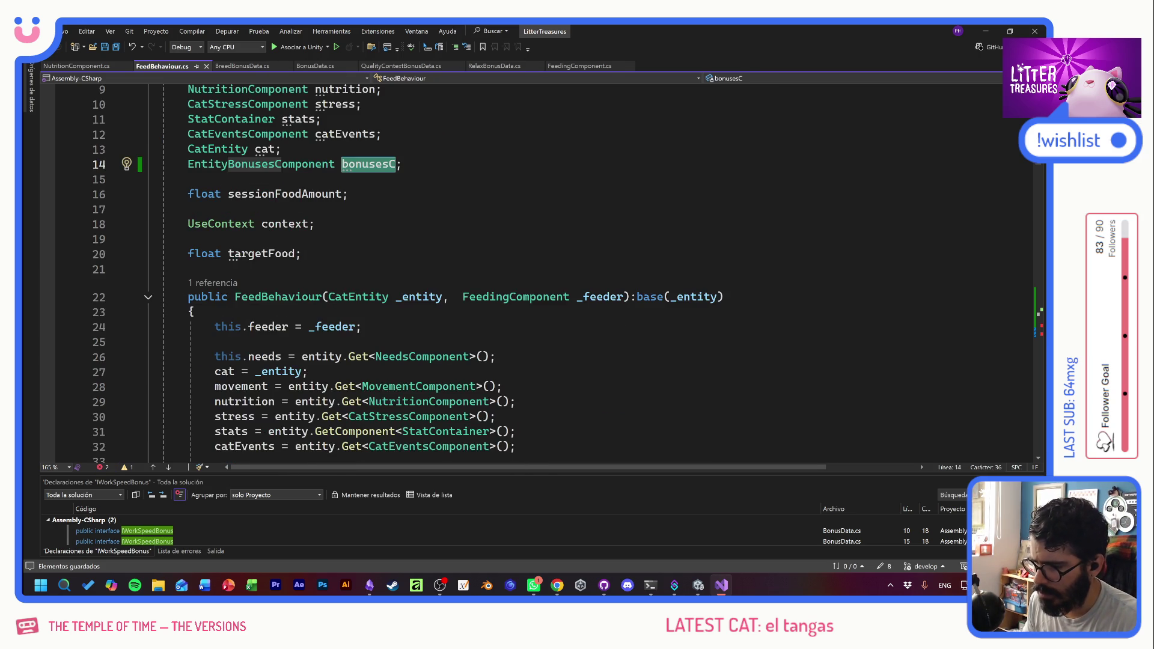
left_click(362, 236)
left_click(515, 356)
key("Return")
type("bonusesC")
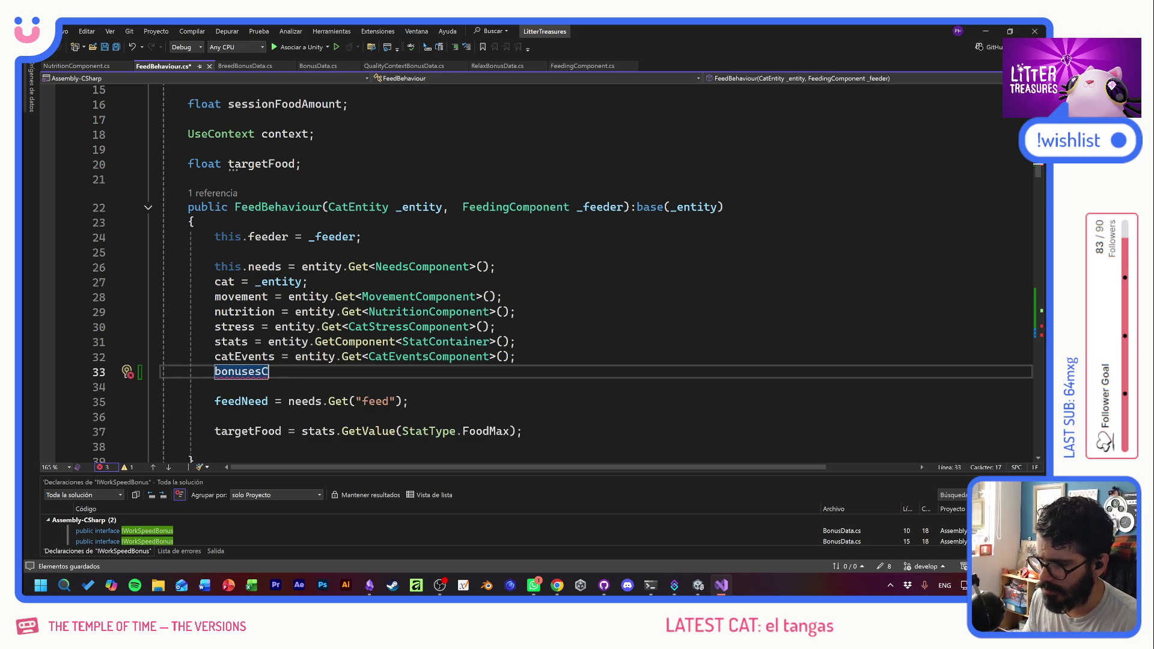
type(" = f")
type("eeder")
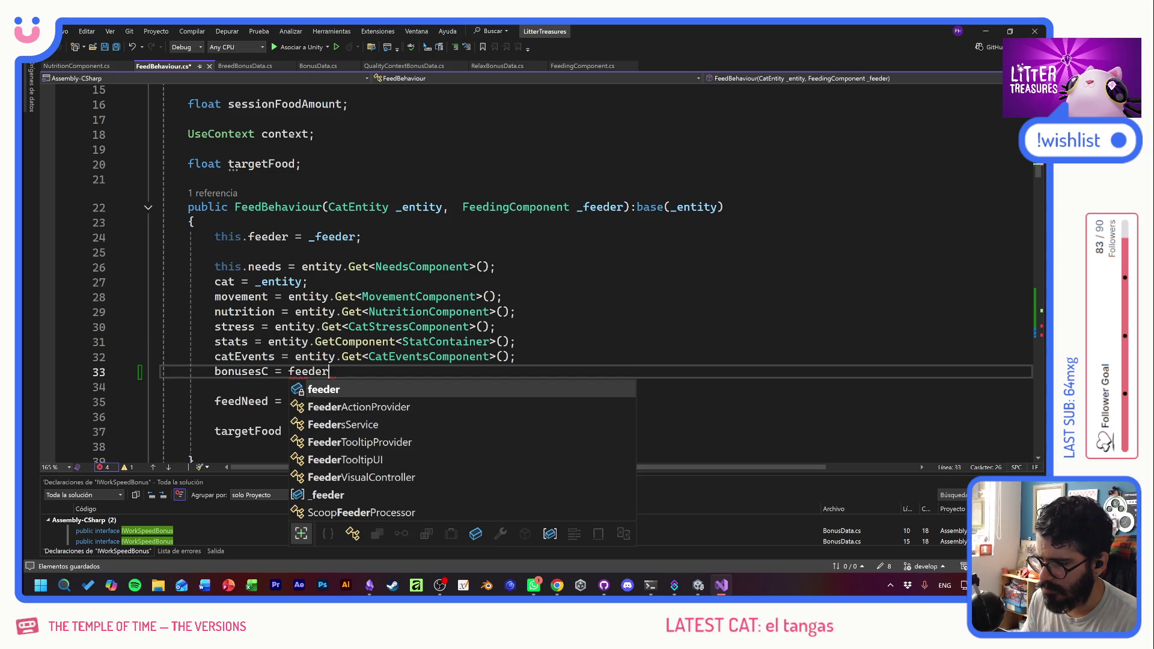
key("Escape")
type(".Get")
key("Tab")
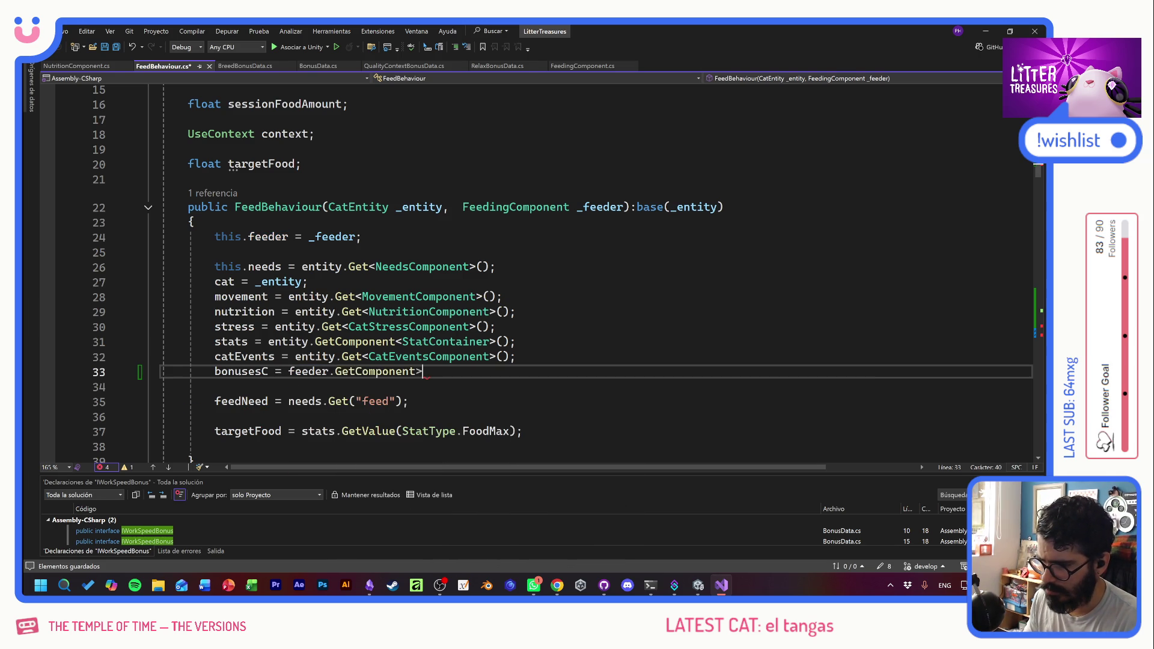
key("ctrl+z")
type("<Bonu")
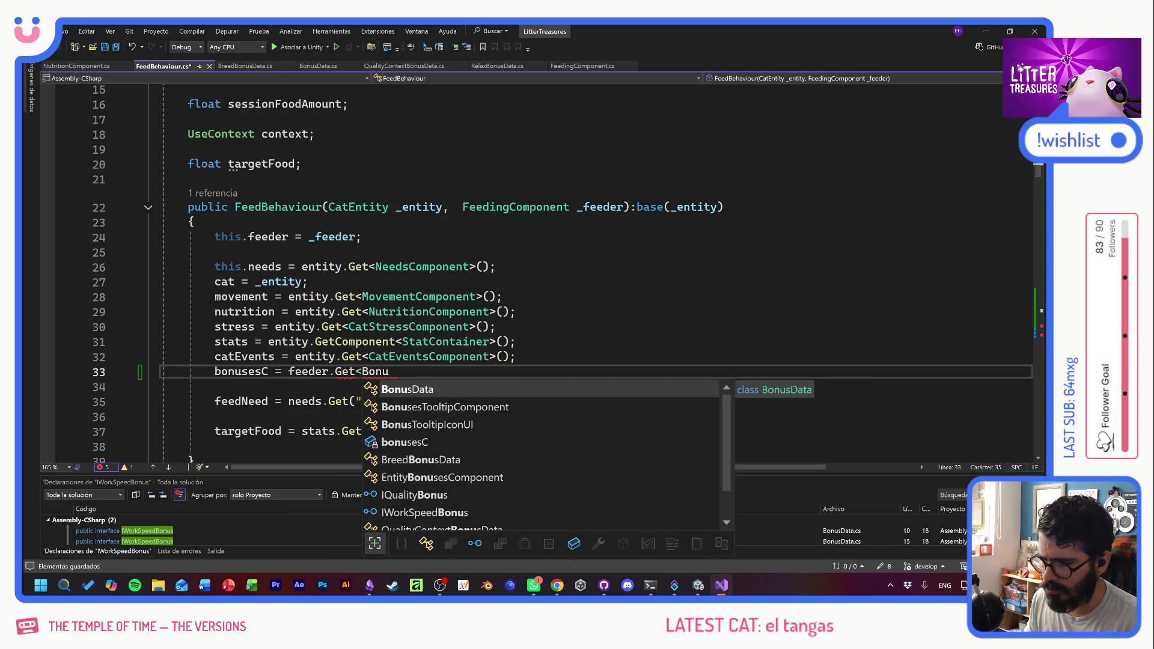
key("Down")
key("Down")
key("Down")
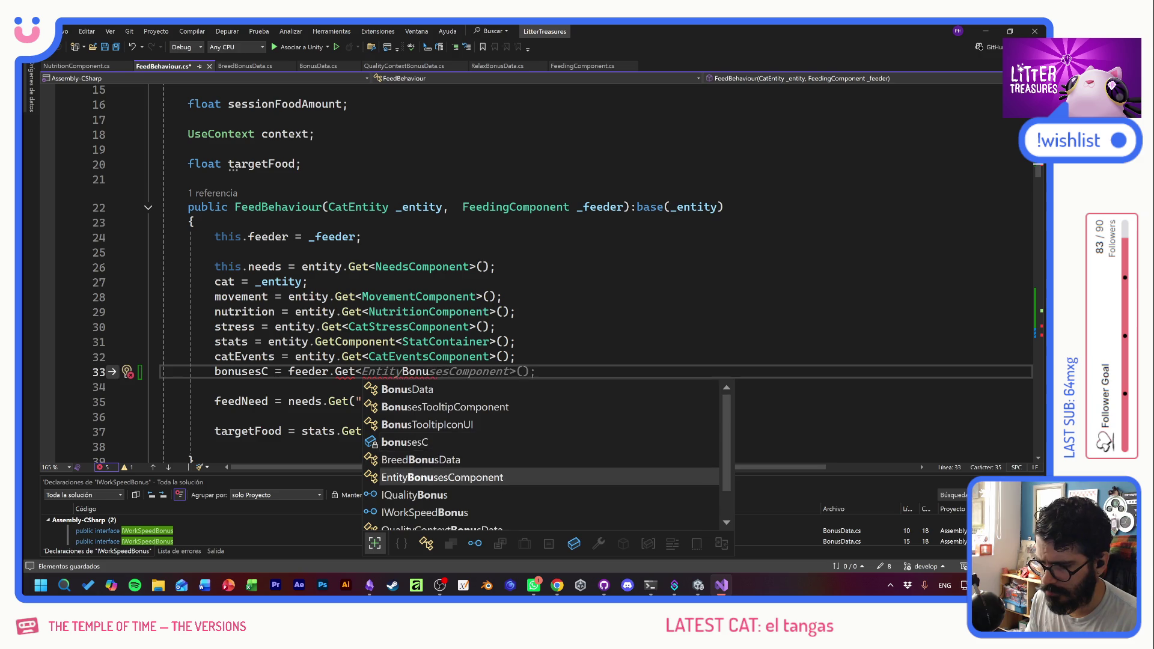
type(">();")
key("ctrl+s")
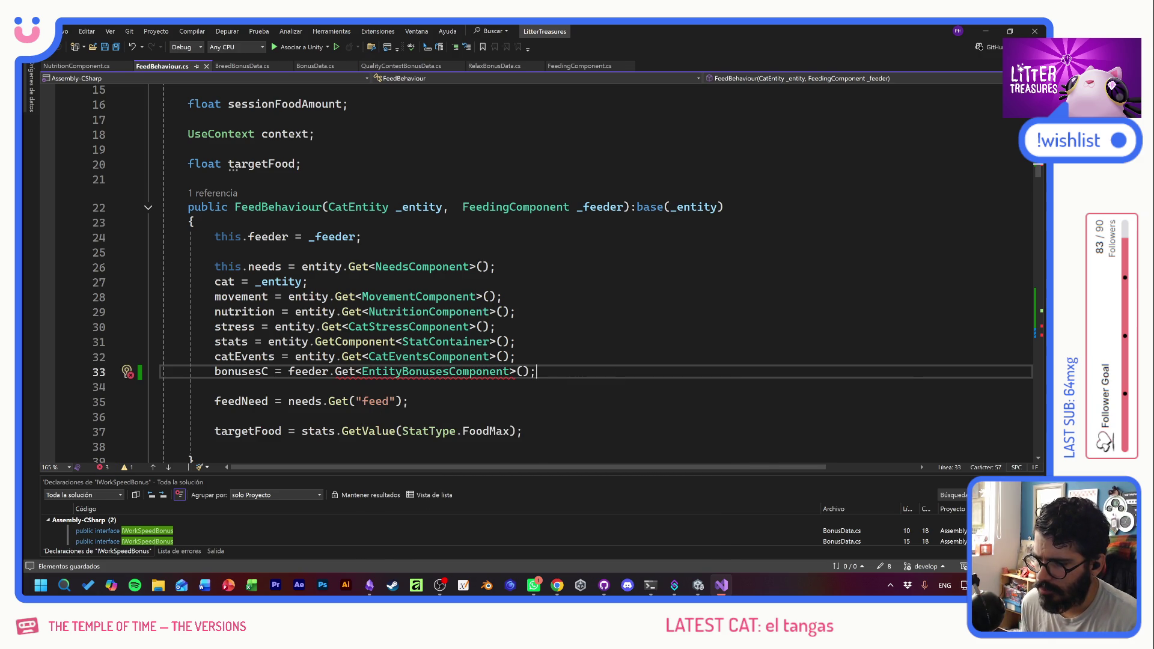
- After the CS1061 error, rewrite the assignment to use feeder.bonusesC, then delete that line
mouse_move(438, 371)
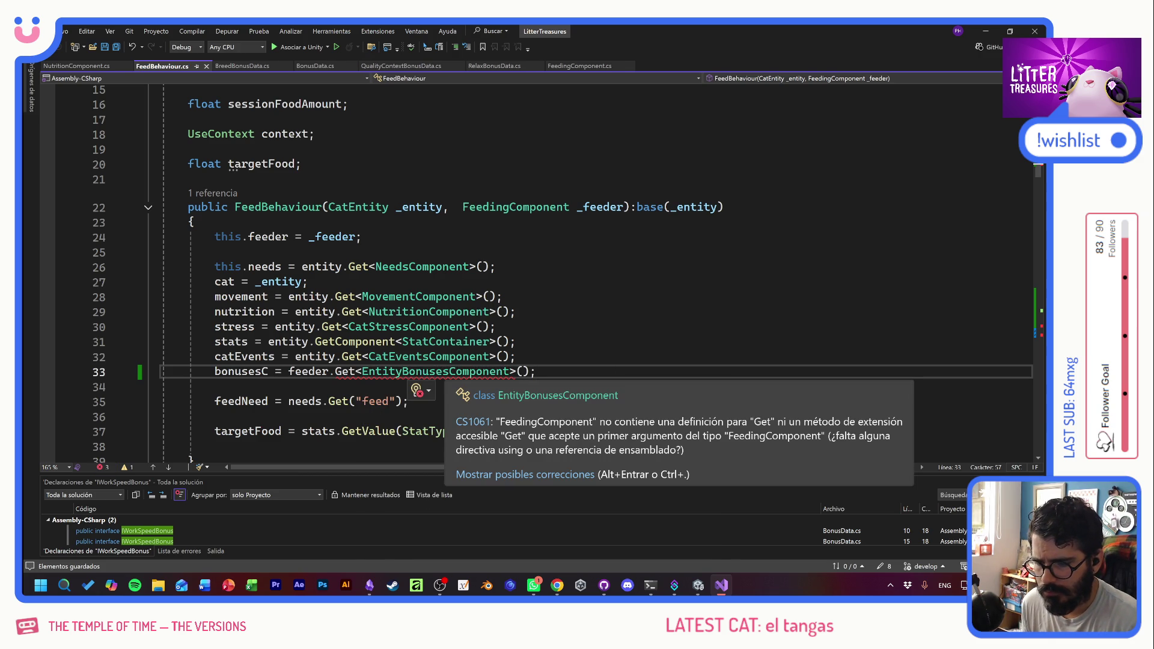
key("Escape")
mouse_move(361, 341)
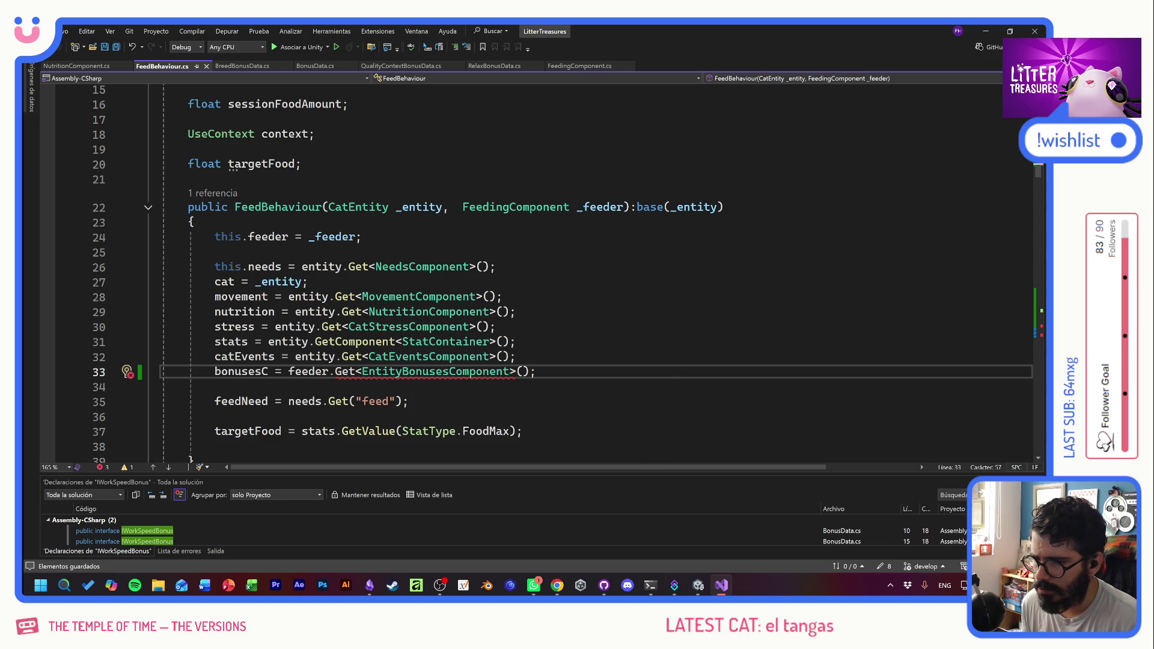
mouse_move(603, 207)
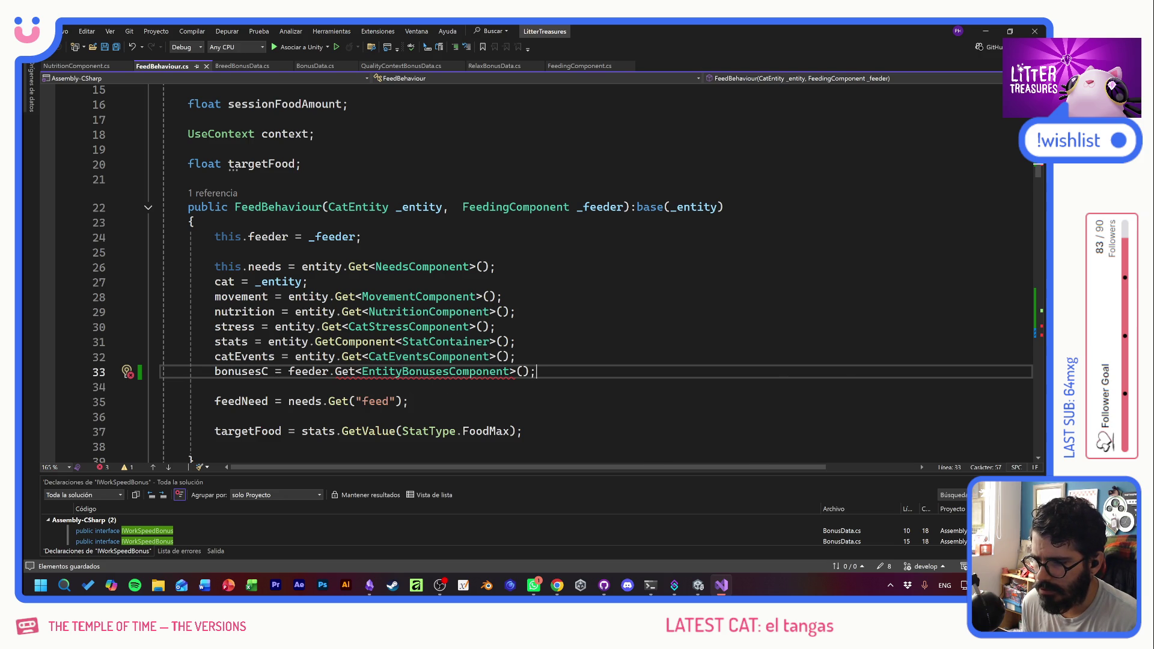
left_click_drag(534, 372, 335, 371)
key("BackSpace")
key("BackSpace")
type("bonuses")
key("BackSpace")
key("BackSpace")
key("BackSpace")
key("BackSpace")
key("BackSpace")
key("BackSpace")
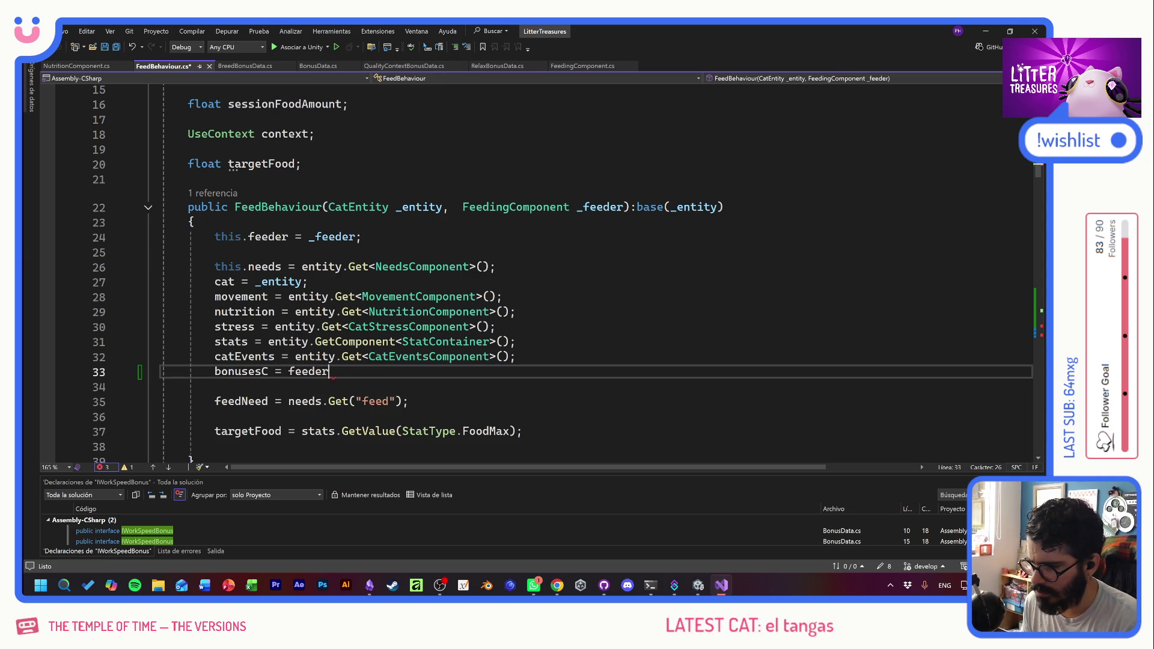
type(".bo")
type("nu")
key("Tab")
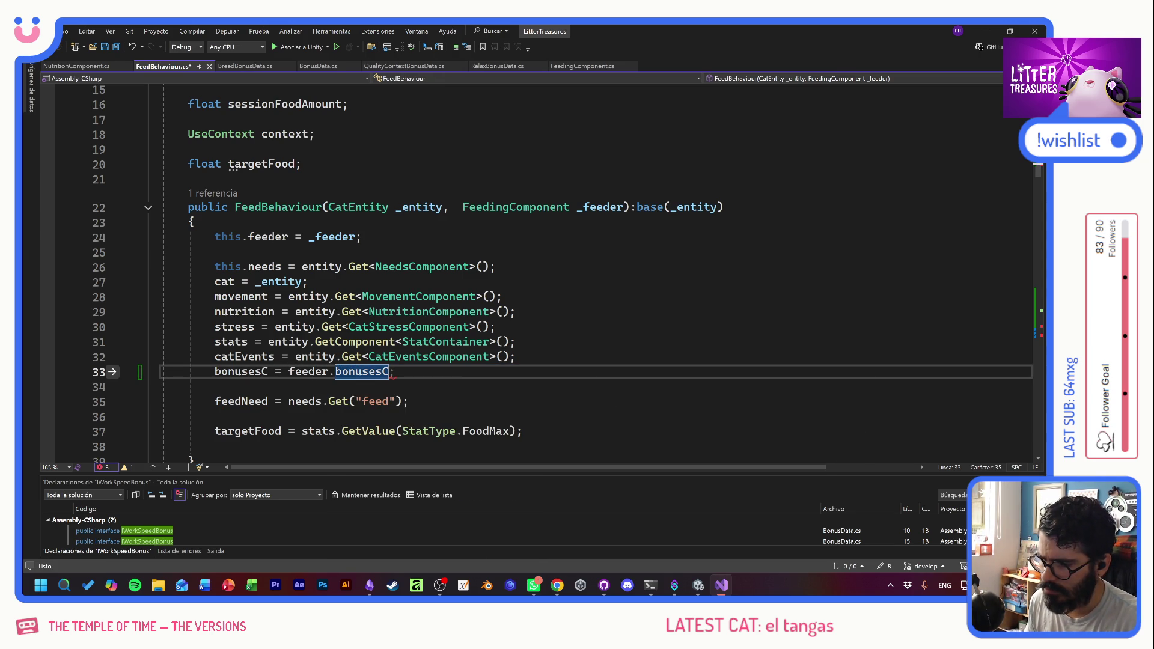
key("ctrl+shift+Left")
key("ctrl+shift+Left")
key("ctrl+shift+Left")
key("shift+Home")
key("shift+Home")
key("BackSpace")
key("BackSpace")
- Delete the bonusesC field declaration from FeedBehaviour.cs
scroll(540, 271, "up", 4)
left_click(401, 253)
key("Delete")
key("shift+Home")
key("shift+Home")
key("BackSpace")
- Make the GetQualityAdditionals foreach iterate feeder.bonusesC.bonuses
scroll(541, 270, "down", 14)
scroll(459, 321, "down", 5)
scroll(460, 322, "up", 5)
scroll(460, 321, "down", 12)
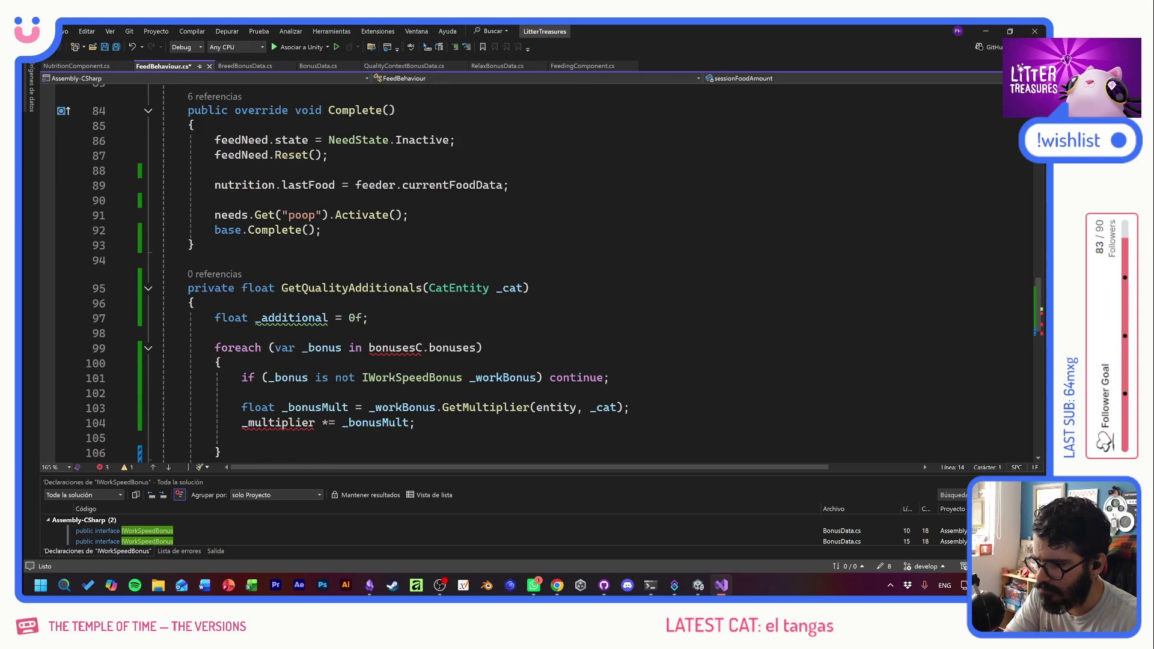
left_click(194, 302)
left_click(368, 347)
type("feeder.")
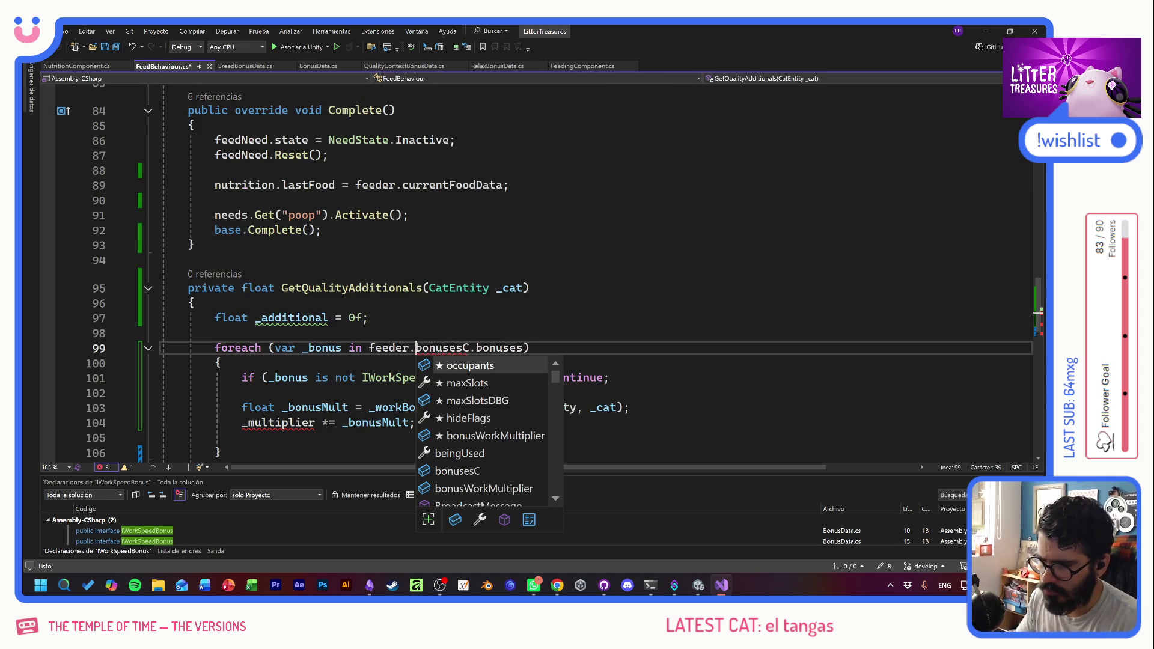
left_click(368, 318)
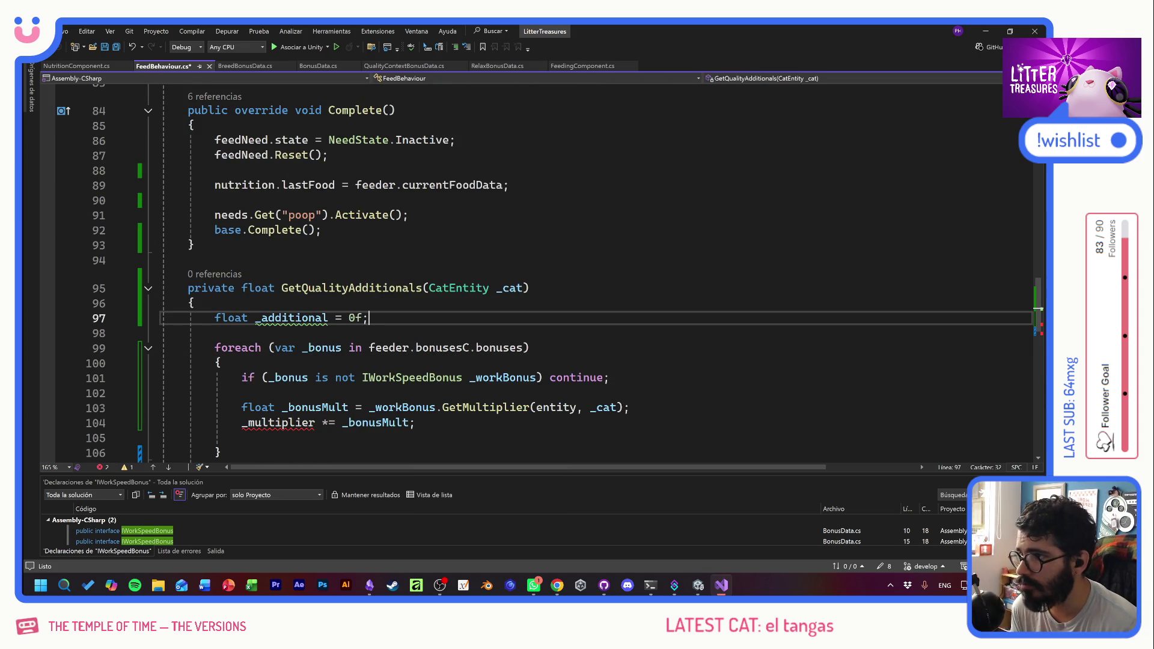
- Change IWorkSpeedBonus to IQualityBonus and rename _workBonus to _qualityBonus, then save
left_click(428, 377)
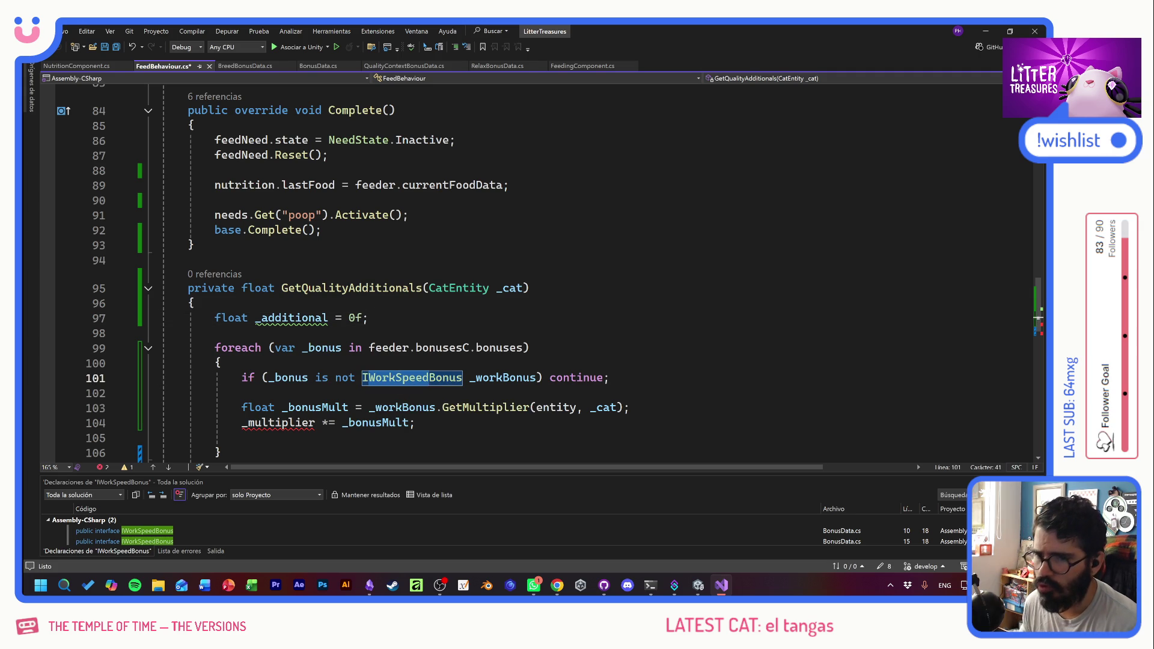
key("BackSpace")
key("BackSpace")
key("BackSpace")
type("Quality")
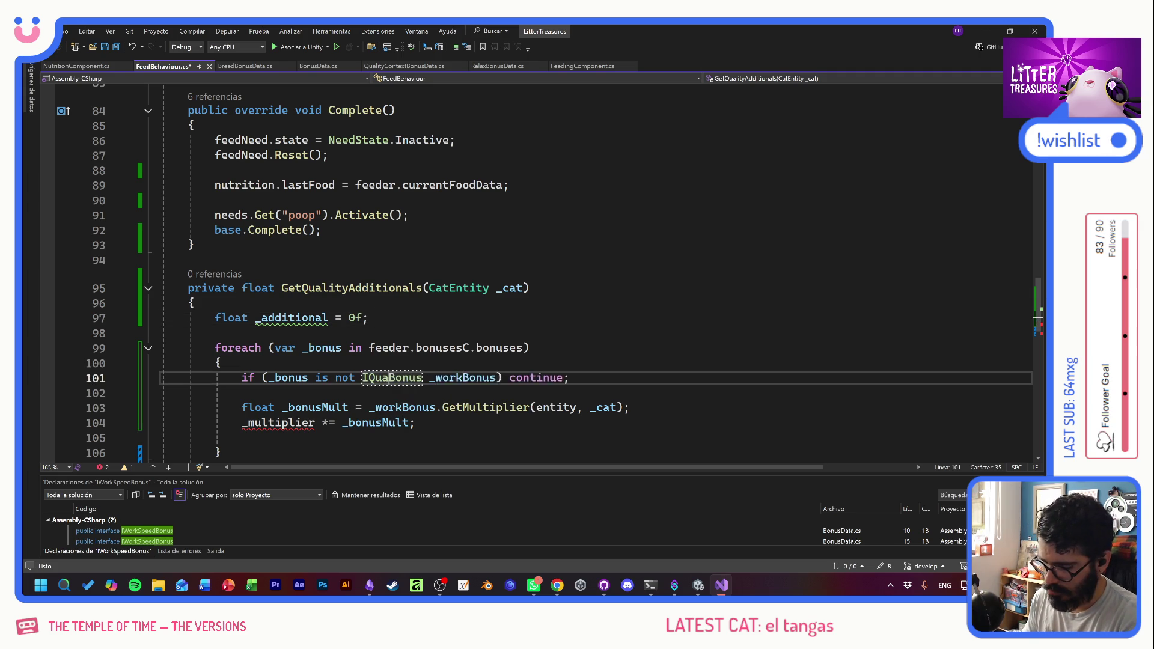
key("ctrl+s")
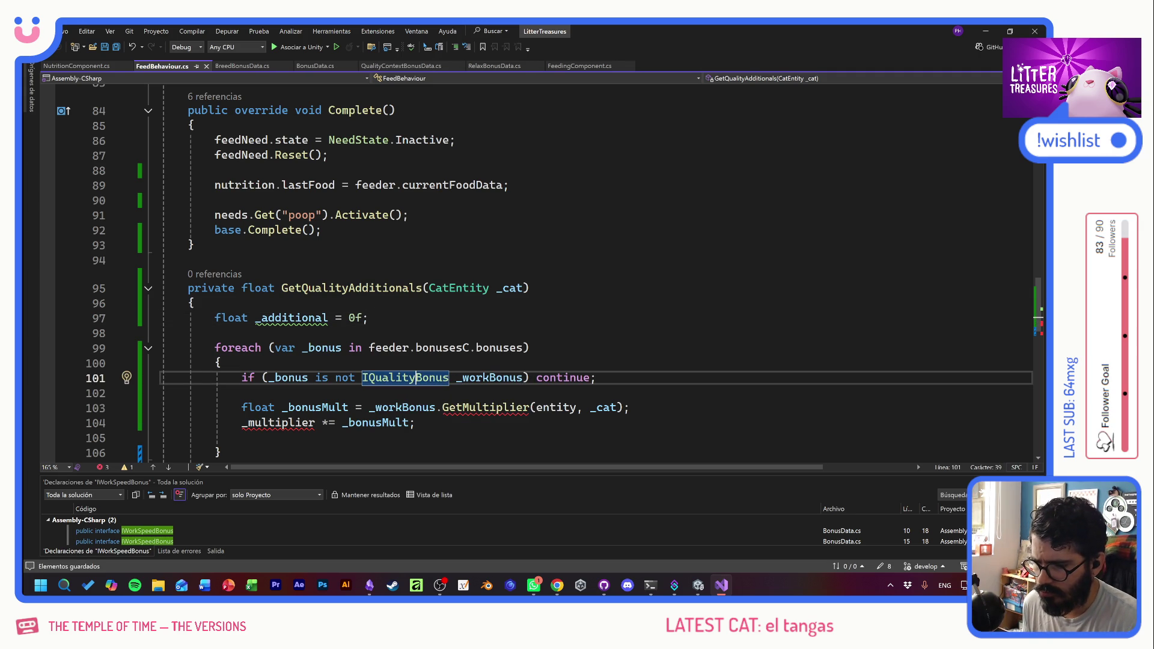
key("BackSpace")
key("BackSpace")
key("BackSpace")
type("quality")
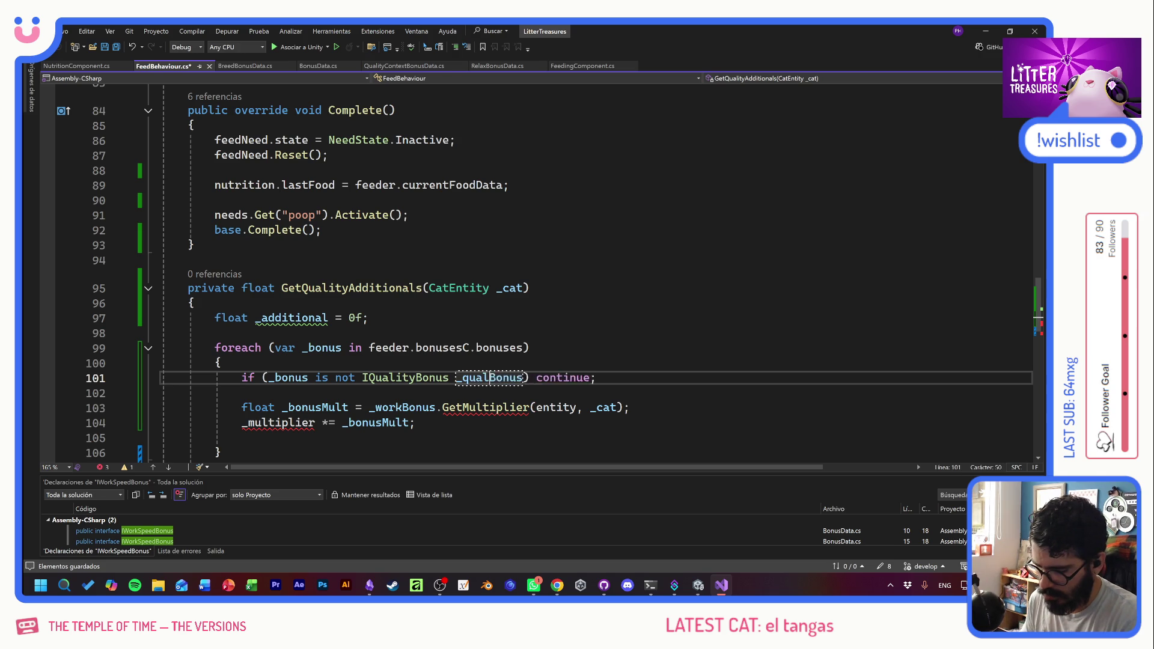
left_click(543, 377)
key("ctrl+s")
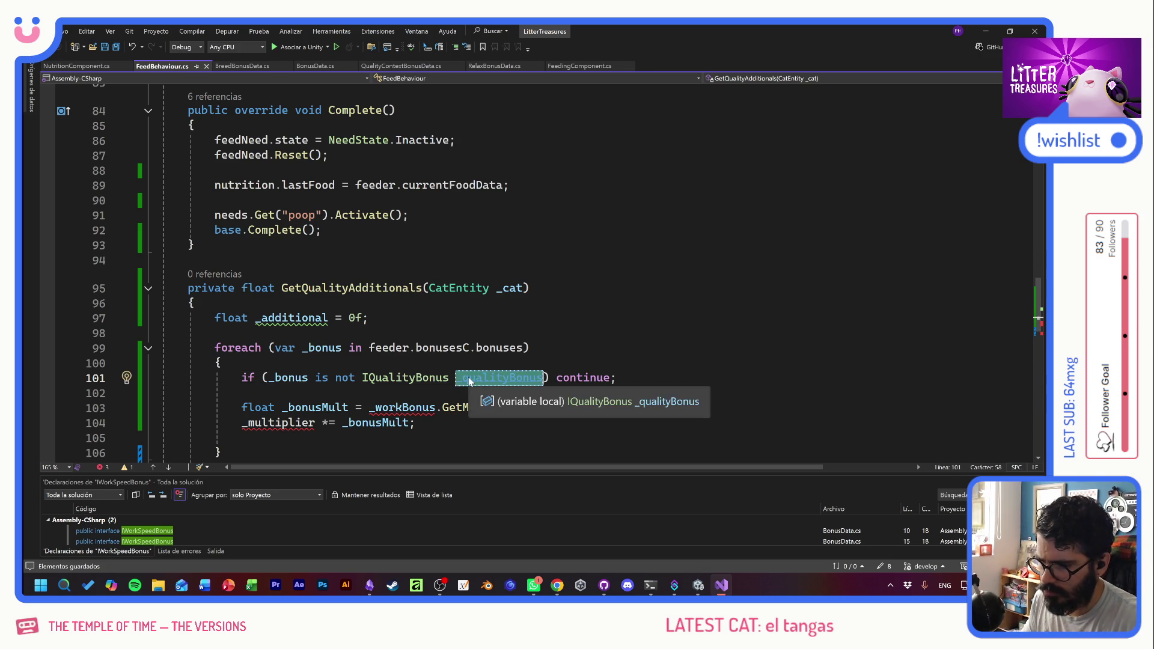
- Rename _bonusMult to _bonusAdd, assign it _qualityBonus.GetAdditional(...), and save FeedBehaviour.cs
left_click(322, 408)
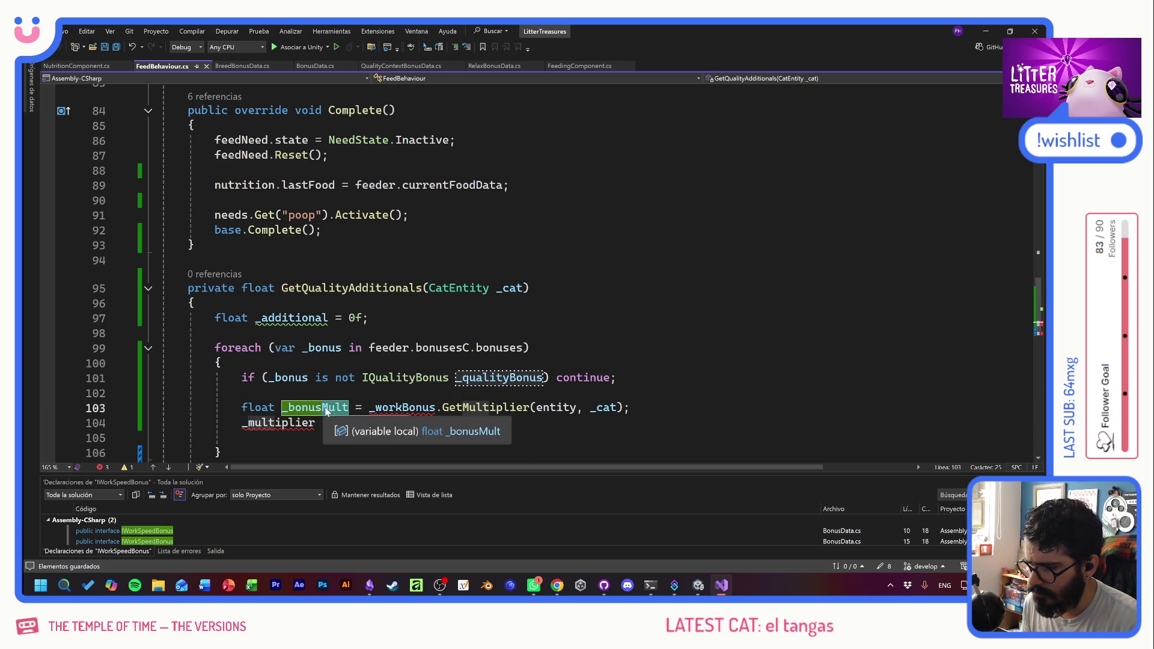
key("Delete")
key("Delete")
key("Delete")
type("Add")
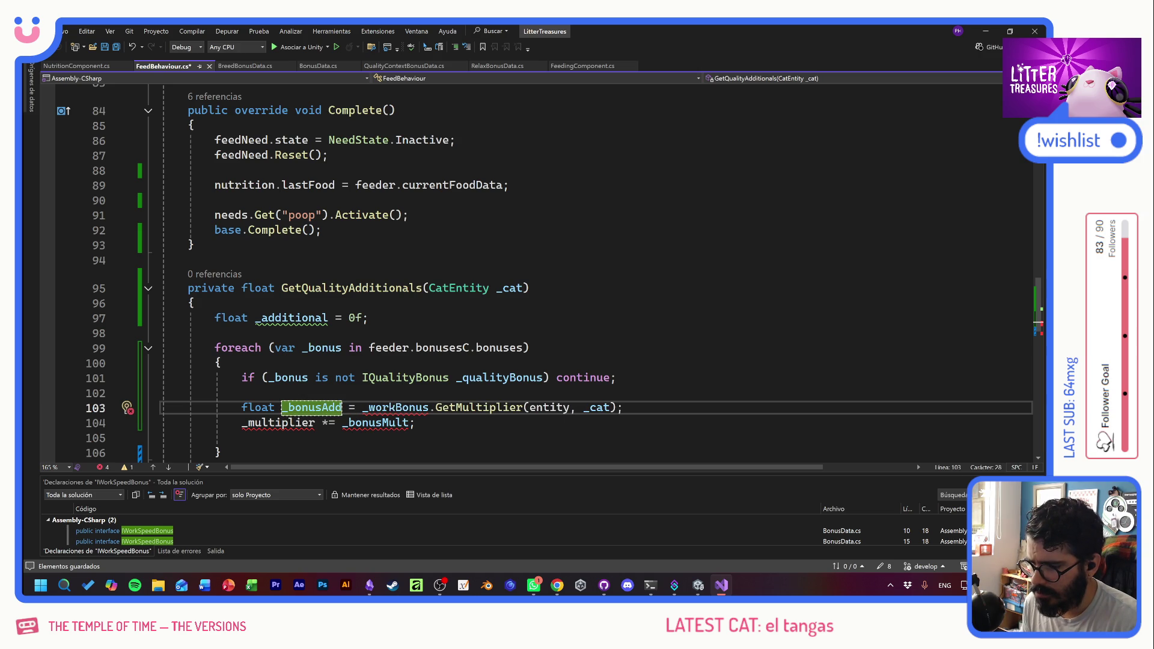
double_click(498, 377)
key("ctrl+c")
double_click(398, 408)
key("ctrl+v")
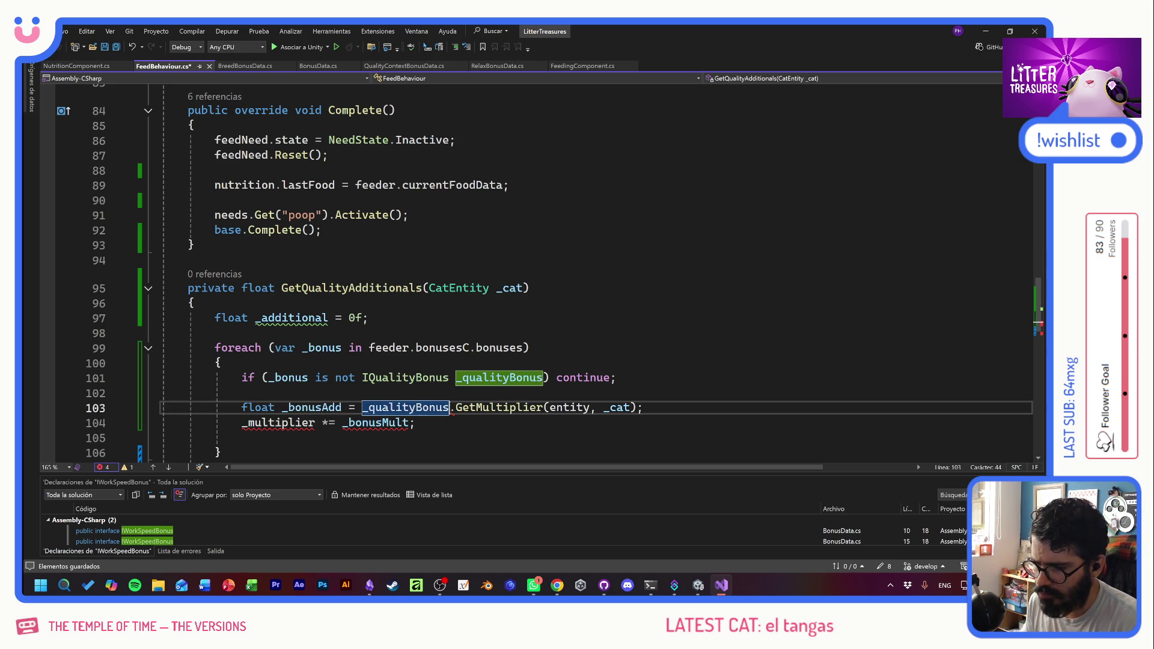
left_click_drag(472, 408, 543, 407)
type("Add")
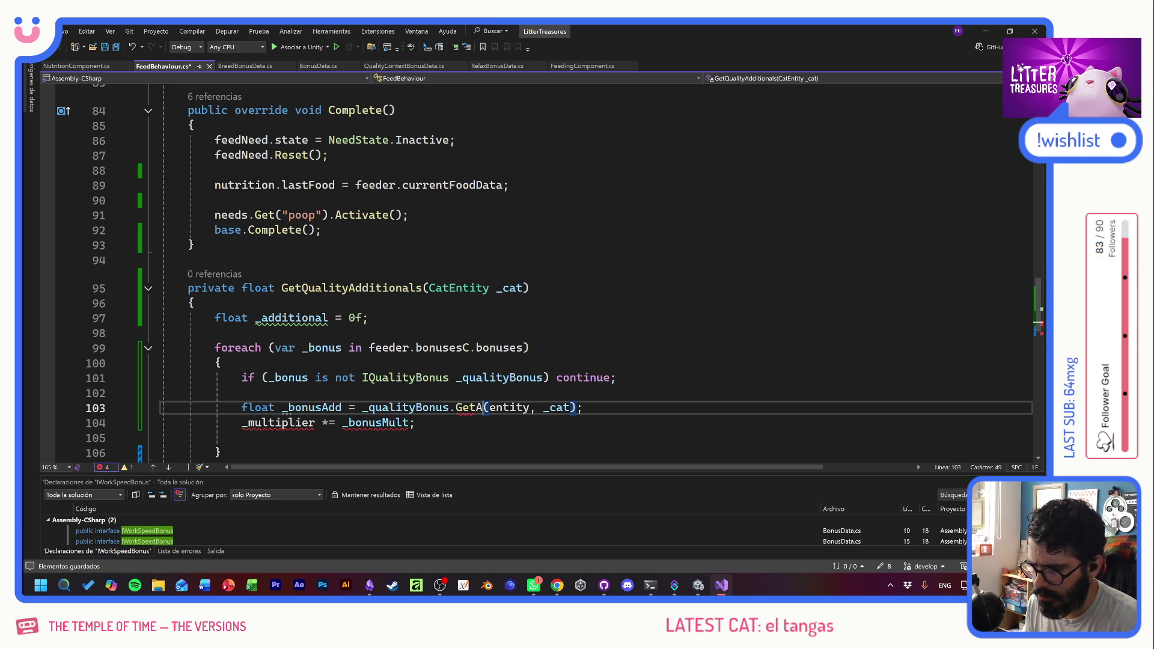
type("itional")
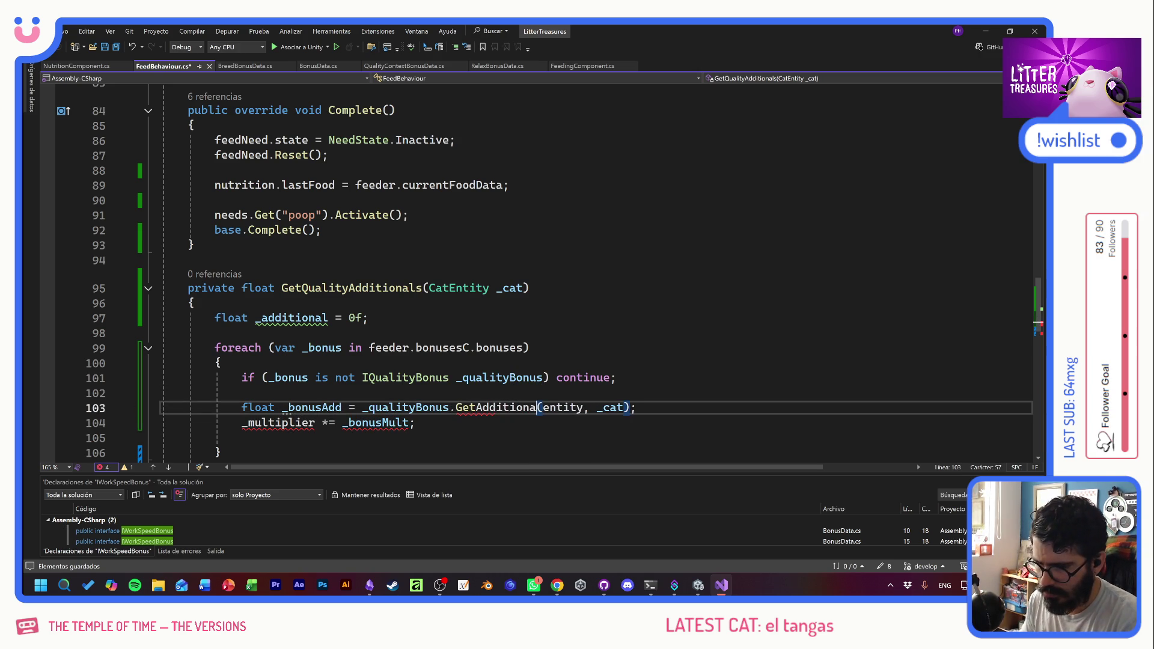
left_click(474, 422)
key("ctrl+s")
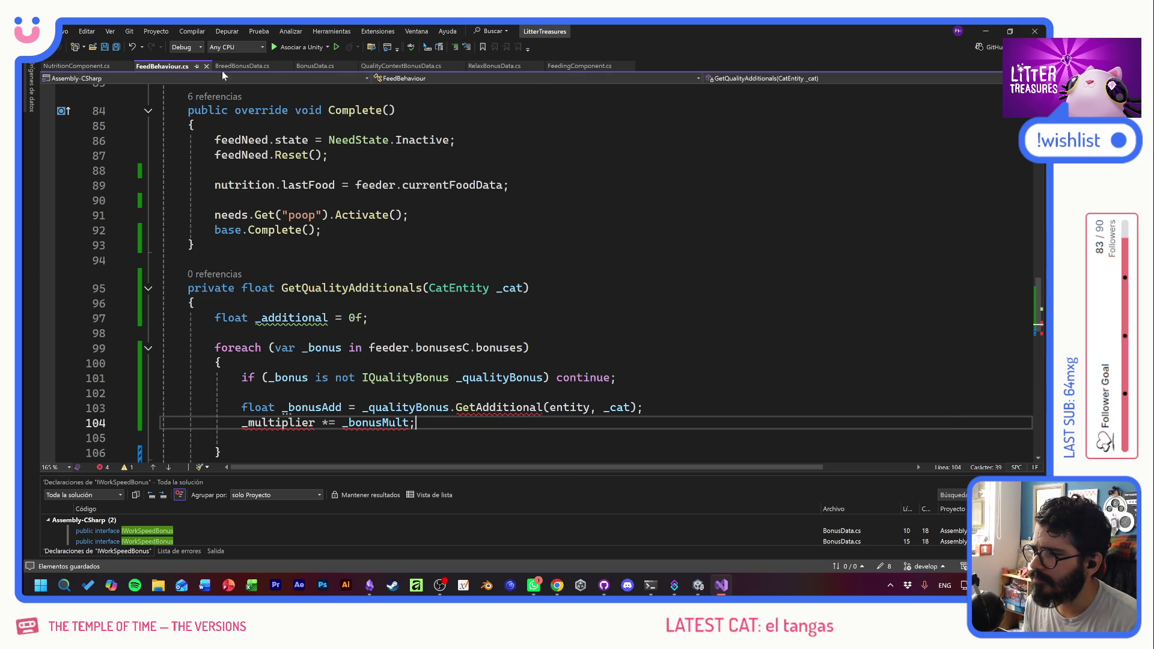
- Correct GetAditional to GetAdditional in QualityContextBonusData.cs and in the IQualityBonus interface
left_click(389, 66)
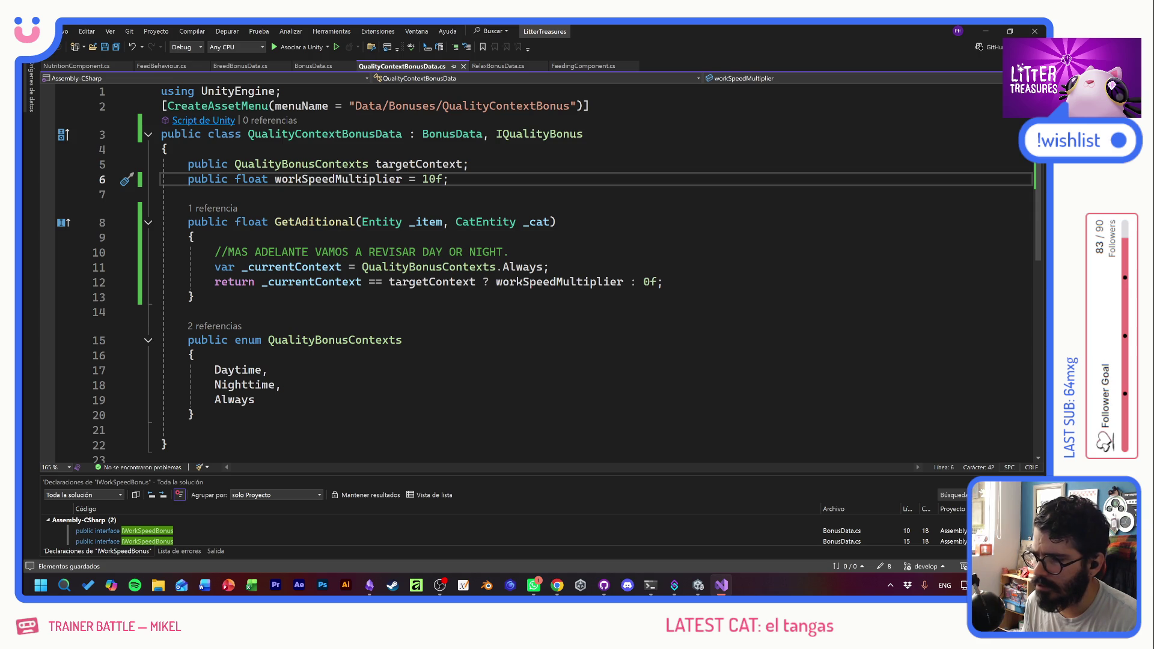
left_click(308, 222)
type("d")
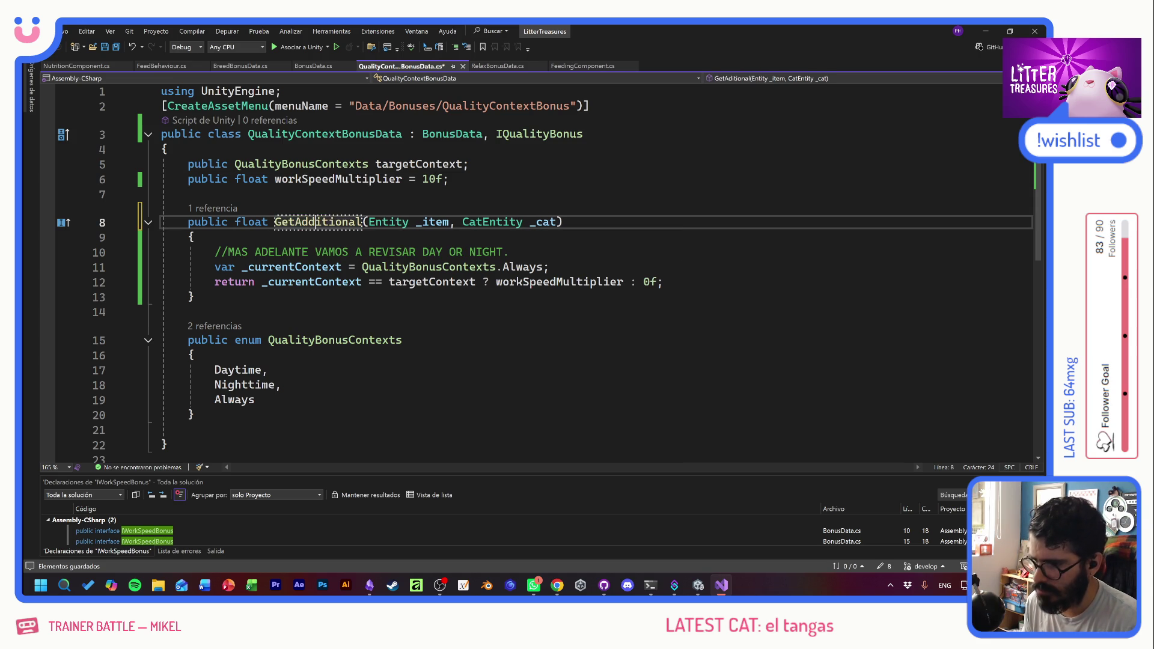
left_click(530, 133)
key("F12")
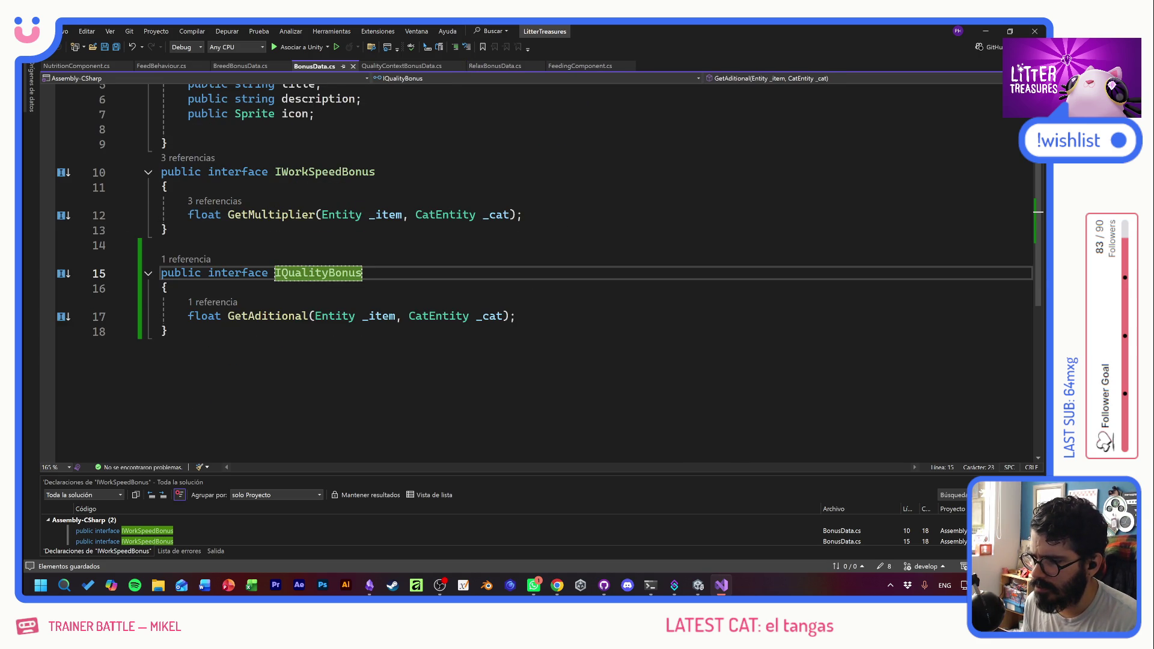
left_click(261, 316)
type("d")
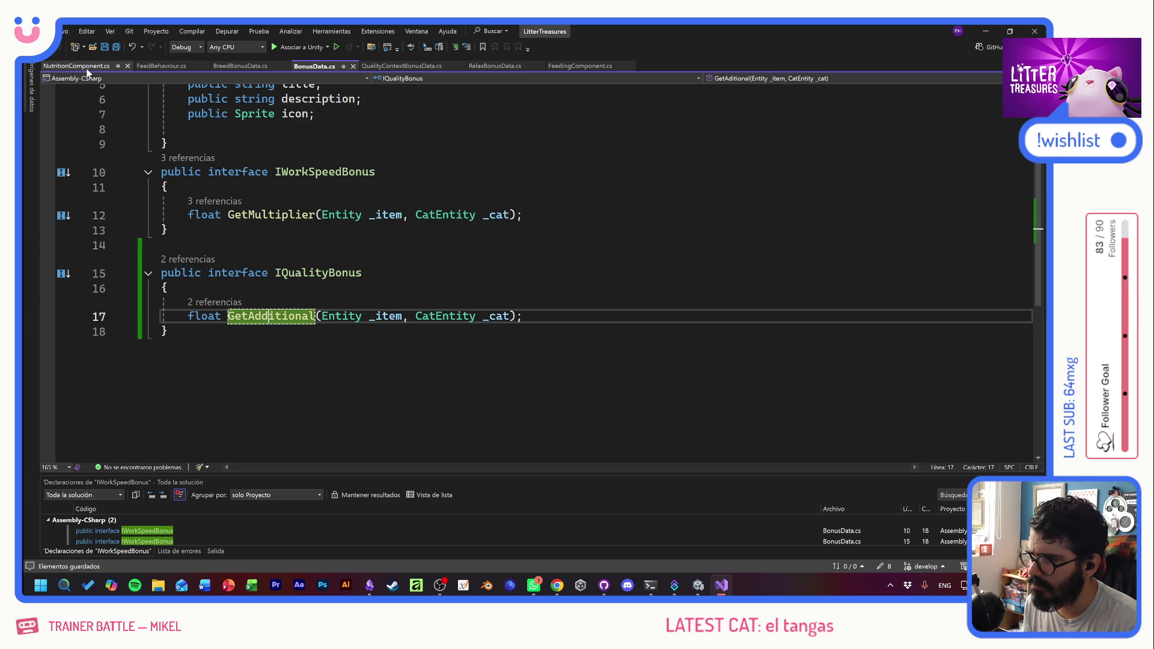
- Go back to FeedBehaviour.cs with the caret on blank line 102
left_click(88, 70)
left_click(164, 66)
left_click(469, 347)
left_click(562, 393)
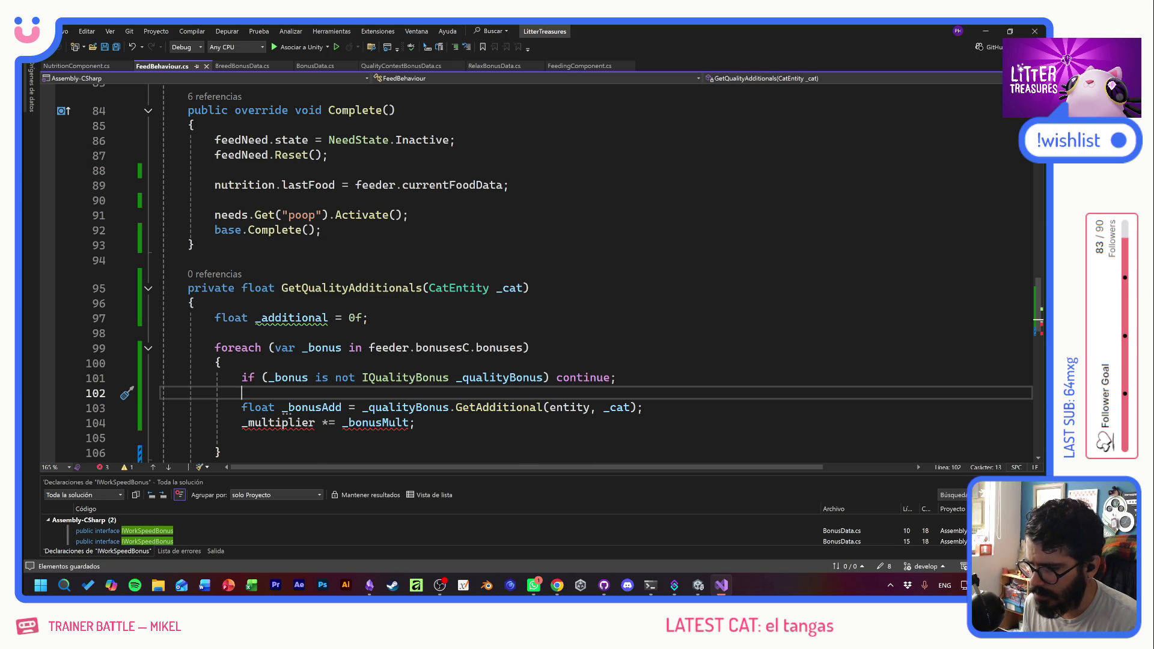
- Rewrite line 104 as '_additional += _bonusAdd'
left_click(289, 422)
double_click(289, 422)
type("_additional +")
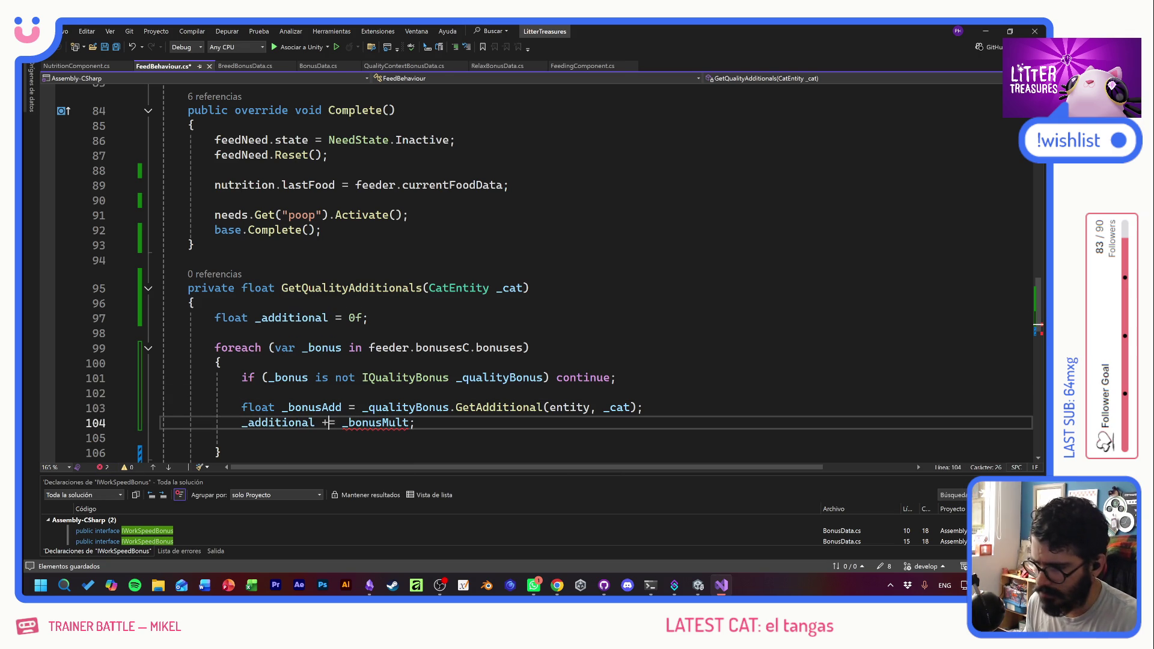
double_click(315, 408)
key("ctrl+c")
double_click(375, 423)
key("ctrl+v")
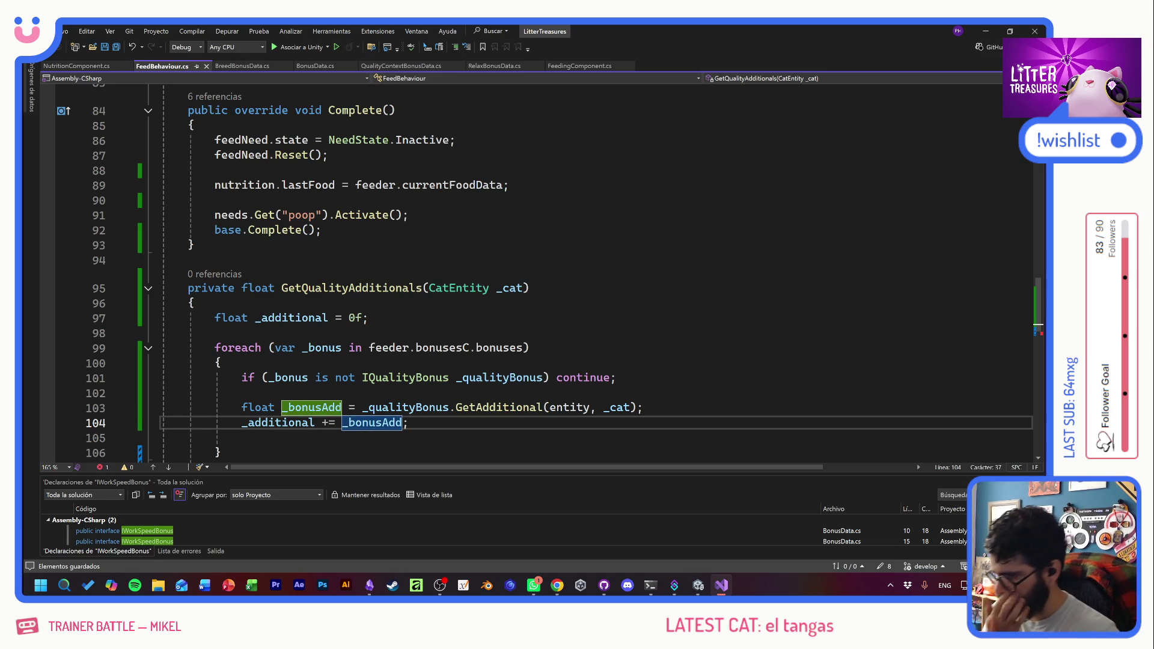
- Make the method return _additional instead of _multiplier and save FeedBehaviour.cs
left_click(194, 303)
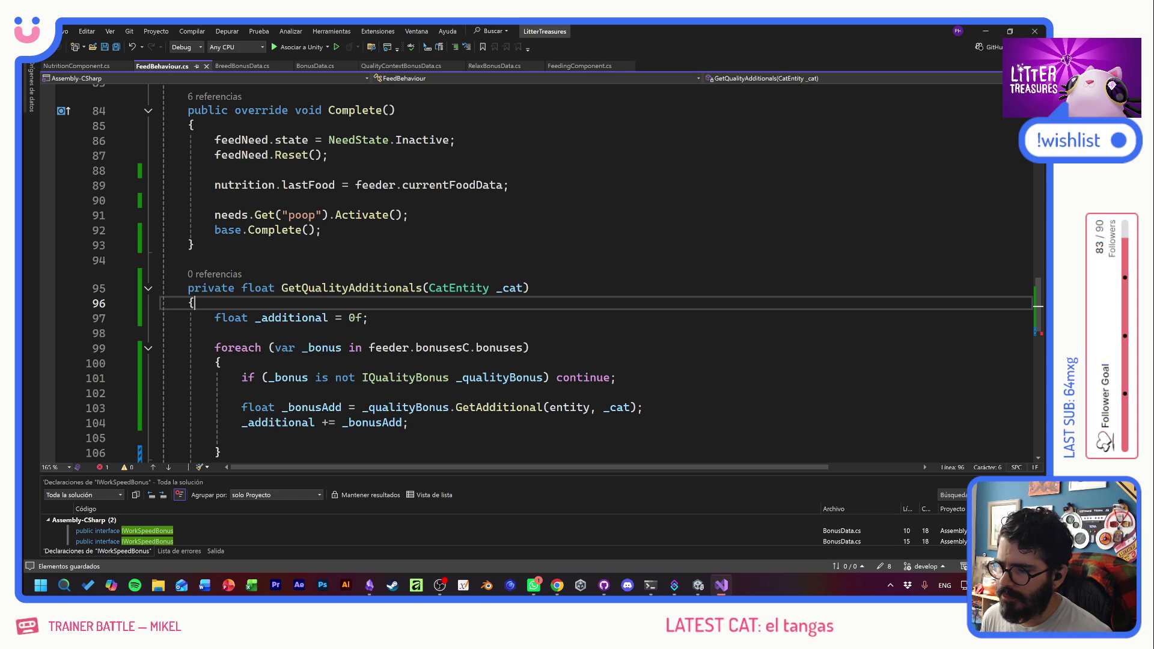
scroll(549, 273, "down", 1)
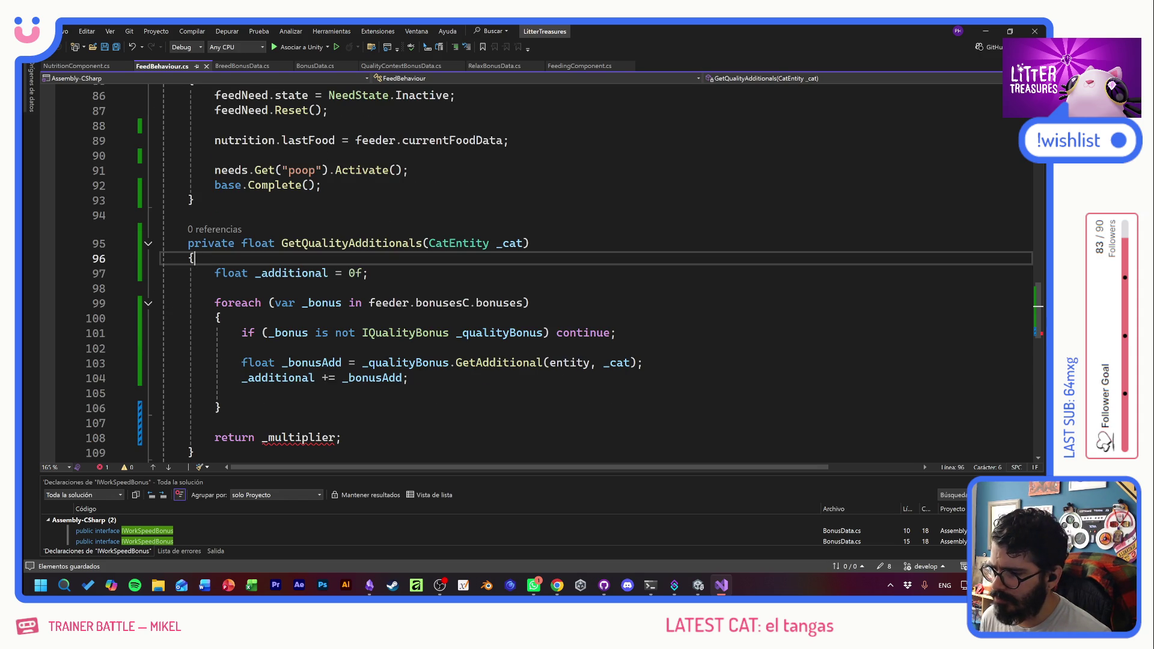
double_click(290, 273)
key("ctrl+c")
double_click(300, 438)
key("ctrl+v")
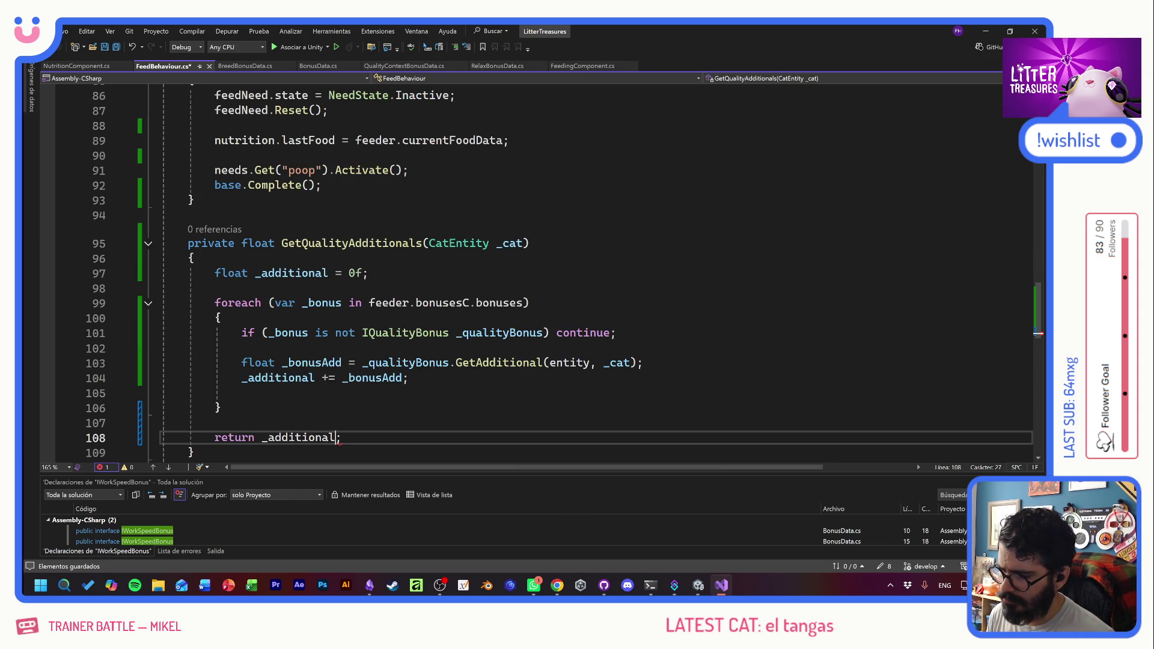
key("ctrl+s")
left_click(215, 423)
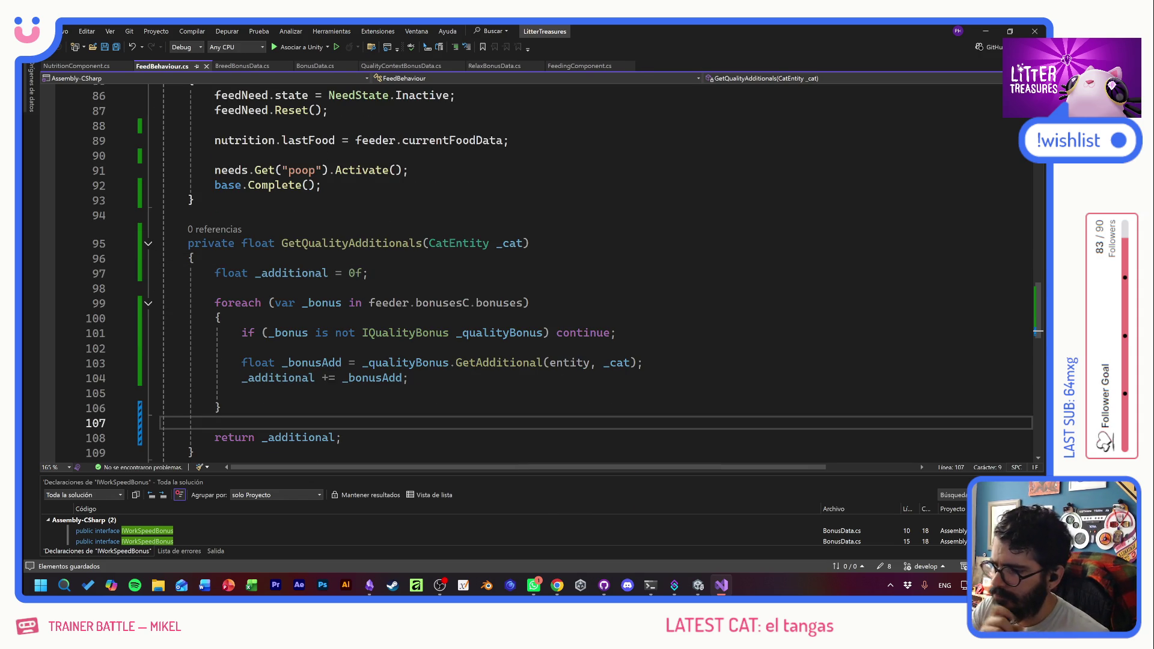
left_click(422, 243)
scroll(541, 271, "up", 2)
left_click(275, 229)
left_click(214, 245)
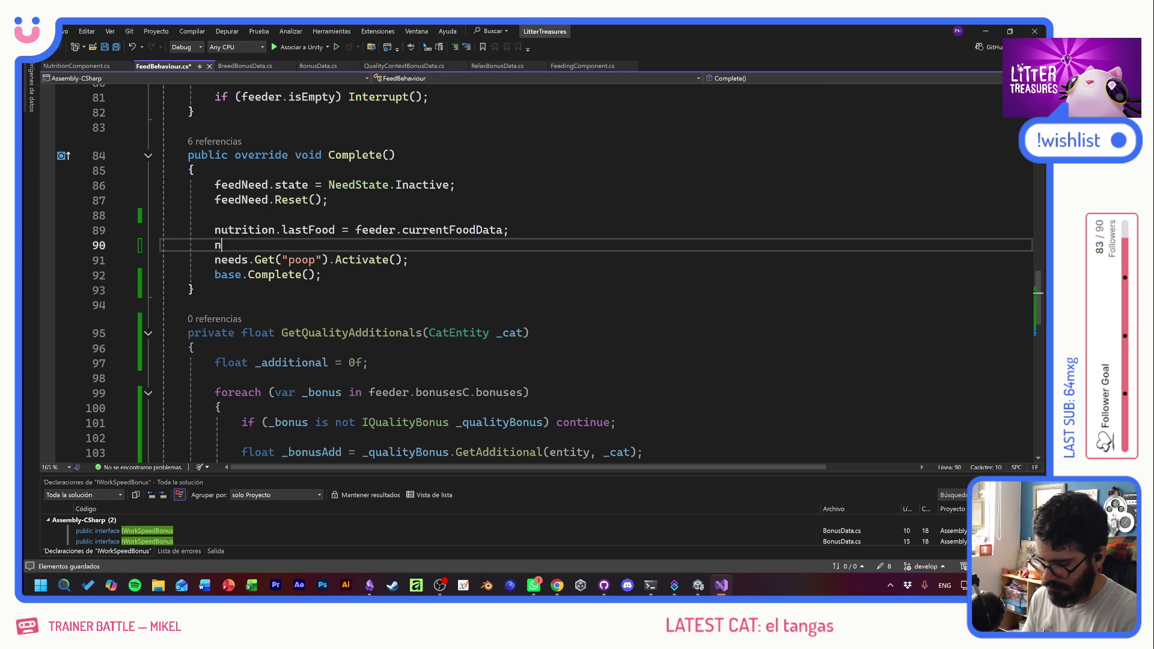
- Write 'nutrition.additionalFoodQuality = GetQualityAdditionals(cat);' on line 90 of Complete()
type("nutrition.")
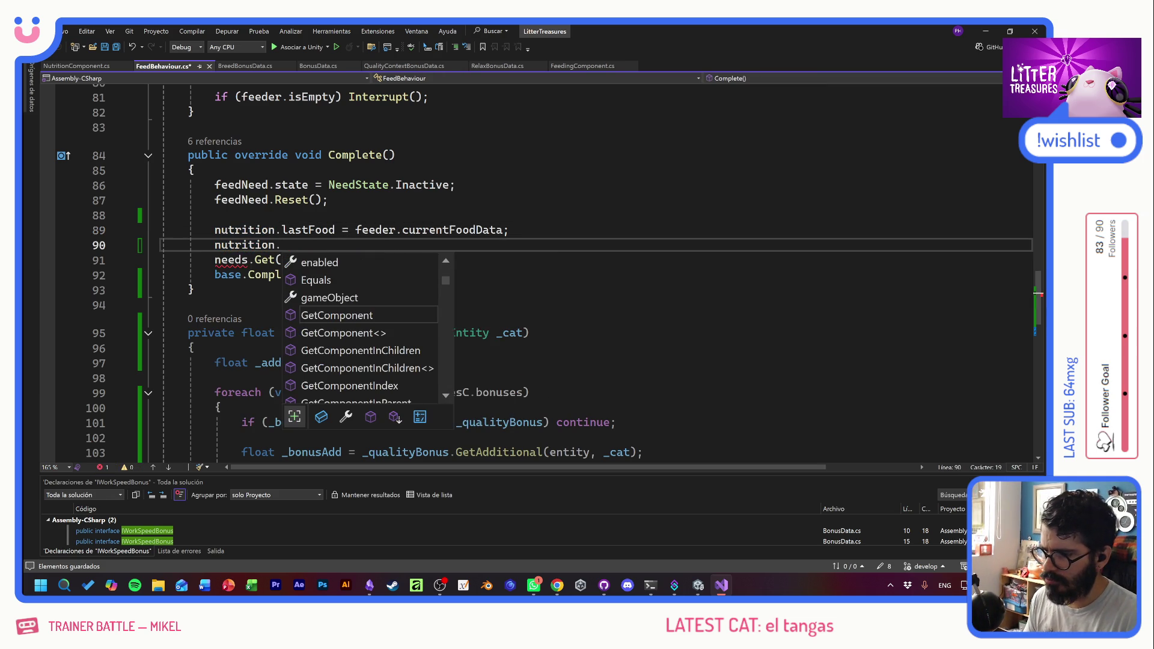
type("ad")
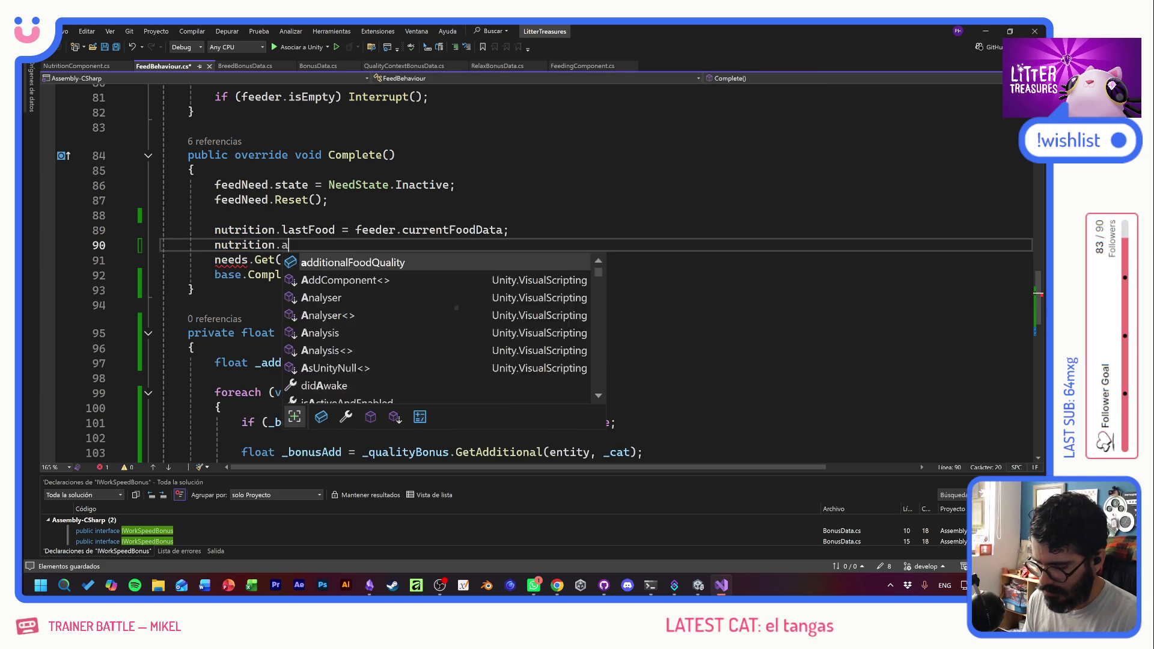
key("Tab")
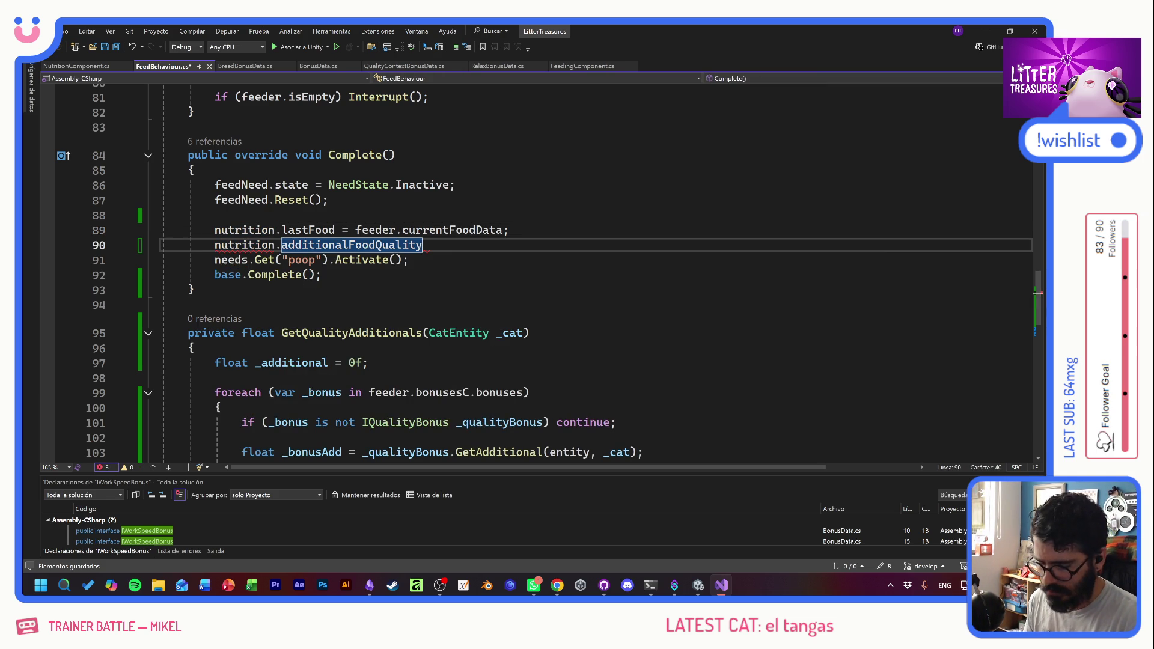
type("=")
mouse_move(281, 332)
left_mouse_down()
mouse_move(529, 334)
mouse_move(422, 336)
left_mouse_up()
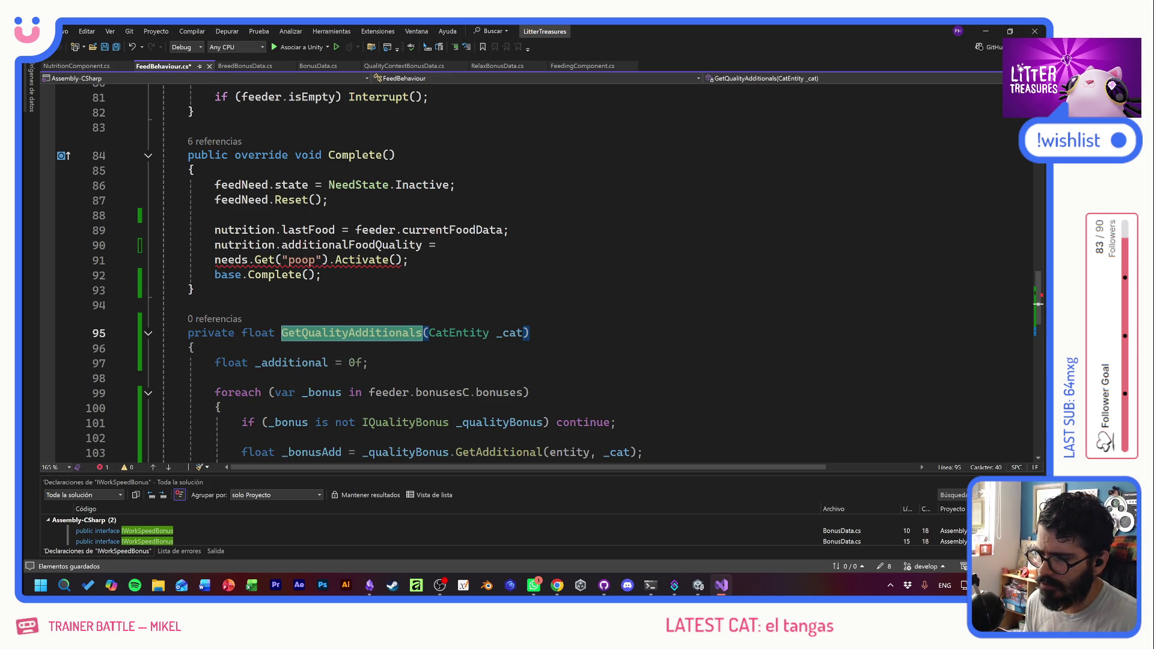
key("ctrl+c")
left_click(529, 244)
key("ctrl+v")
type("(")
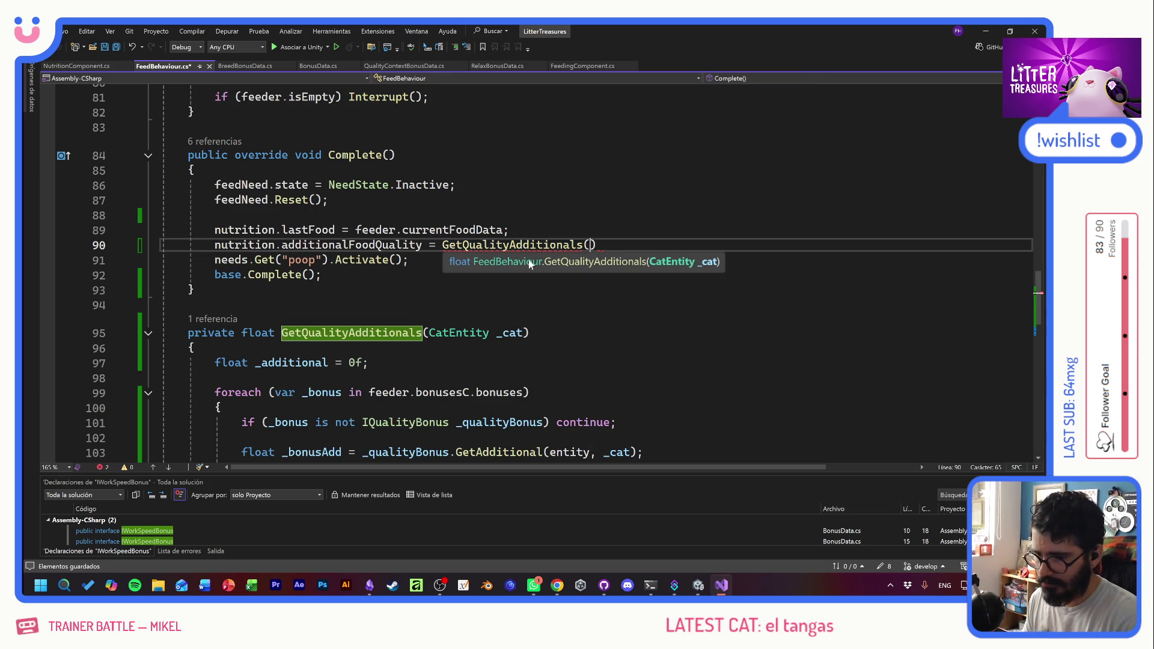
key("ctrl+space")
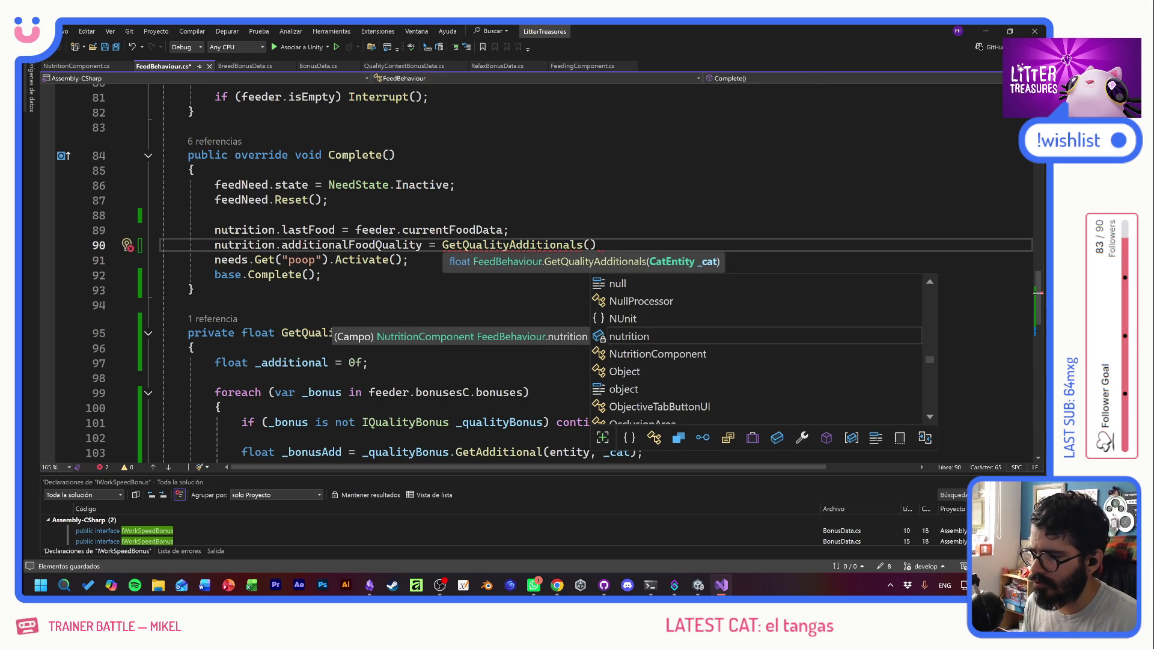
type("cat)")
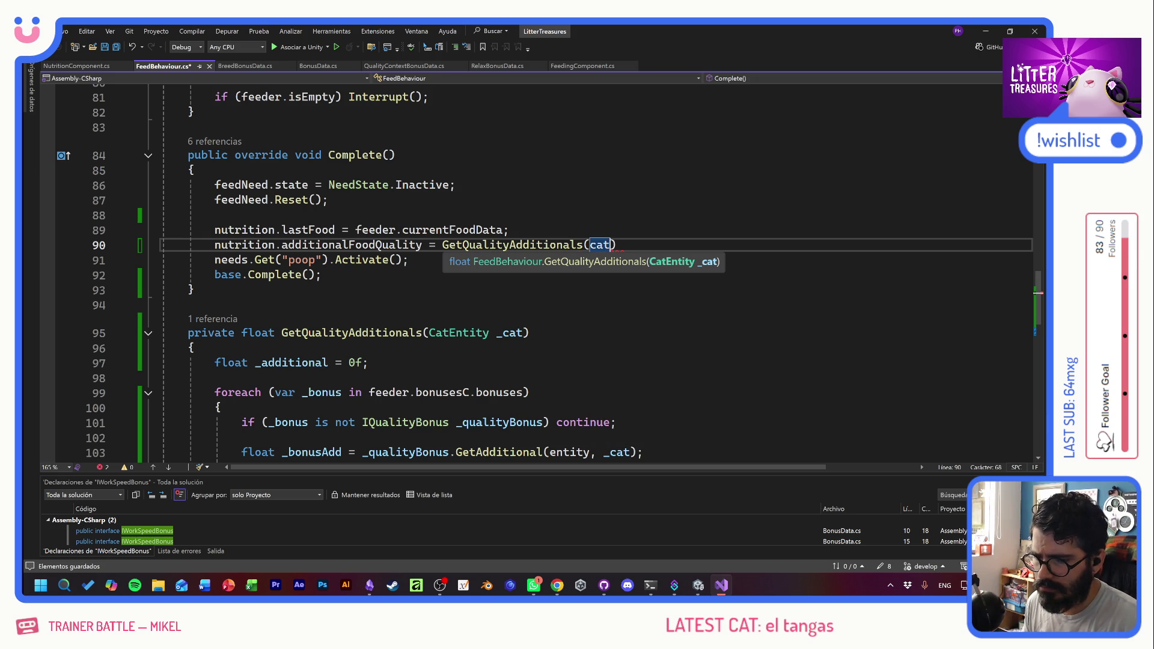
type(";")
- Add a blank line after the assignment, save FeedBehaviour.cs, and switch back to Unity
key("ctrl+s")
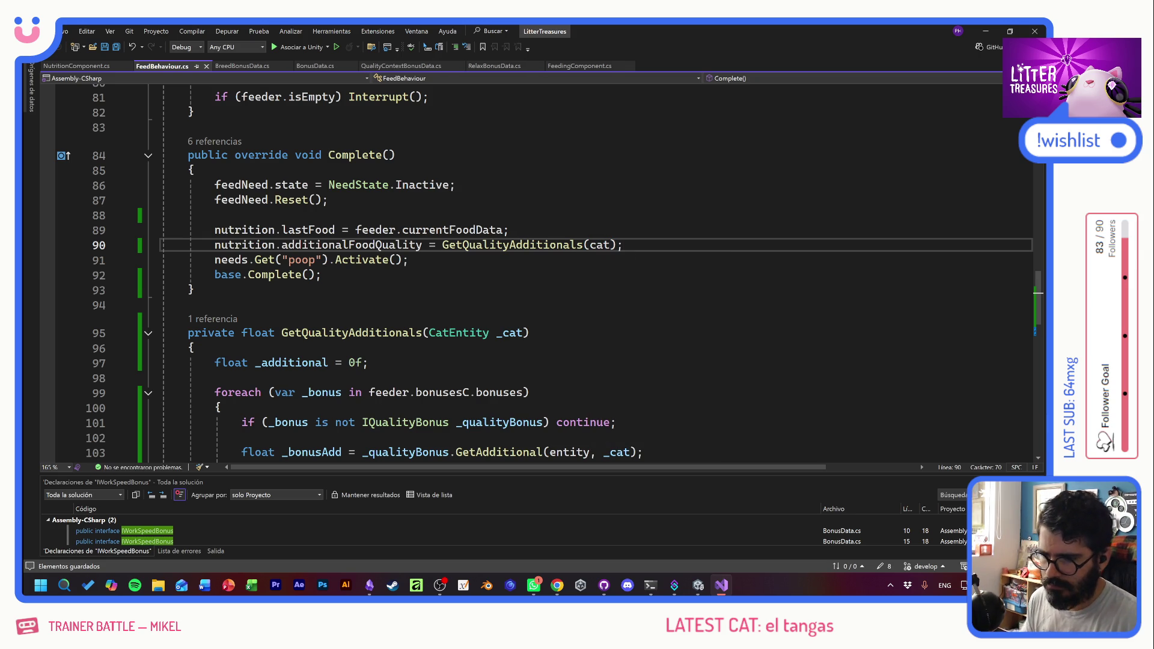
key("Return")
key("Down")
key("End")
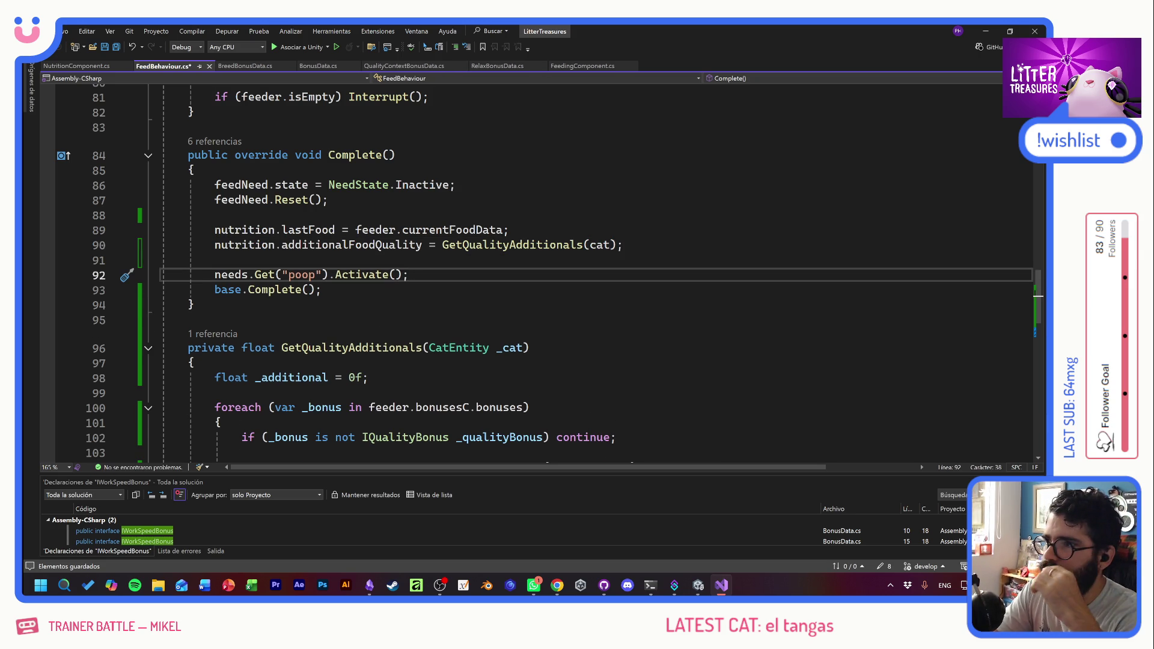
key("ctrl+s")
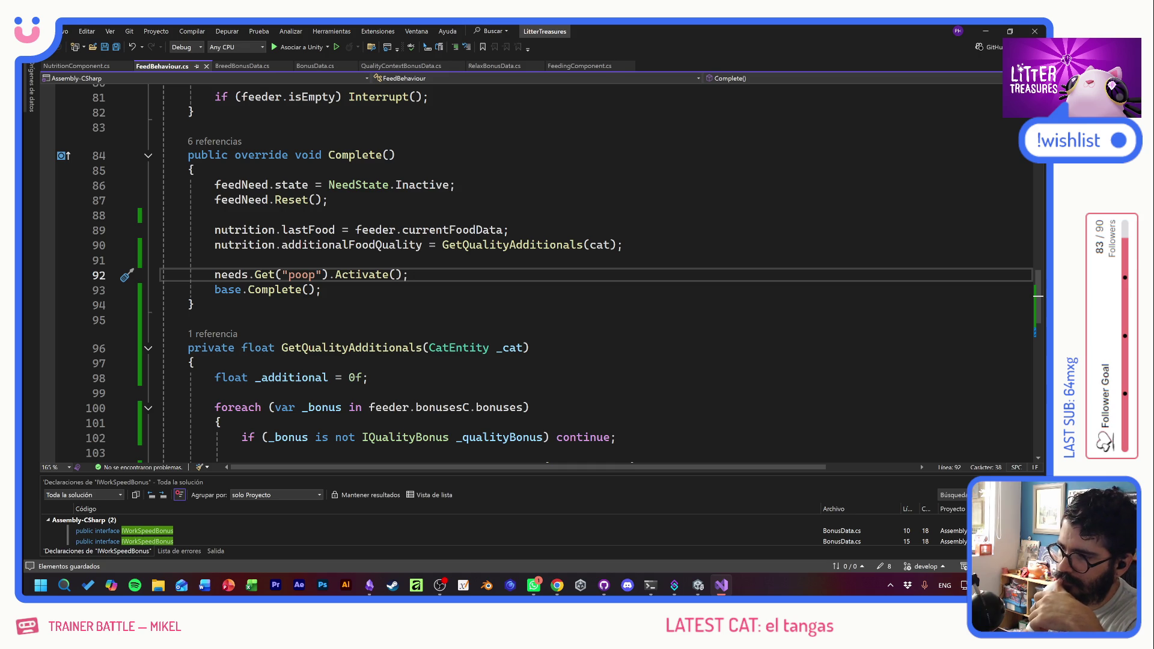
key("alt+Tab")
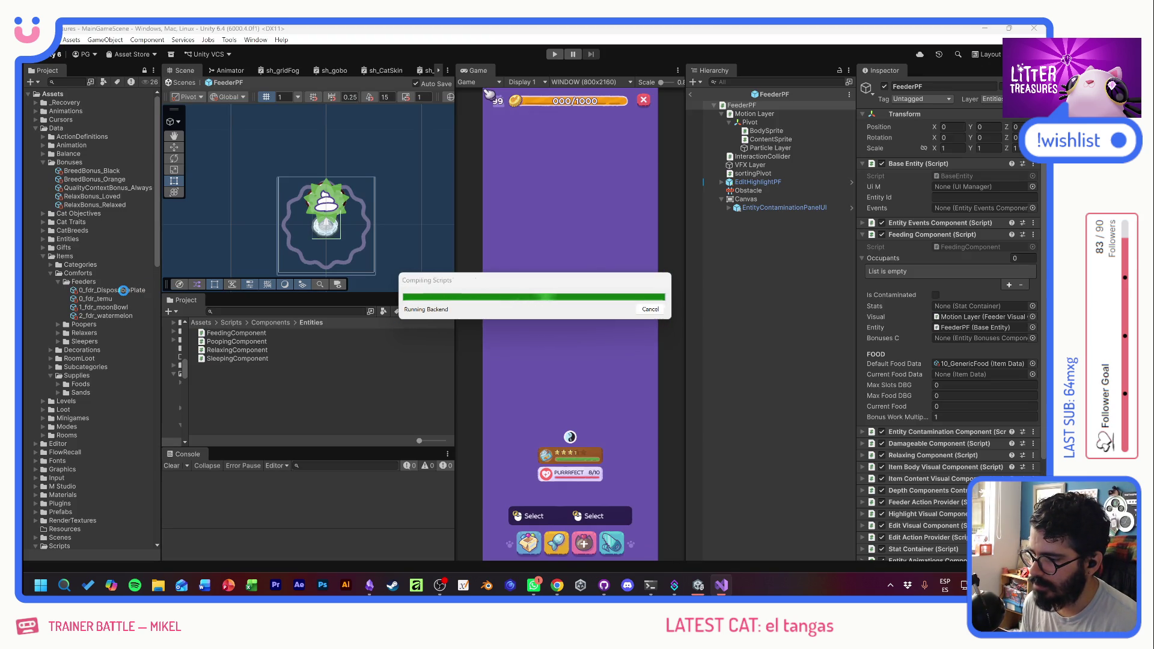
- Remove QualityContextBonus_Always from 0_fdr_DisposablePlate's Bonuses and add it to 0_fdr_temu's Bonuses
left_click(124, 290)
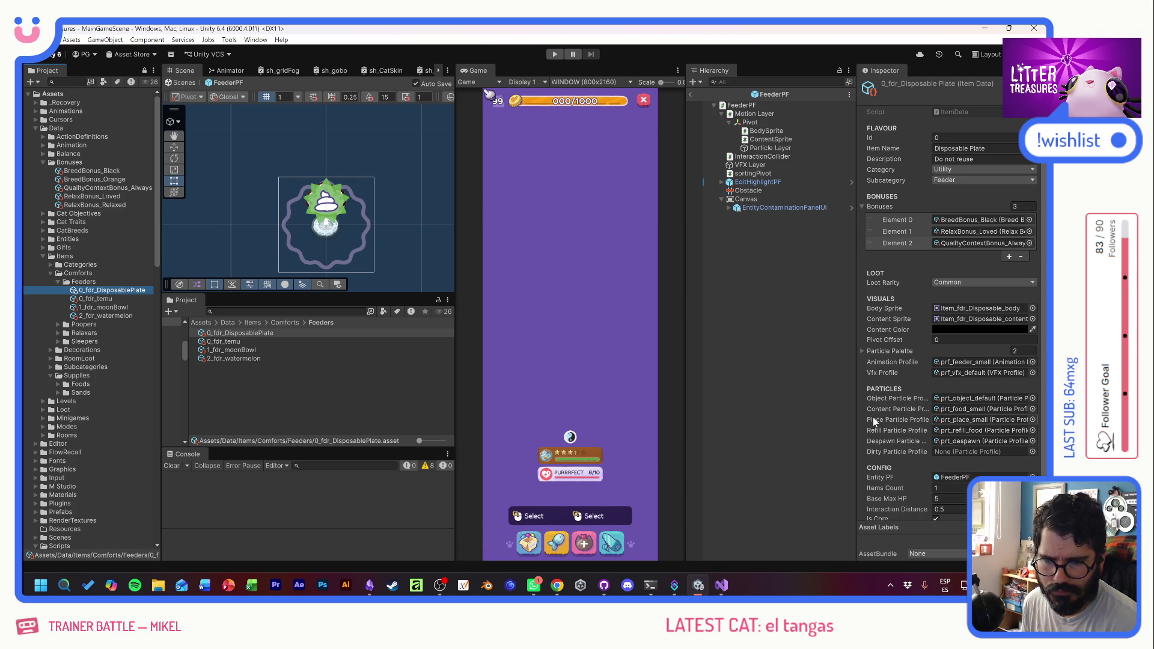
left_click(989, 243)
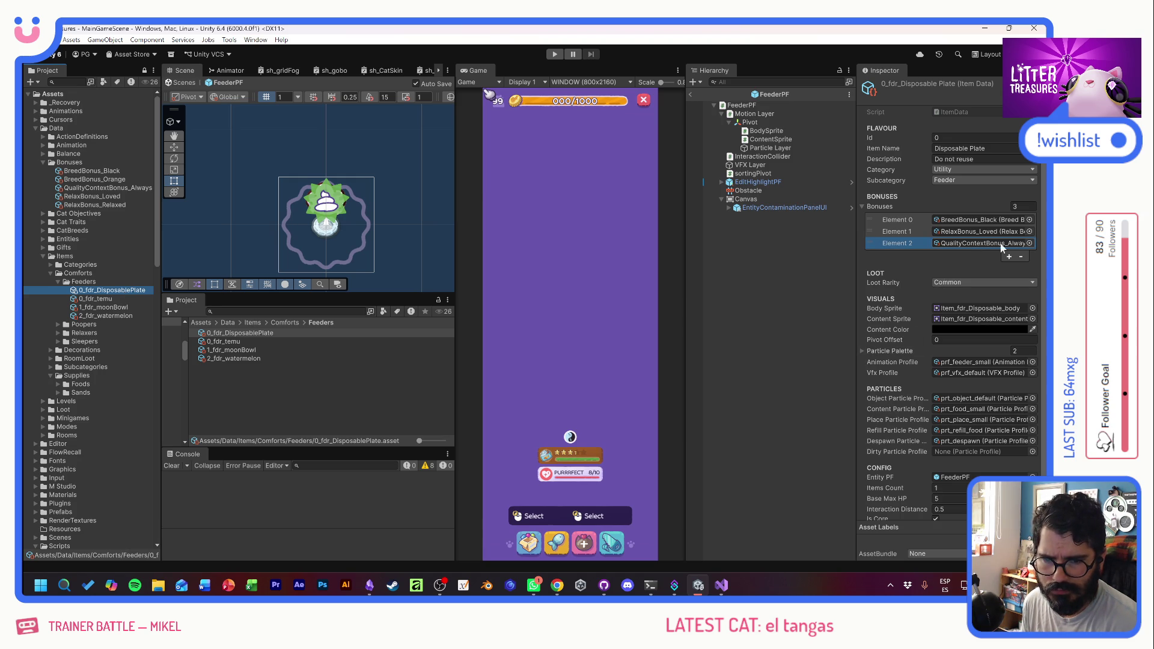
left_click(1021, 256)
left_click(103, 299)
left_click(1009, 233)
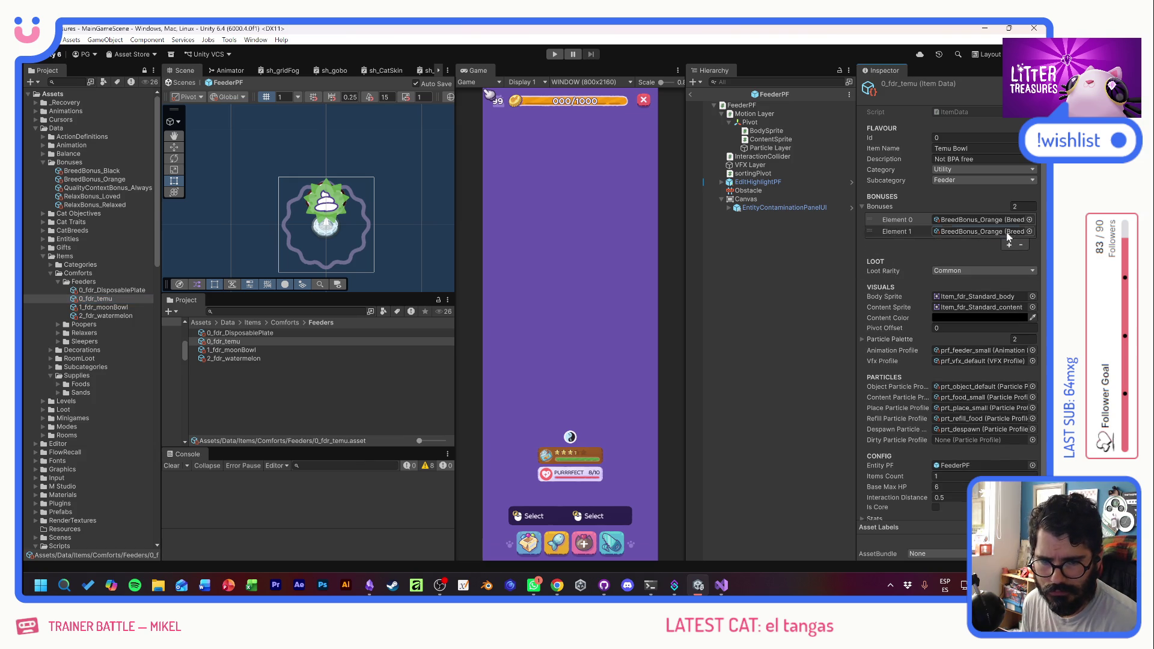
left_click(1029, 229)
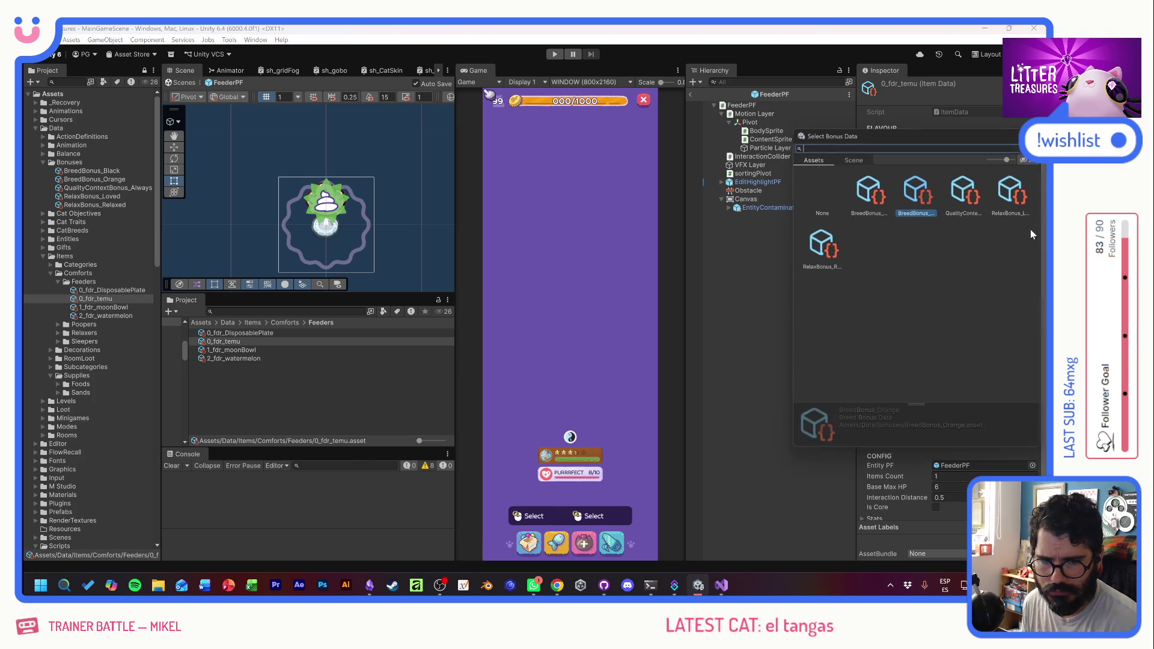
double_click(969, 199)
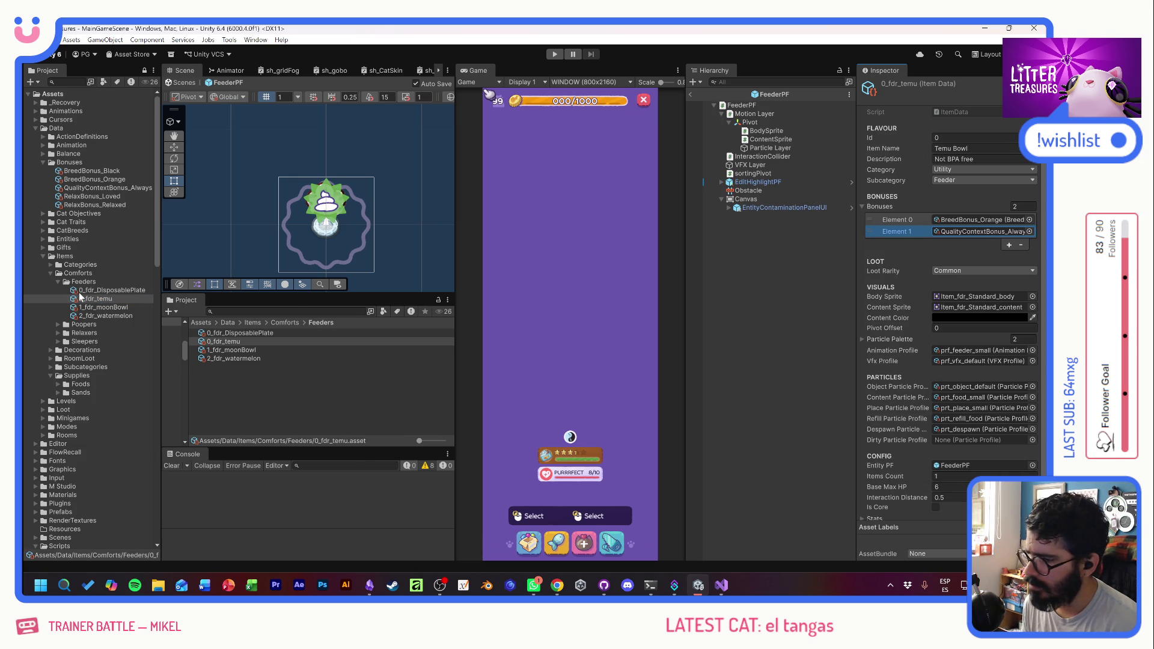
left_click(90, 188)
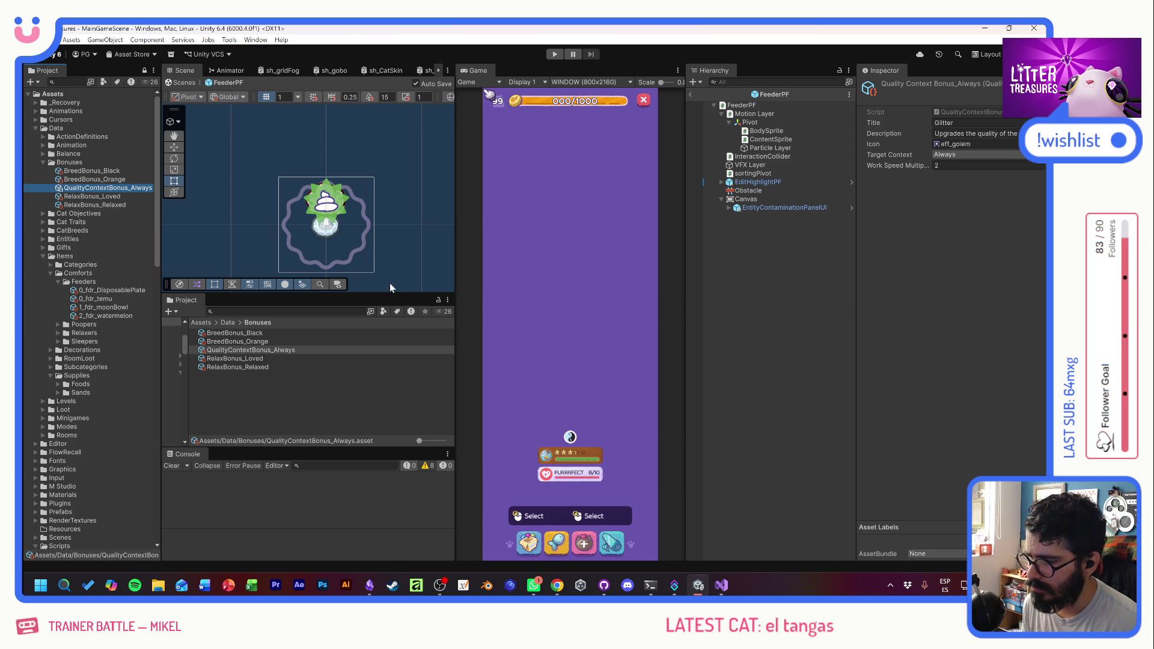
- Start play mode and show the spawned cat's Nutrition Component values in the Inspector
left_click(554, 55)
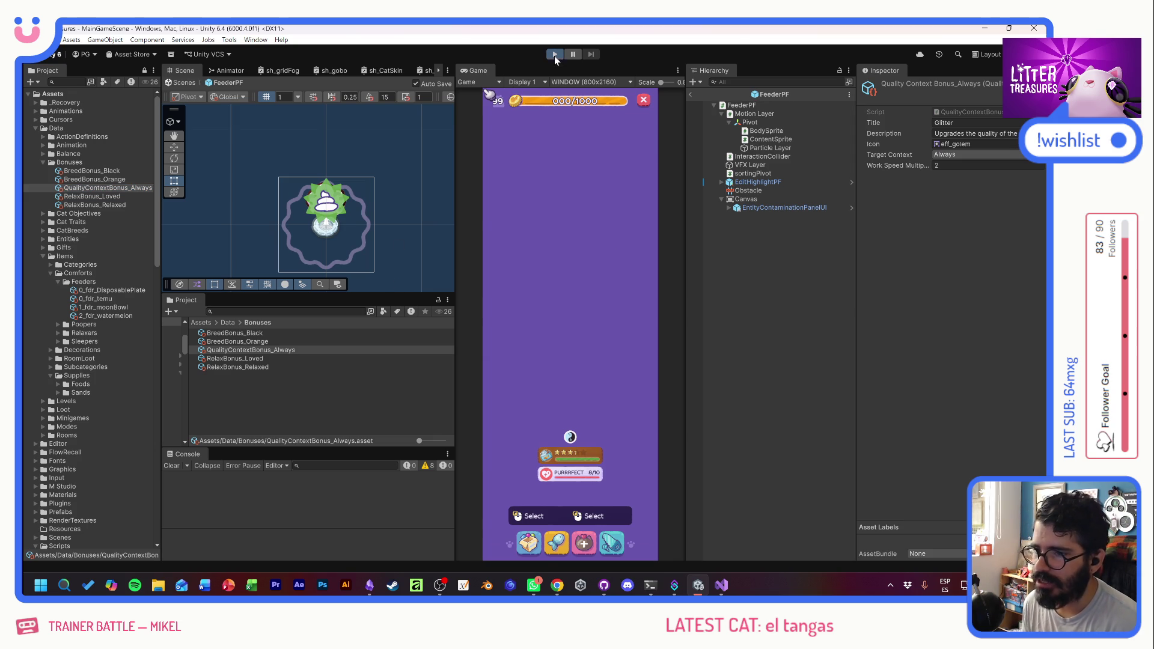
left_click(569, 338)
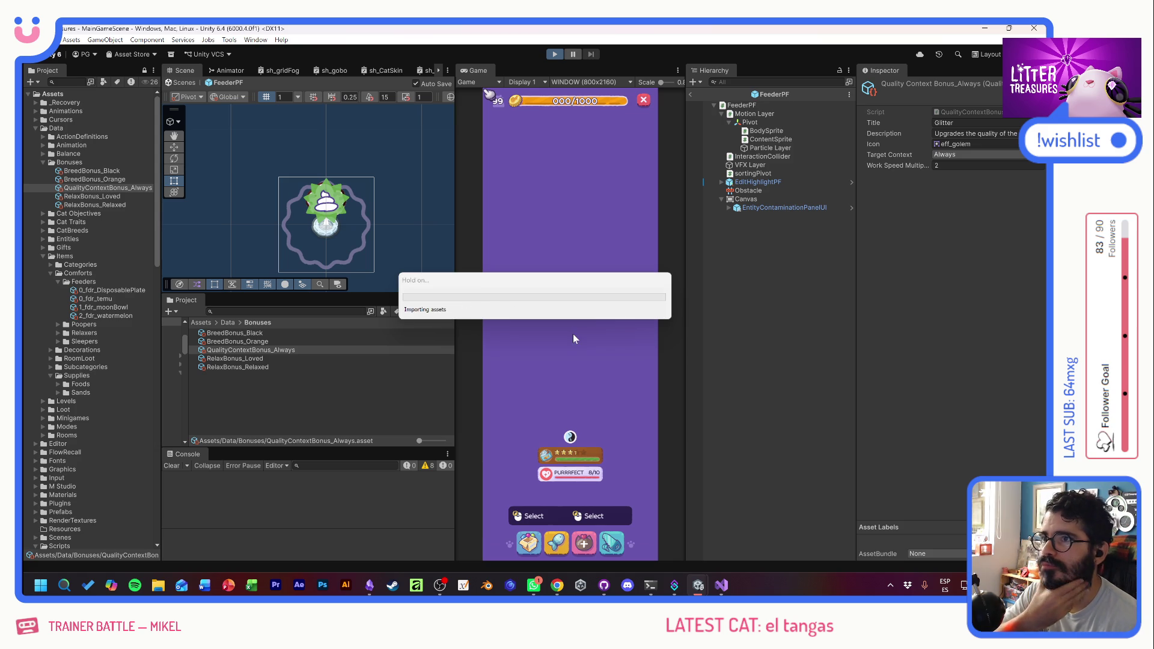
key("ctrl+p")
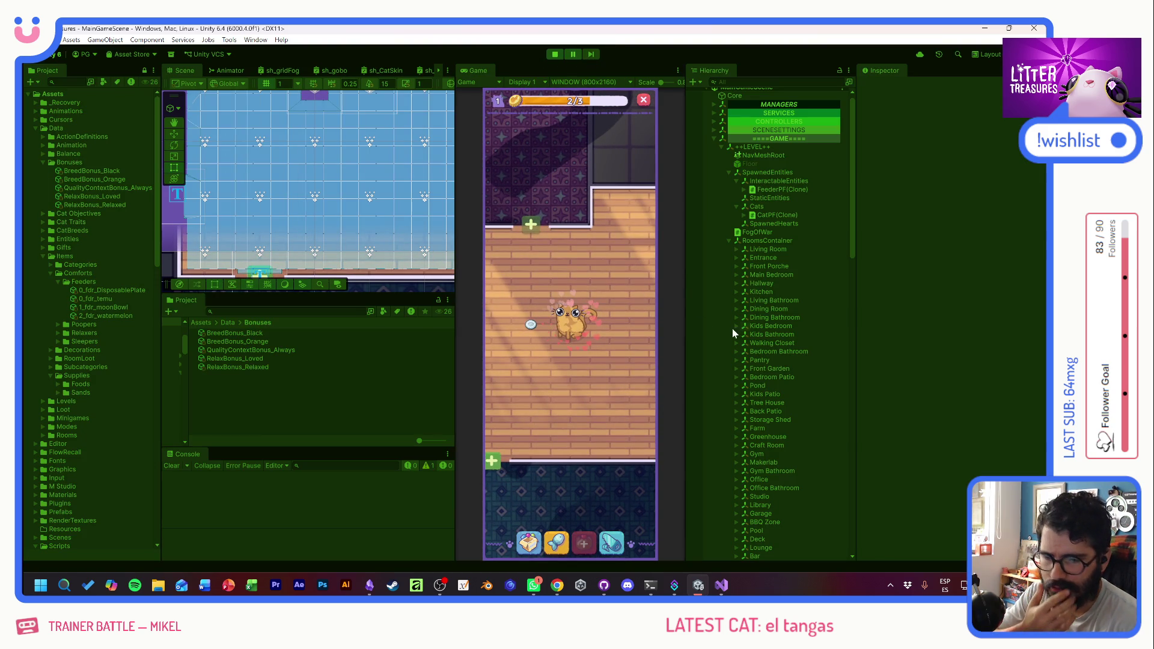
left_click(776, 215)
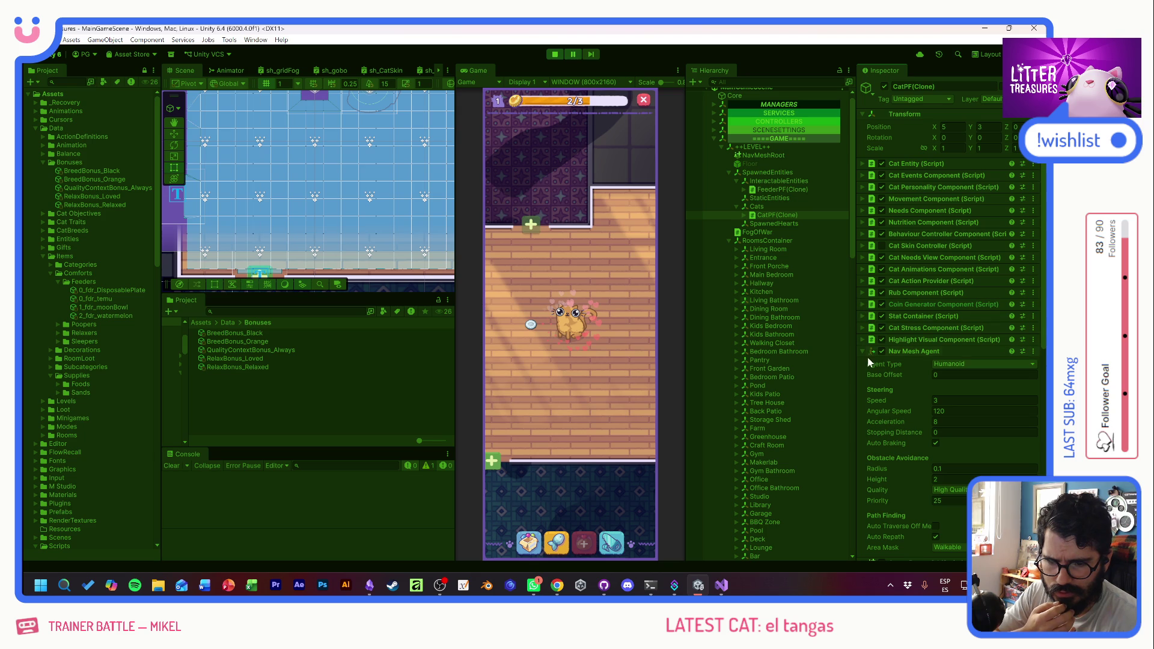
left_click(863, 351)
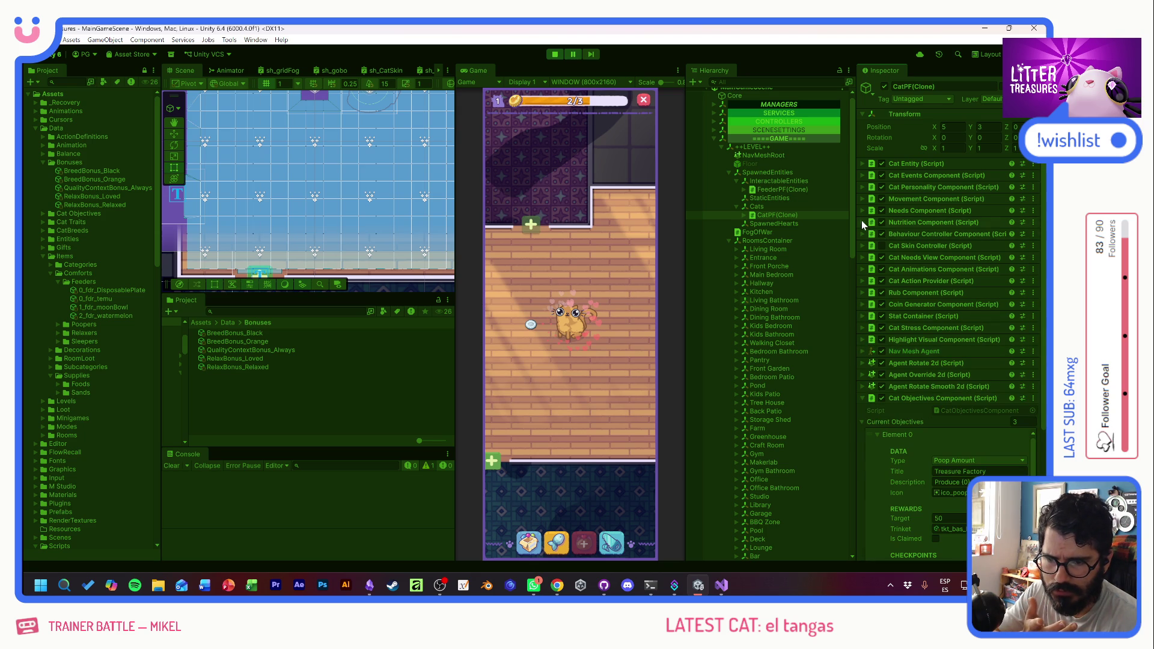
left_click(862, 221)
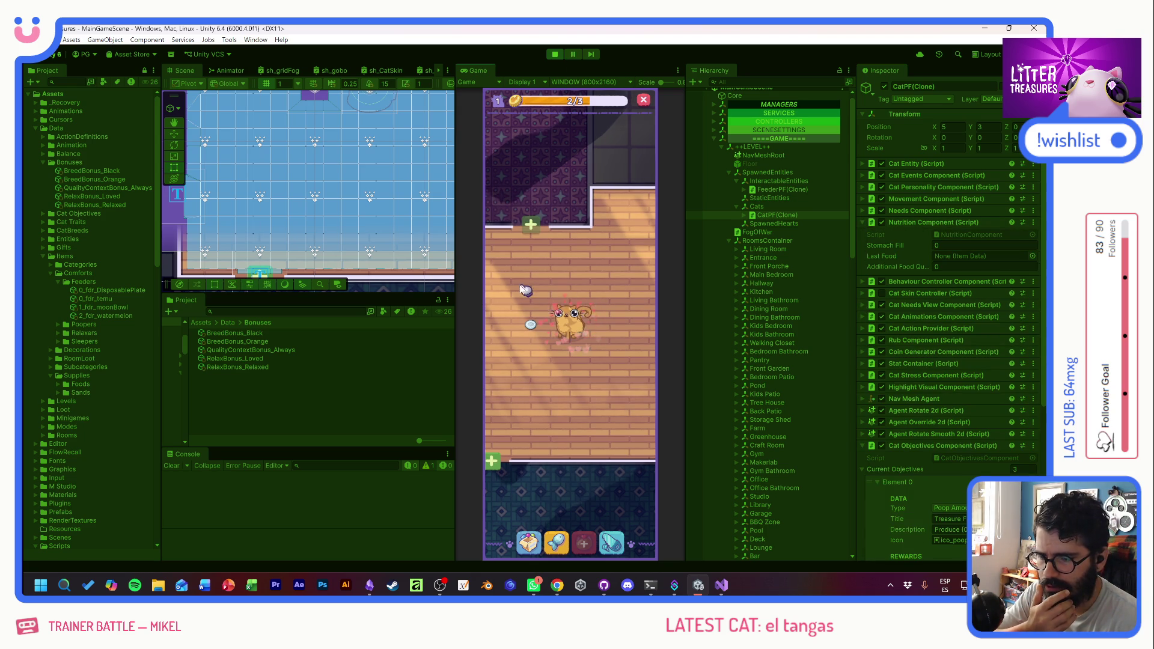
- Place a Feed Bowl from the inventory and refill it with food
left_click(531, 324)
left_click(531, 324)
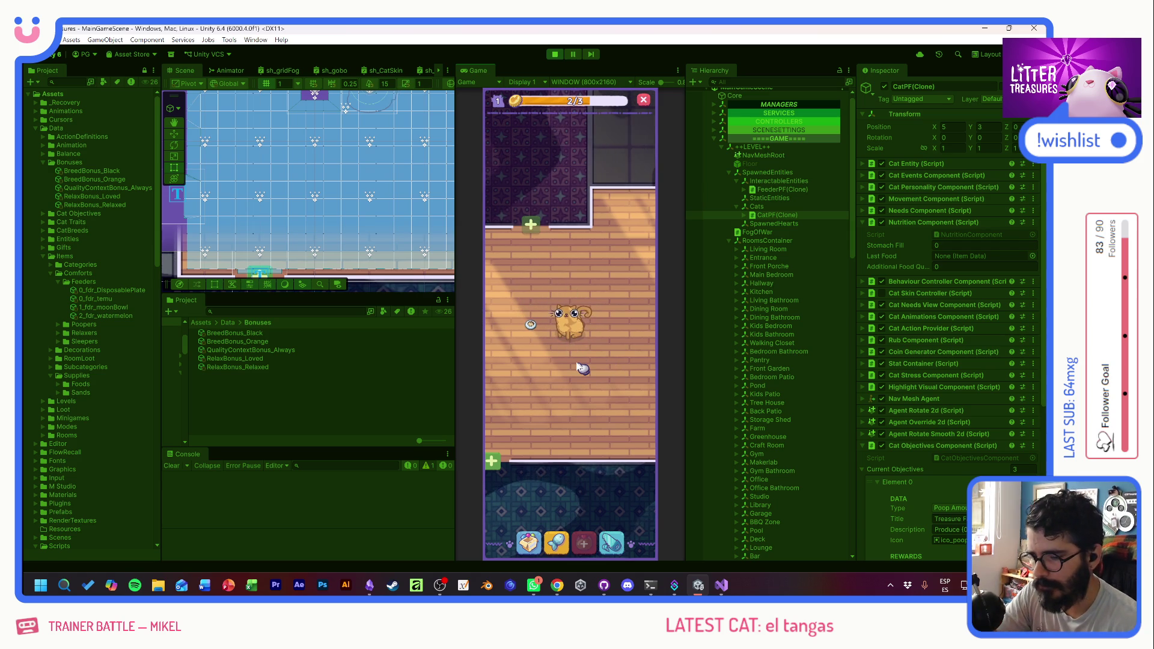
key("F1")
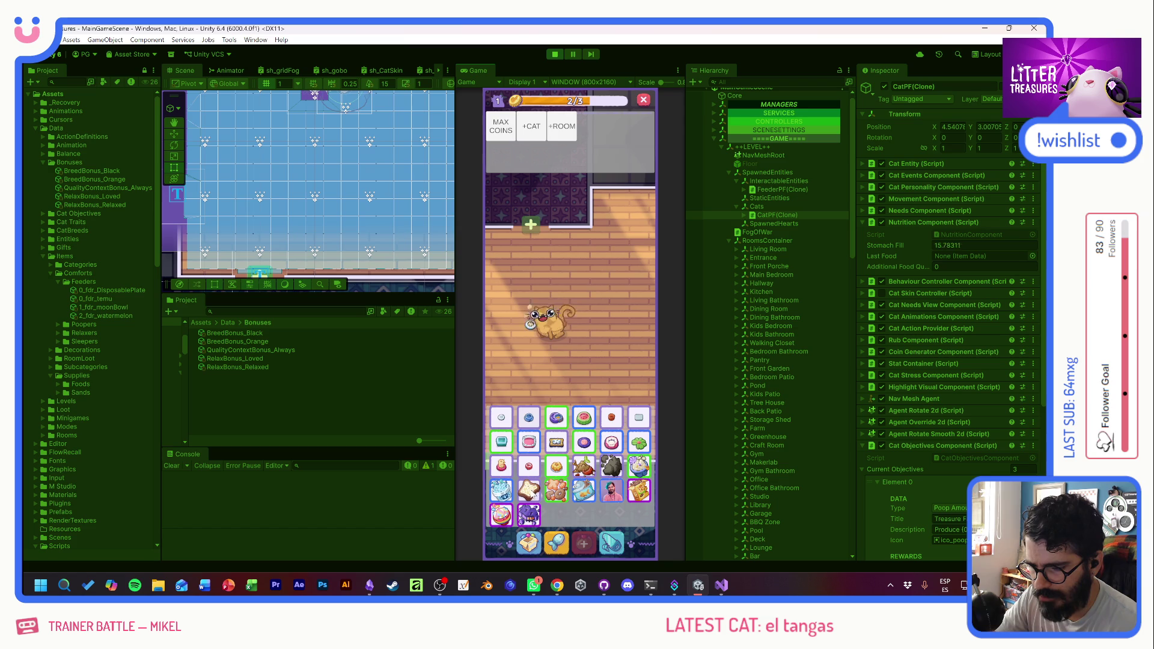
key("F1")
left_click(529, 541)
left_click(510, 379)
left_click(521, 272)
left_click(530, 279)
left_click(529, 277)
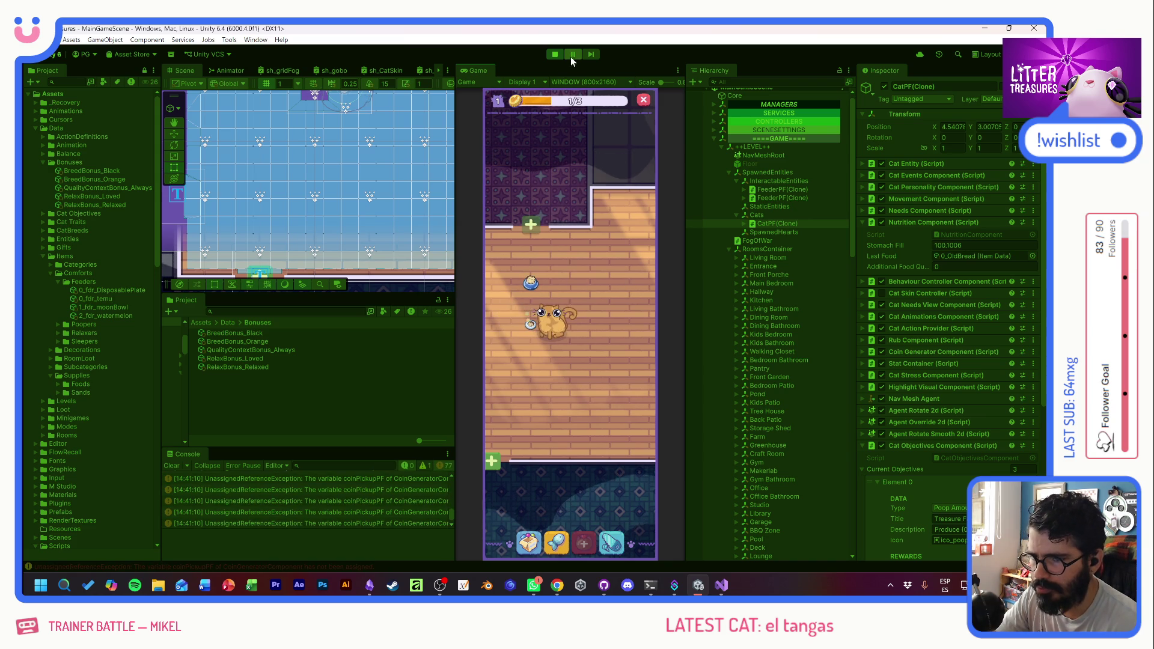
- Read the coinPickupPF UnassignedReferenceException errors in the console, then stop play mode
left_click_drag(450, 514, 449, 474)
left_click(297, 478)
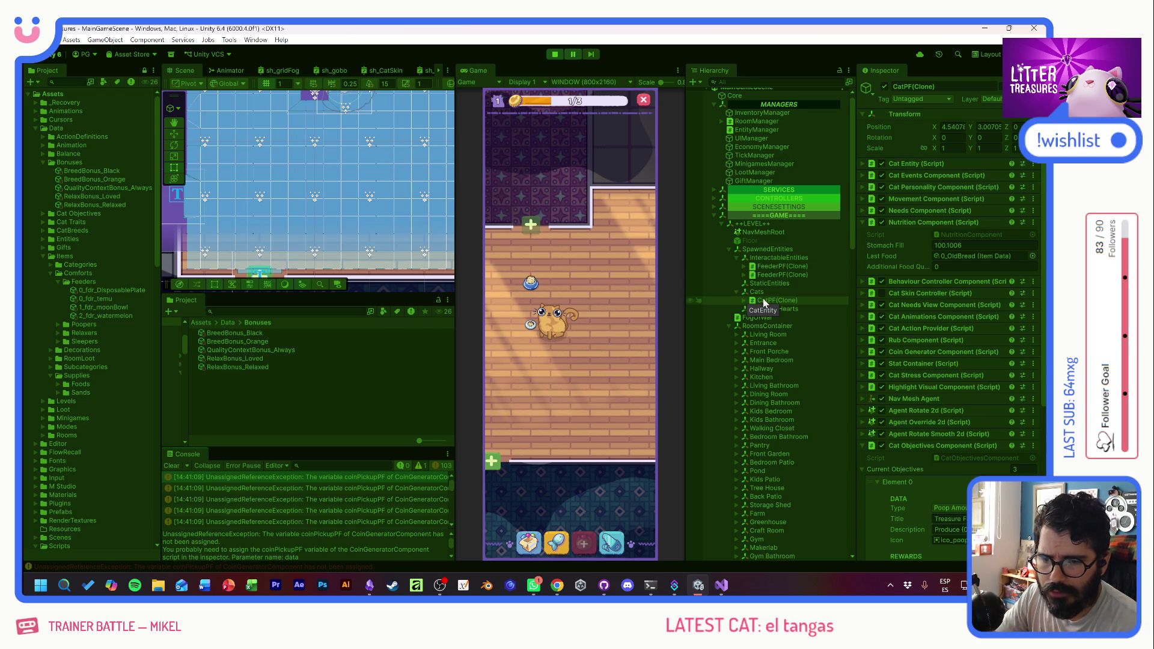
scroll(328, 547, "down", 5)
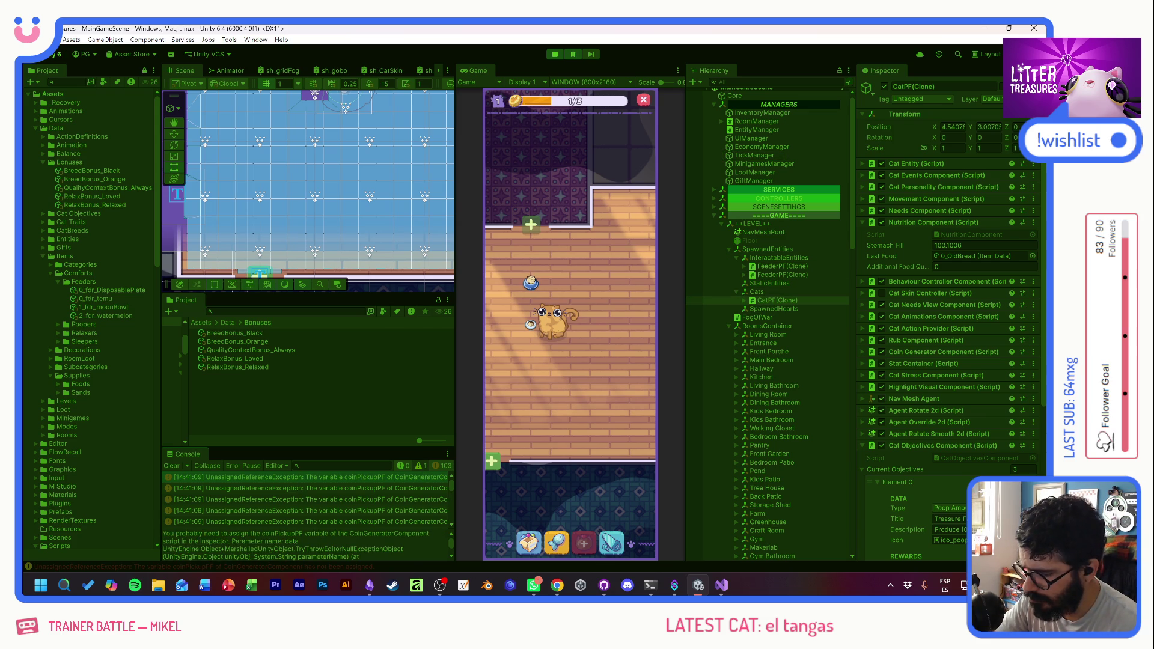
scroll(307, 544, "down", 5)
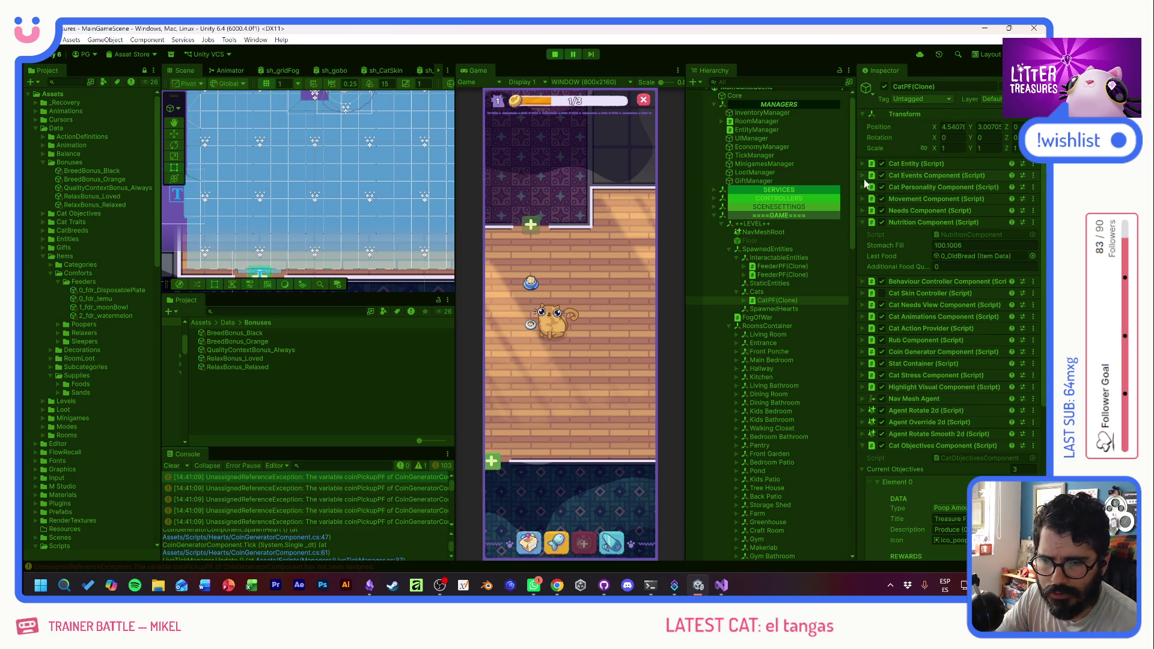
left_click(555, 55)
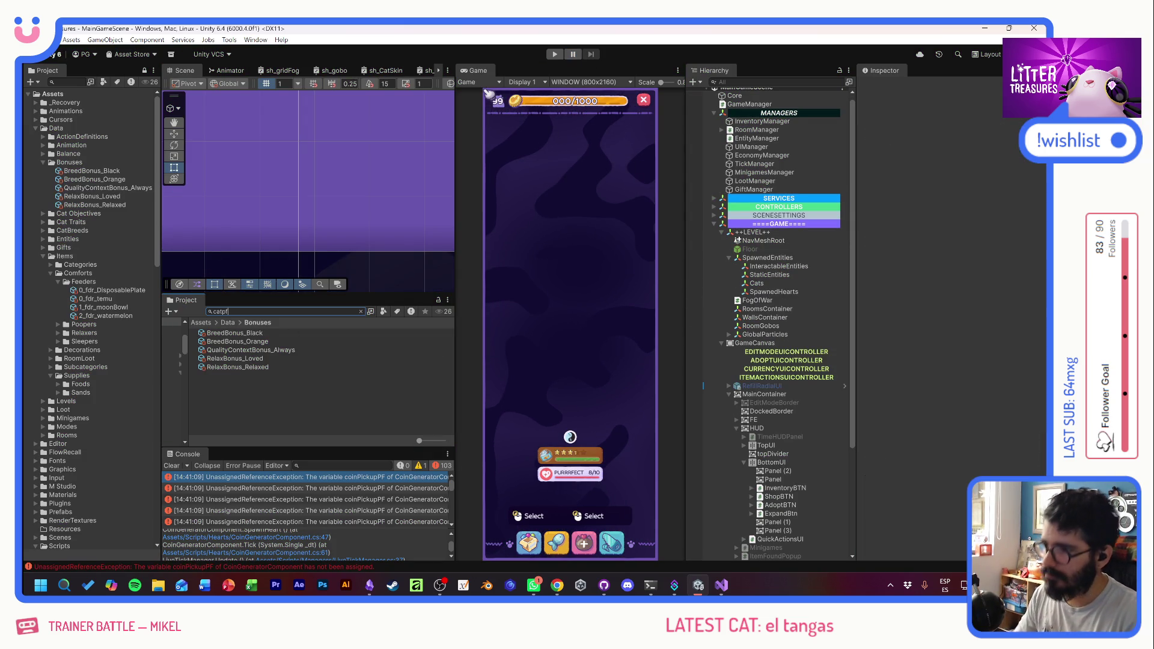
- Open CatPF and drag CoinDropPF into the Coin Generator Component's Coin Pickup PF field
type("catpf")
left_click(253, 333)
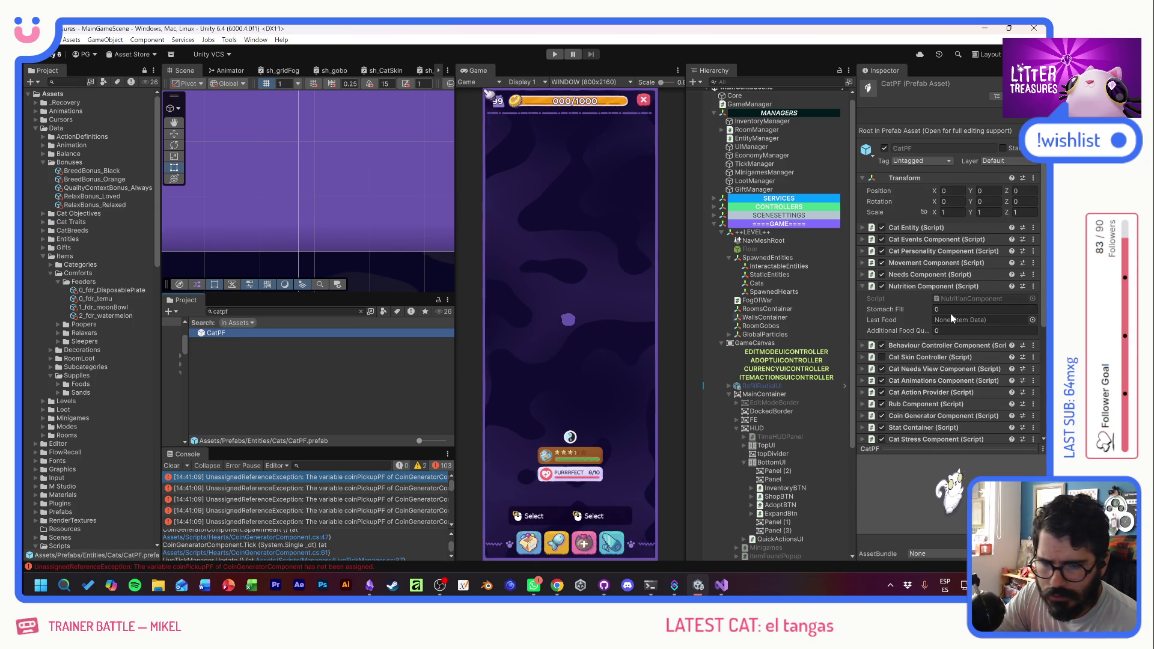
scroll(942, 379, "down", 3)
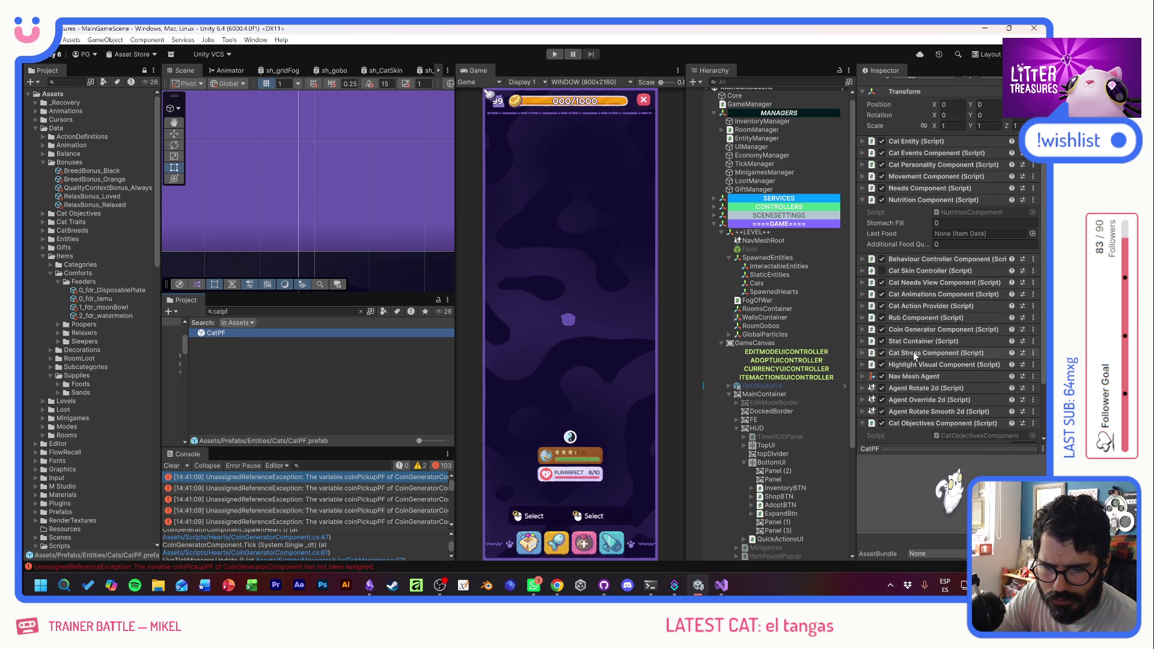
left_click(916, 329)
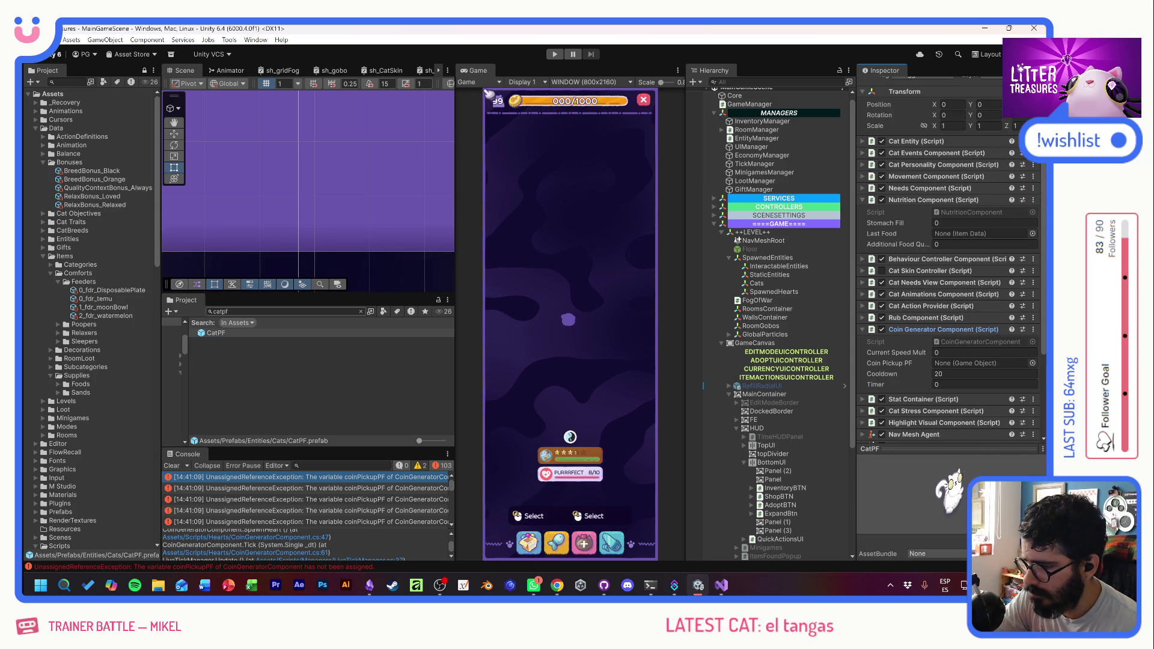
left_click(240, 311)
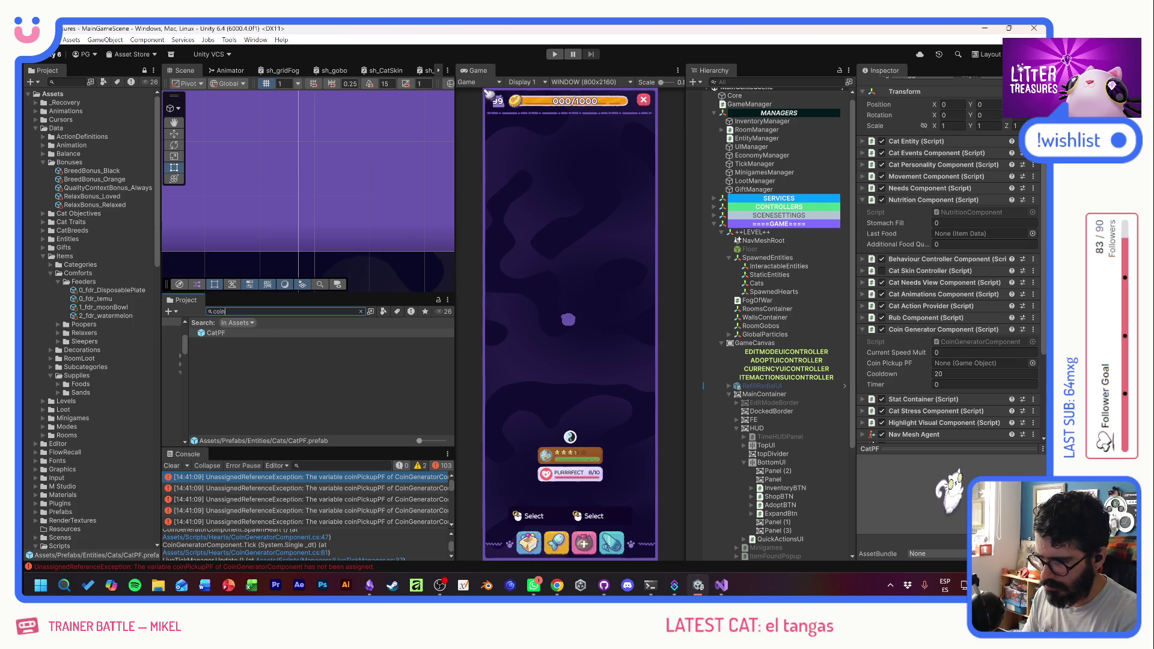
type("coin")
mouse_move(224, 333)
left_mouse_down()
mouse_move(973, 335)
mouse_move(961, 363)
left_mouse_up()
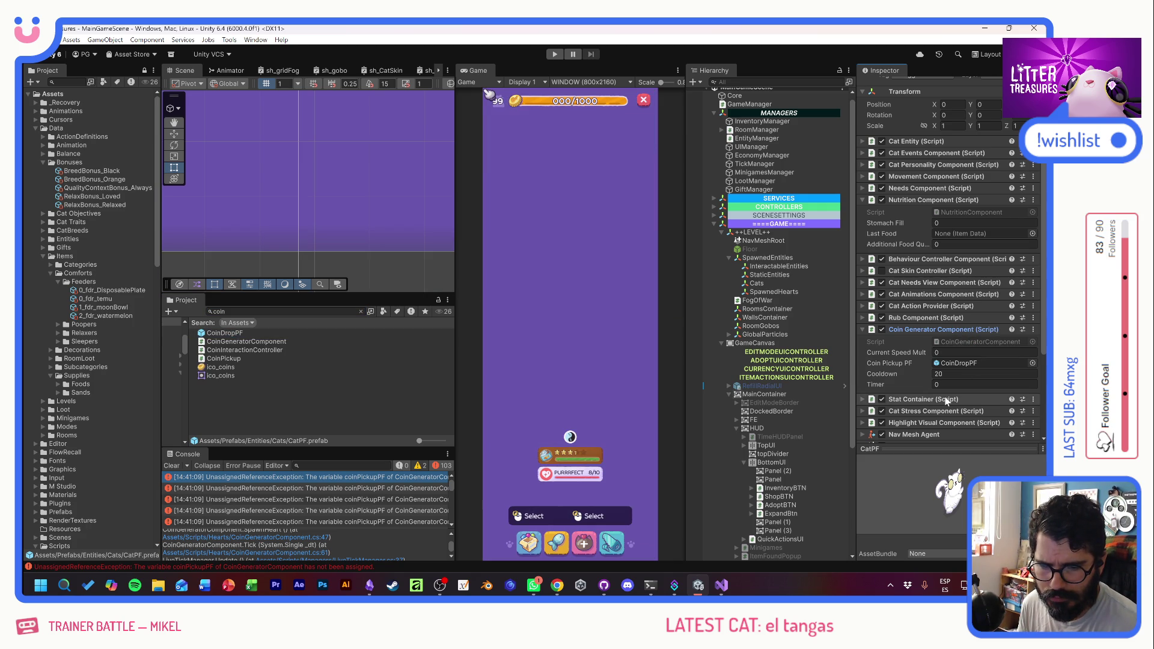
- Play the game, place the Temu Bowl, and watch CatPF(Clone)'s Nutrition values while it eats
left_click(554, 56)
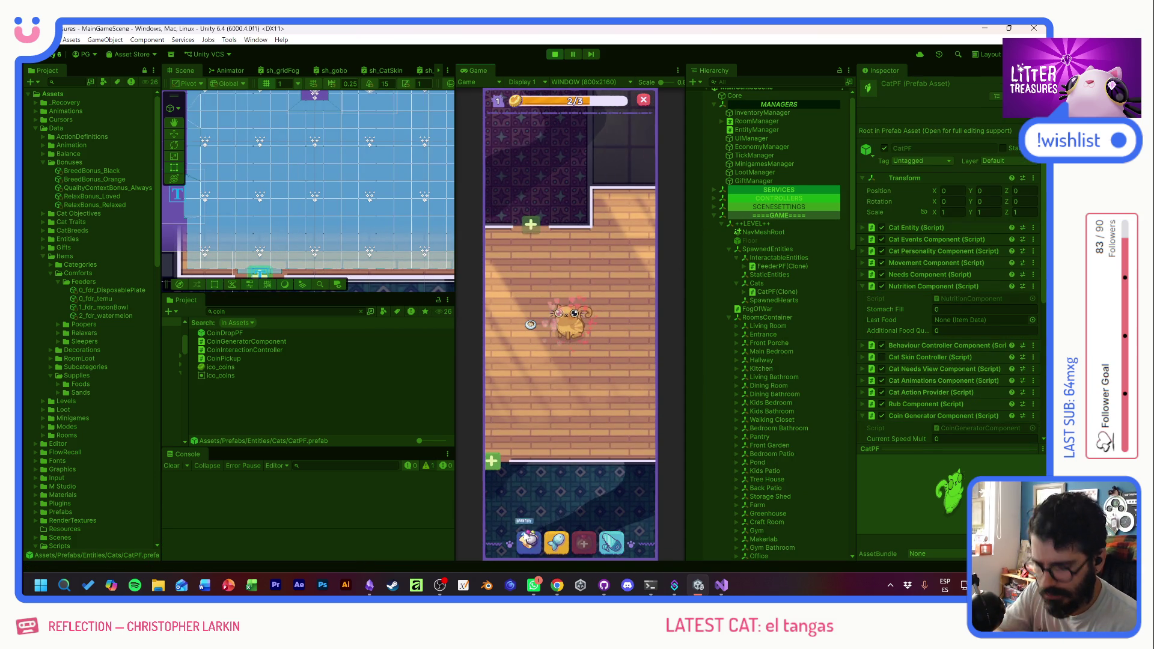
key("grave")
left_click(538, 435)
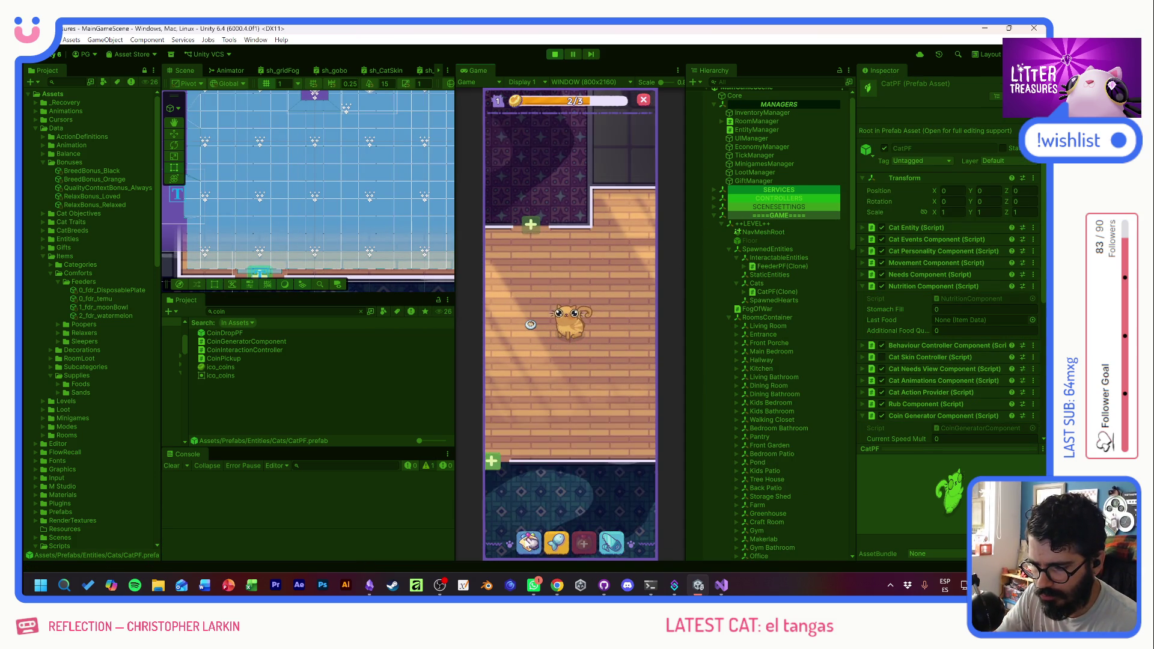
left_click(564, 378)
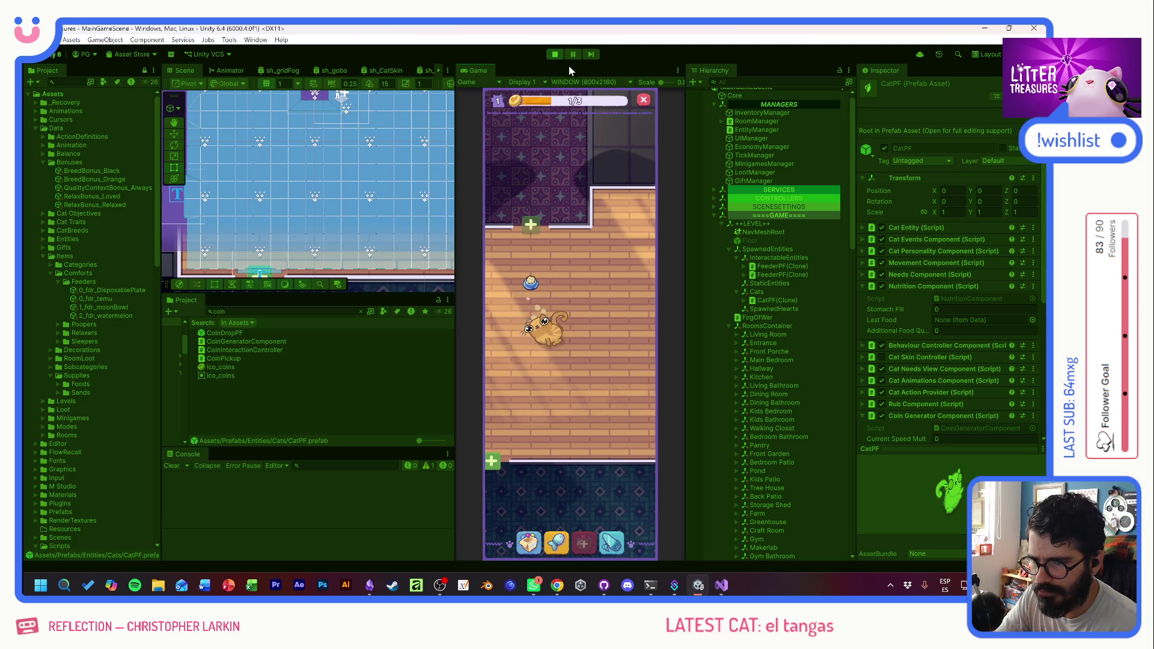
left_click(775, 301)
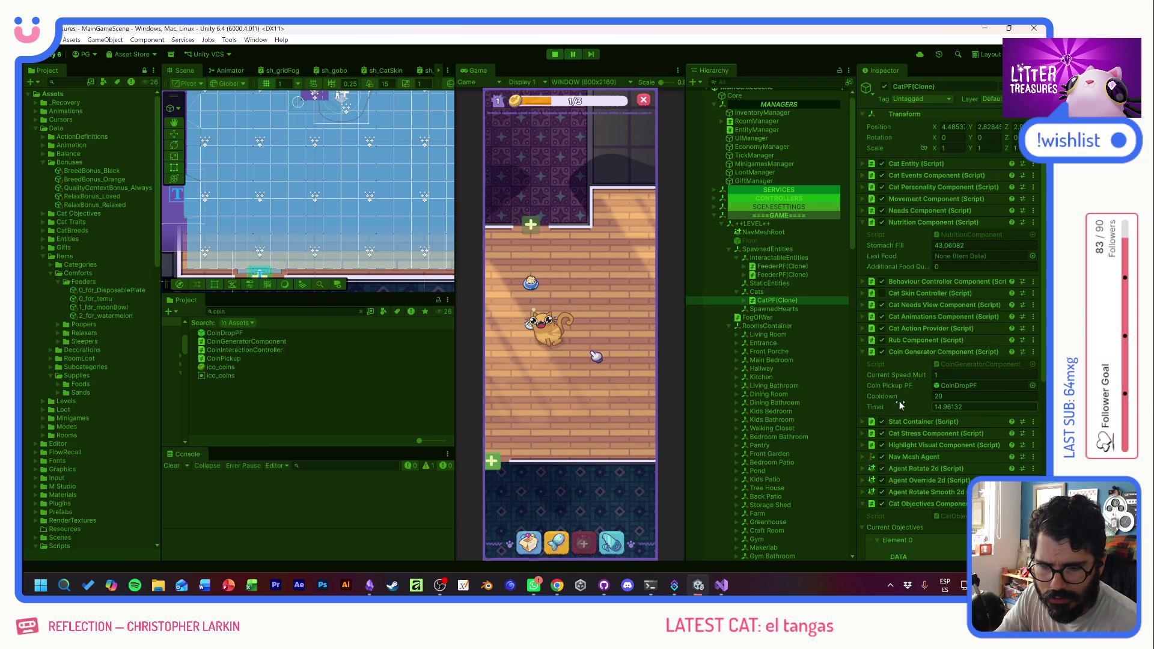
left_click(918, 351)
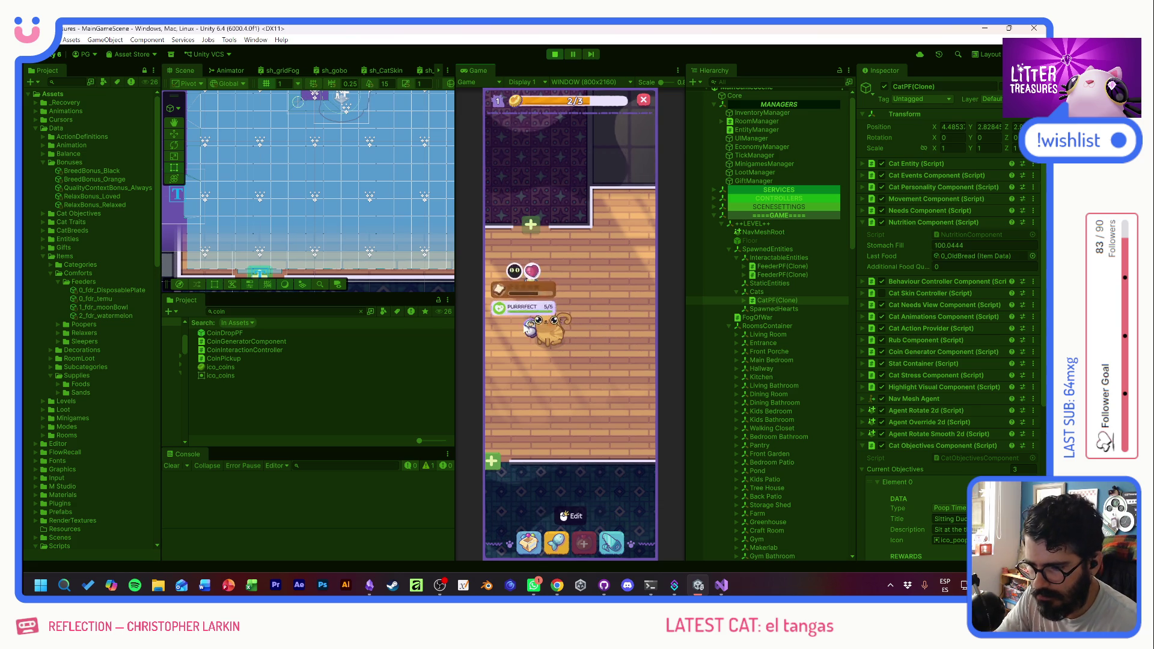
left_click(552, 544)
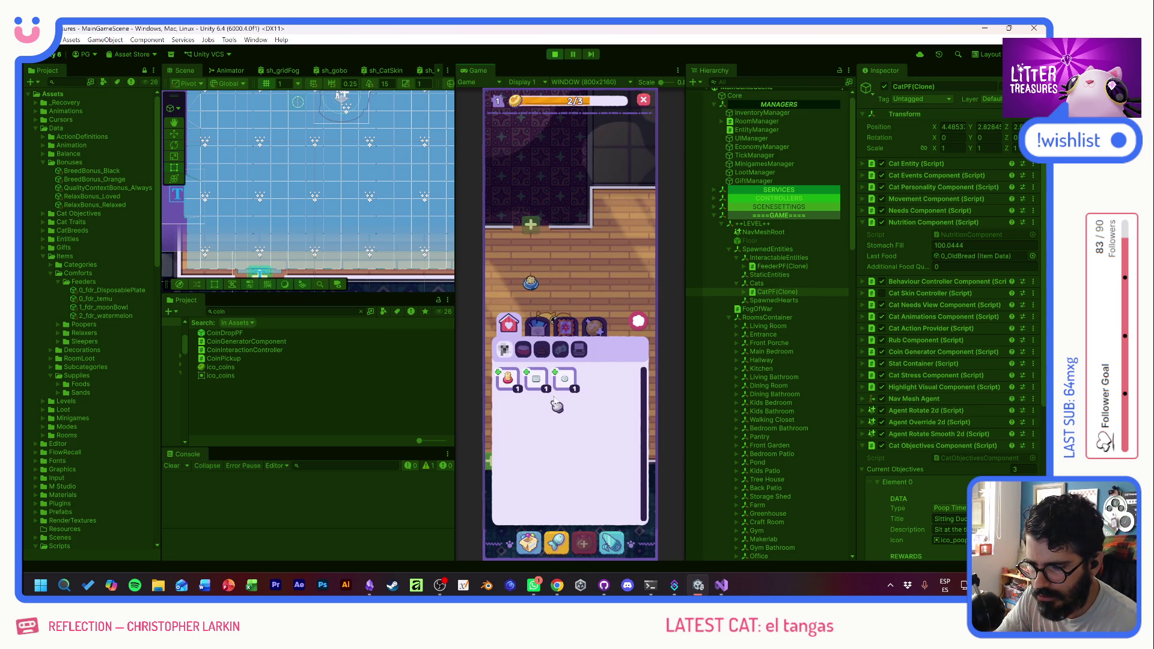
- Place the Thin Sand Box litter box and the Scratch Pole in the room
left_click(538, 379)
left_click(532, 367)
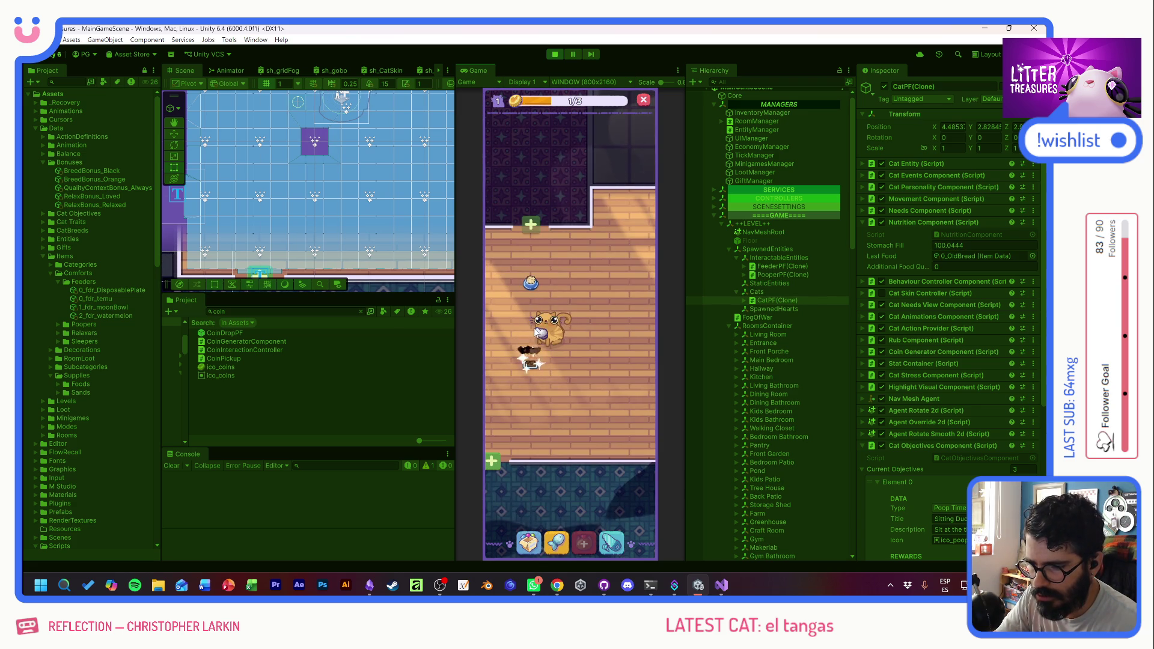
left_click(529, 541)
left_click(521, 379)
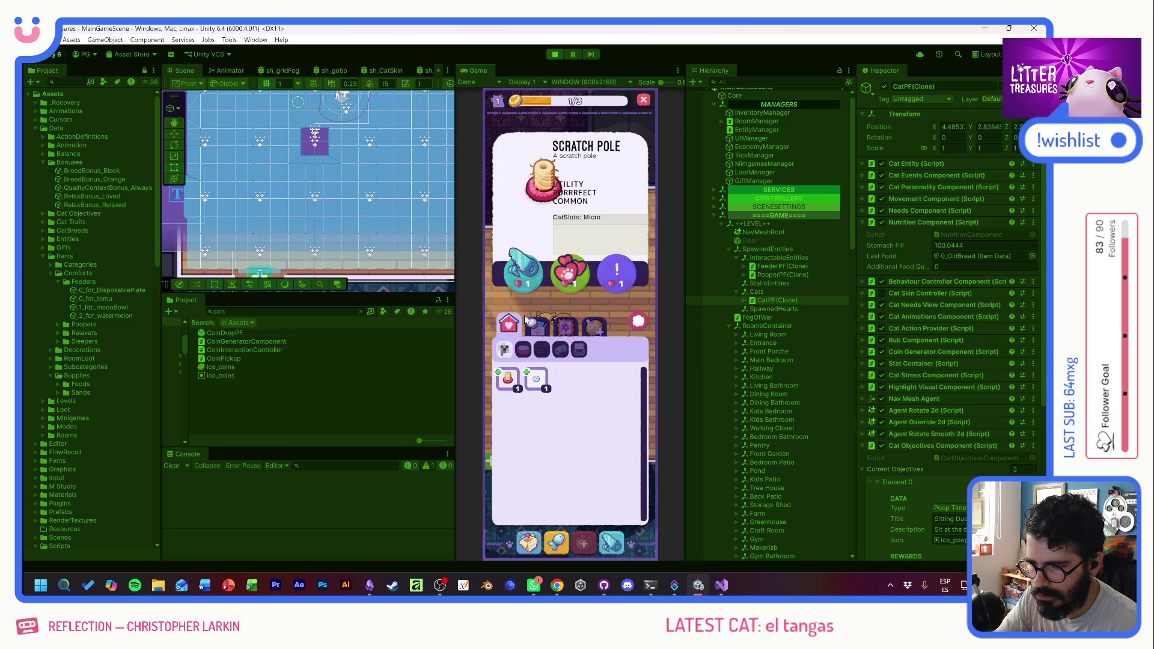
left_click(613, 271)
left_click(549, 539)
left_click(579, 337)
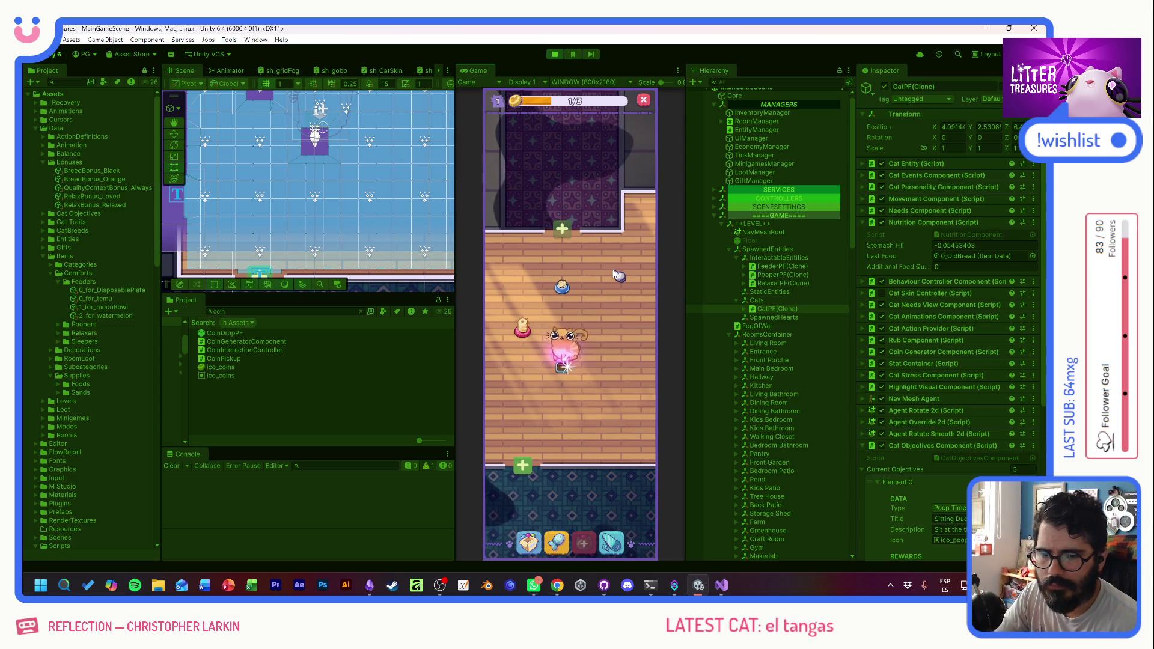
- Scoop the cat's poop, place the Patched Pillow, check the cat's needs, then stop play mode
left_click(563, 374)
left_click(556, 515)
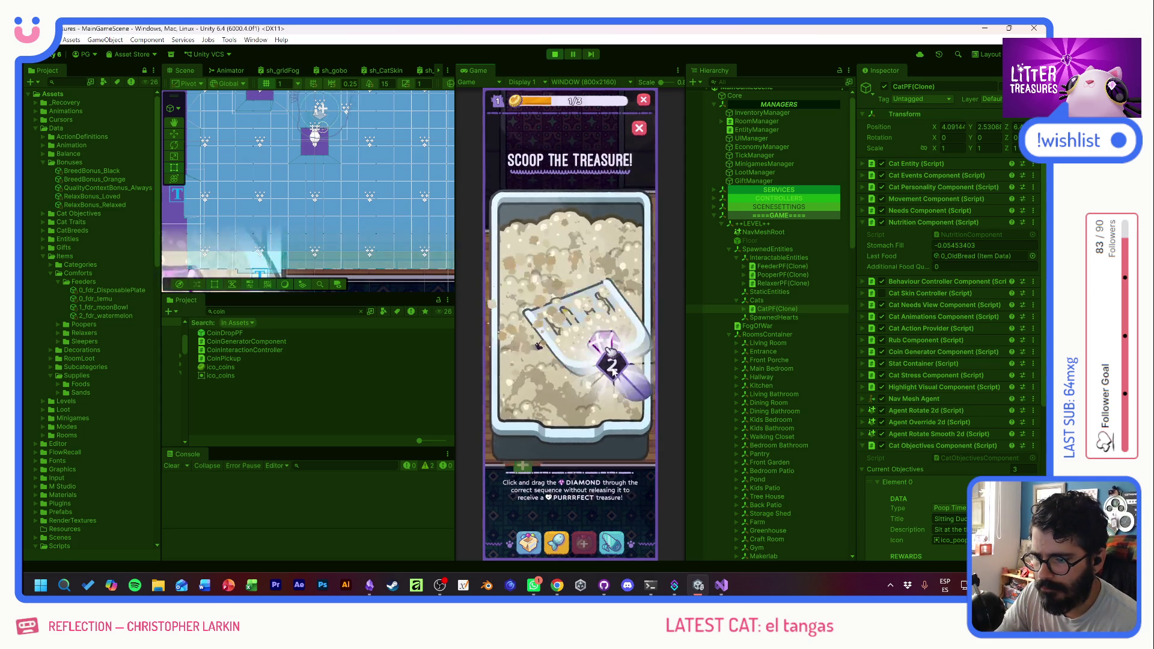
left_click(598, 330)
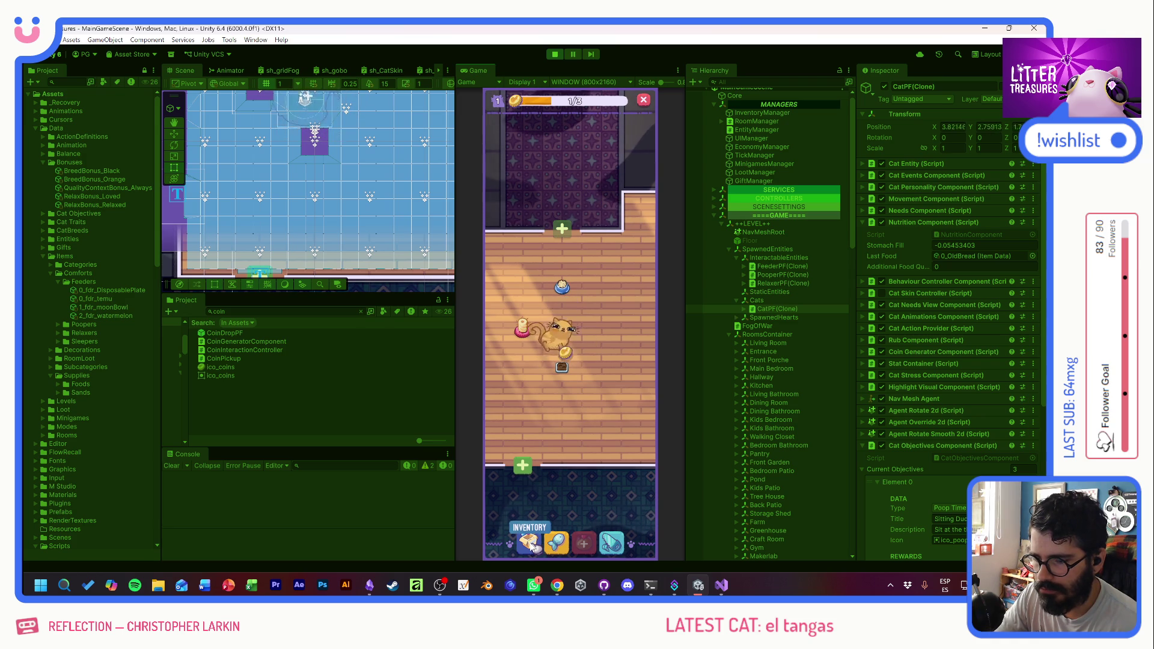
left_click(531, 544)
left_click_drag(543, 385, 632, 365)
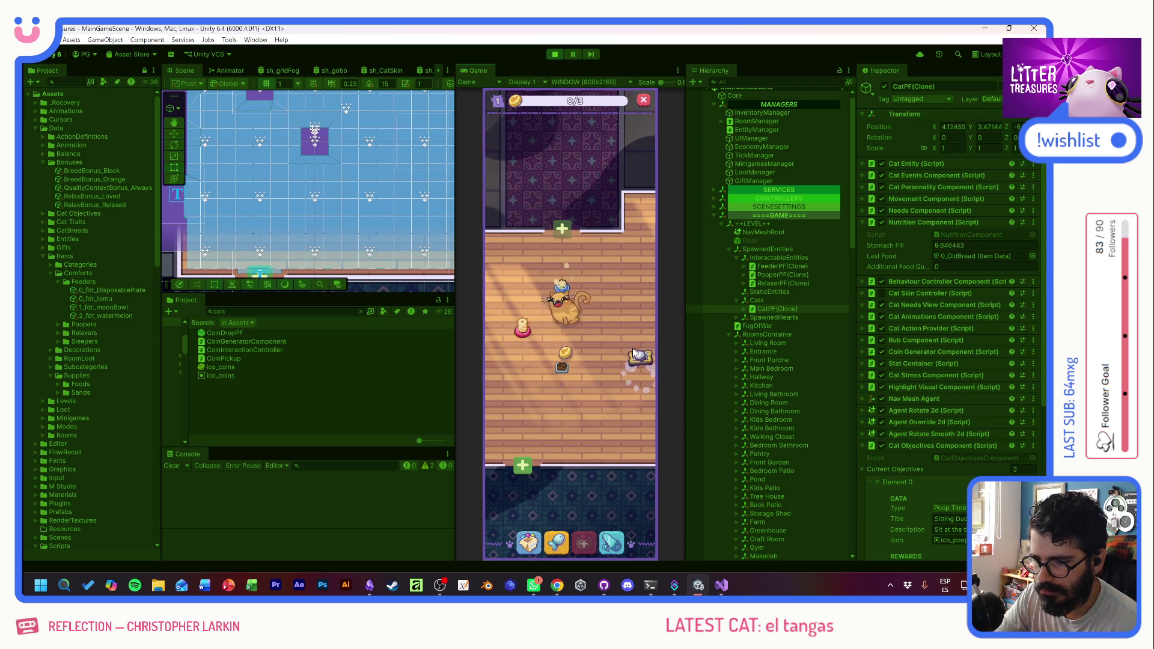
mouse_move(564, 321)
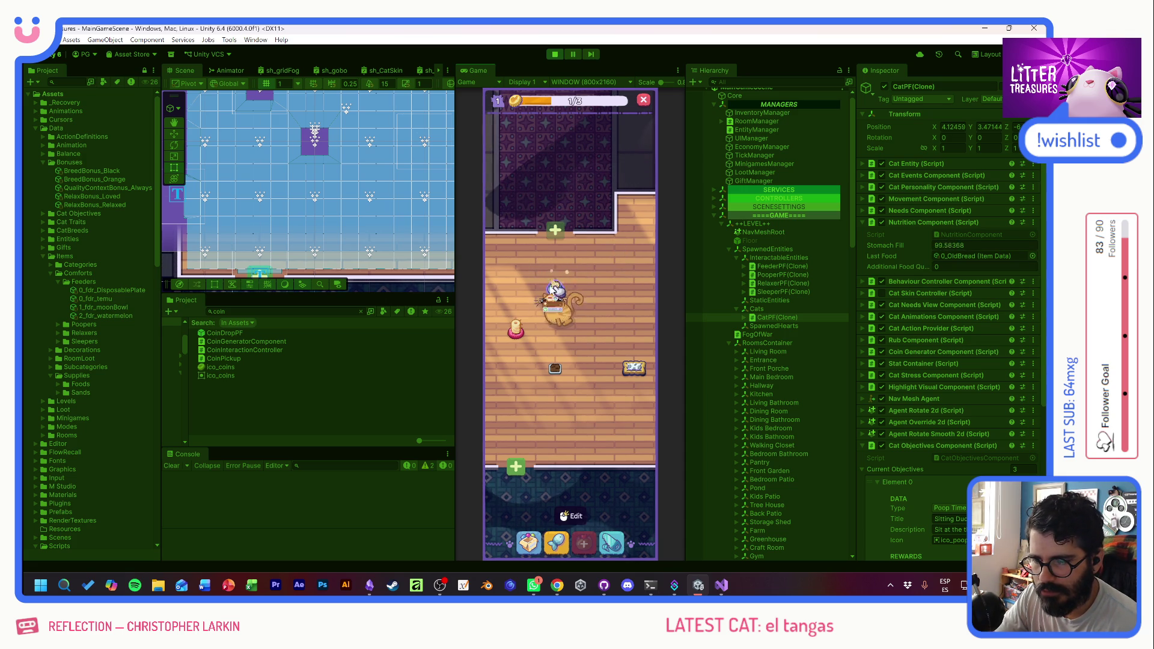
left_click(550, 291)
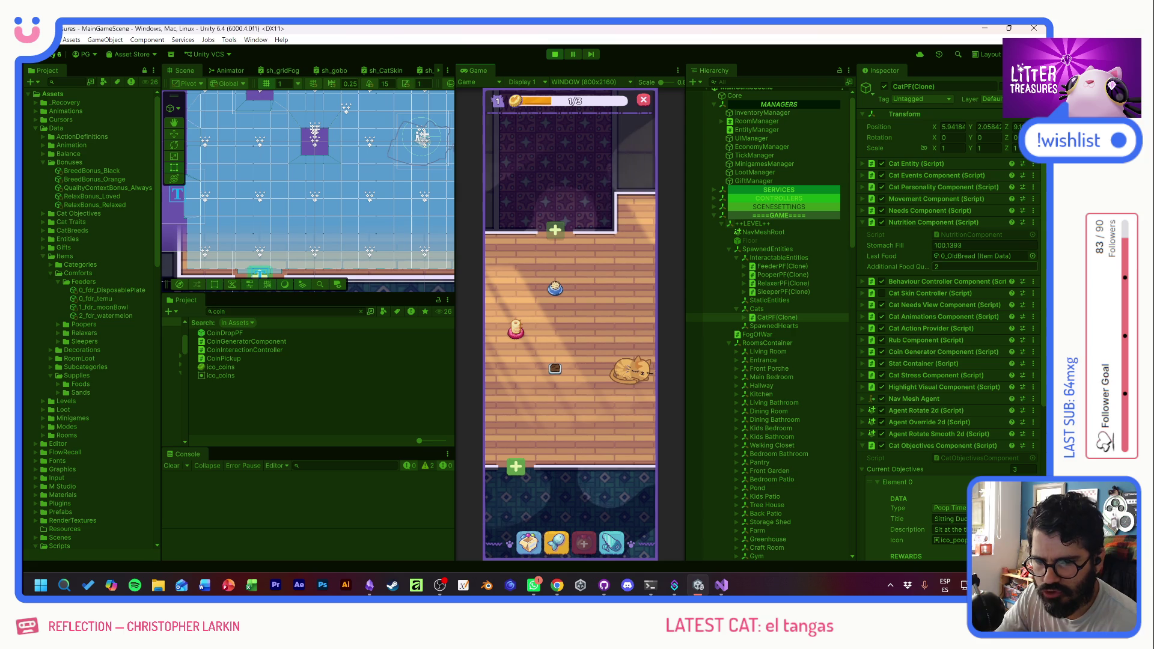
left_click(555, 54)
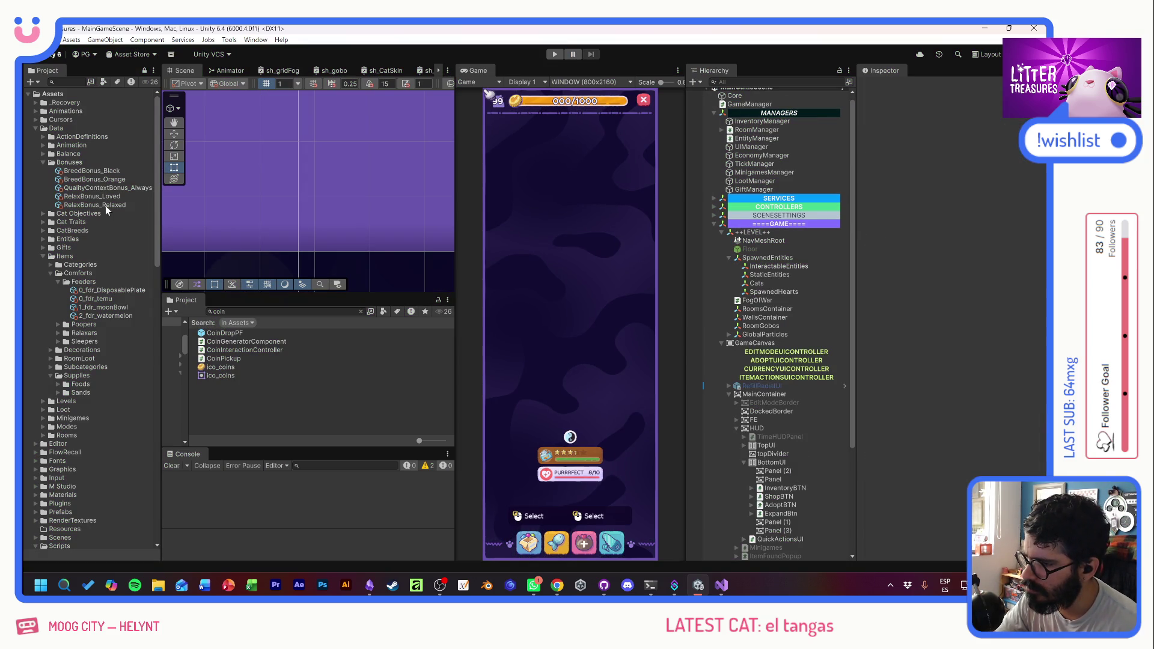
- Enter 10 as QualityContextBonus_Always's Work Speed Multiplier, then open QualityContextBonusData.cs from its Script field
left_click(108, 187)
left_click(973, 166)
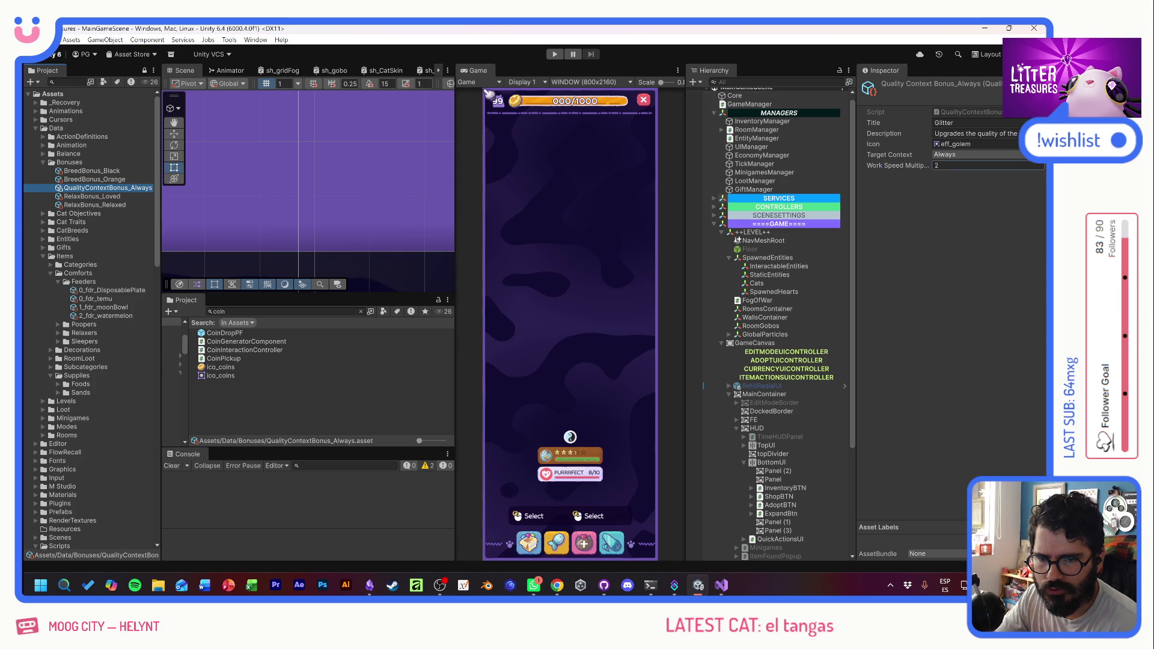
type("10")
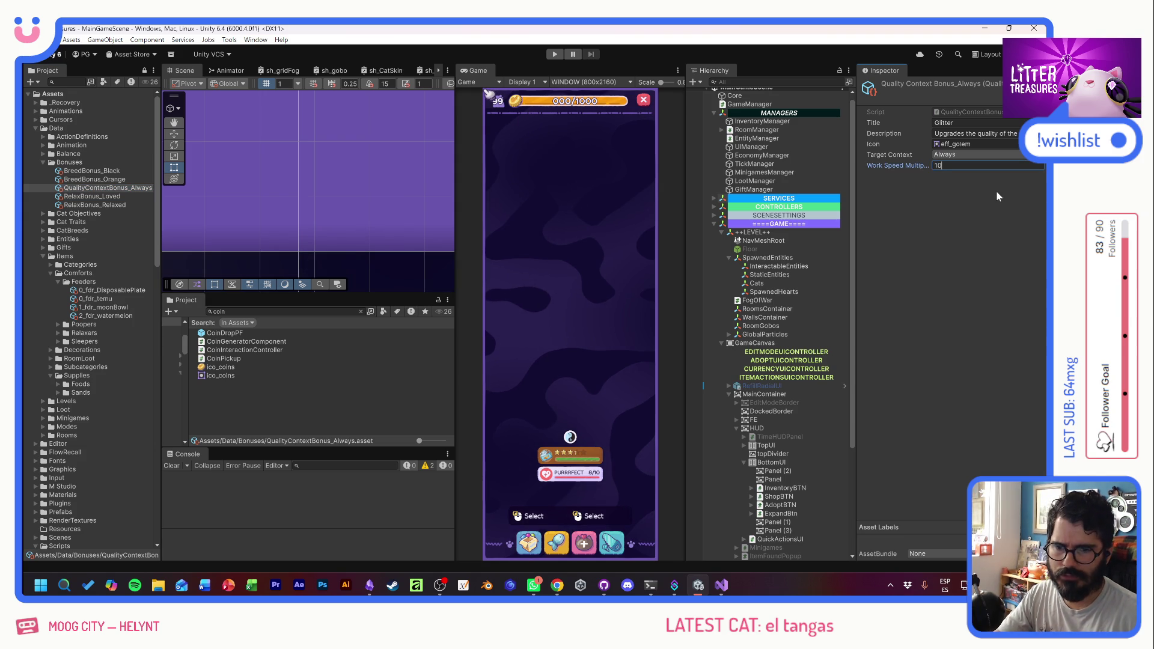
key("Return")
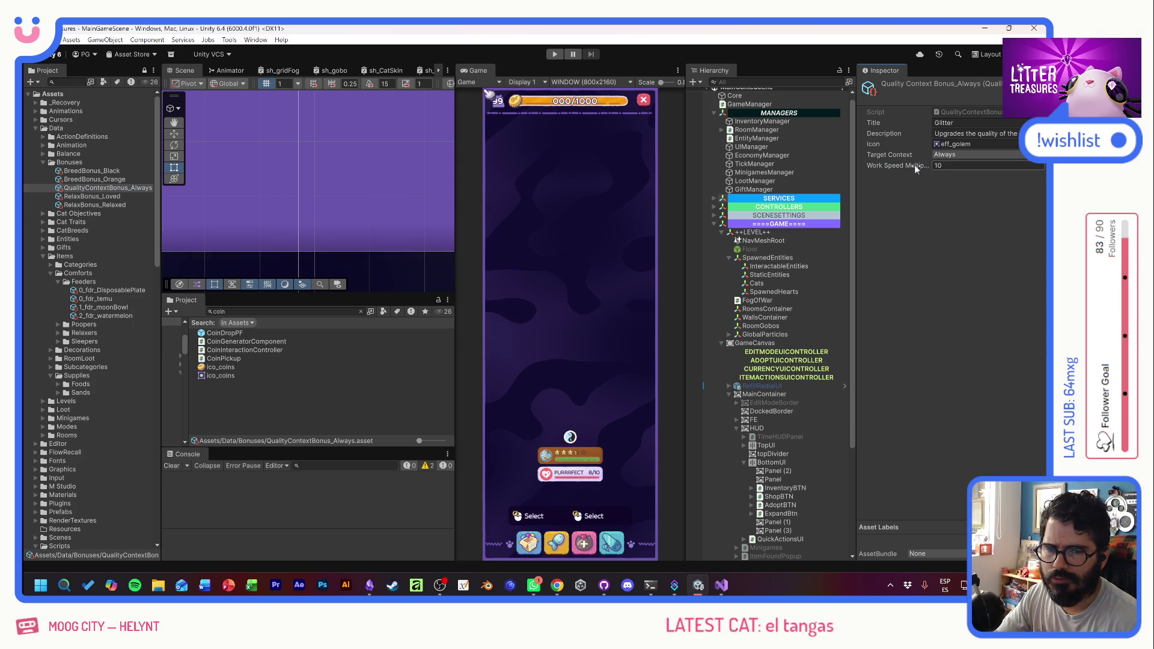
left_click(969, 110)
double_click(968, 111)
left_click(334, 179)
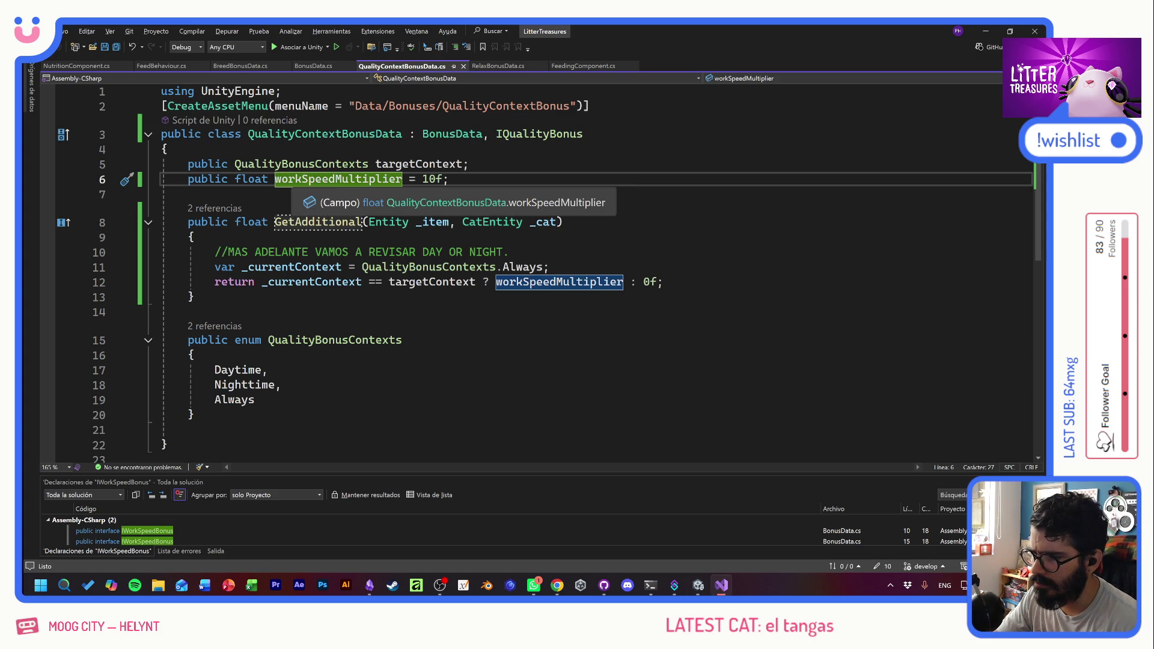
- Rename workSpeedMultiplier to supplyQualityAdditional with Cambiar nombre, then switch back to Unity
left_click(362, 179)
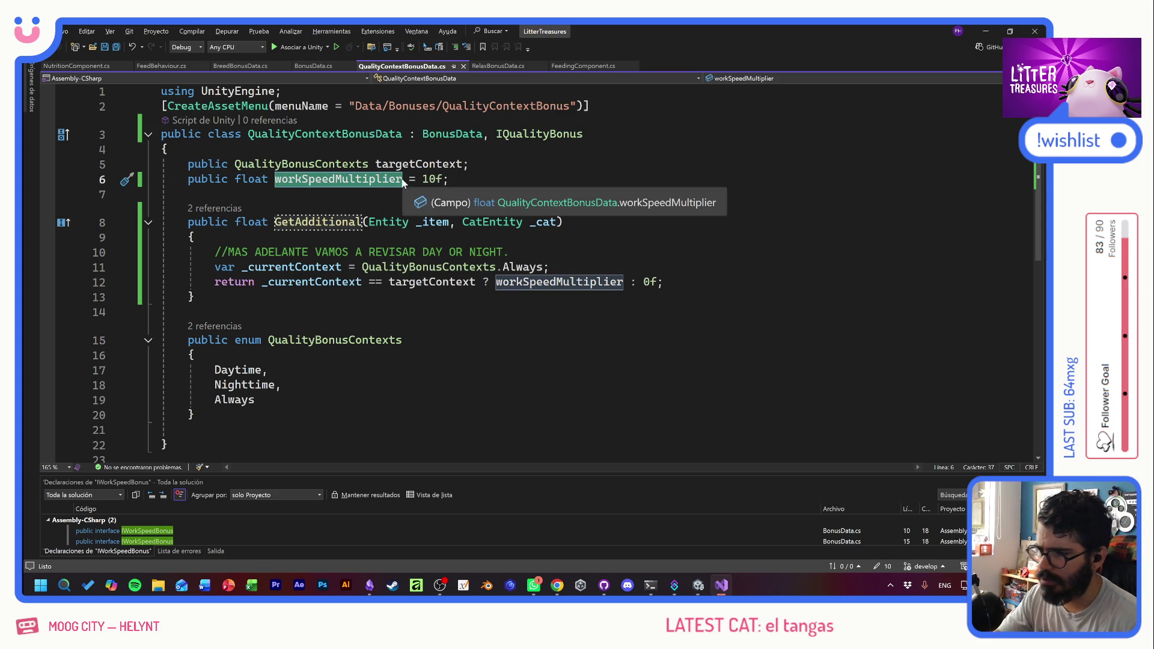
right_click(378, 182)
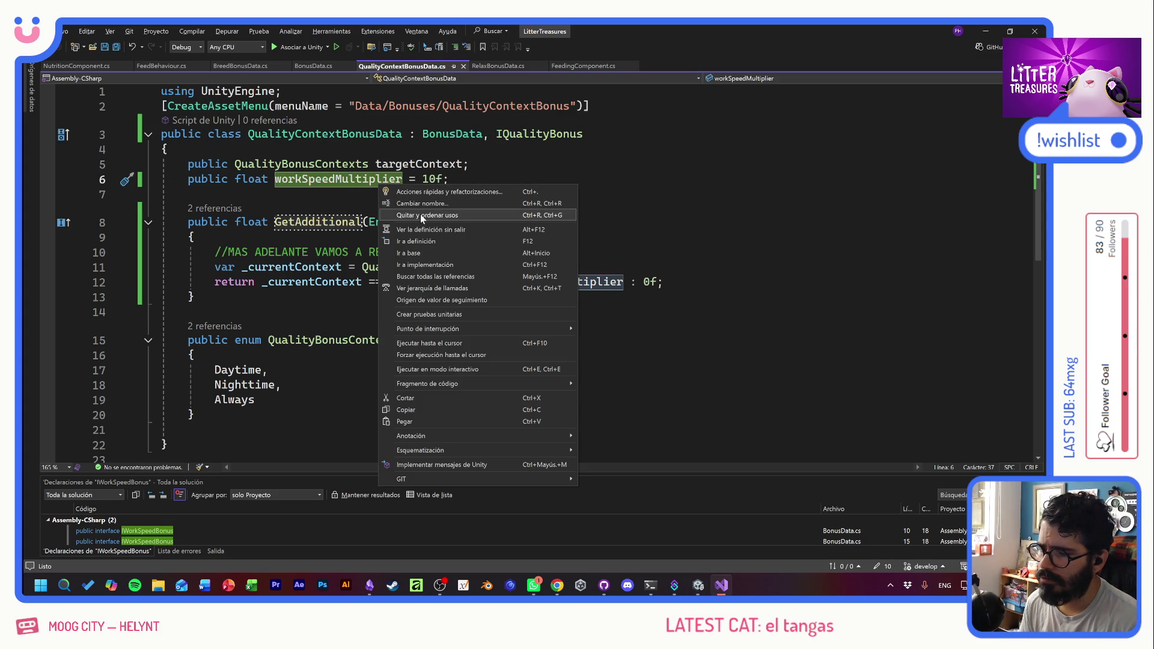
left_click(420, 204)
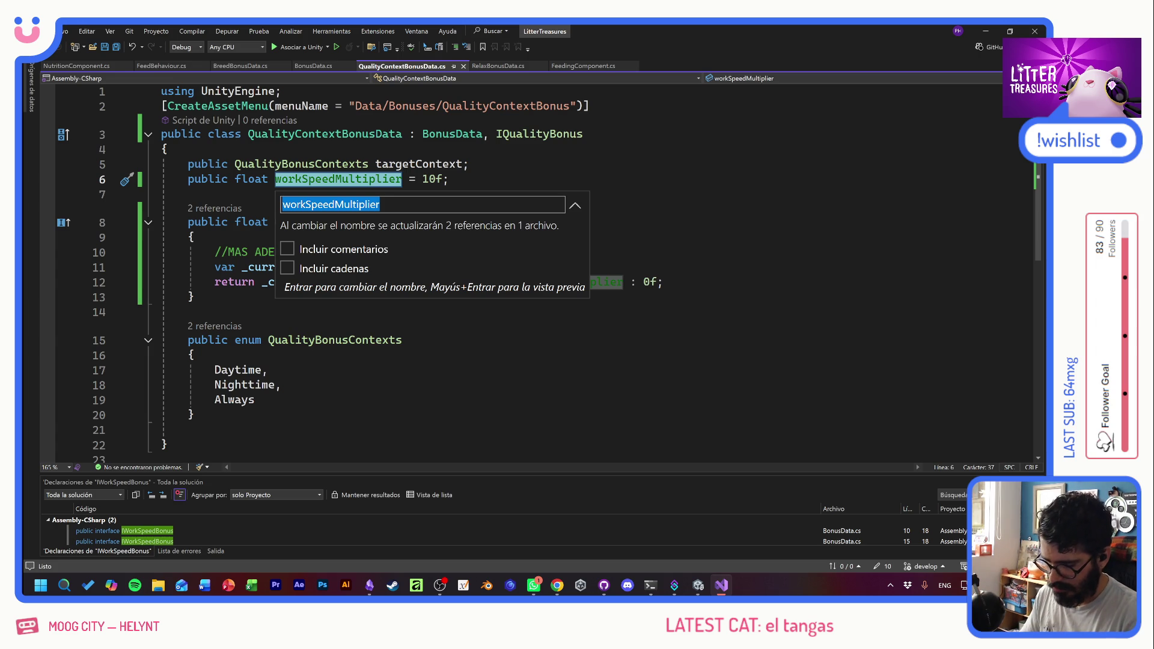
type("supplyQualityA")
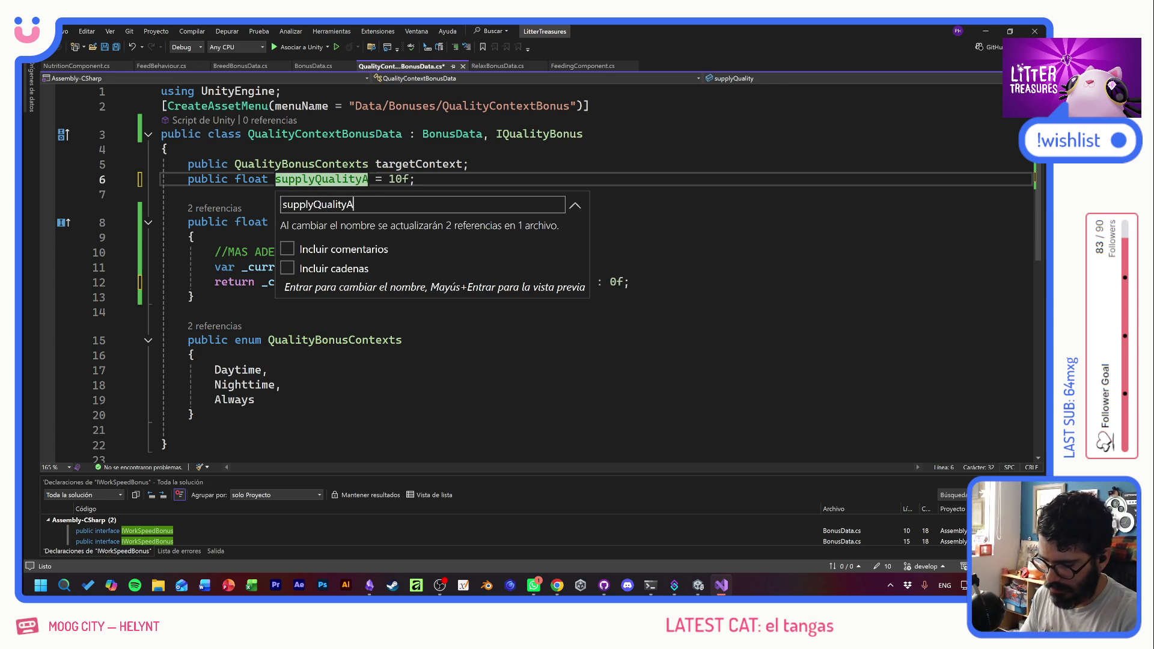
type("dditional")
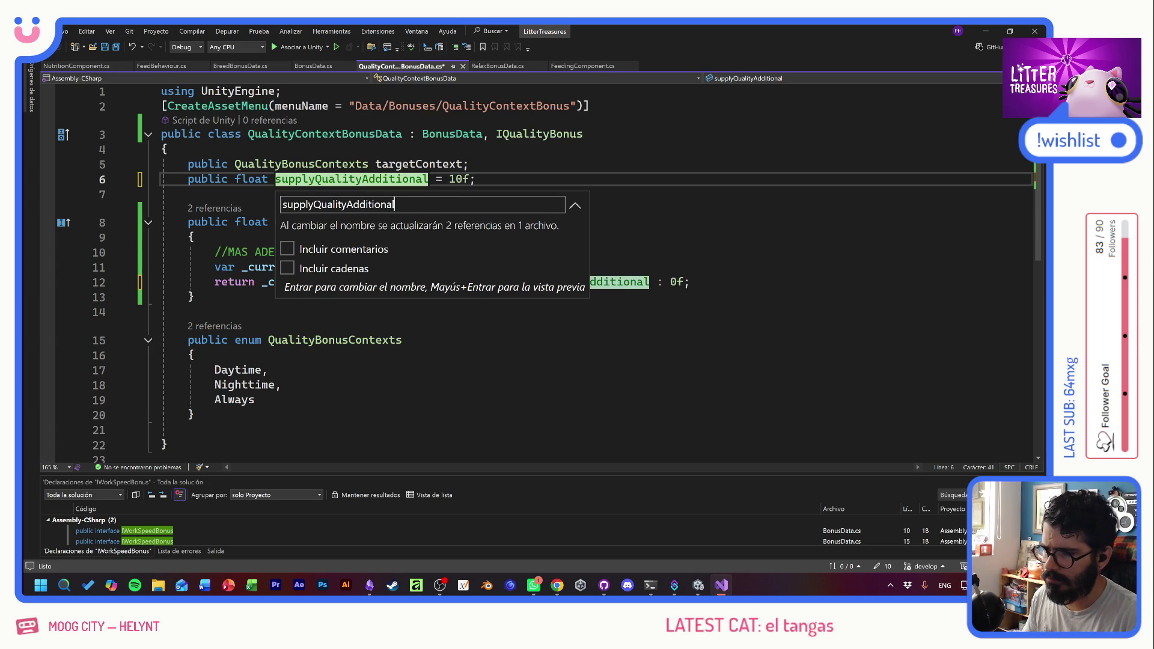
key("Return")
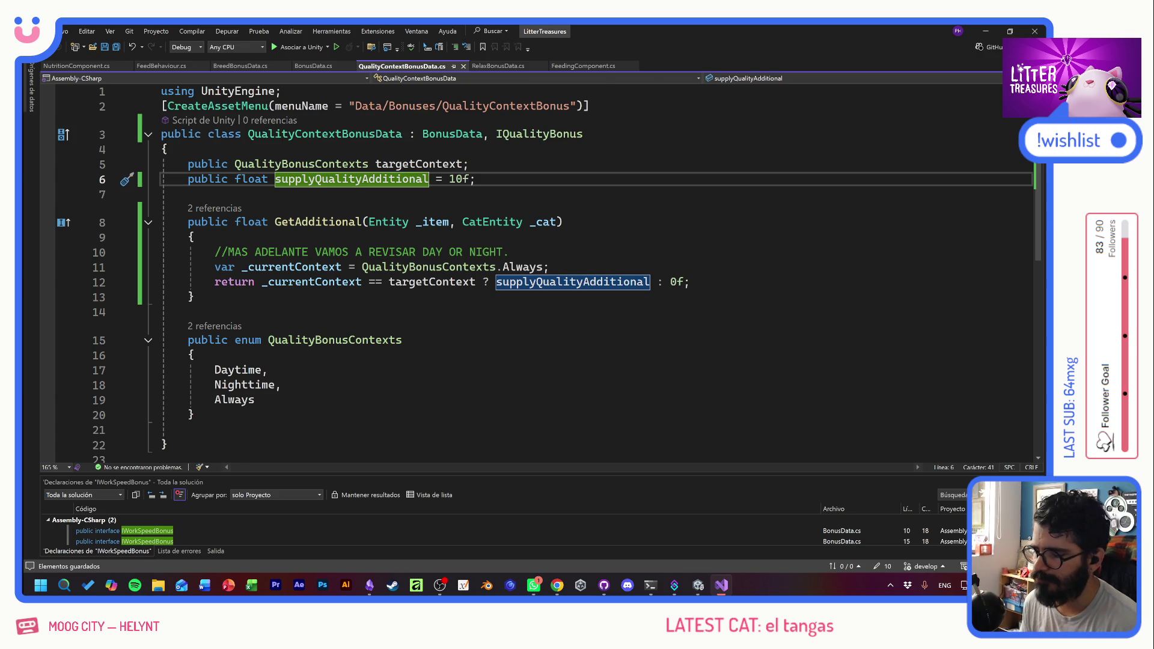
key("alt+Tab")
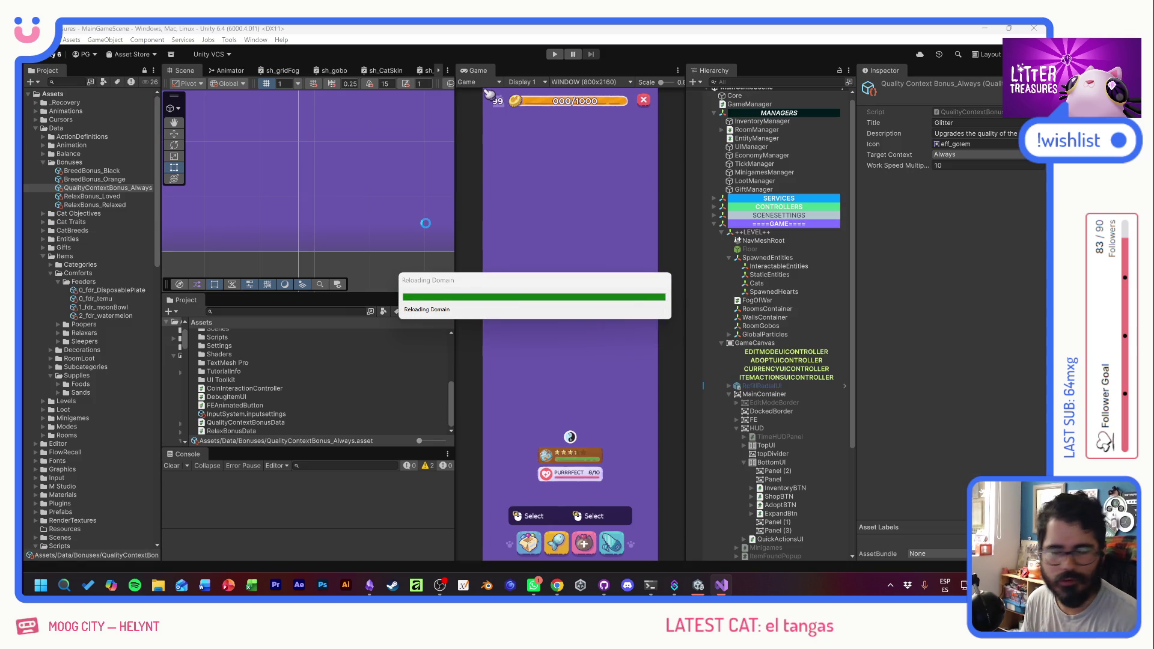
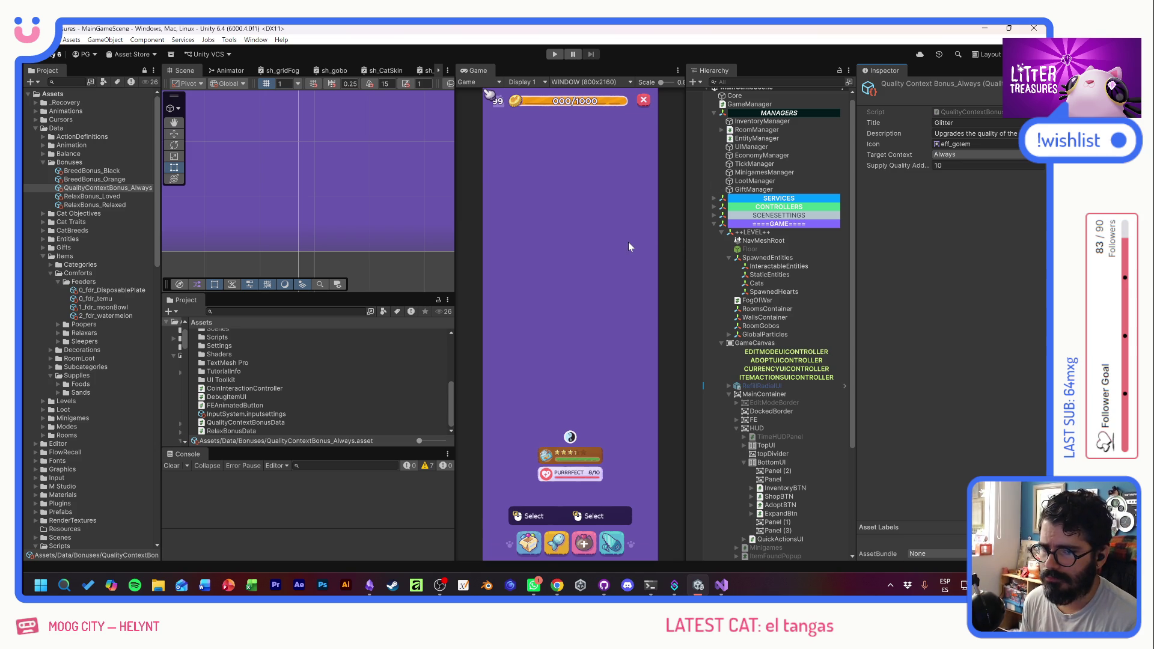
- Search the Unity project assets for 'poop' and open the Poop script in Visual Studio
left_click(288, 311)
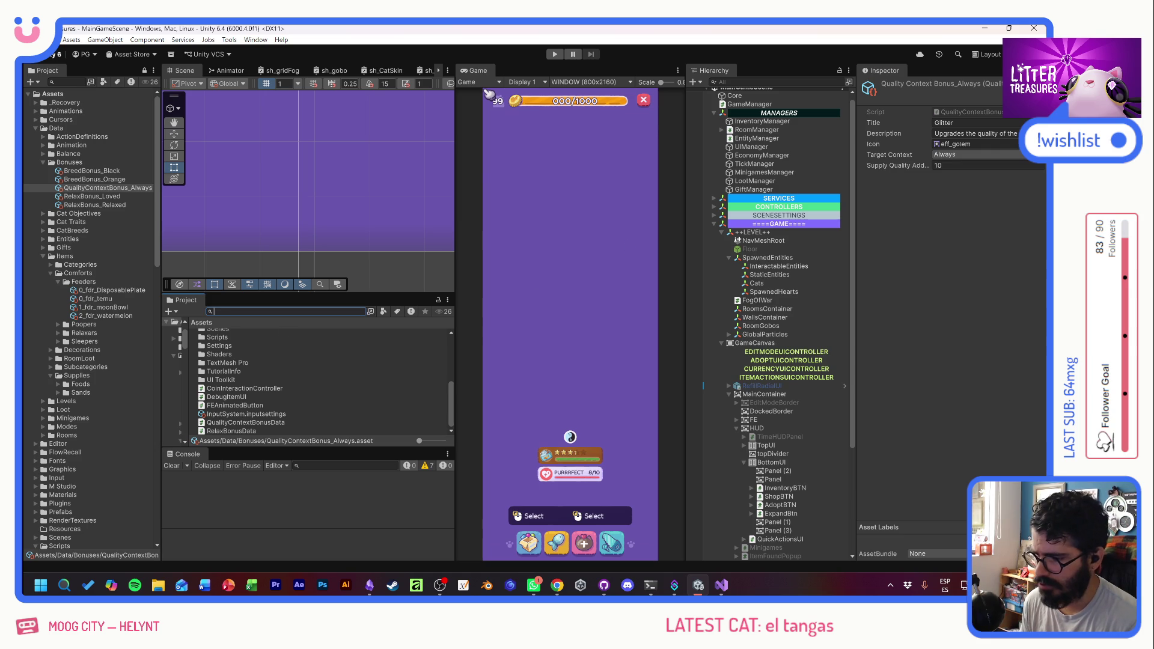
type("poop")
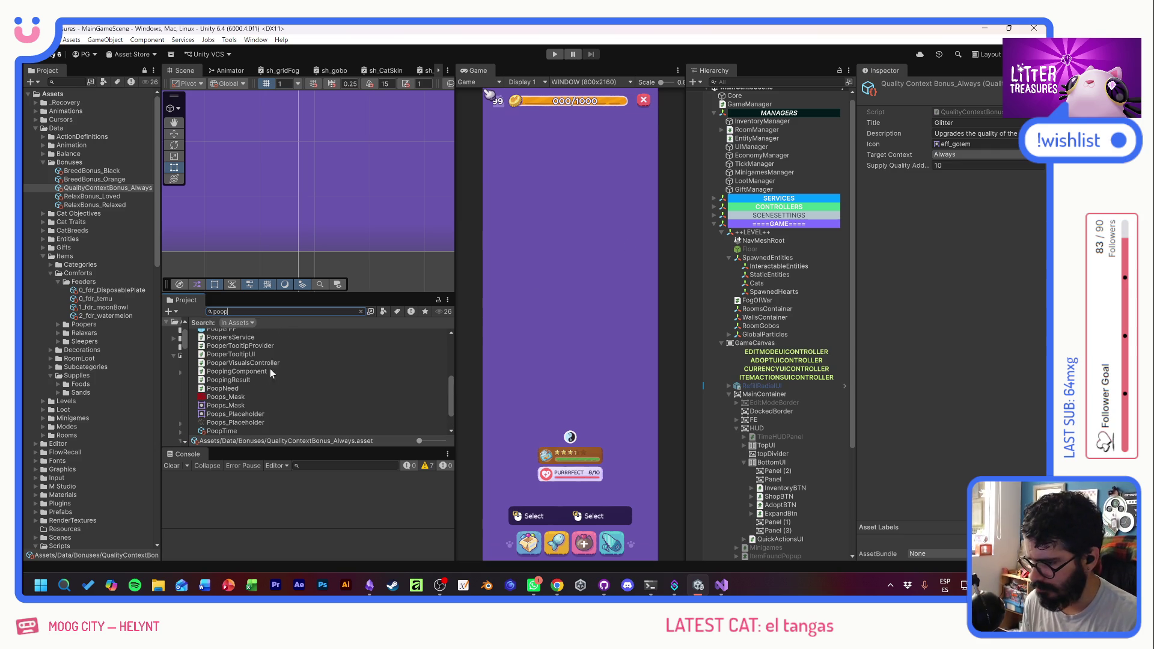
scroll(274, 416, "up", 3)
scroll(274, 416, "down", 10)
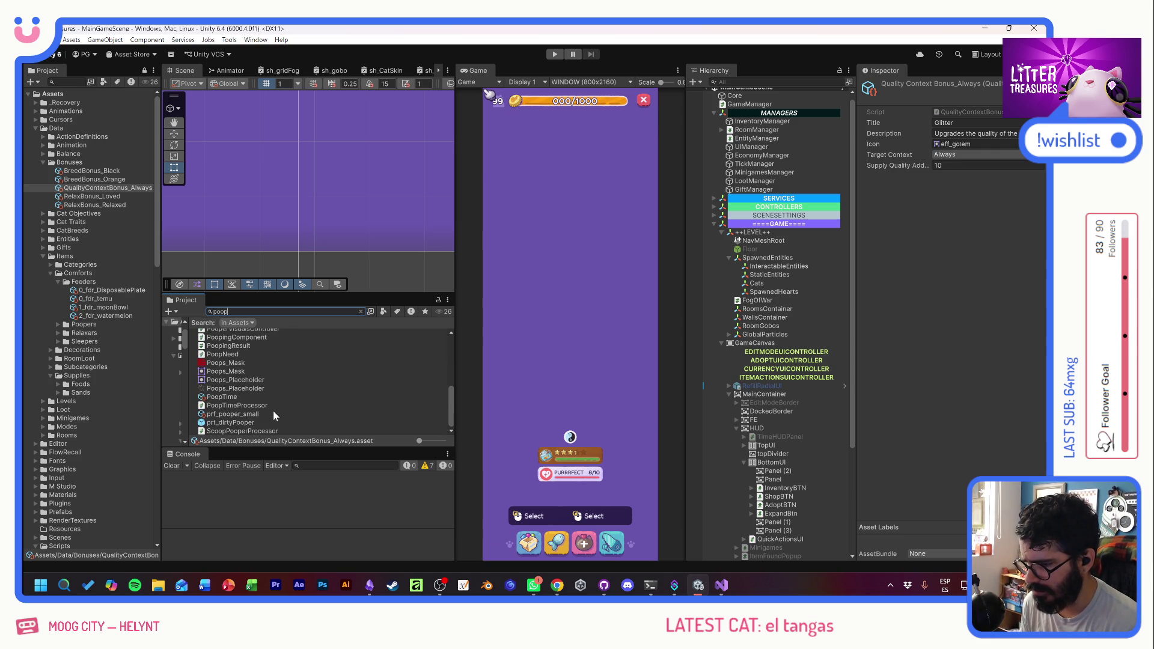
scroll(272, 416, "up", 5)
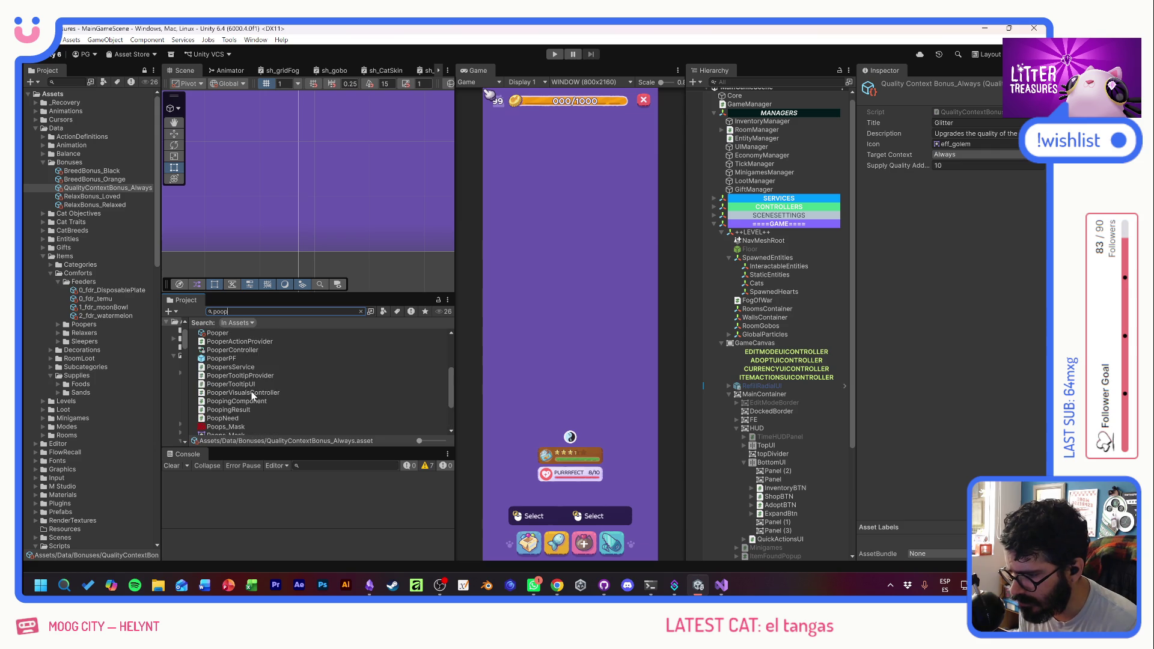
double_click(212, 362)
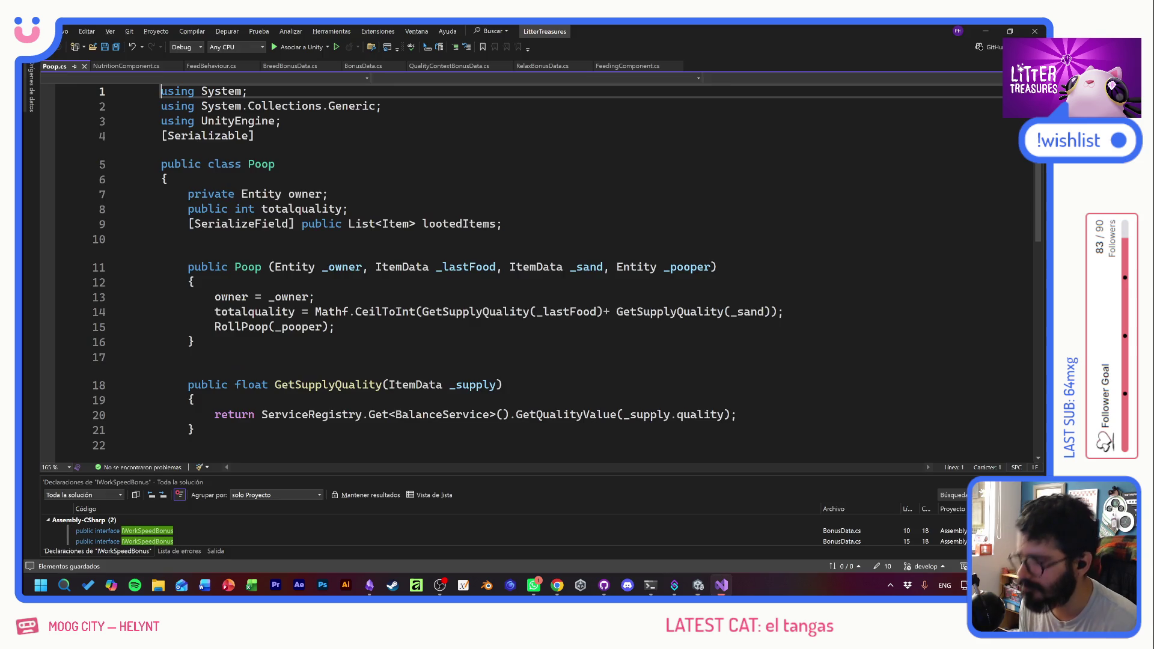
left_click(328, 193)
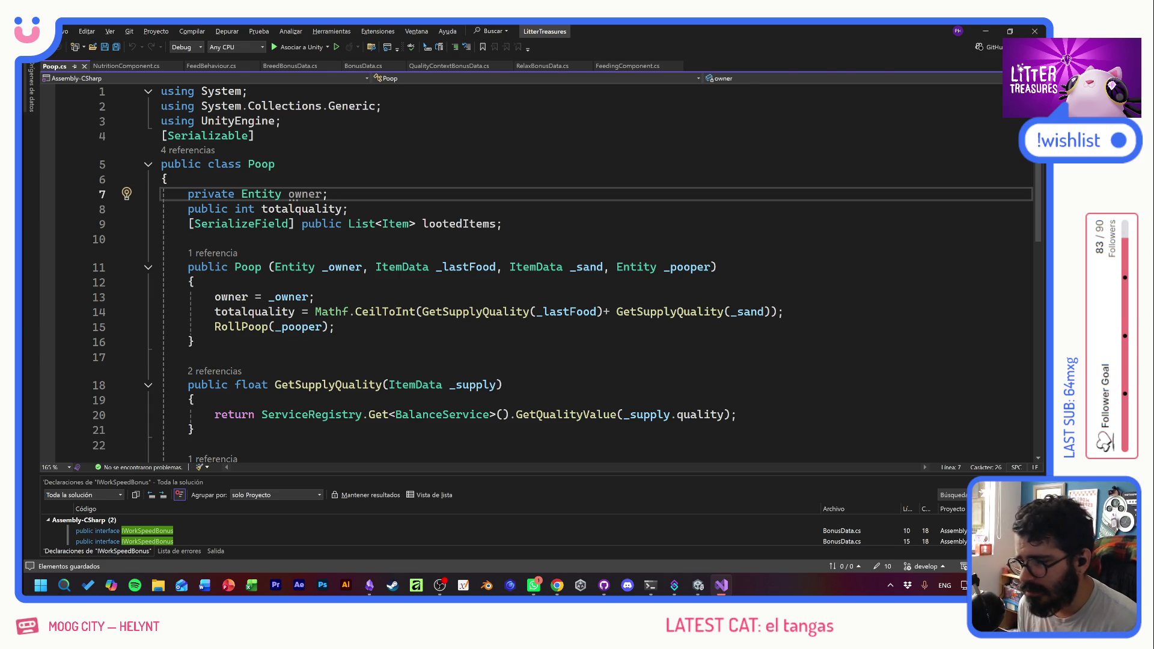
left_click(195, 281)
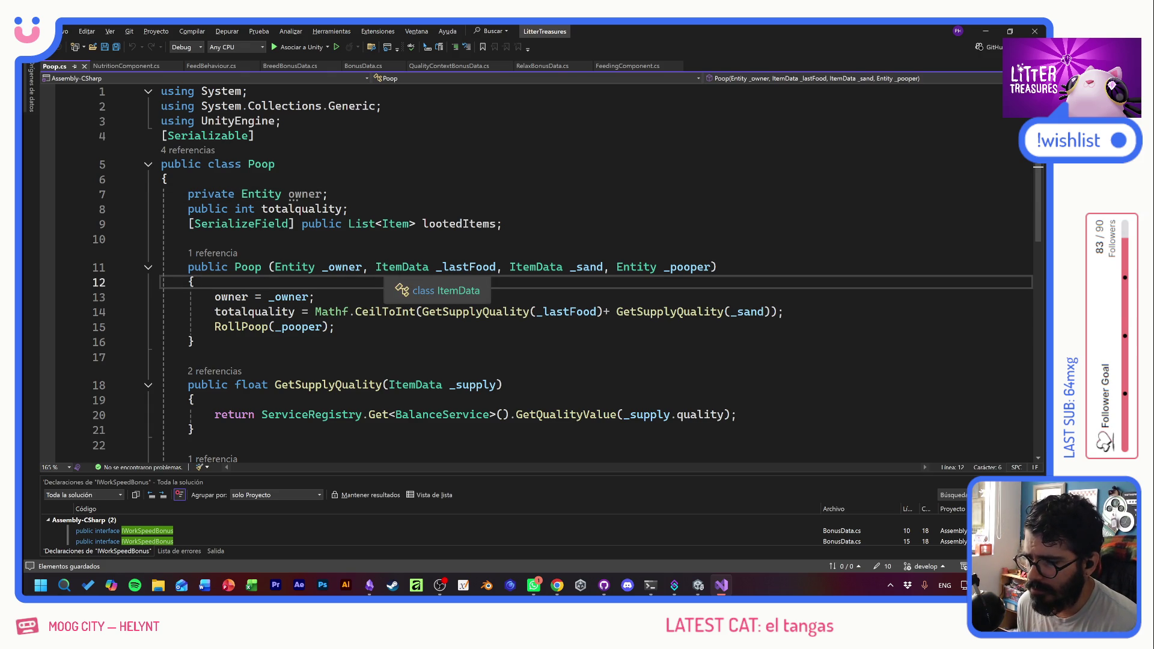
left_click_drag(375, 267, 717, 267)
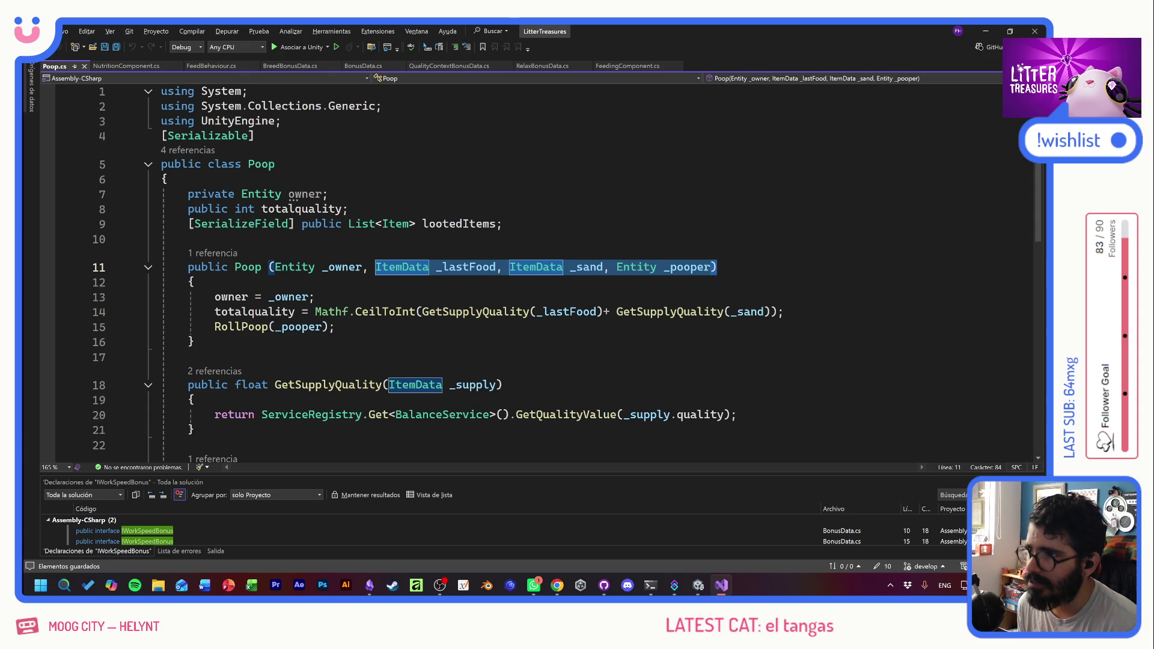
left_click(194, 341)
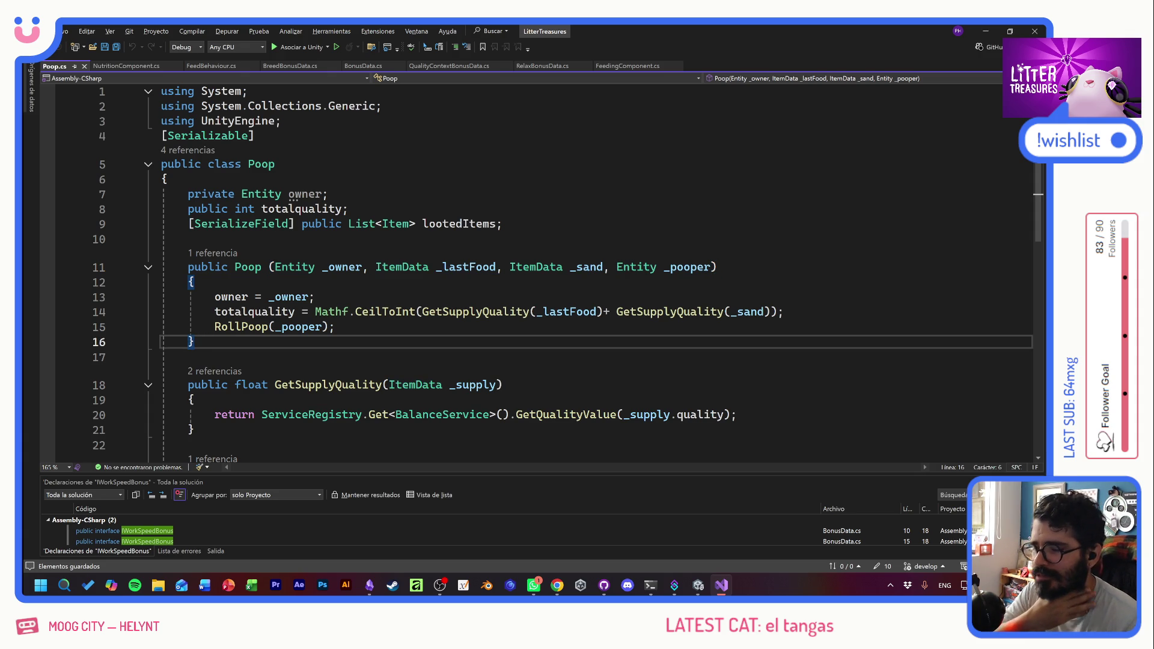
left_click(335, 326)
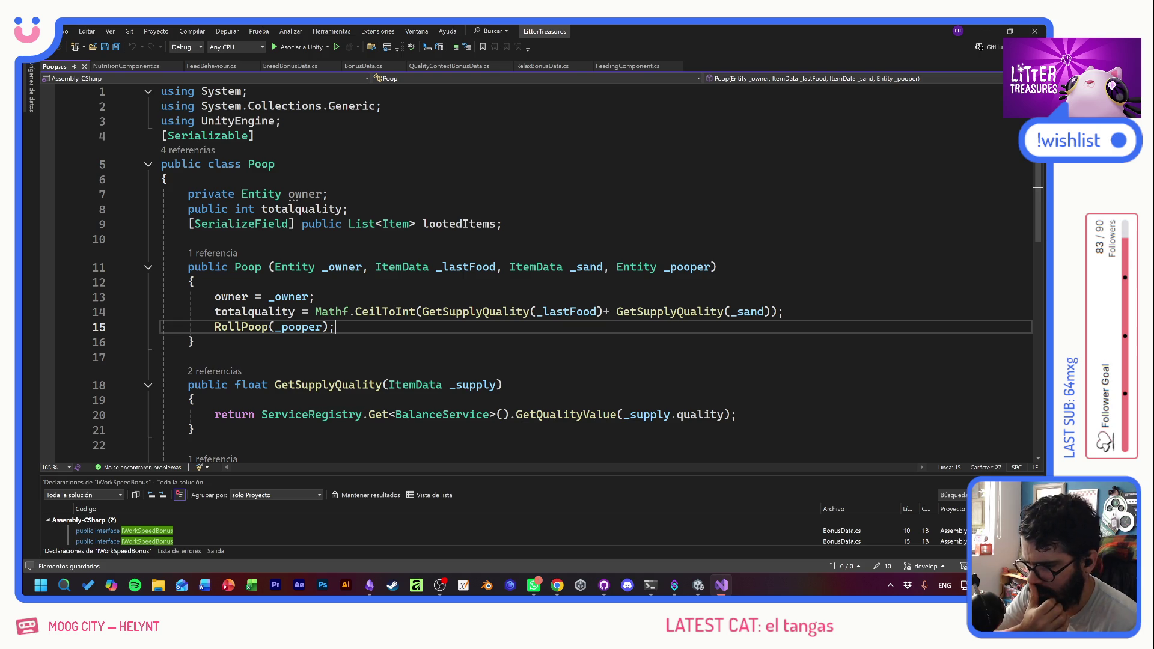
left_click_drag(215, 311, 609, 311)
left_click(661, 311)
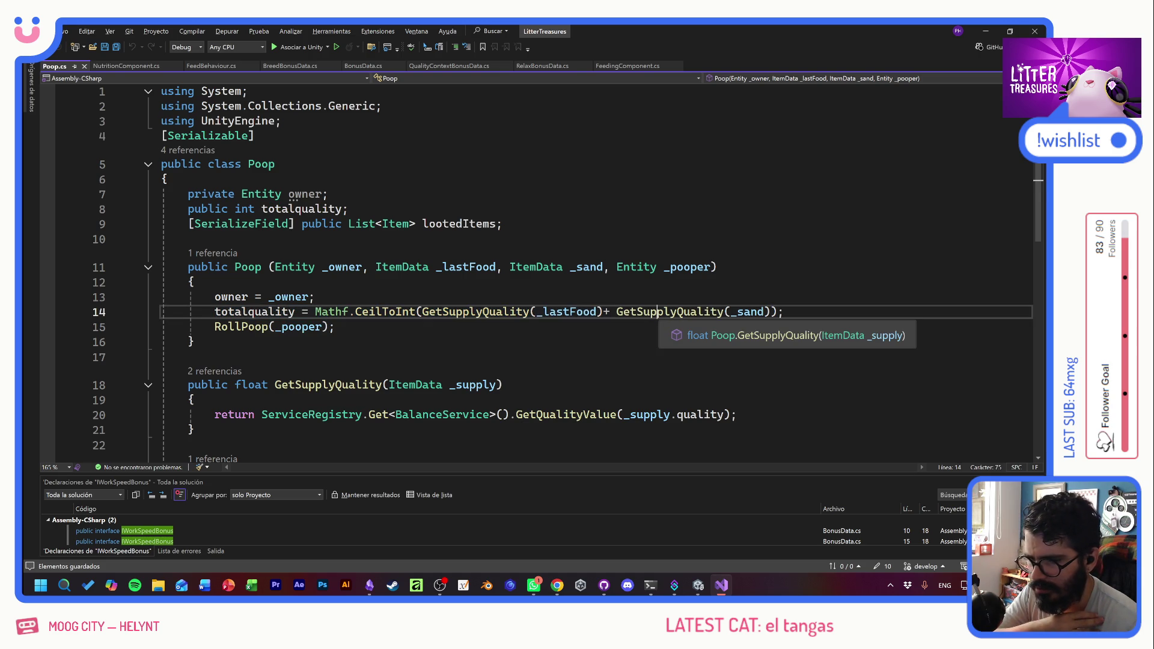
left_click(571, 312)
left_click(677, 311)
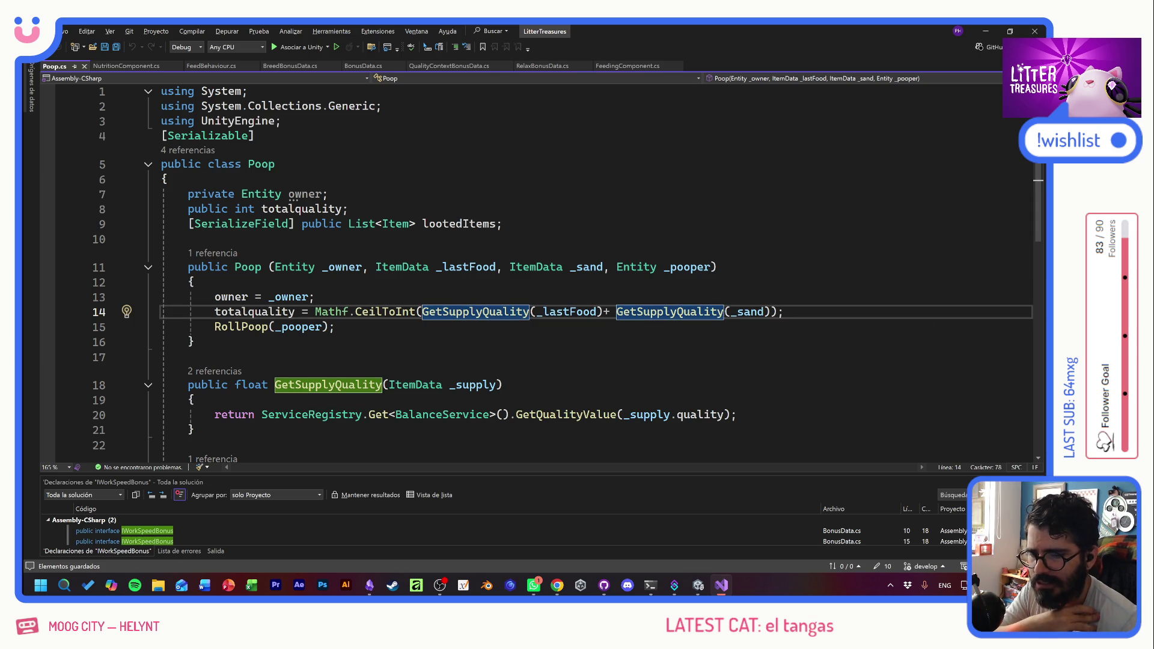
left_click(769, 312)
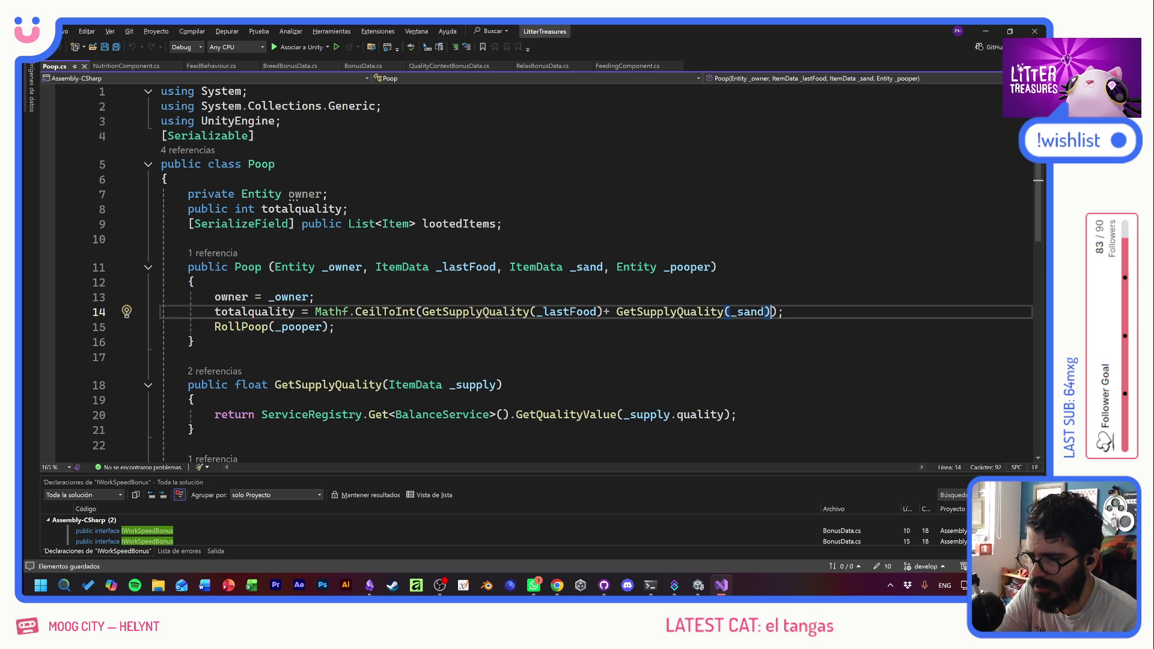
left_click(369, 267)
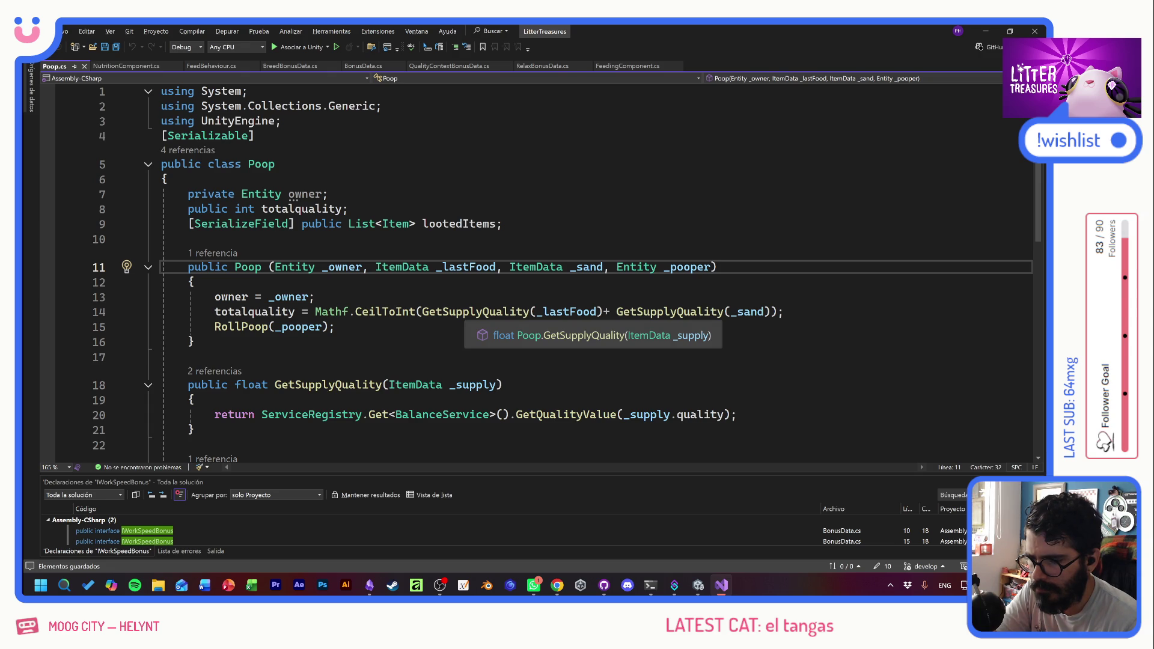
scroll(541, 270, "down", 1)
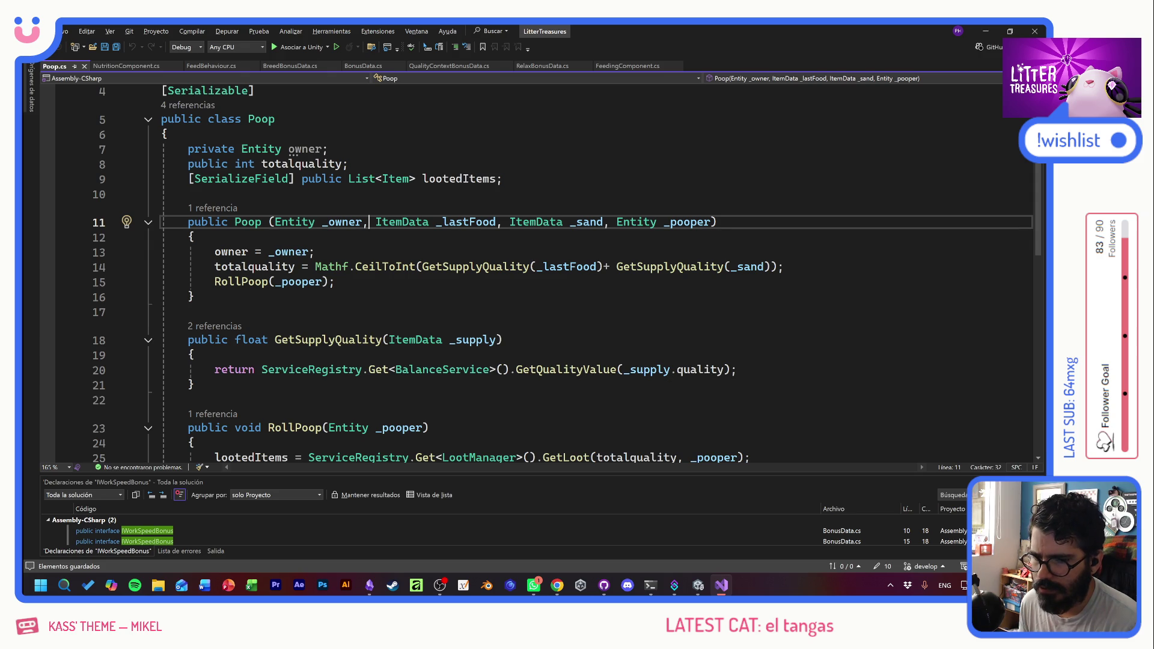
left_click(710, 222)
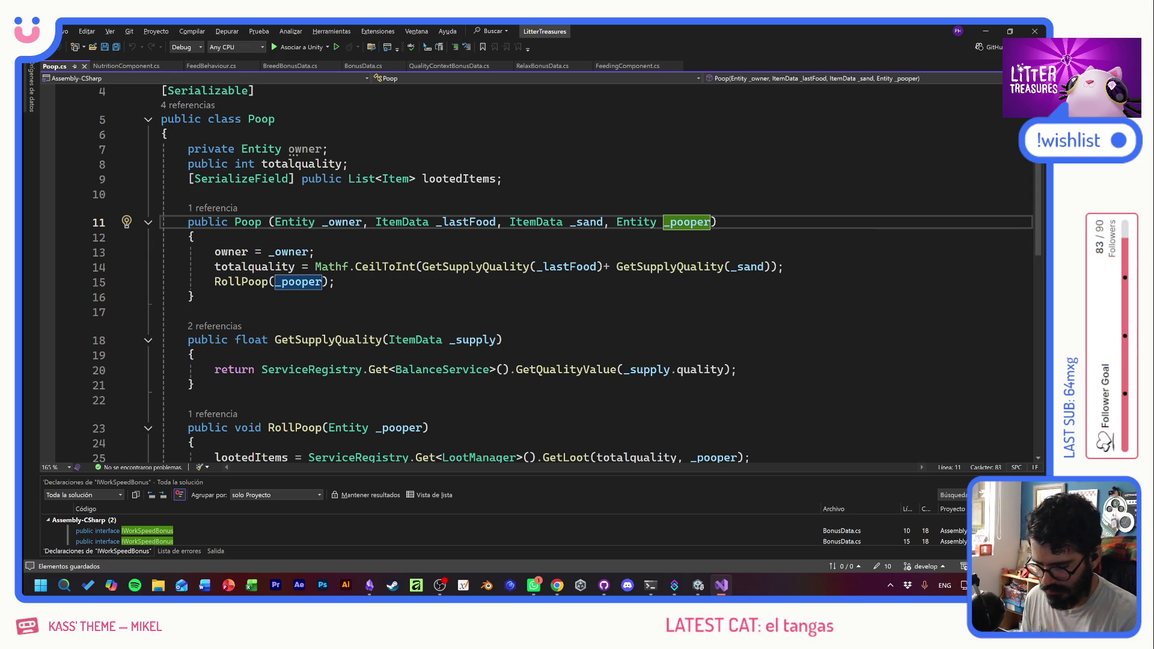
- Add a float _additionalQuality parameter to the Poop constructor and save
type(", float")
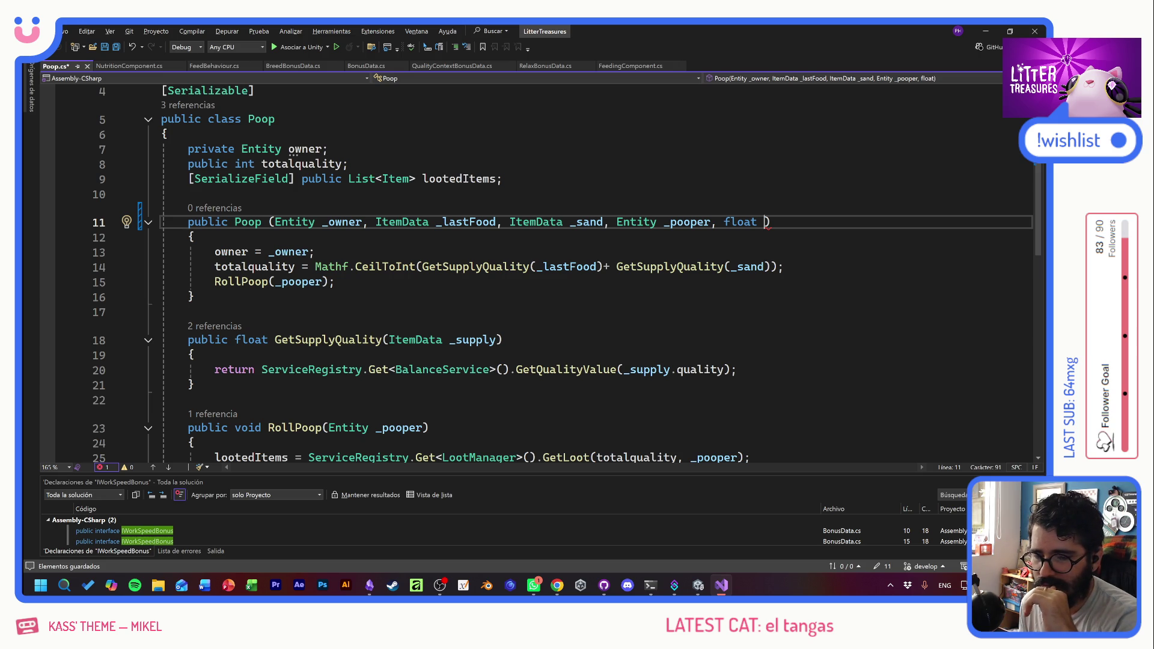
type("_additionalQuality")
key("ctrl+s")
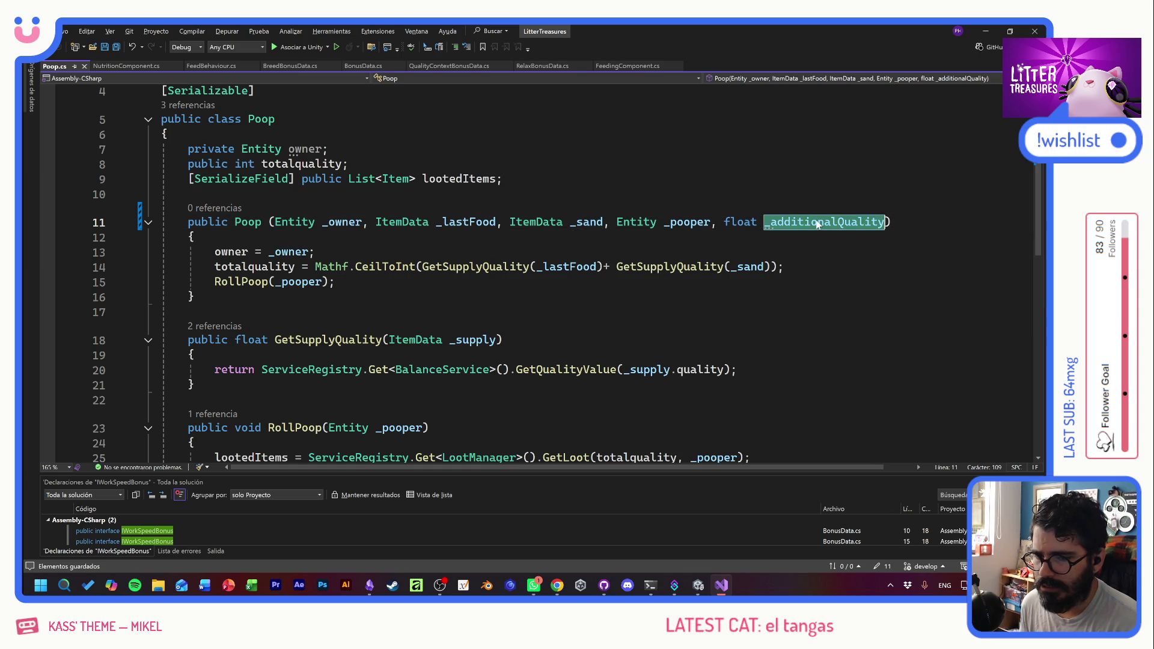
- Append + _additionalQuality to the totalquality sum
left_click(771, 266)
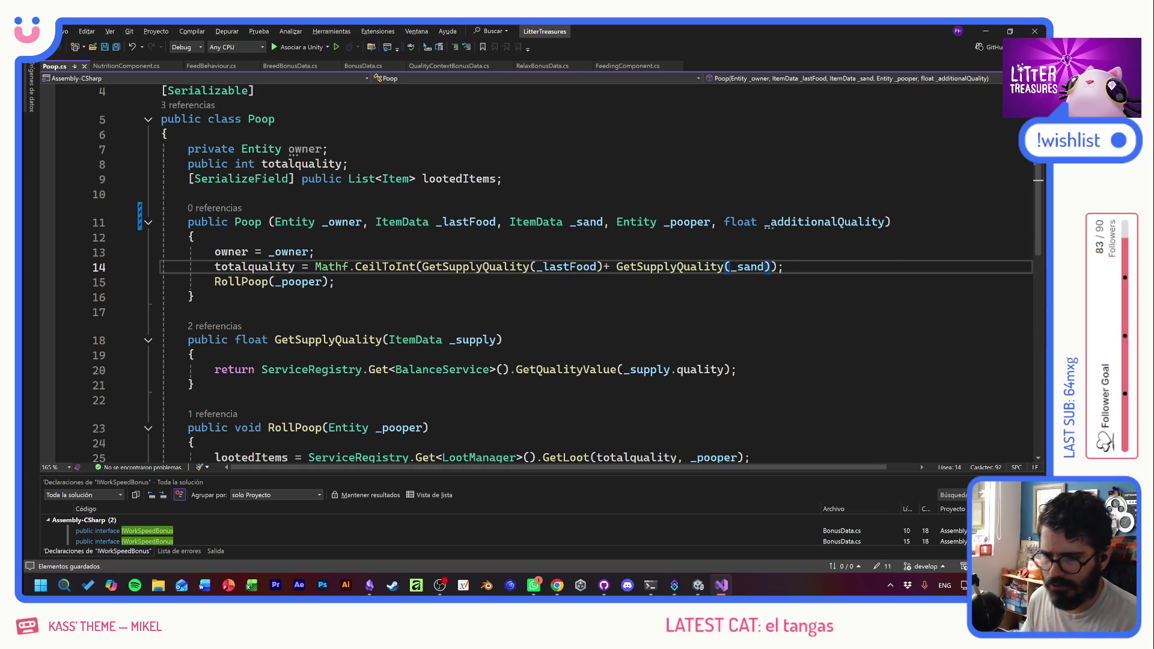
type("+ _additionalQuality")
left_click(188, 312)
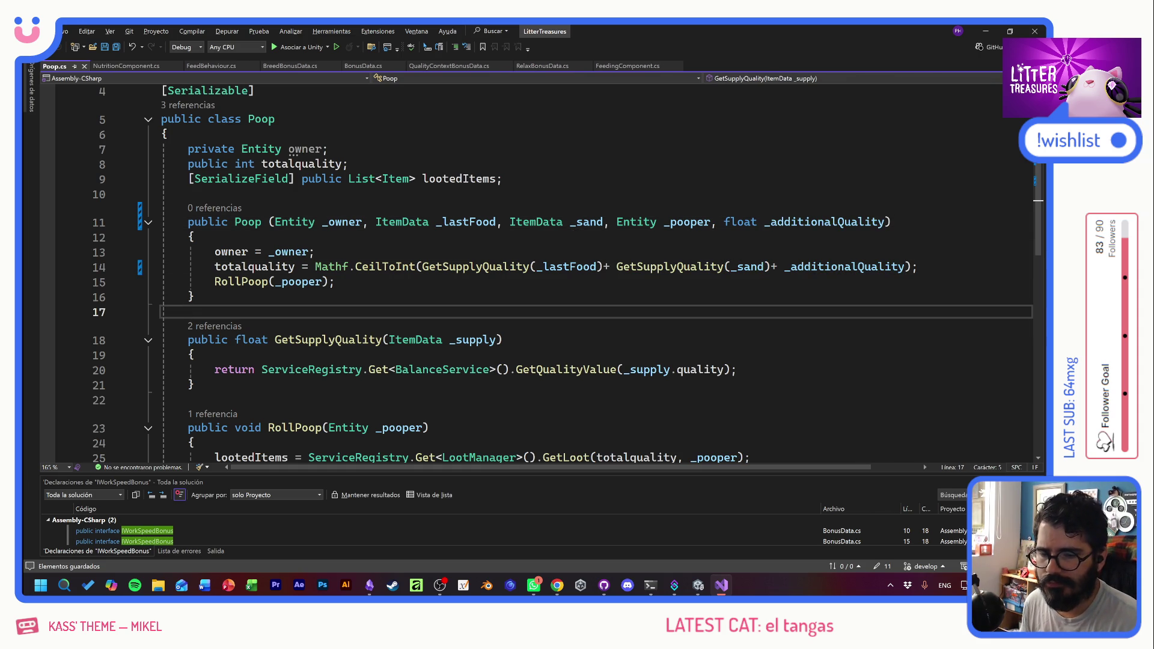
- Insert an empty line directly after the totalquality line
double_click(255, 266)
left_click(335, 281)
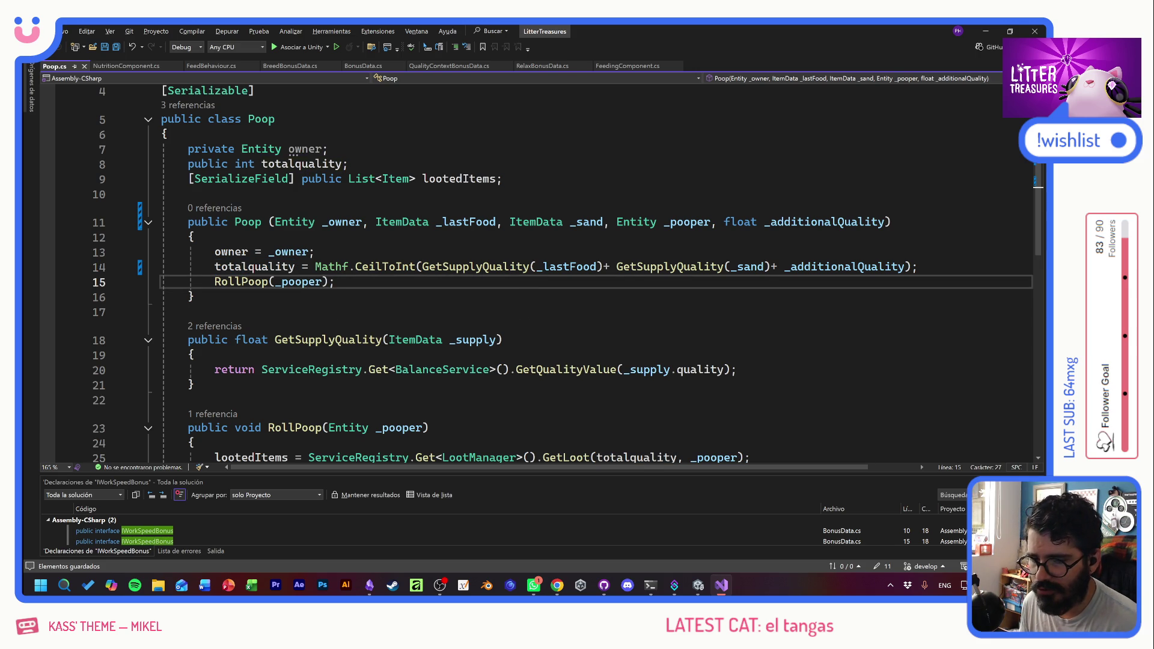
left_click(919, 267)
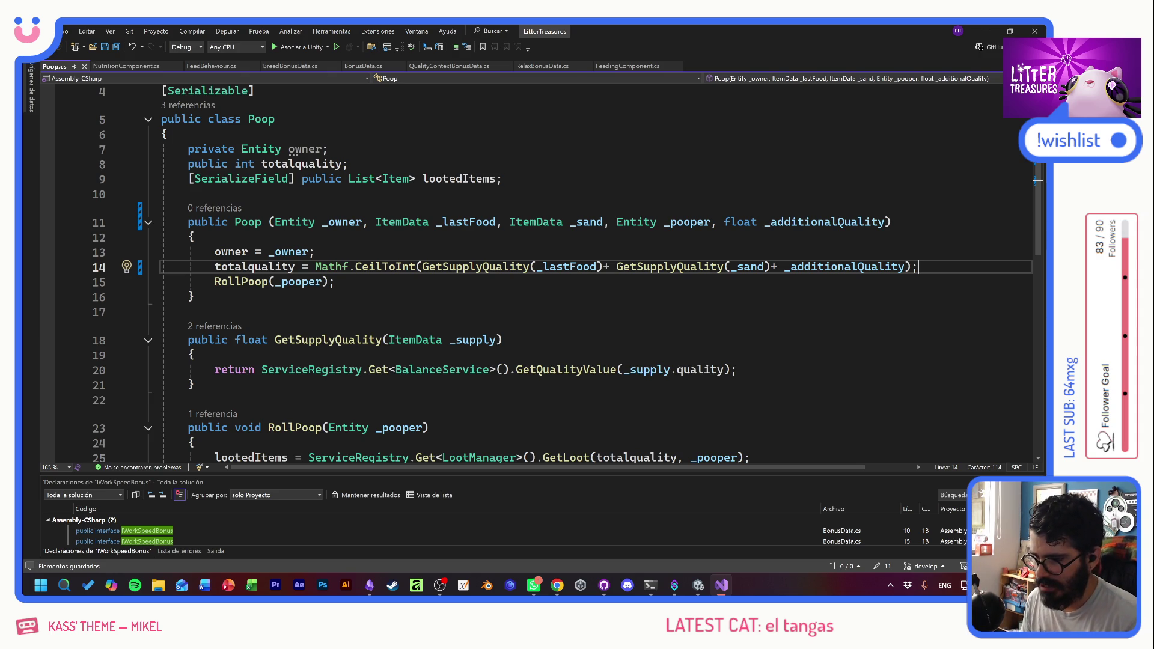
key("Return")
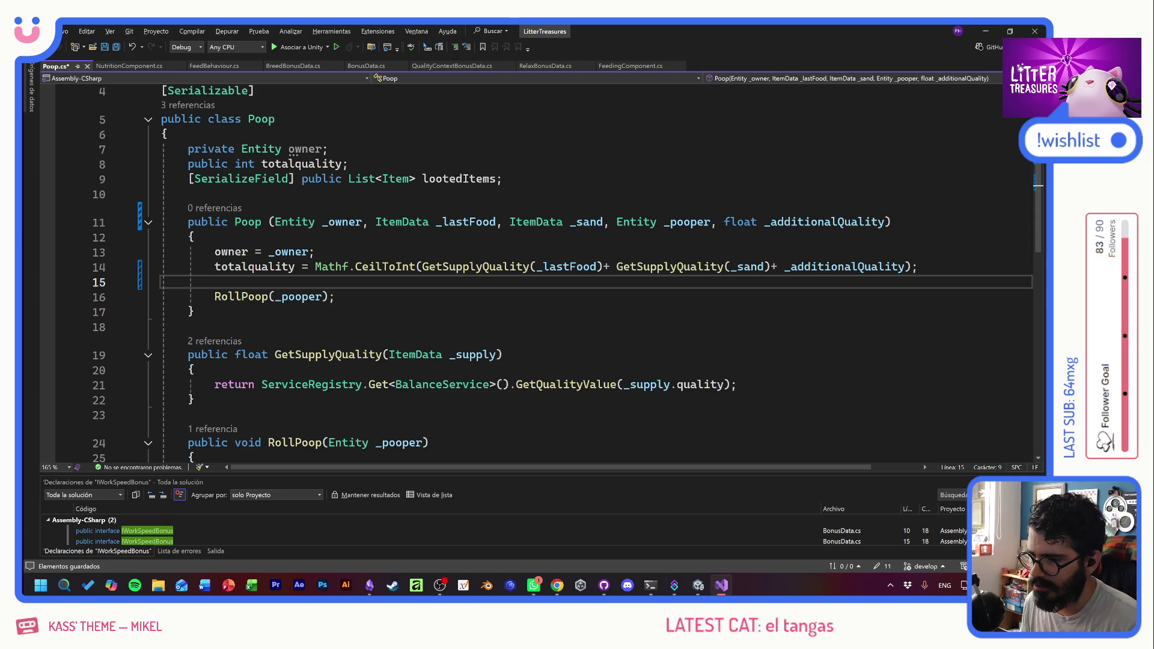
- Declare var _clampedQuality = Mathf.Clamp(totalquality, 0, 100); on the new line
type("var ")
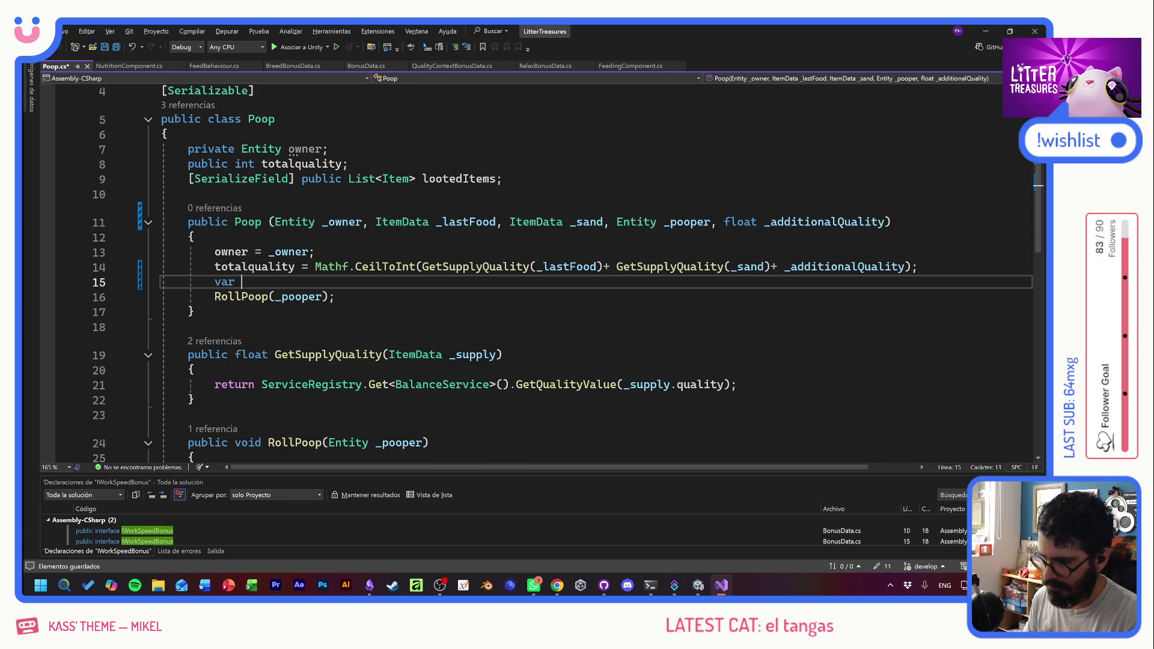
type("_clamped")
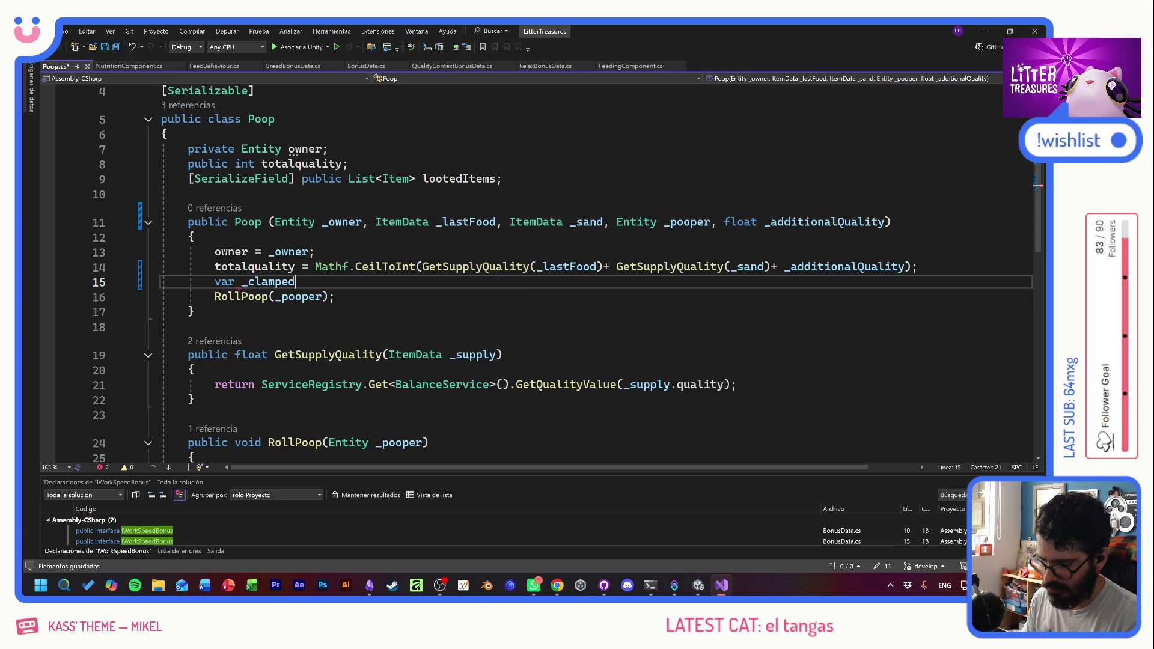
type("Quality = ")
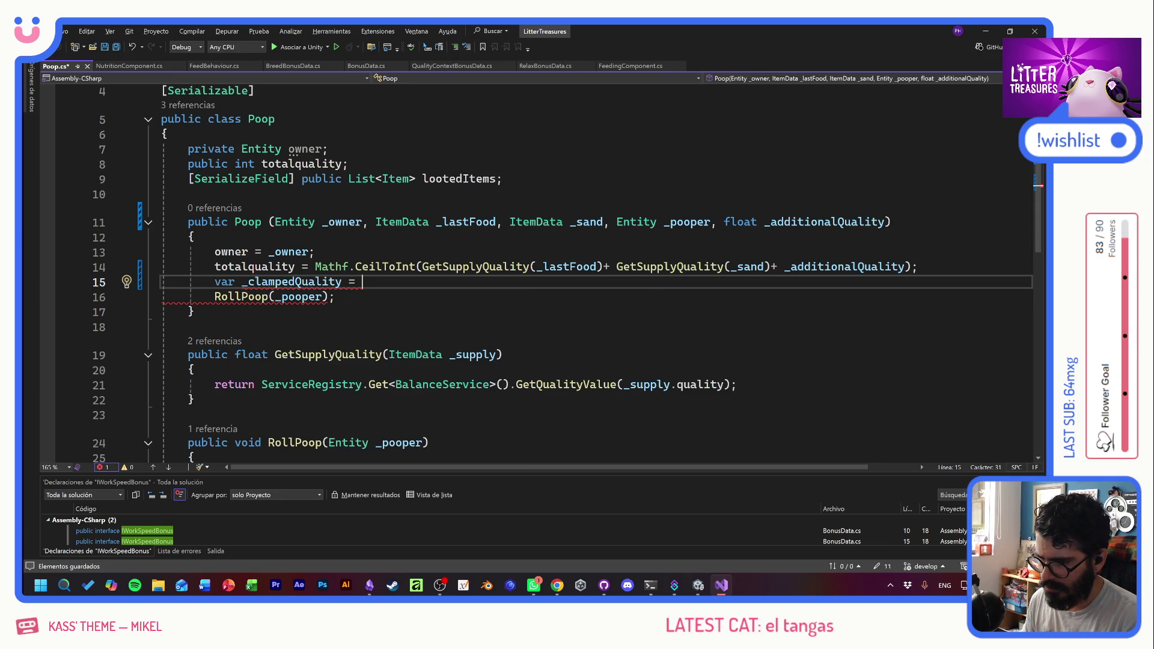
type("Mathf.Clamp")
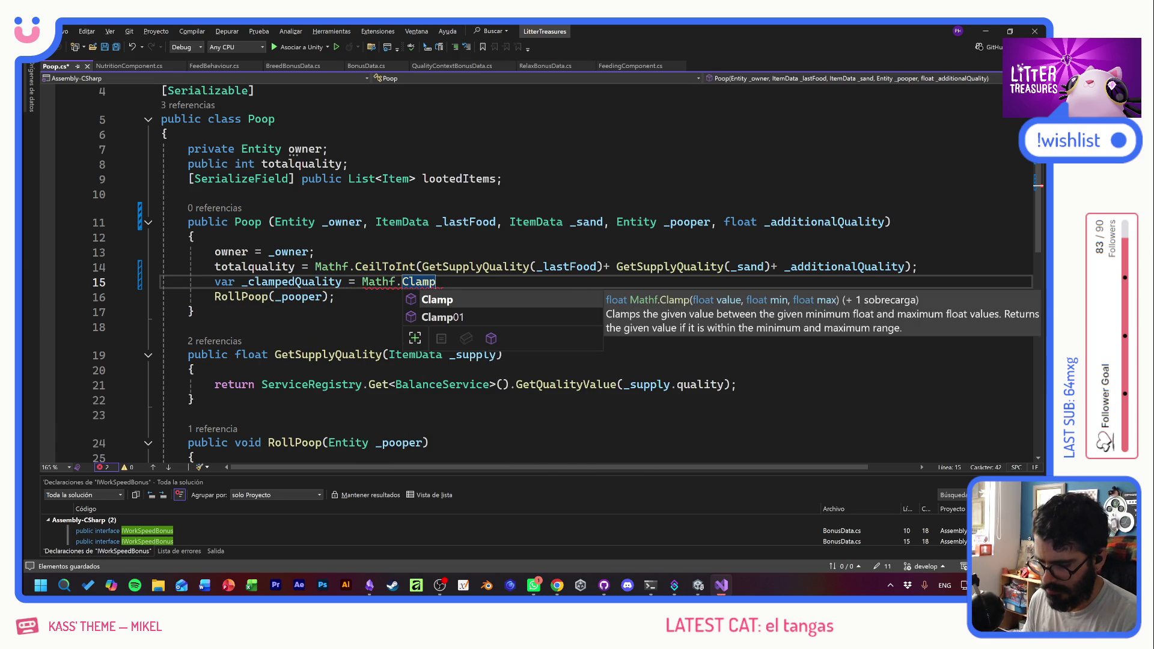
type("(")
key("Escape")
double_click(254, 266)
key("ctrl+c")
left_click(445, 281)
key("ctrl+v")
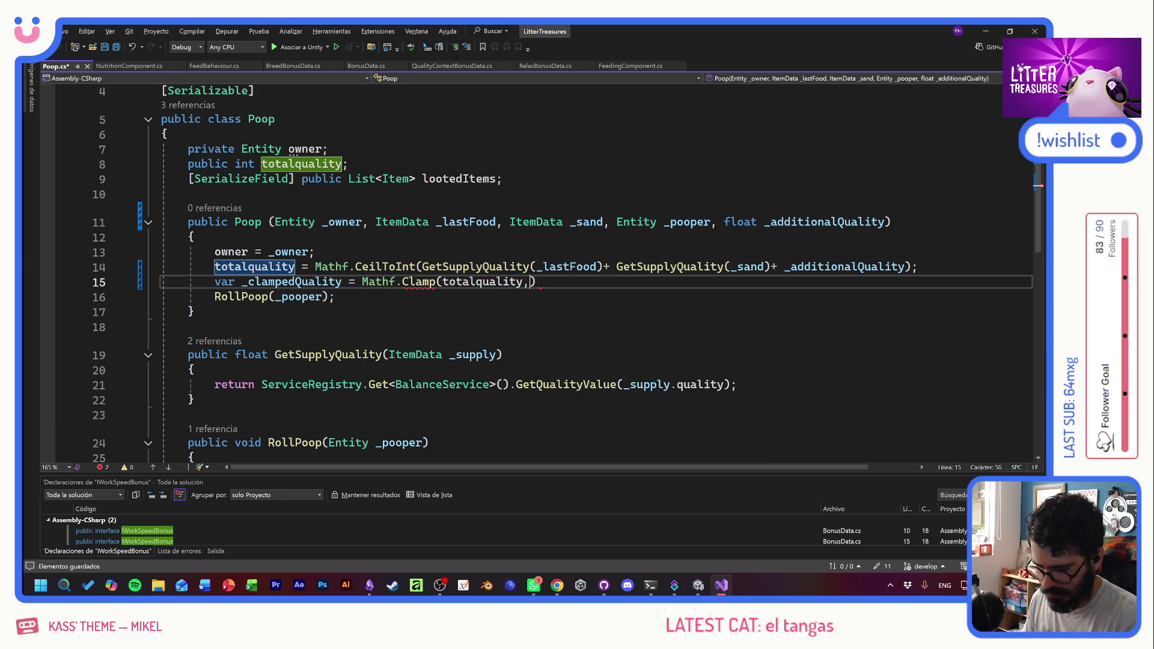
type(", 0, 100)")
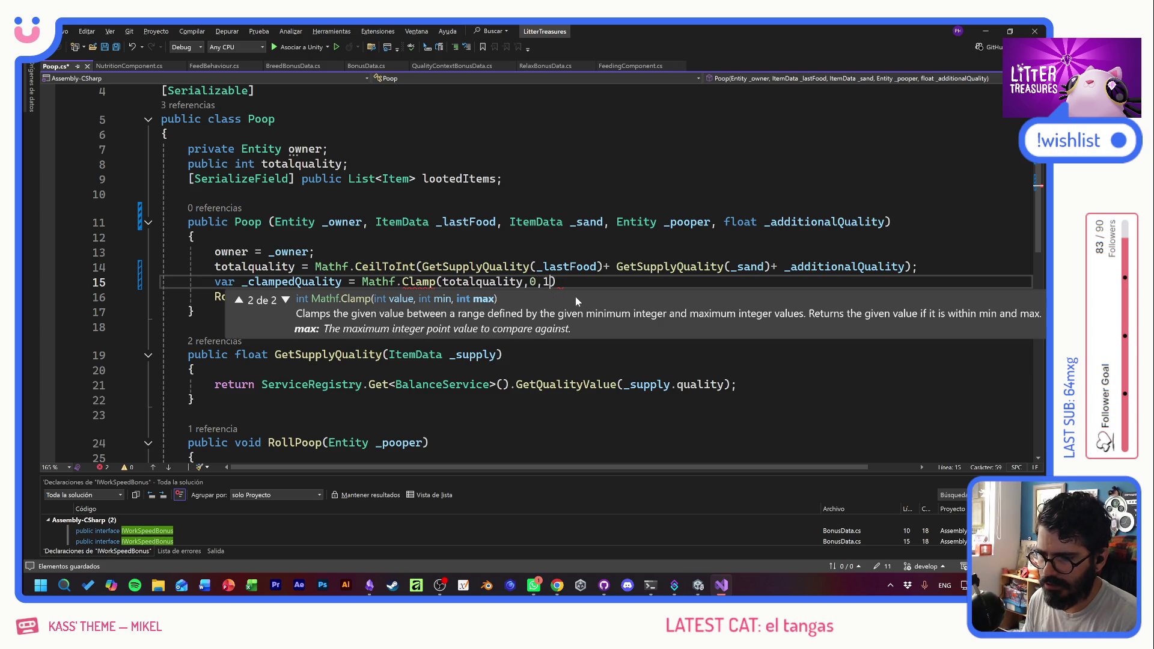
type(";")
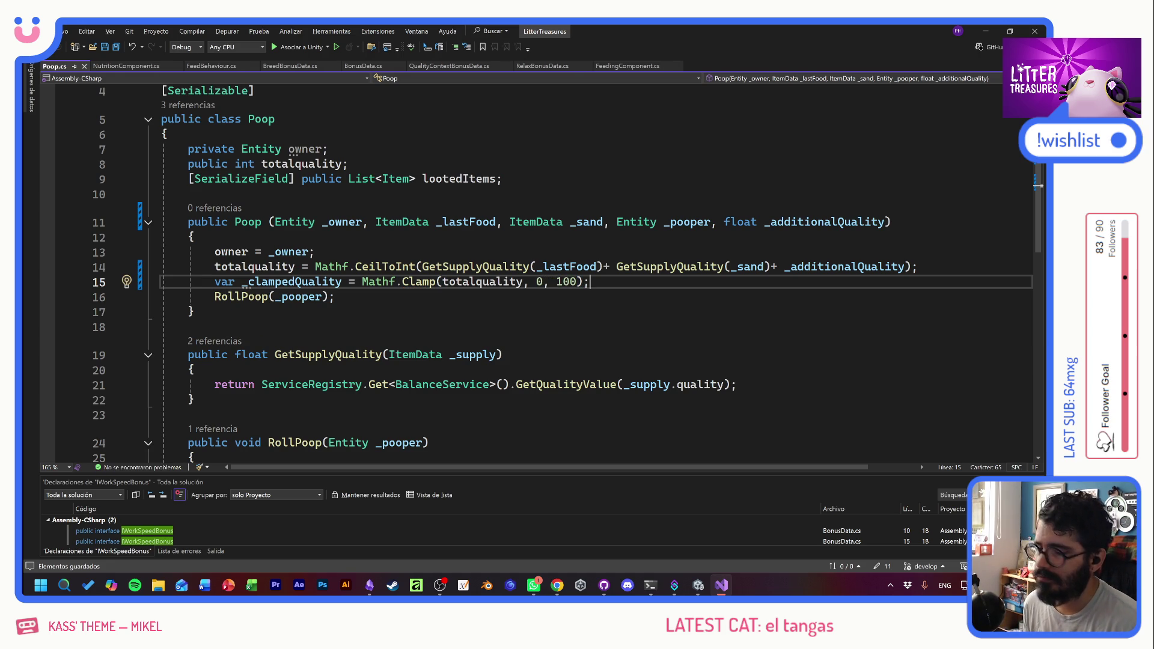
- Try passing _clampedQuality to RollPoop instead of _pooper, then undo it
left_click(336, 296)
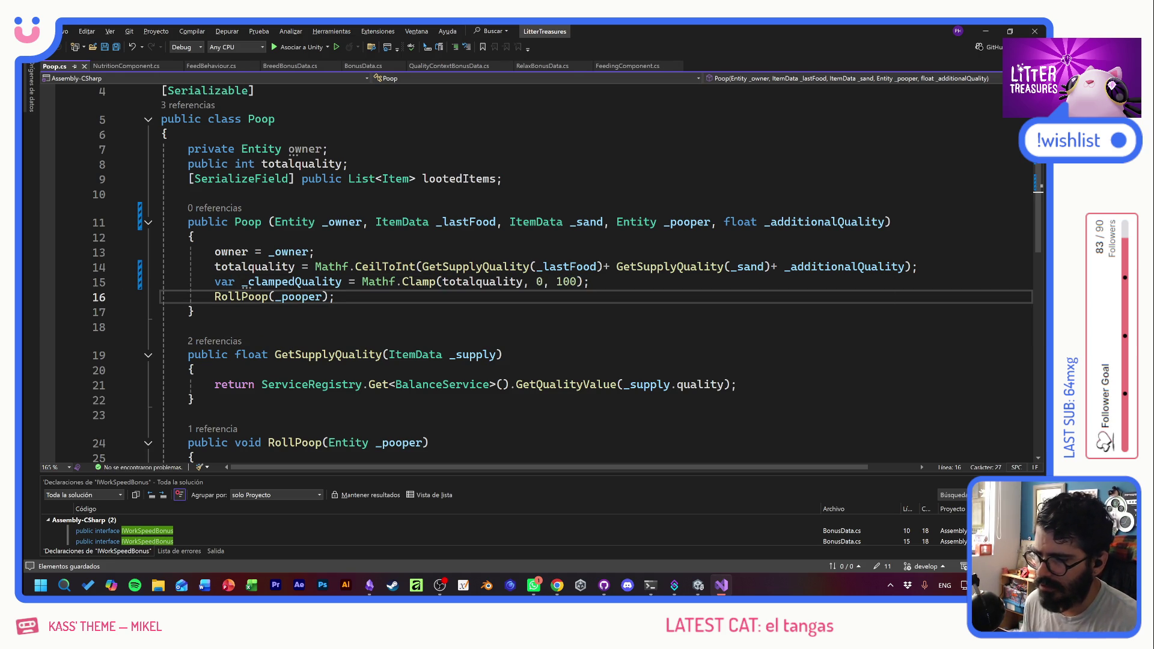
double_click(295, 282)
key("ctrl+c")
double_click(302, 296)
key("ctrl+v")
left_click(188, 326)
scroll(481, 270, "down", 3)
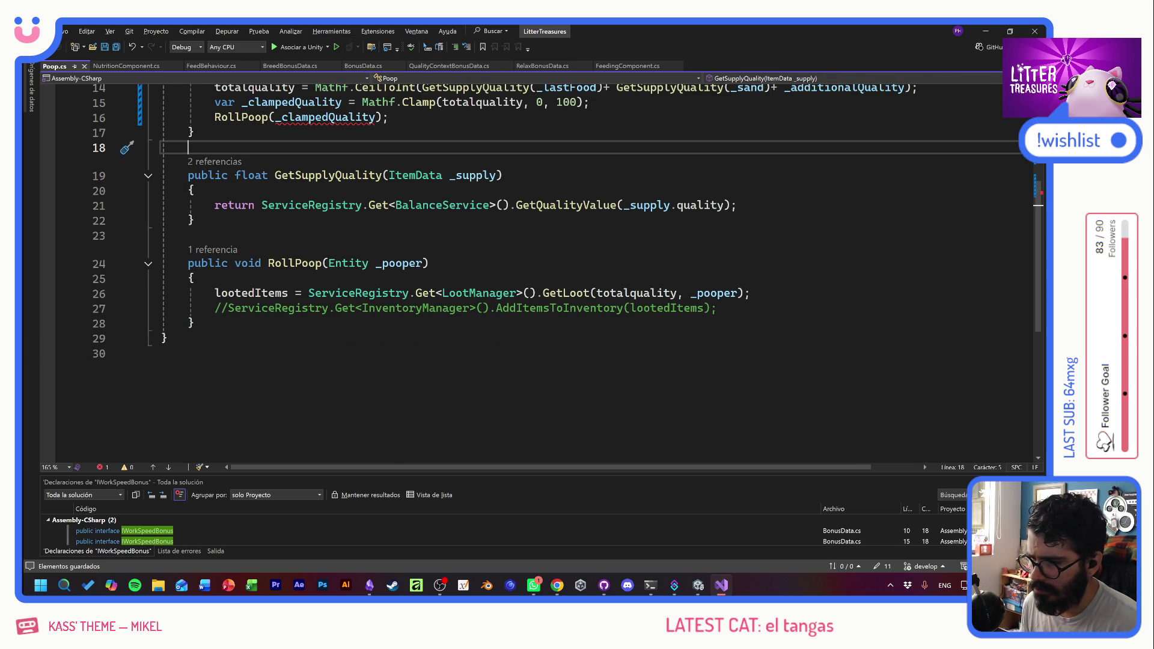
scroll(336, 271, "up", 1)
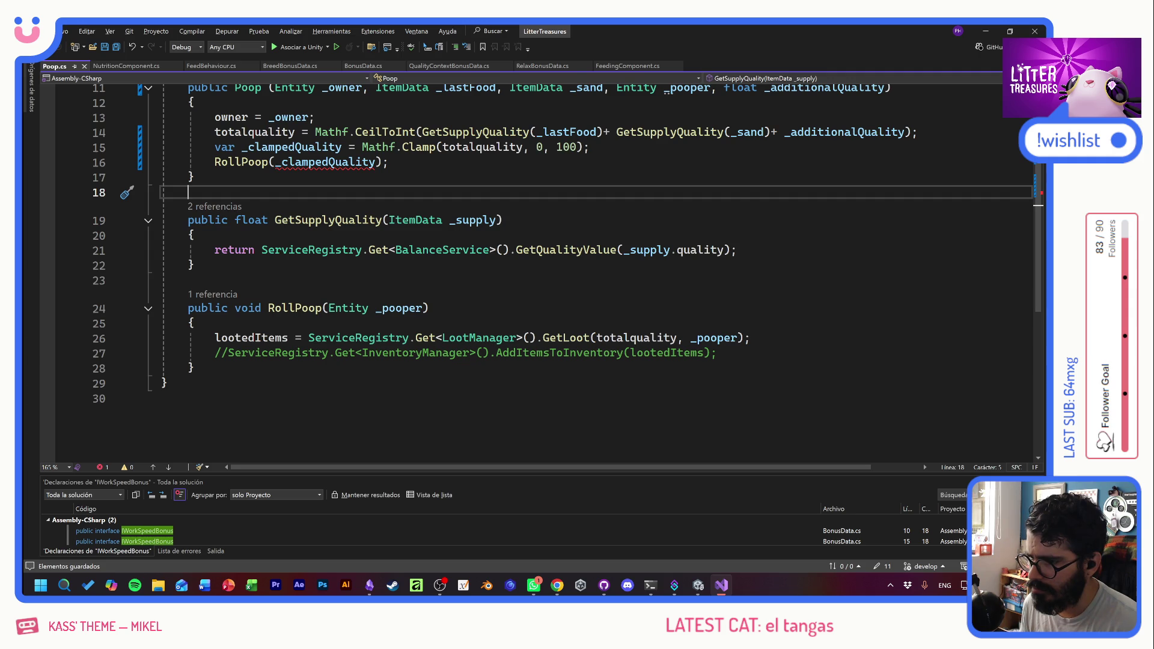
key("ctrl+z")
key("ctrl+z")
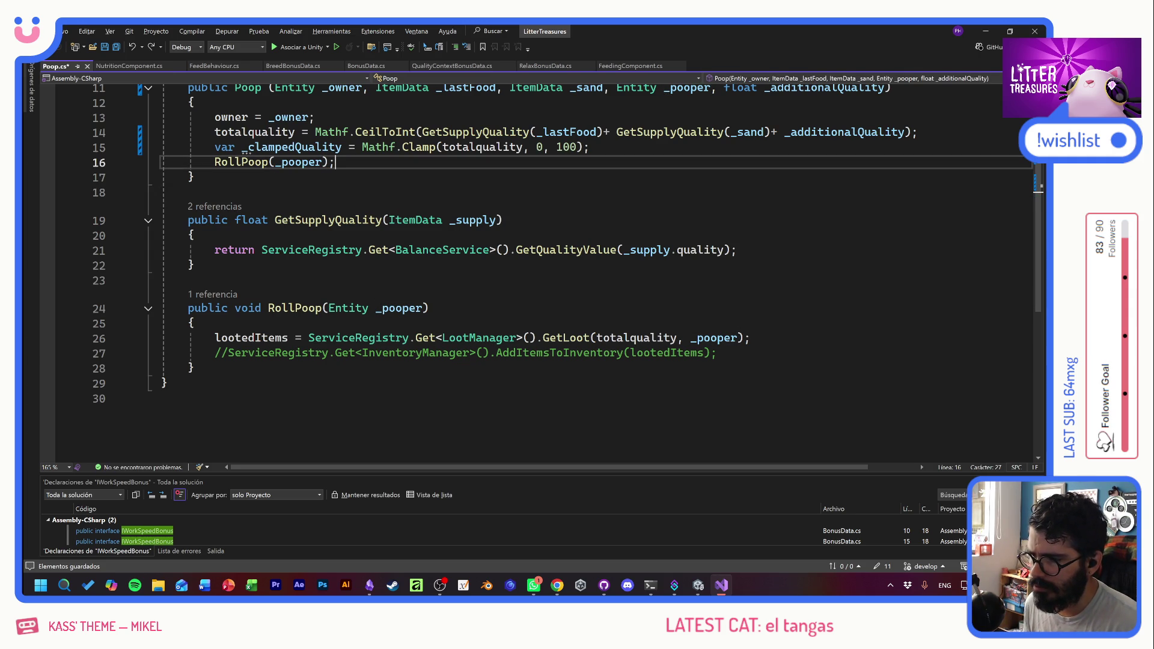
- Return to the totalquality field declaration at the top of the class
scroll(541, 271, "up", 3)
scroll(540, 271, "up", 1)
left_click_drag(349, 209, 161, 208)
left_click(348, 208)
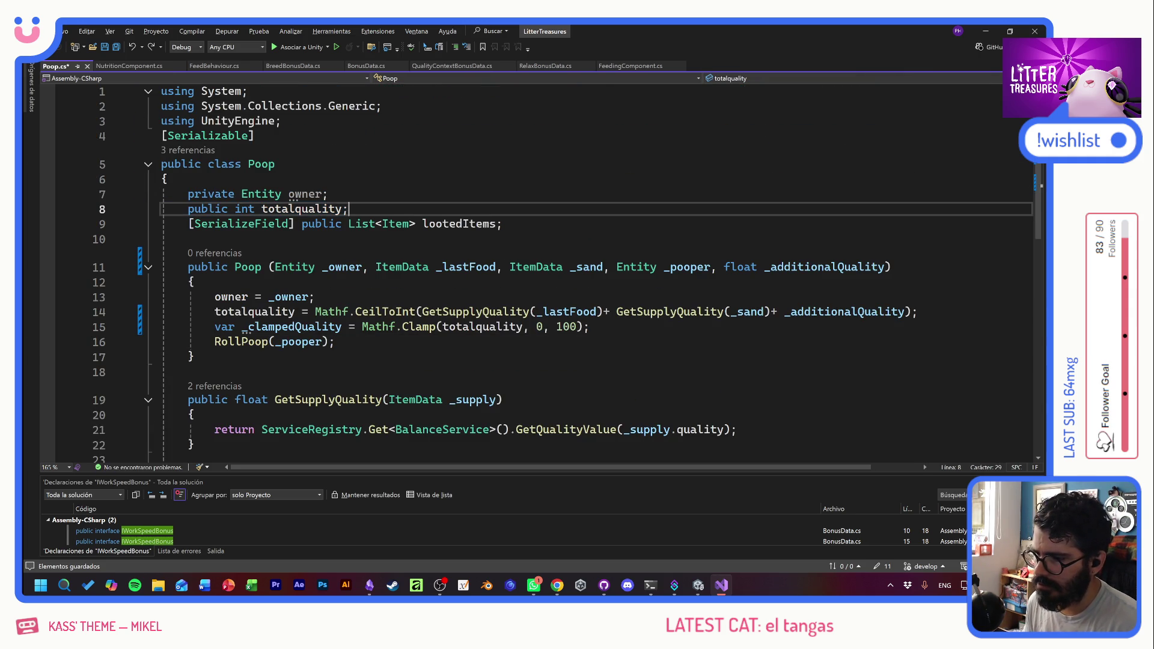
- Duplicate the totalquality field as a new clampedQuality field and save
key("ctrl+d")
left_click_drag(295, 223, 262, 223)
type("c")
type("pedquality;")
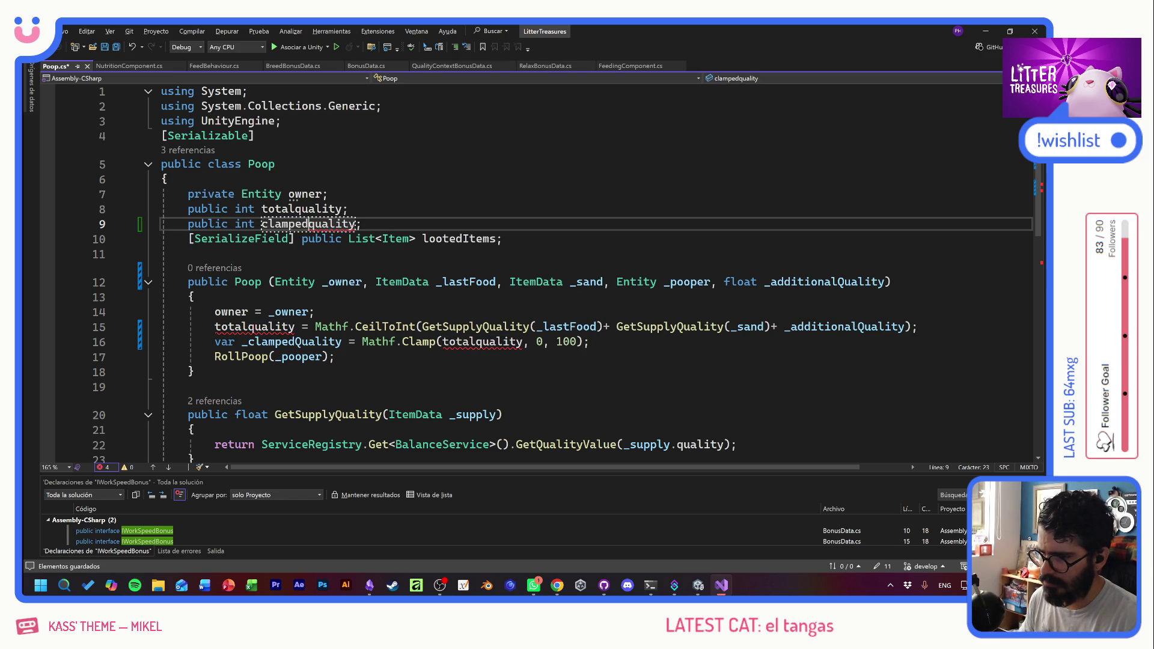
key("Delete")
type("Q")
key("ctrl+s")
- Replace var _clampedQuality on line 16 with the clampedQuality field
double_click(306, 223)
key("ctrl+c")
left_click_drag(215, 342, 341, 341)
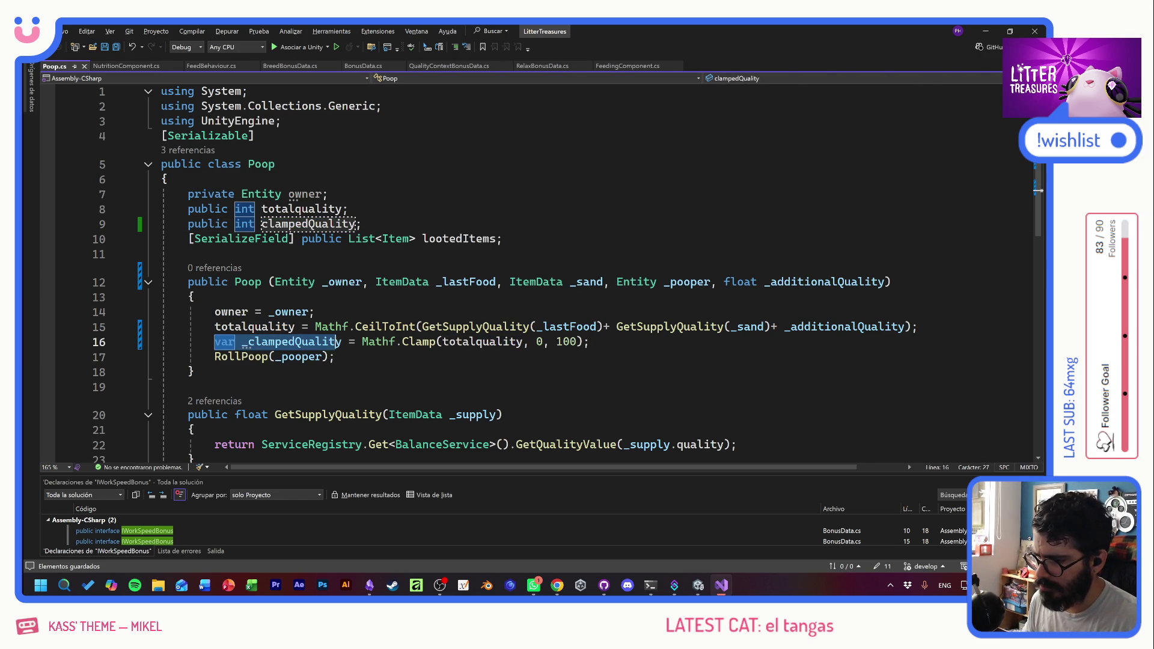
key("ctrl+v")
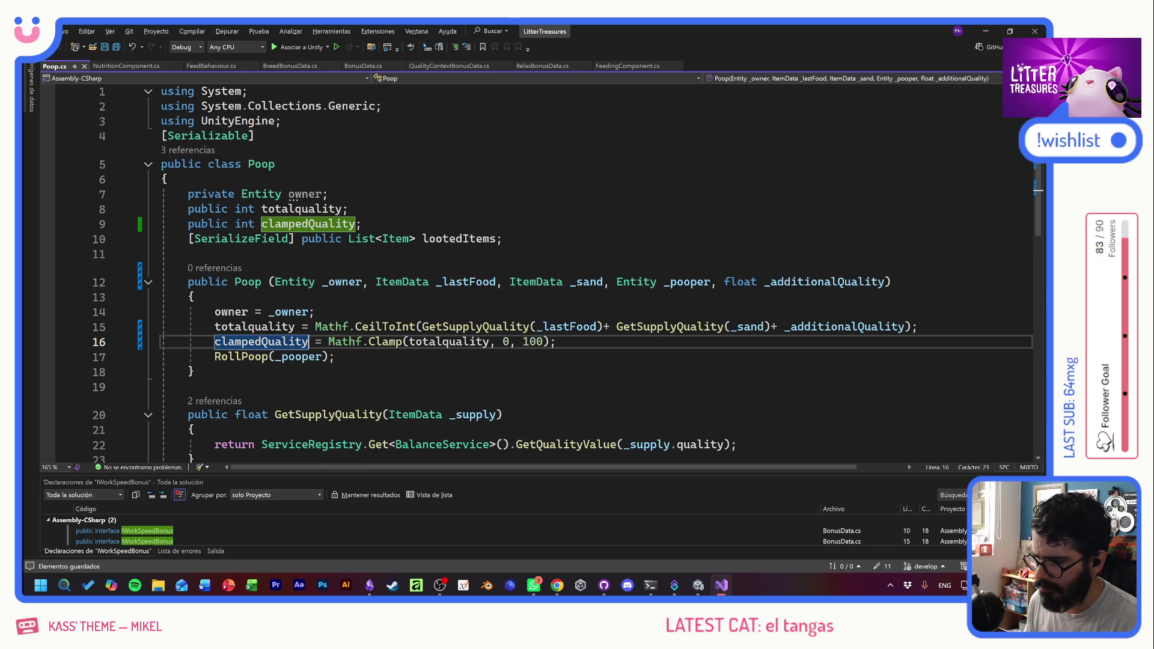
scroll(567, 274, "down", 2)
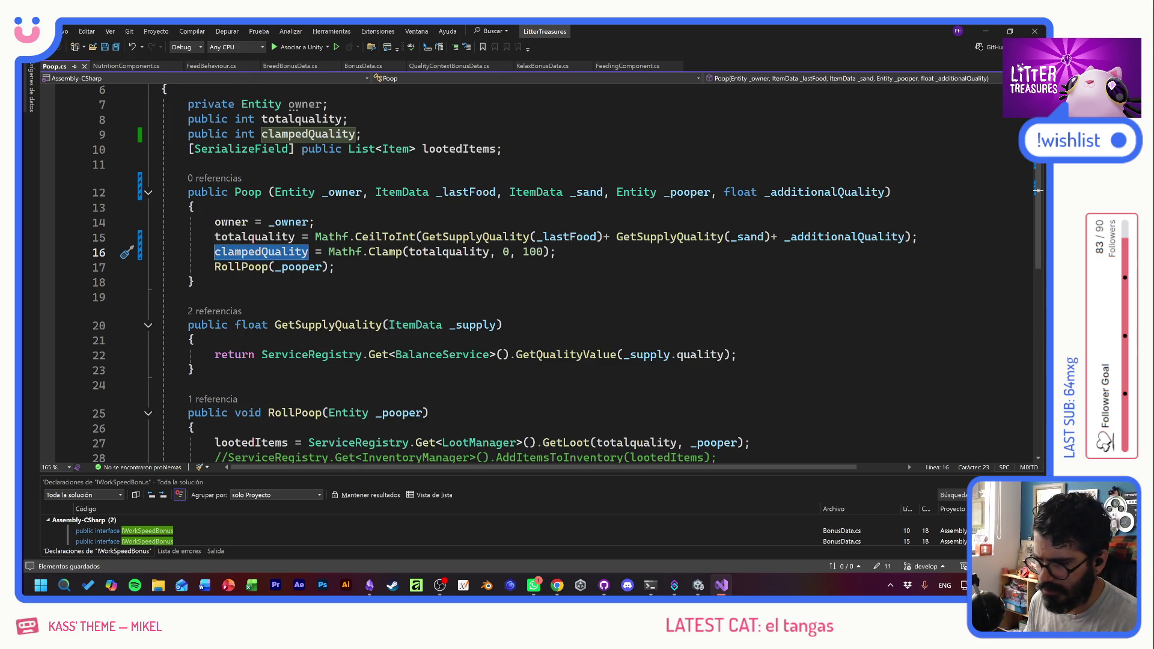
scroll(541, 274, "down", 3)
left_click_drag(161, 278, 192, 343)
left_click(167, 354)
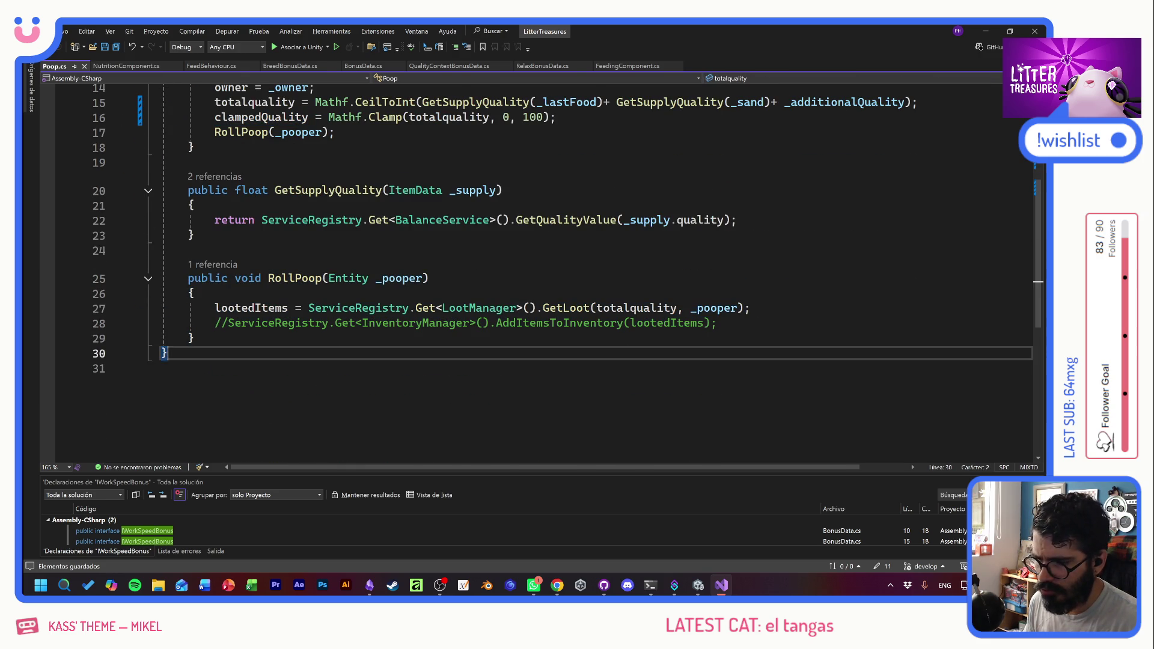